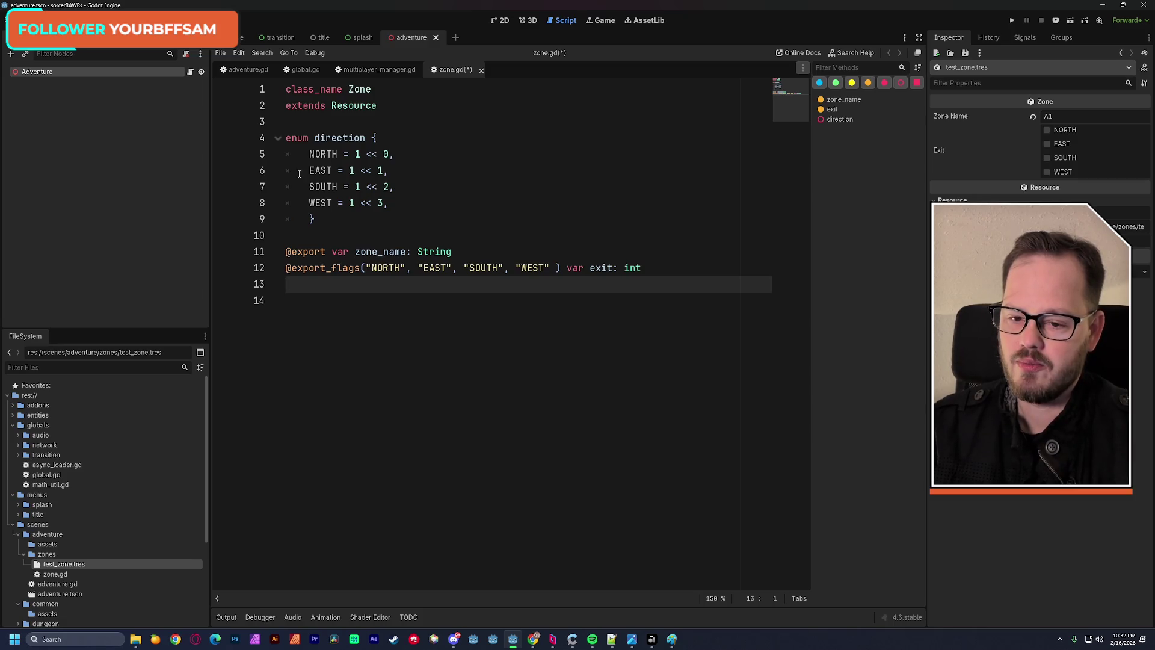
# Step: Save zone.gd and add a new line 13 below the exit flags declaration
pyautogui.click(371, 231)
pyautogui.hotkey('ctrl', 's')
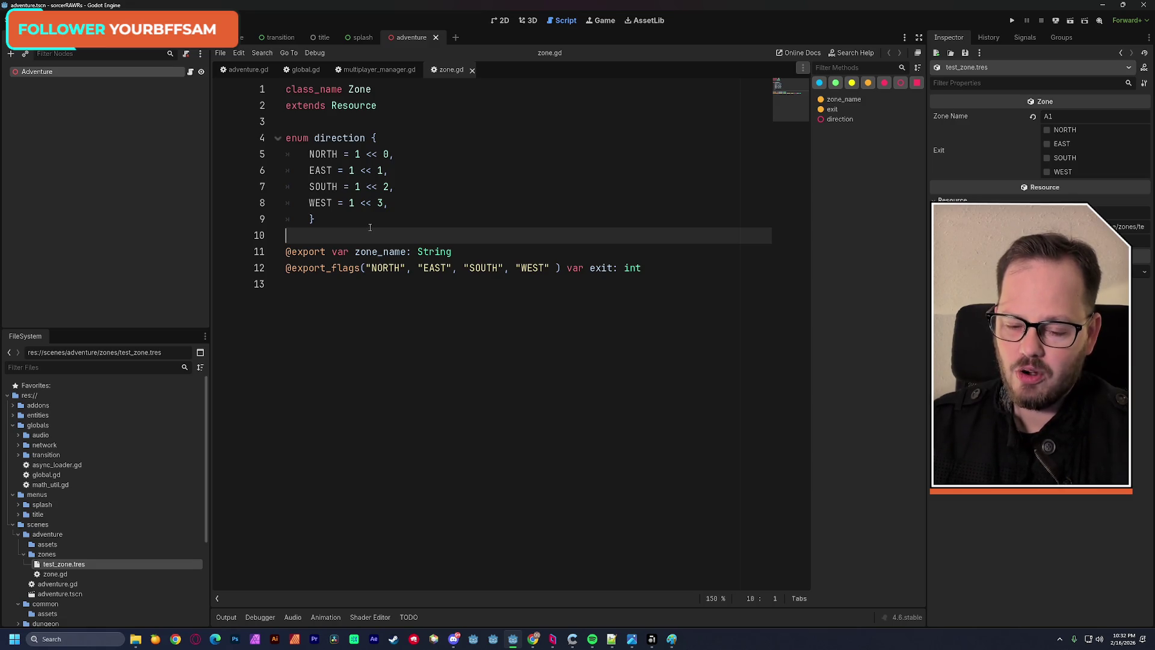
pyautogui.moveTo(288, 269); pyautogui.dragTo(679, 270)
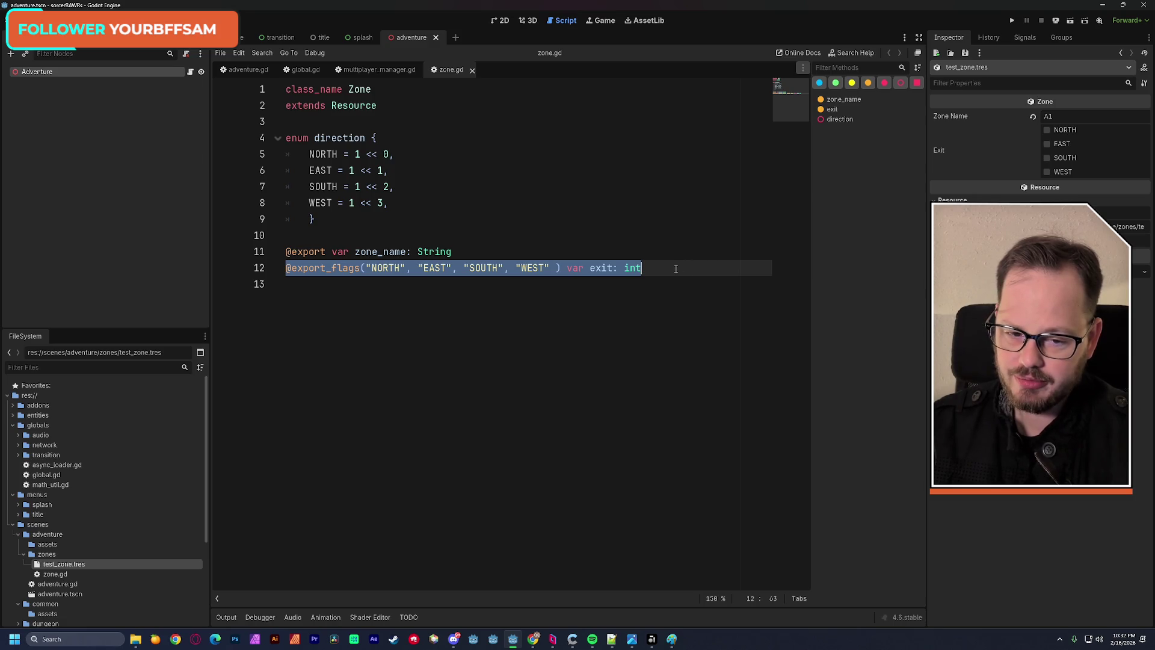
pyautogui.click(674, 269)
pyautogui.press('Return')
pyautogui.write('@e')
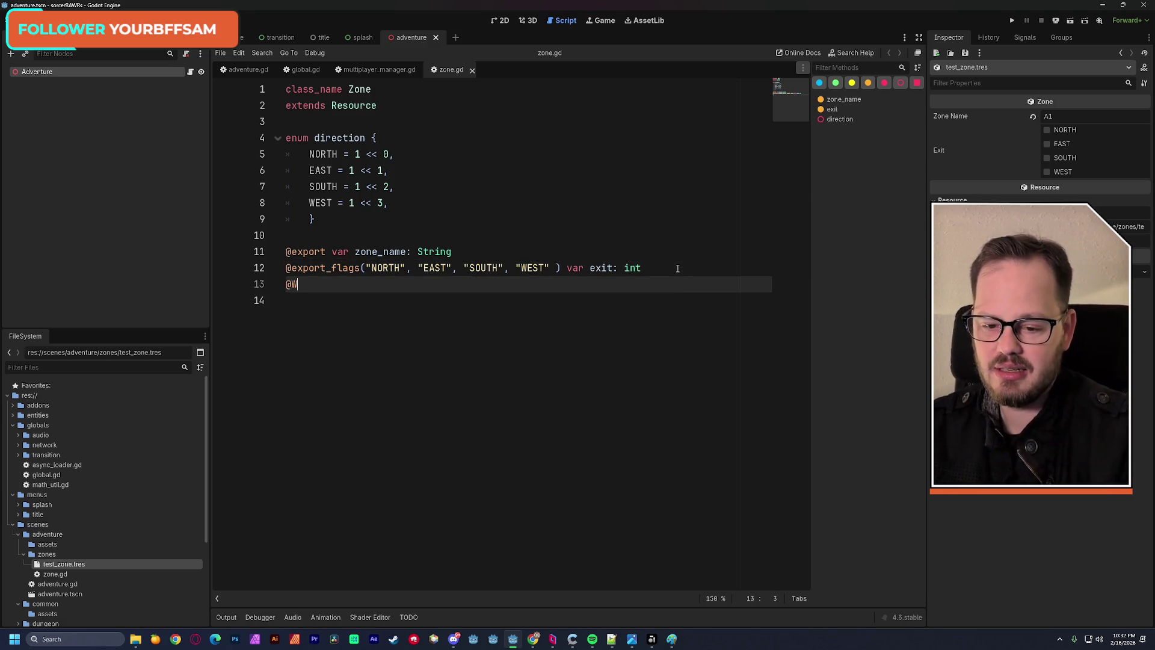
pyautogui.write('x')
pyautogui.press('Return')
pyautogui.write('dict')
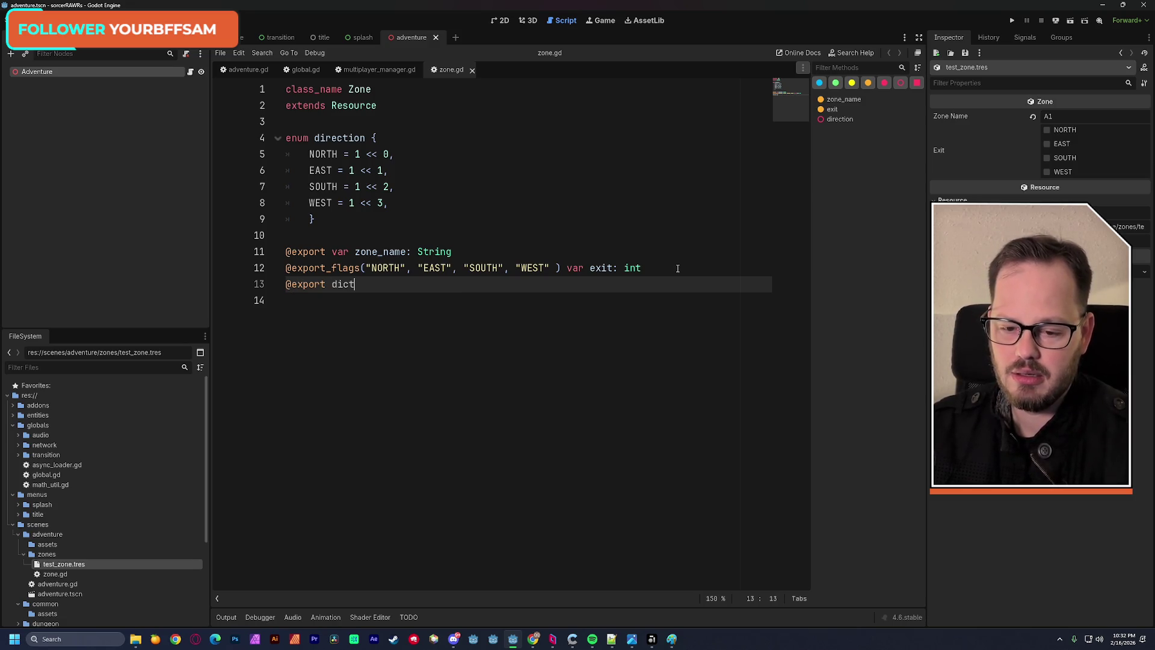
pyautogui.press('Down')
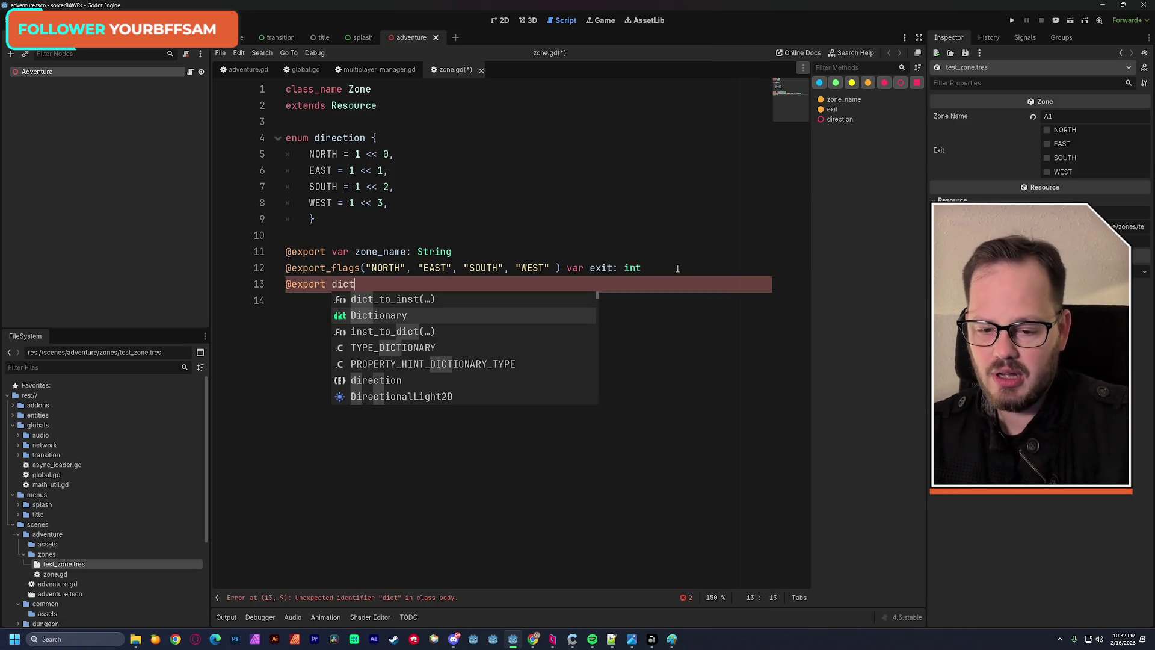
pyautogui.doubleClick(346, 284)
pyautogui.write('var')
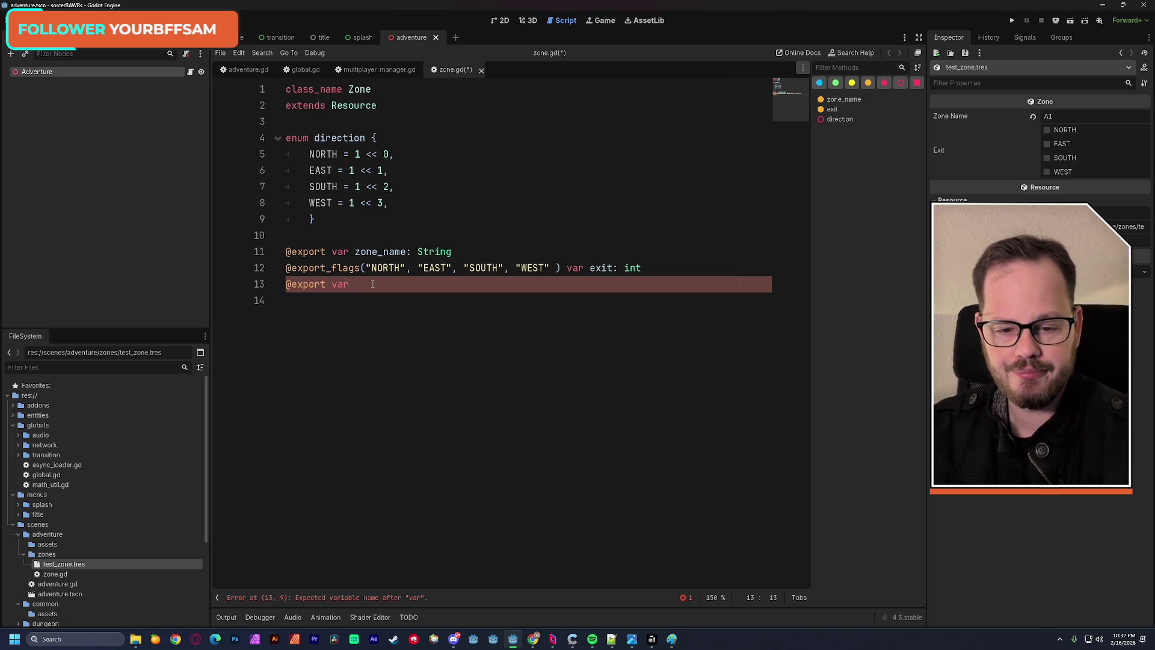
# Step: Comment out the exit flags declaration on line 12 with '#'
pyautogui.click(312, 268)
pyautogui.press('Home')
pyautogui.hotkey('shift', 'End')
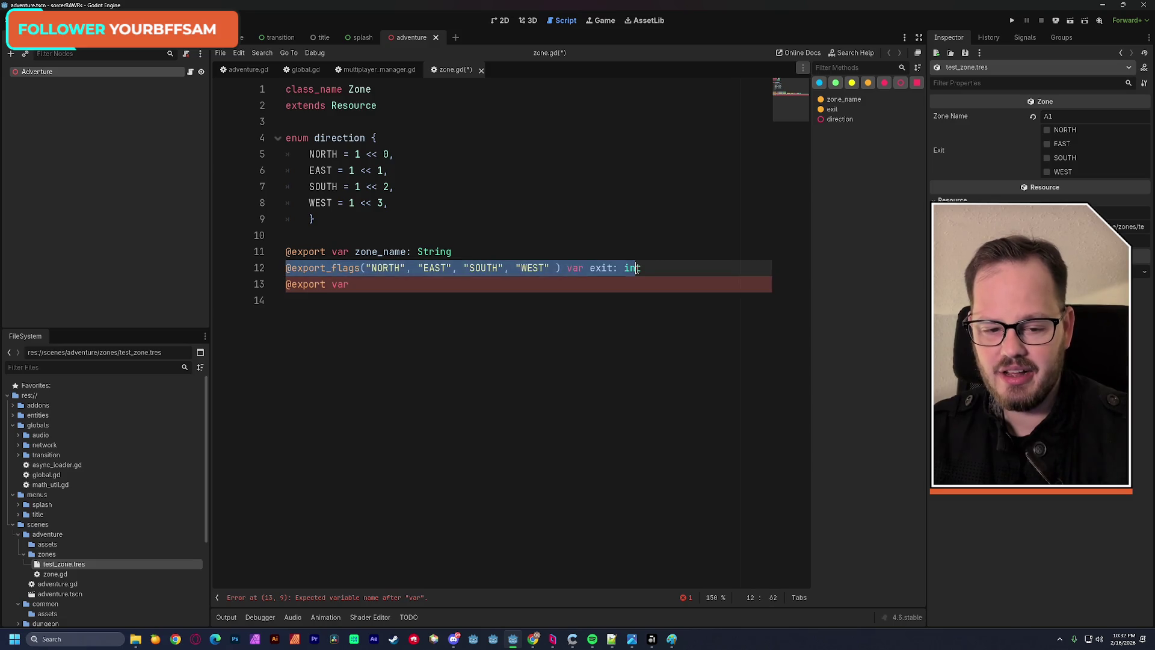
pyautogui.press('Left')
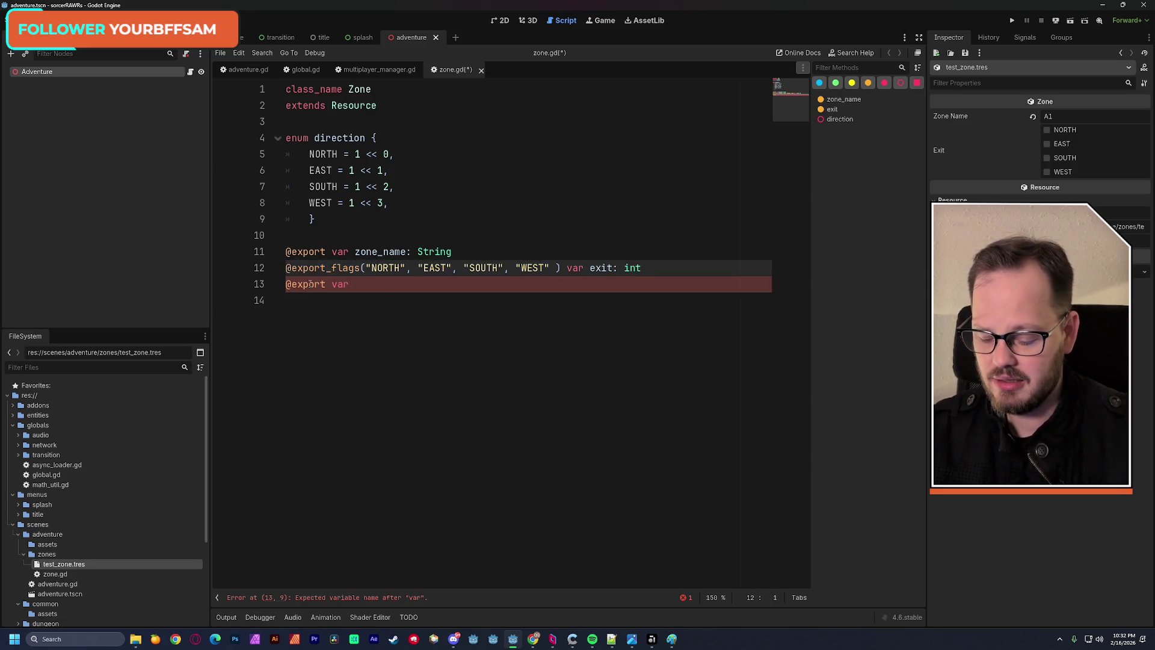
pyautogui.write('#')
pyautogui.click(376, 277)
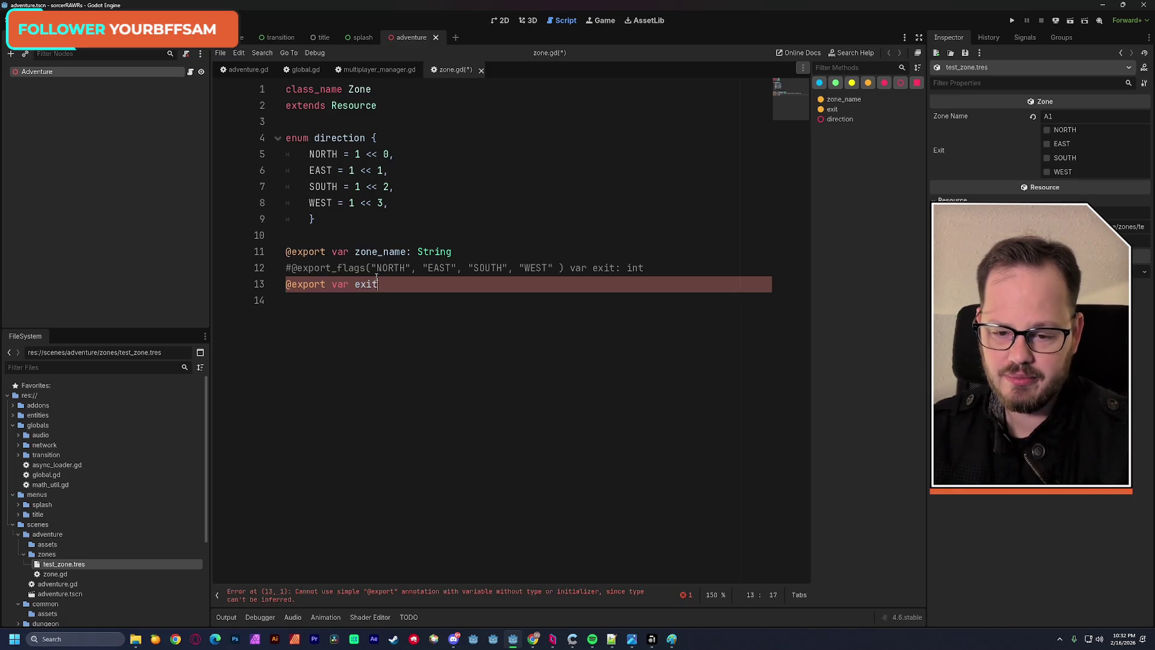
pyautogui.write('Di')
pyautogui.press('Return')
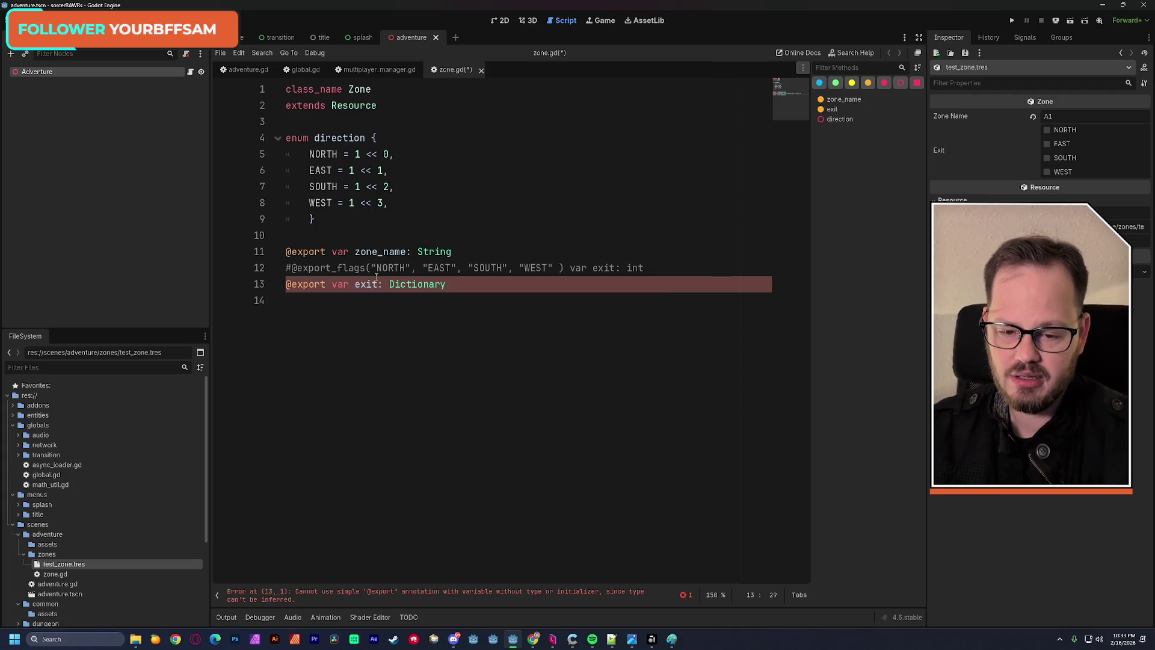
pyautogui.write('[]')
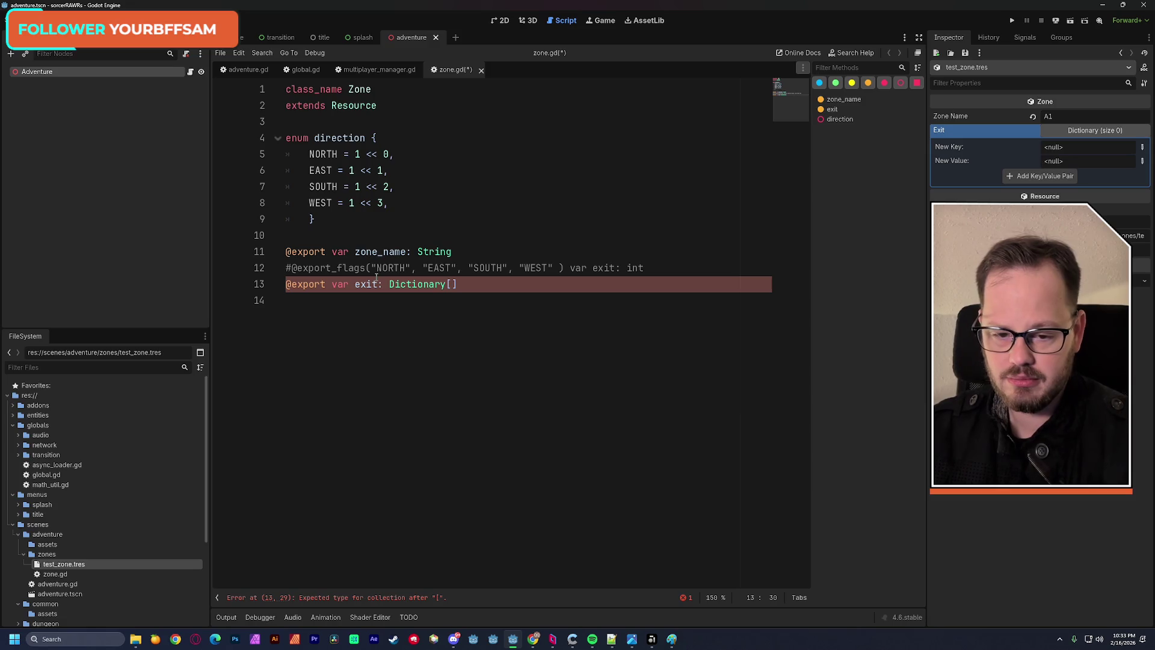
pyautogui.write('direct')
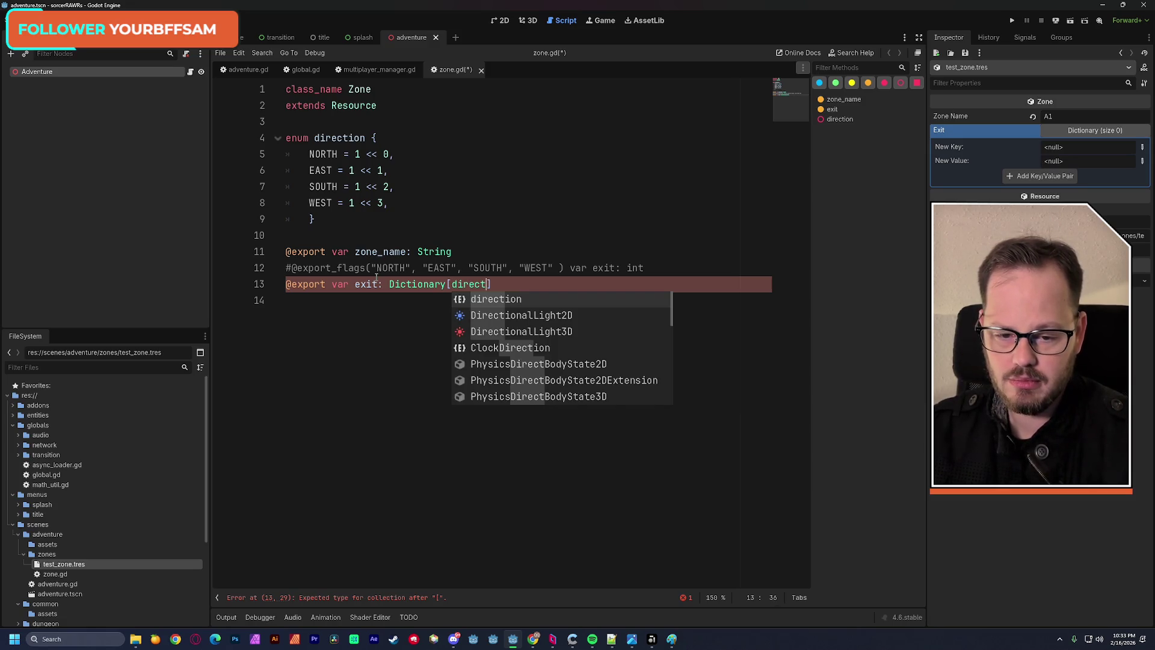
pyautogui.press('Return')
pyautogui.write(',')
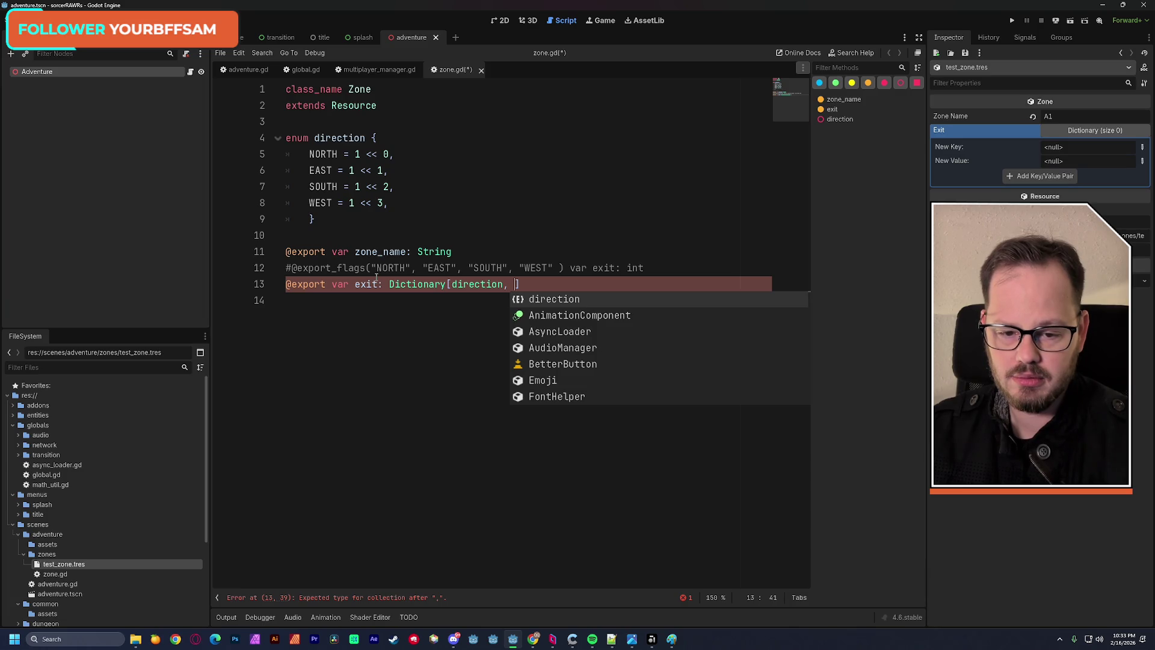
pyautogui.write('Str')
pyautogui.press('Return')
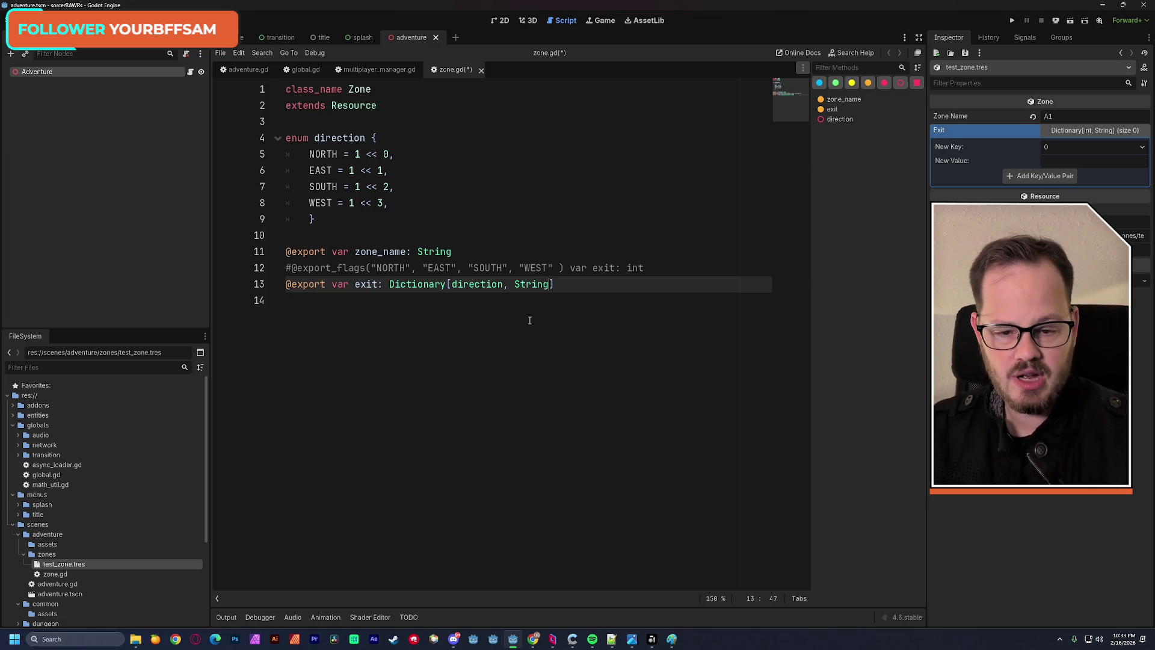
pyautogui.click(592, 313)
pyautogui.hotkey('ctrl', 's')
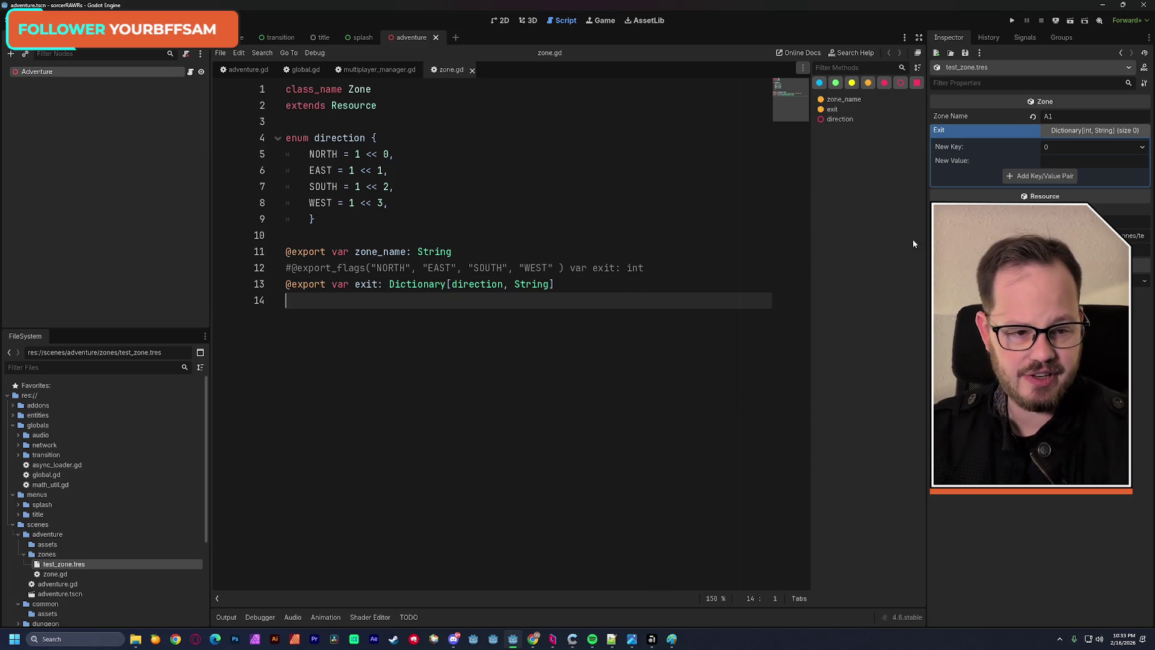
# Step: Pick East as the Exit dictionary's new key in the Inspector
pyautogui.click(1070, 147)
pyautogui.click(1066, 160)
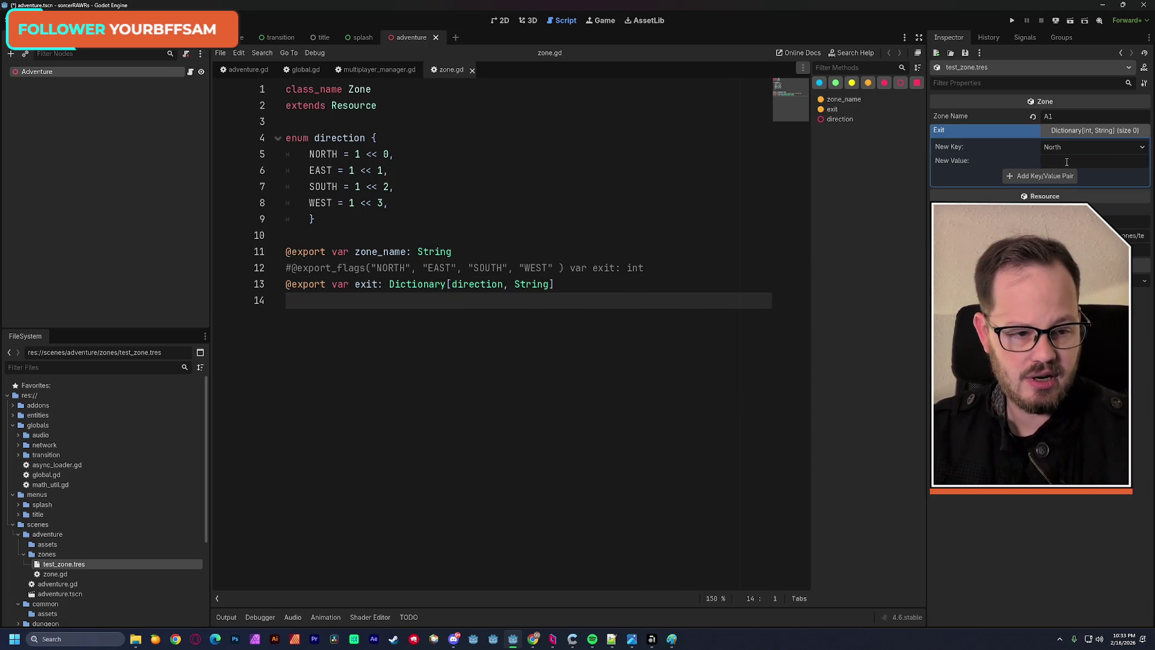
pyautogui.click(1067, 146)
pyautogui.click(1058, 170)
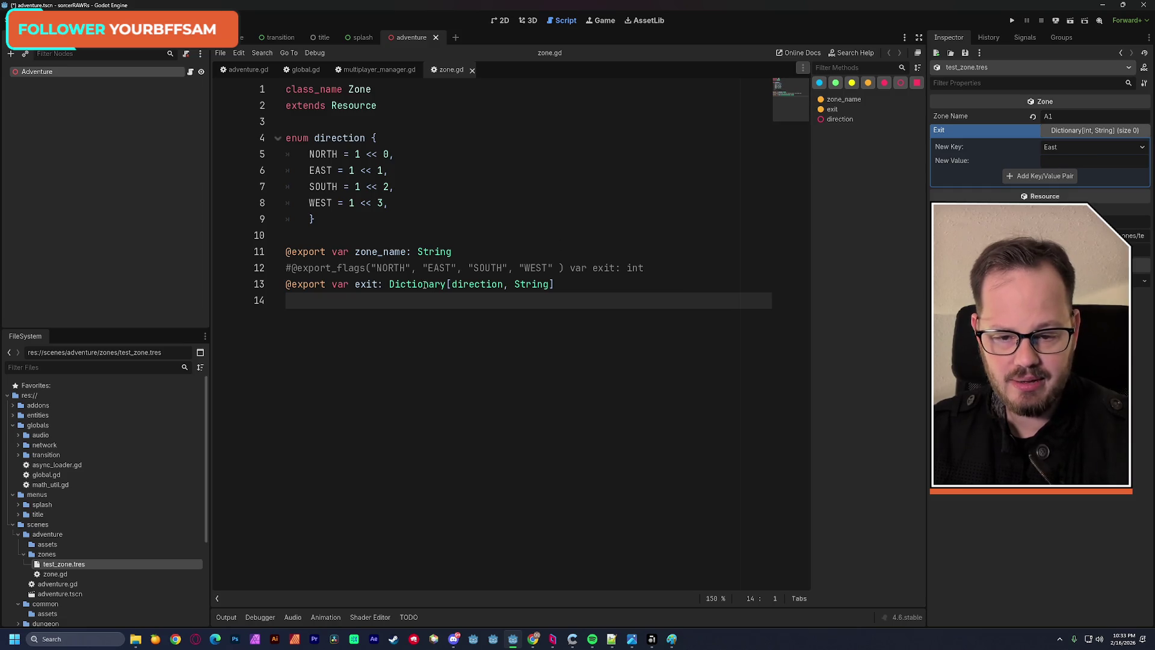
# Step: Change the exit Dictionary key type on line 13 from direction to int
pyautogui.doubleClick(482, 284)
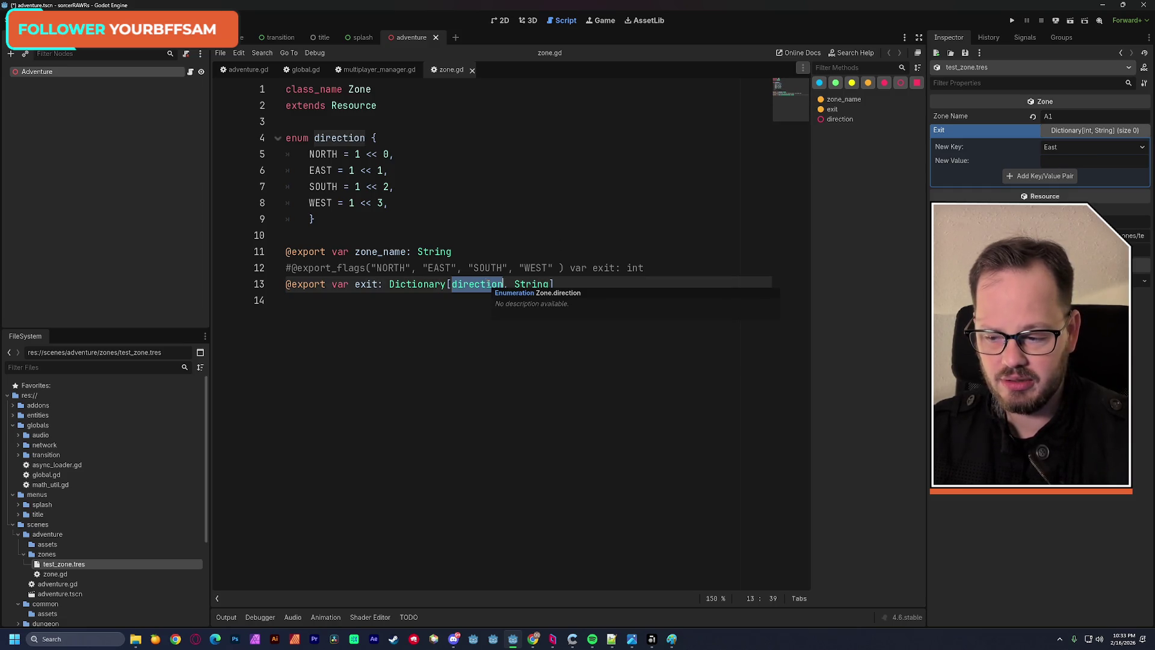
pyautogui.press('End')
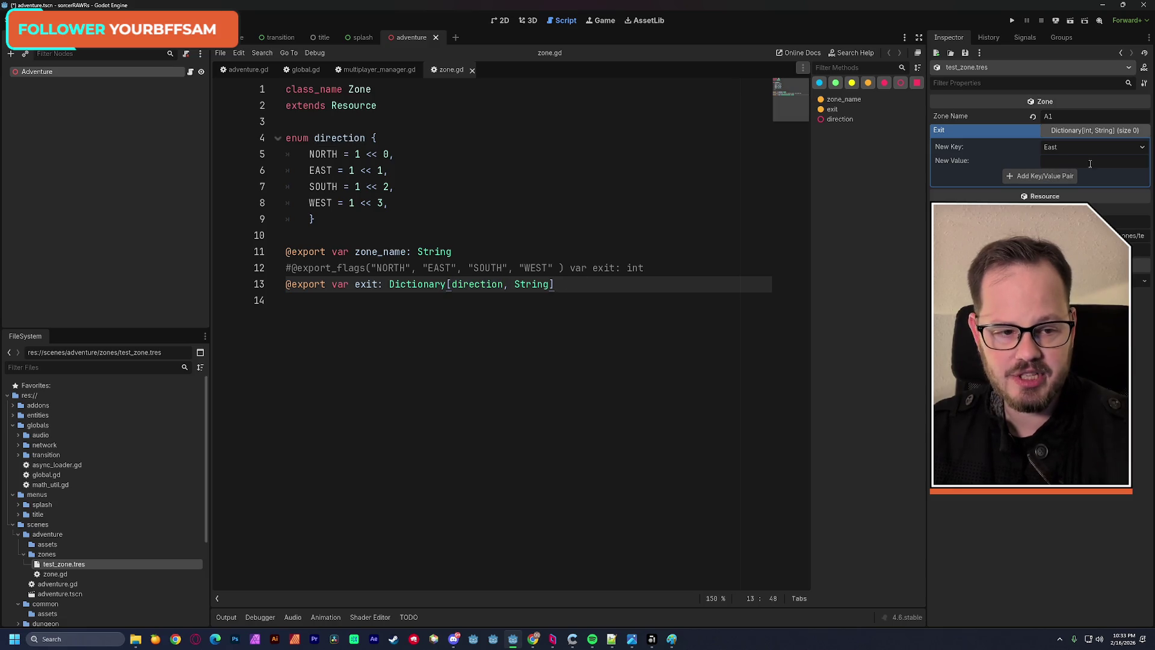
pyautogui.click(1142, 147)
pyautogui.click(1143, 150)
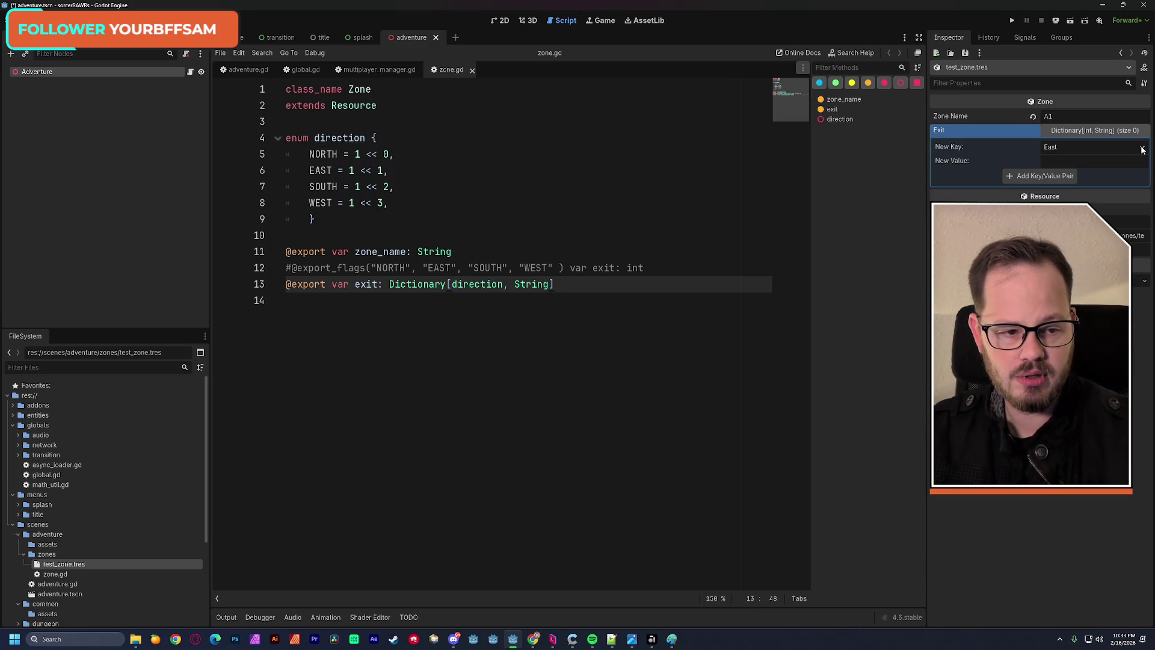
pyautogui.doubleClick(486, 285)
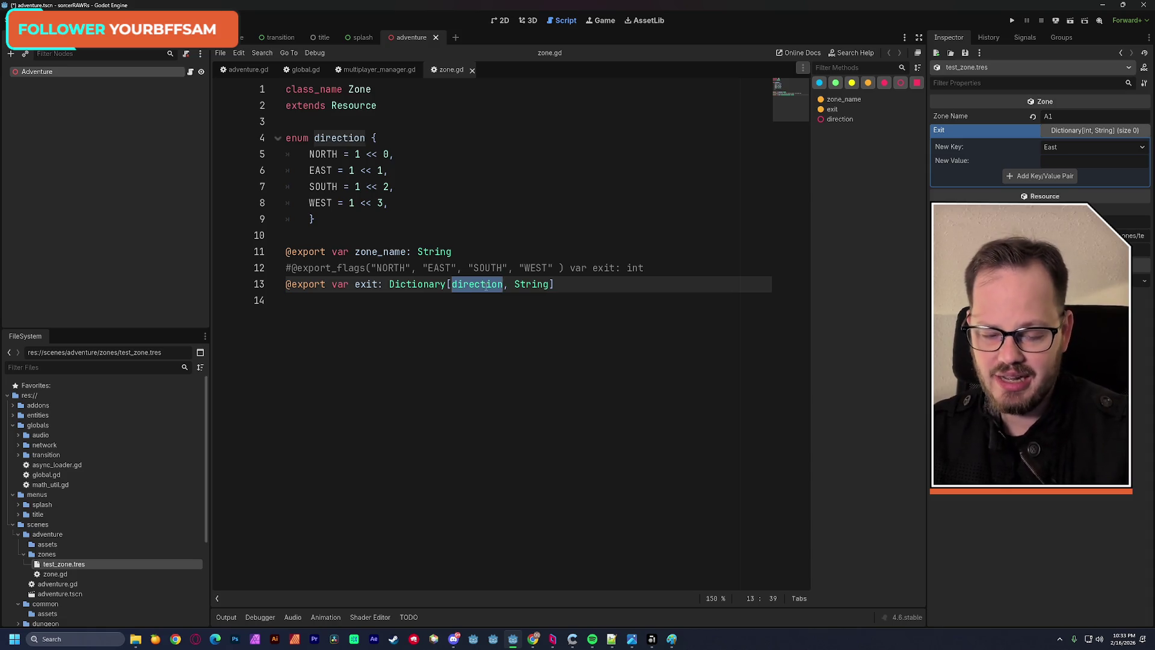
pyautogui.write('int')
pyautogui.click(722, 217)
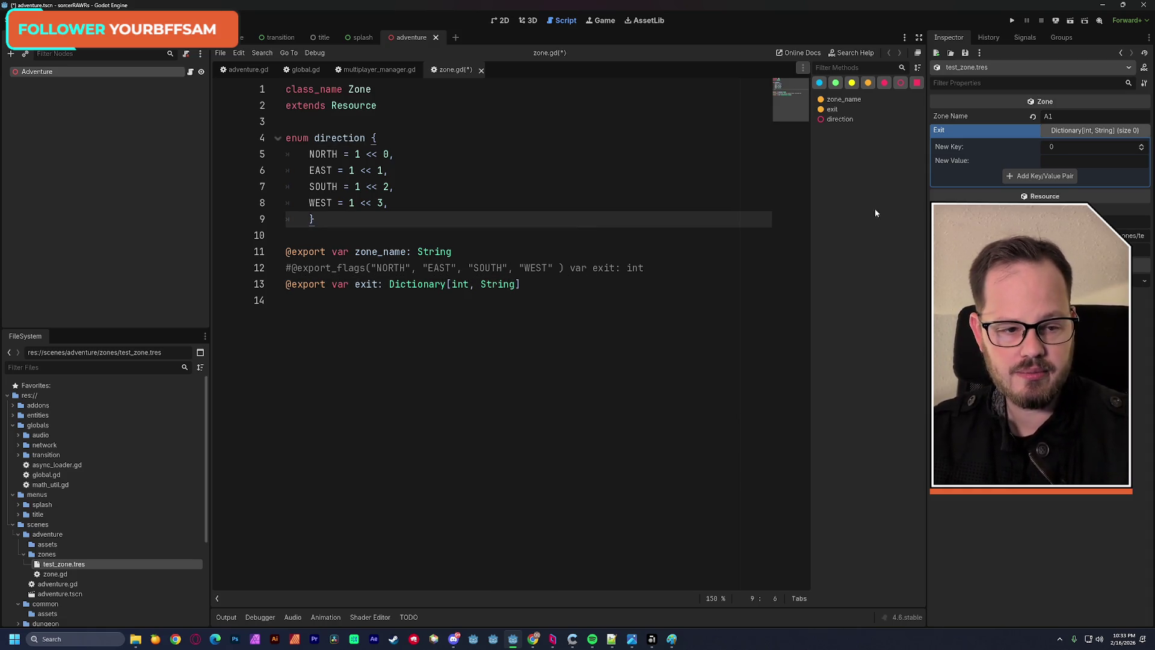
# Step: Clear the Exit New Key field to give the pending key 1
pyautogui.click(1062, 147)
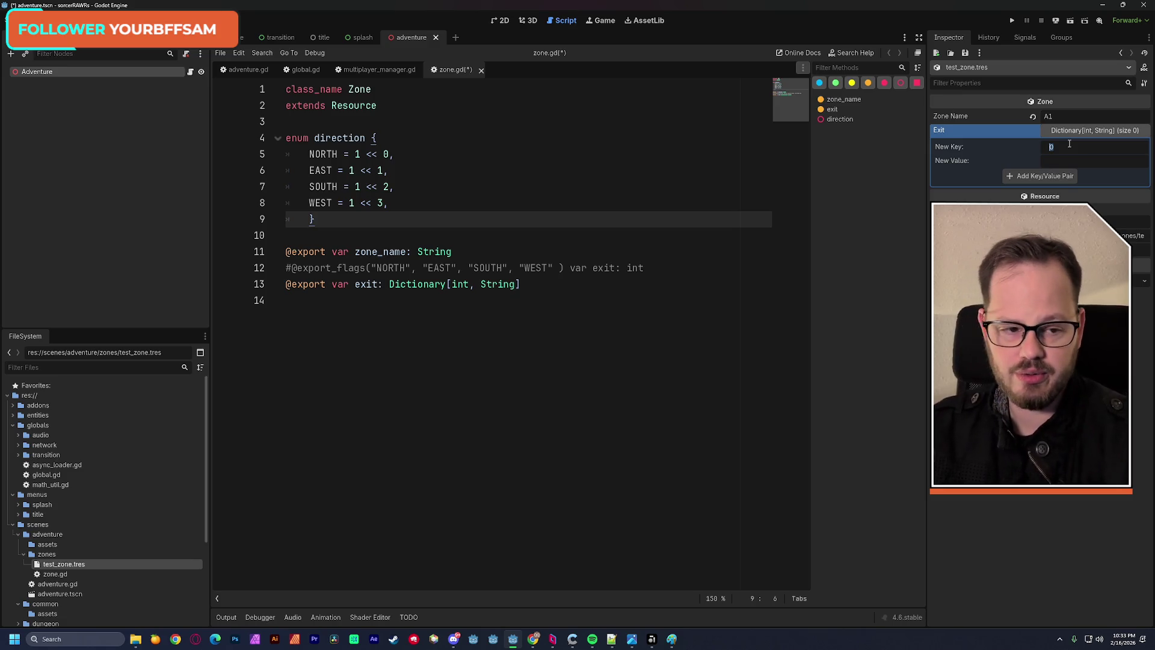
pyautogui.press('BackSpace')
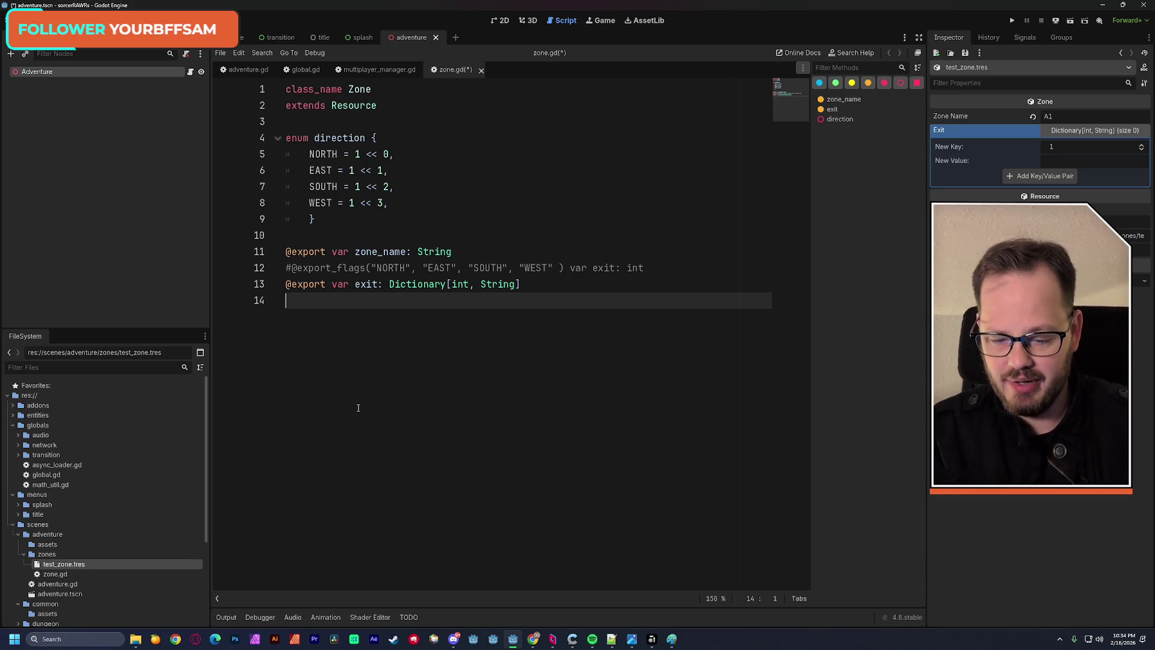
pyautogui.click(1059, 639)
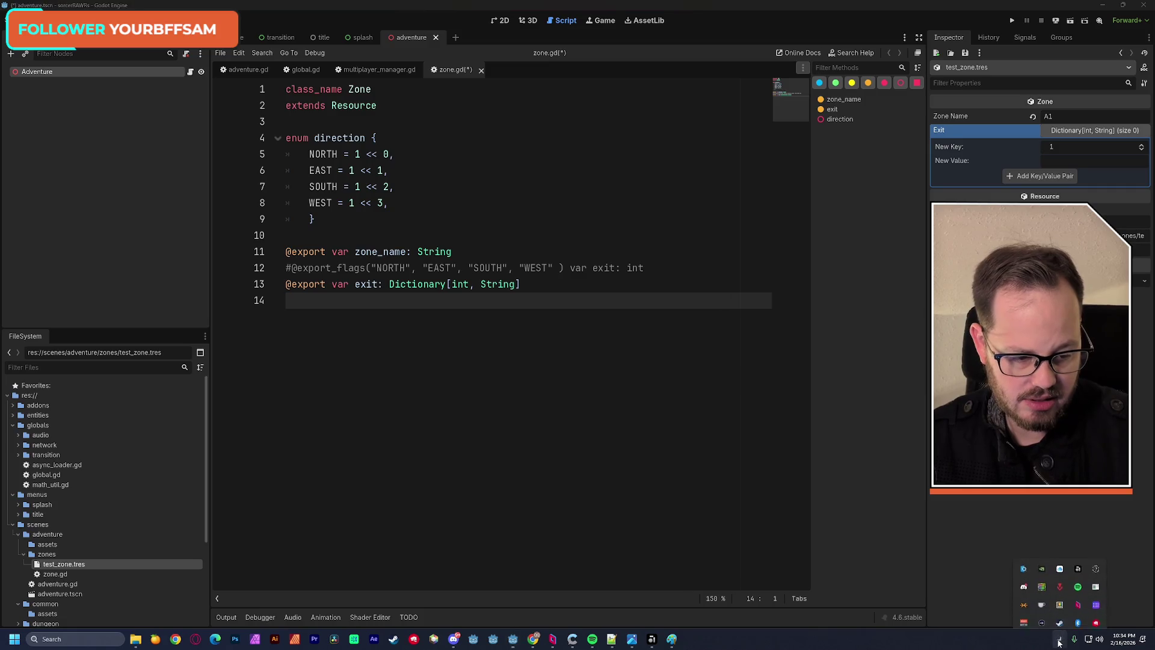
pyautogui.click(1096, 576)
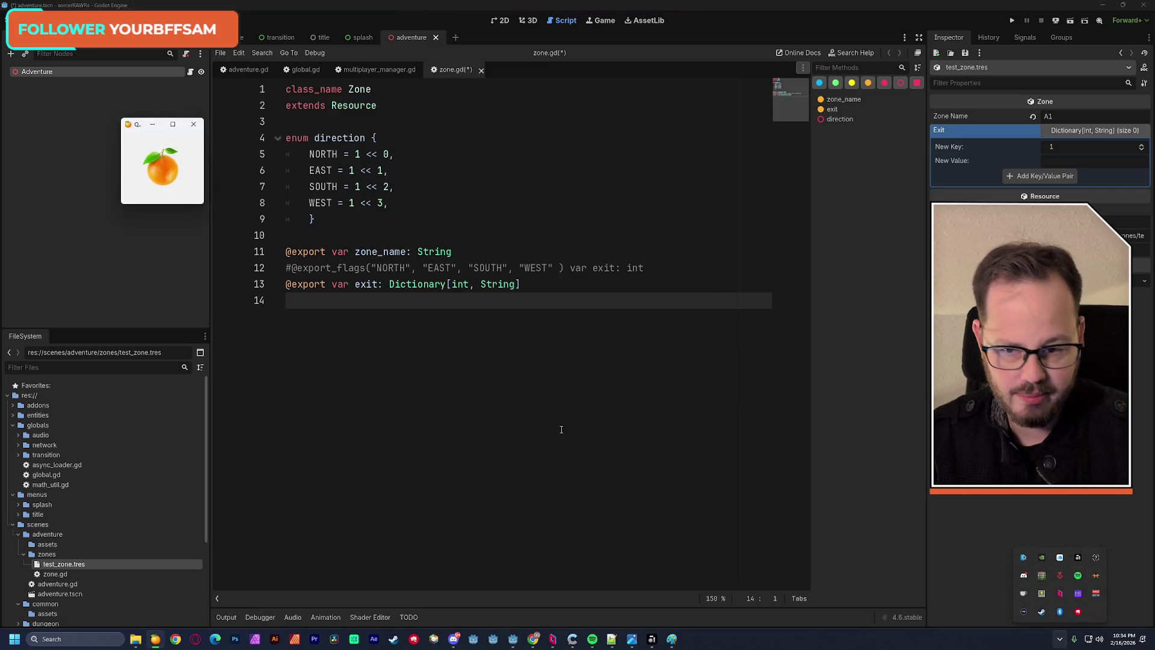
pyautogui.click(611, 297)
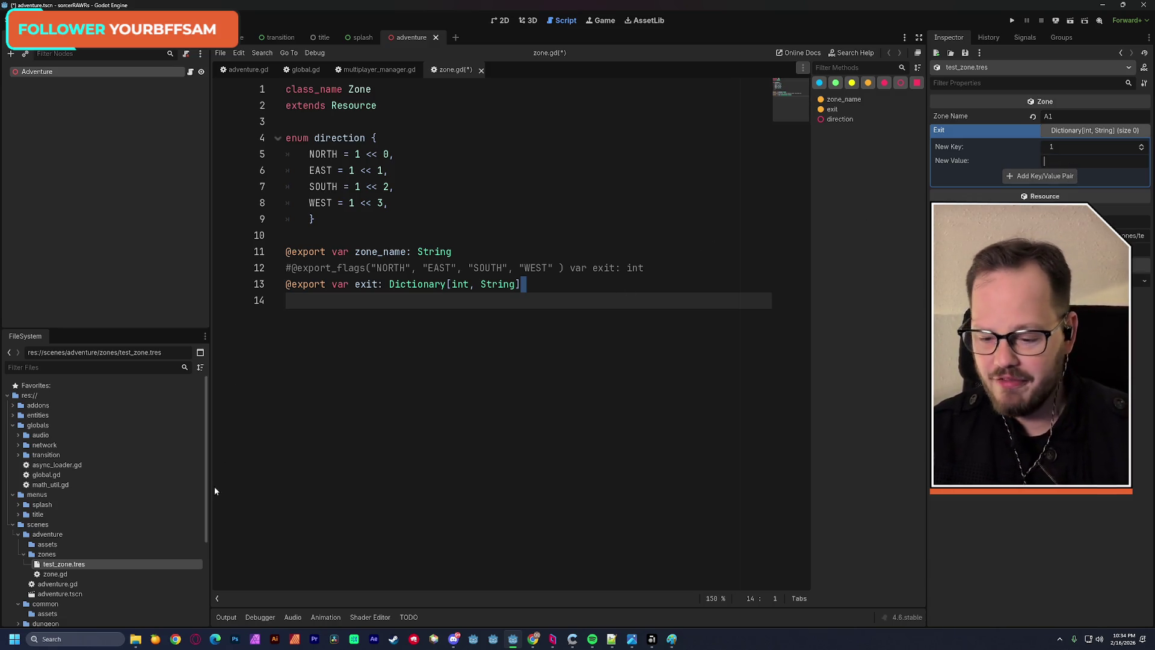
# Step: Paste res://scenes/adventure/zones/test_zone.tres as the new Exit entry's value
pyautogui.rightClick(48, 564)
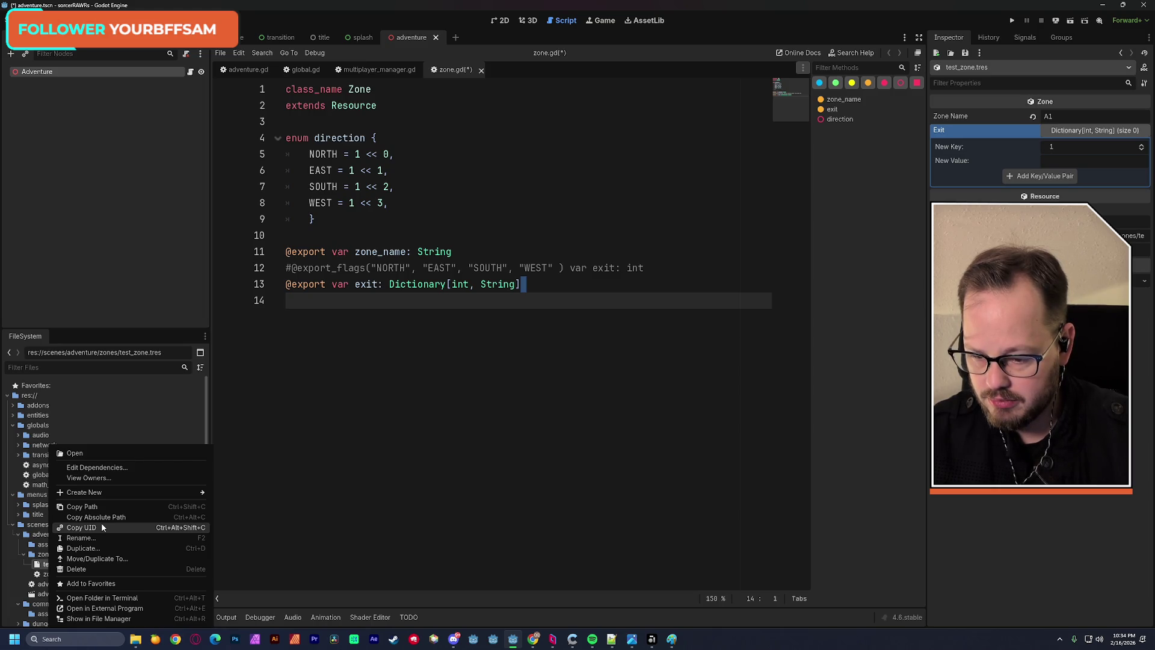
pyautogui.click(90, 506)
pyautogui.click(1094, 160)
pyautogui.hotkey('ctrl', 'v')
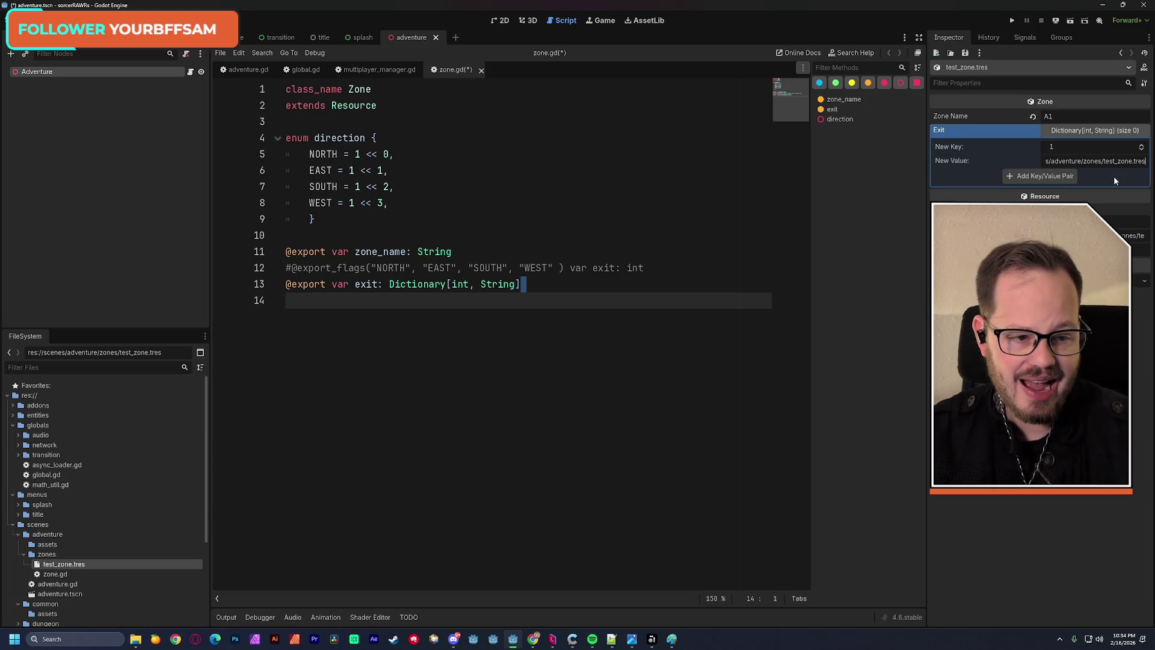
pyautogui.moveTo(1090, 166); pyautogui.dragTo(1004, 163)
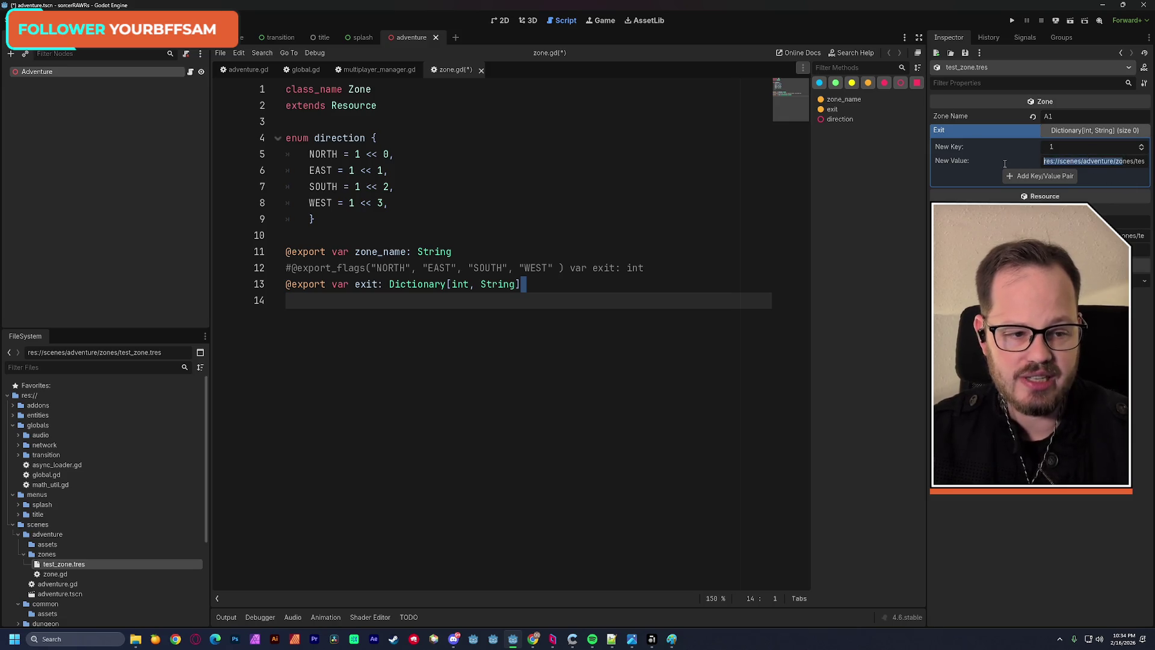
pyautogui.click(1052, 162)
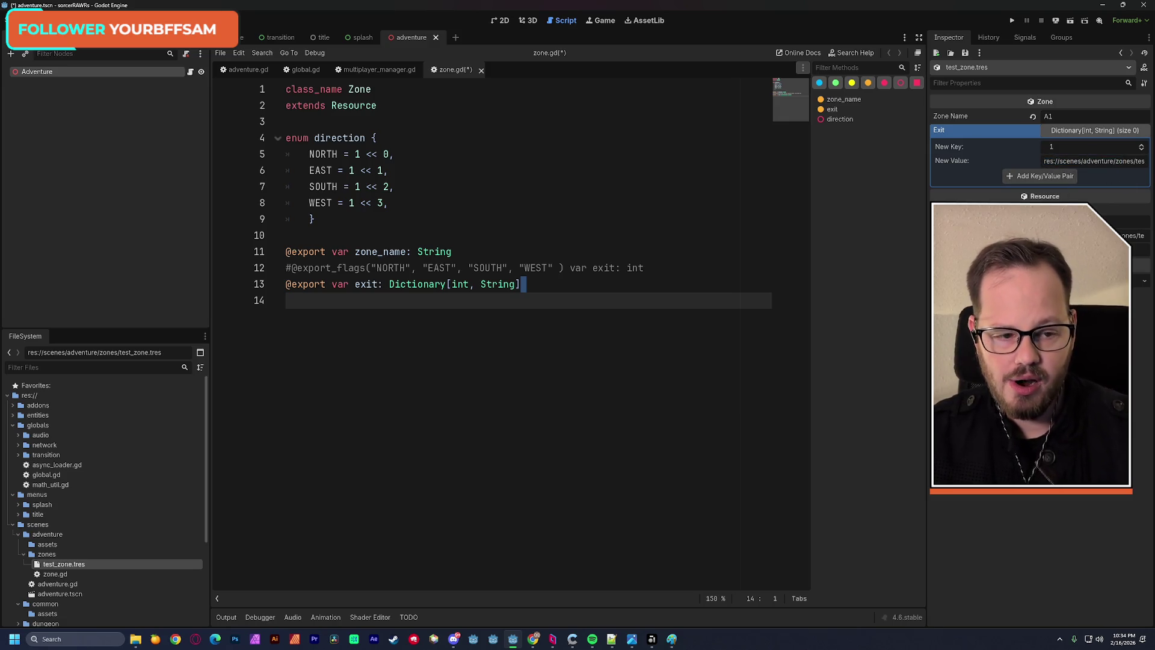
pyautogui.click(641, 391)
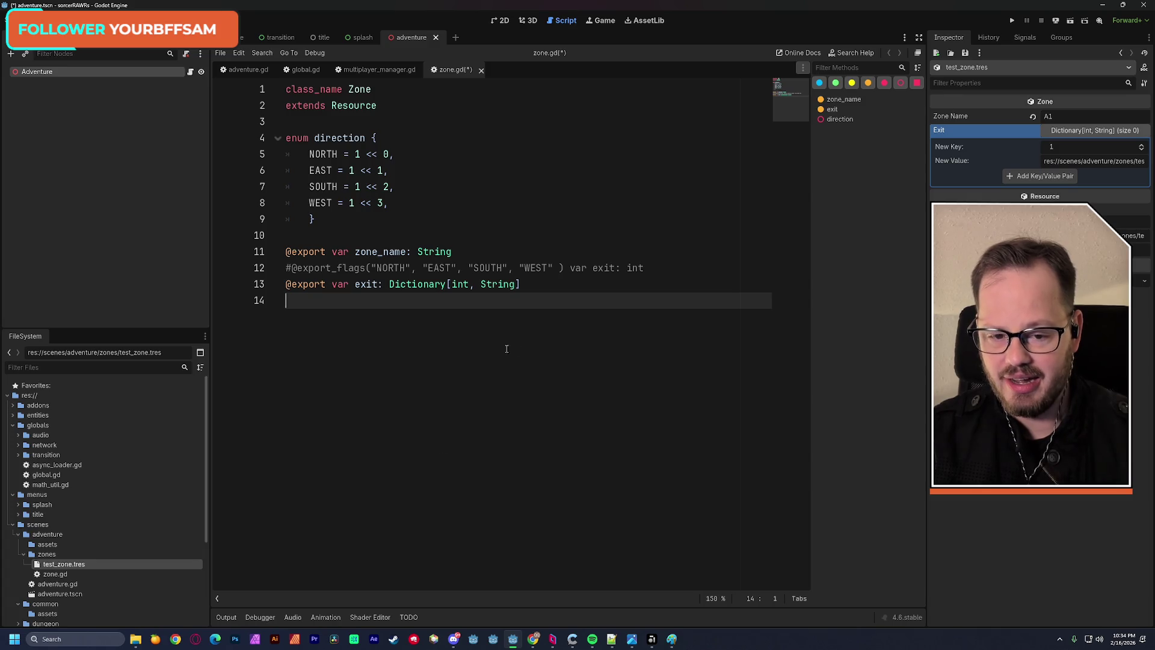
# Step: Change the exit dictionary's value type from String to Zone and save zone.gd
pyautogui.doubleClick(496, 285)
pyautogui.write('Zone')
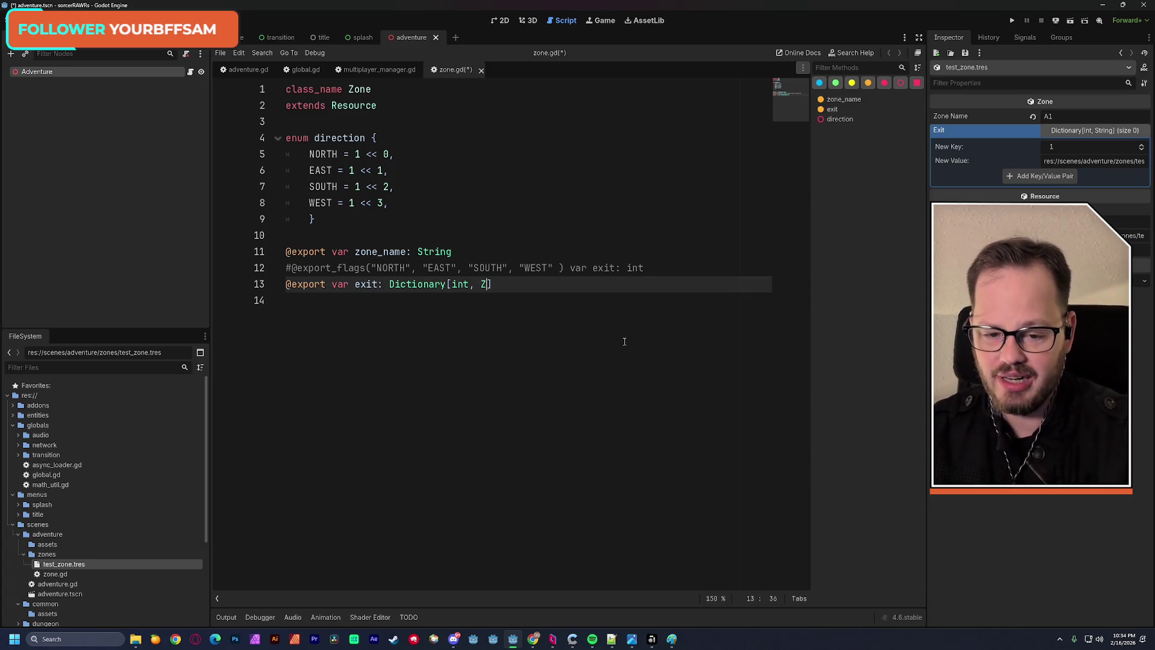
pyautogui.click(613, 212)
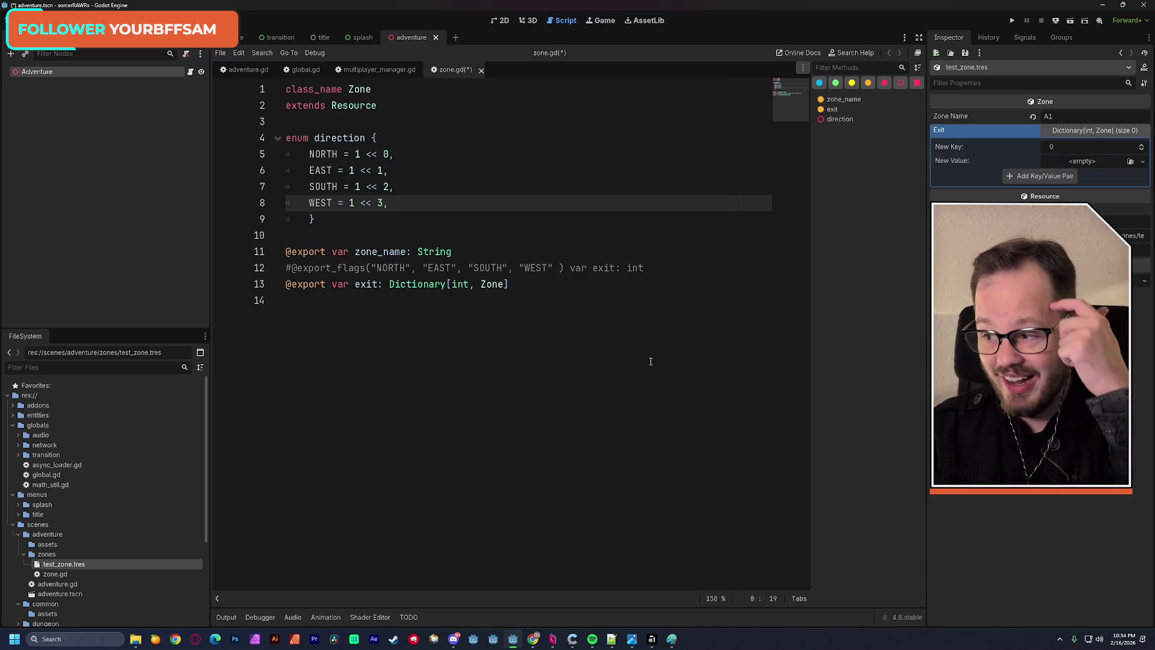
pyautogui.hotkey('ctrl', 's')
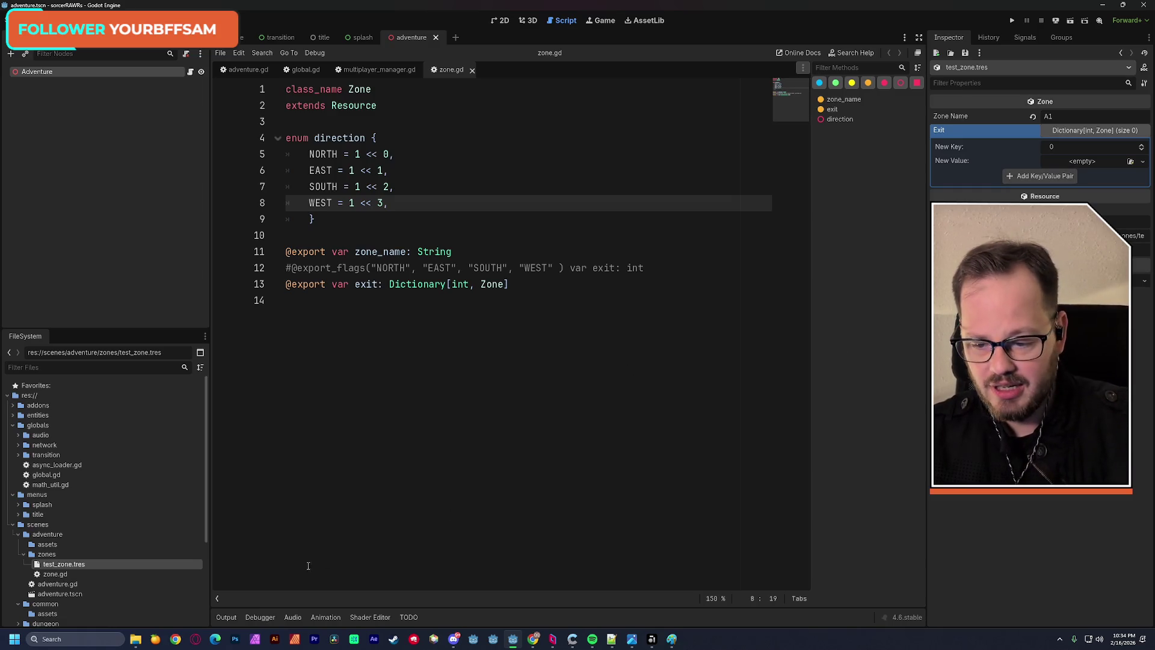
# Step: Rename test_zone.tres to zone_A1.tres
pyautogui.rightClick(45, 554)
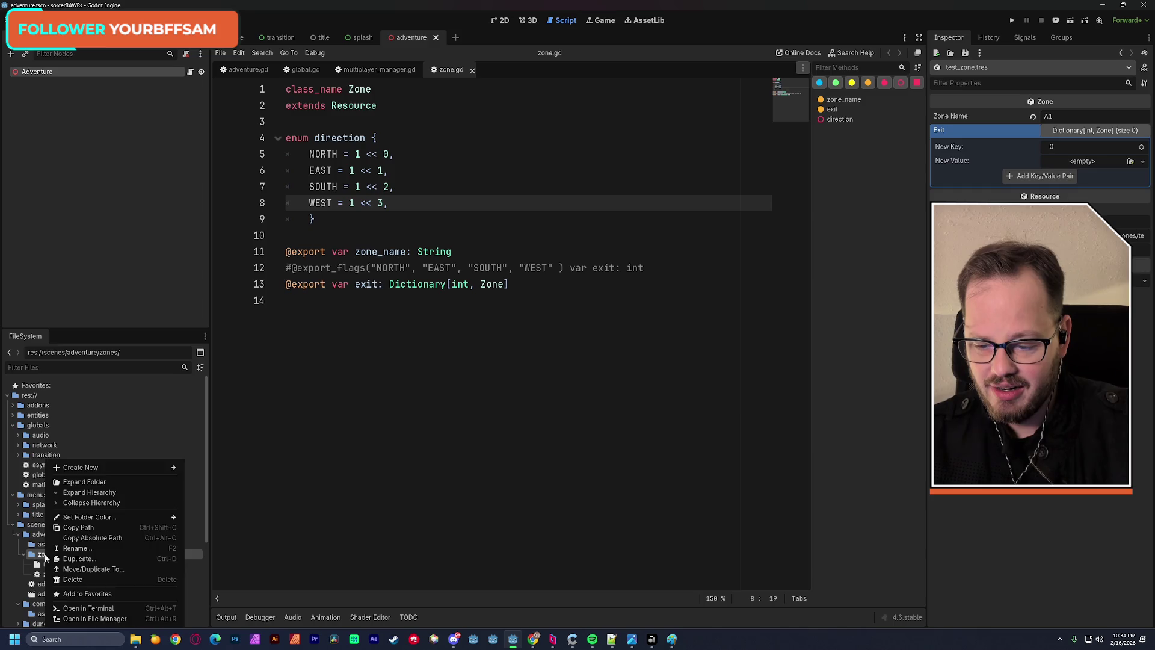
pyautogui.press('Escape')
pyautogui.click(56, 563)
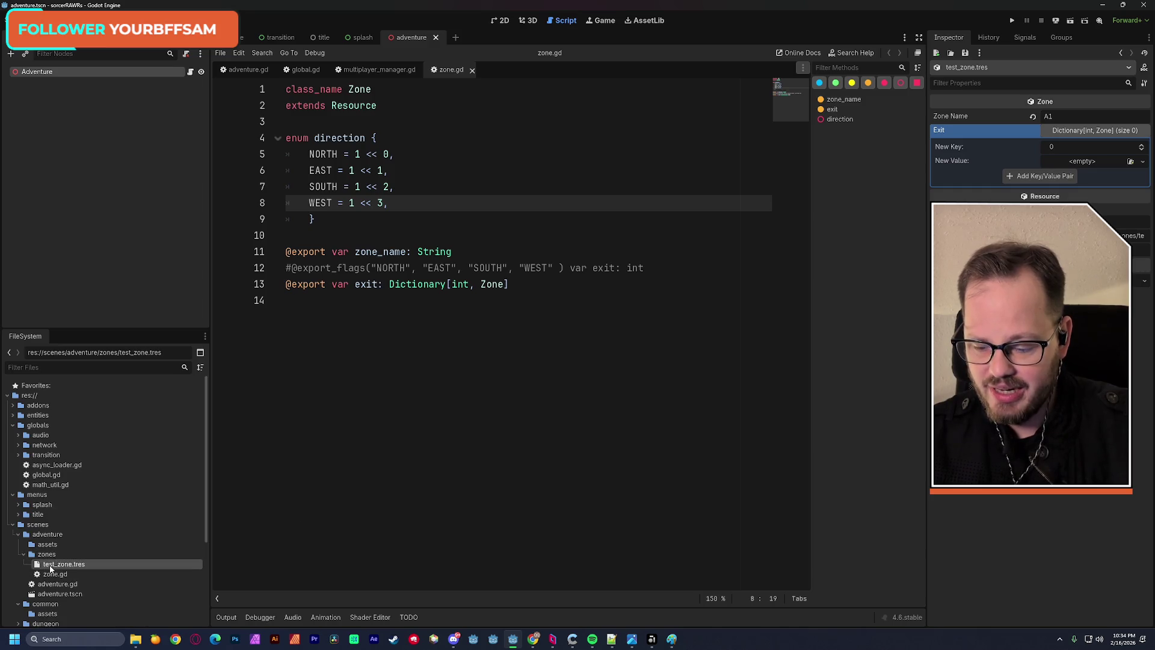
pyautogui.press('F2')
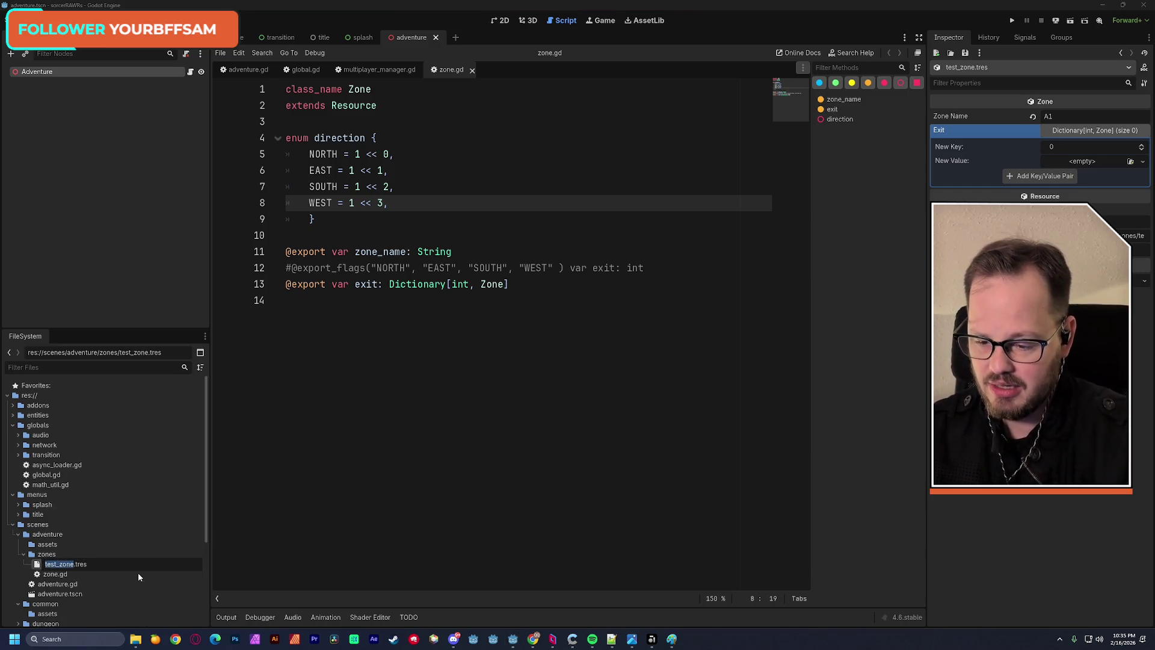
pyautogui.write('zone_')
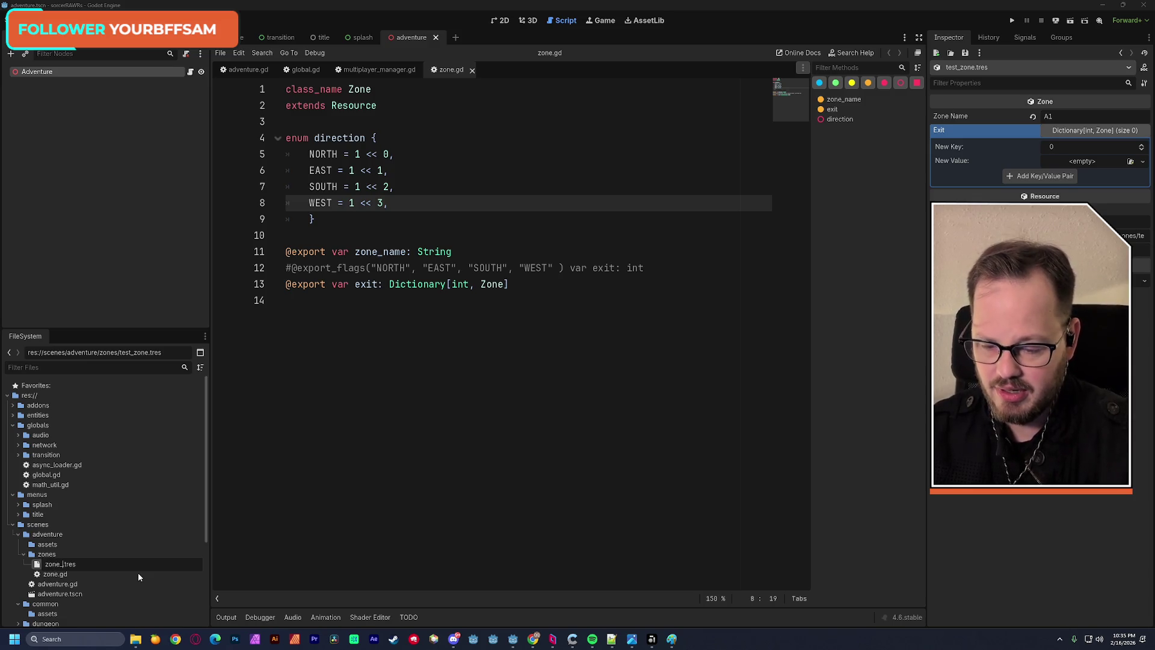
pyautogui.write('A1')
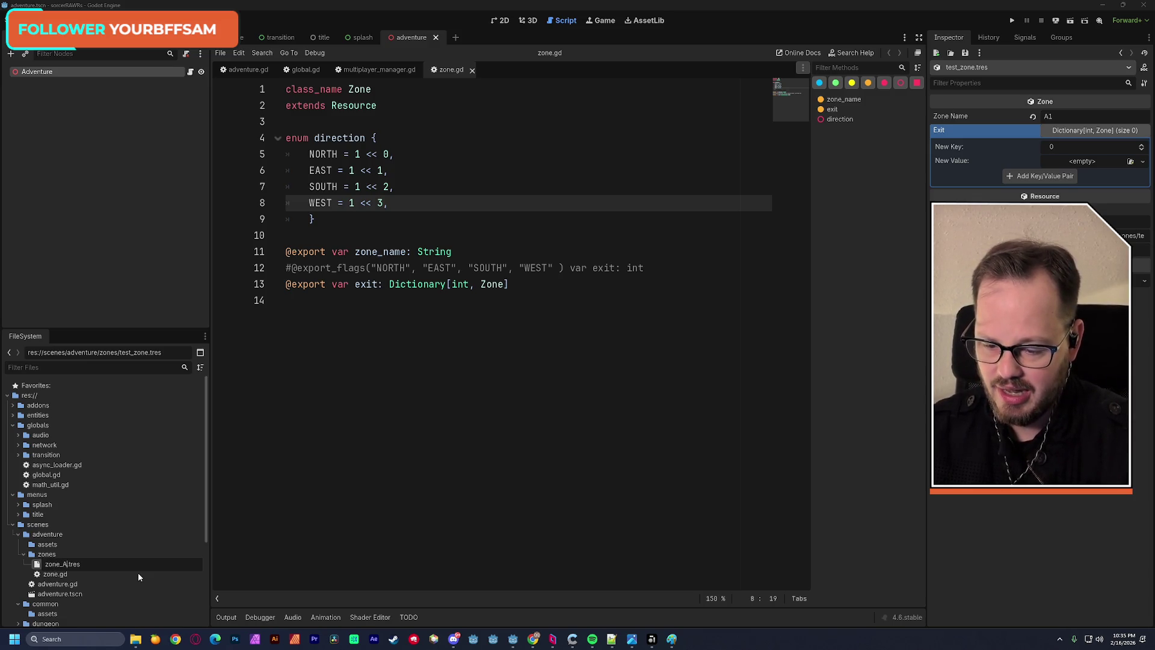
pyautogui.press('Return')
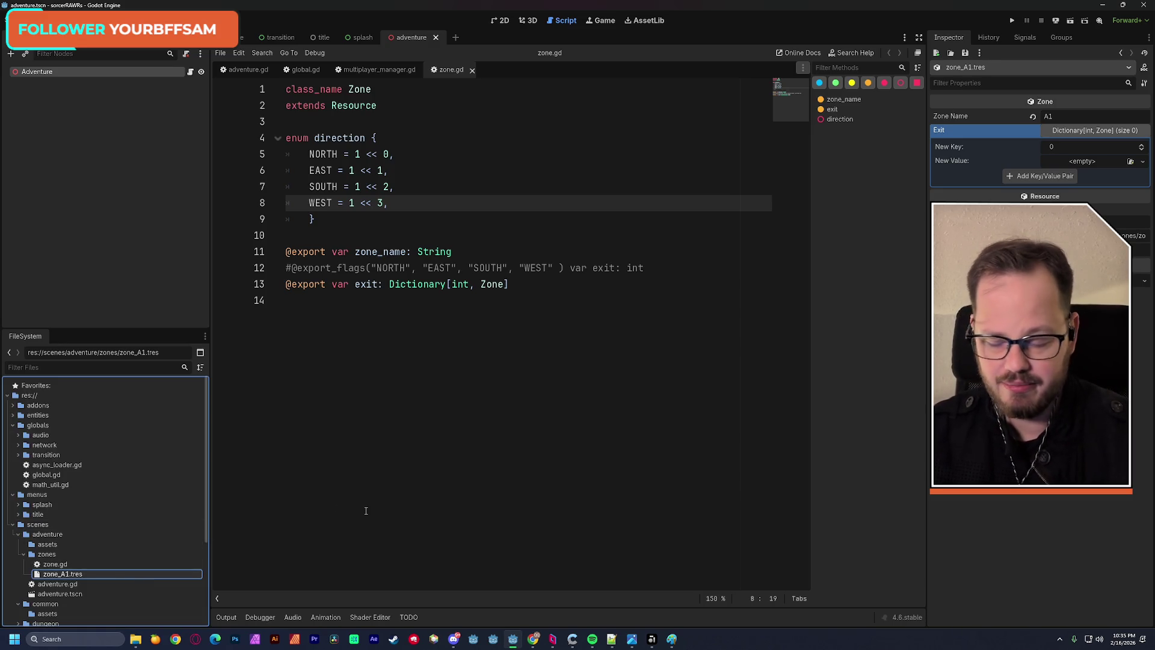
# Step: Duplicate zone_A1.tres under the name zone_A2 in the zones folder
pyautogui.click(54, 575)
pyautogui.rightClick(47, 576)
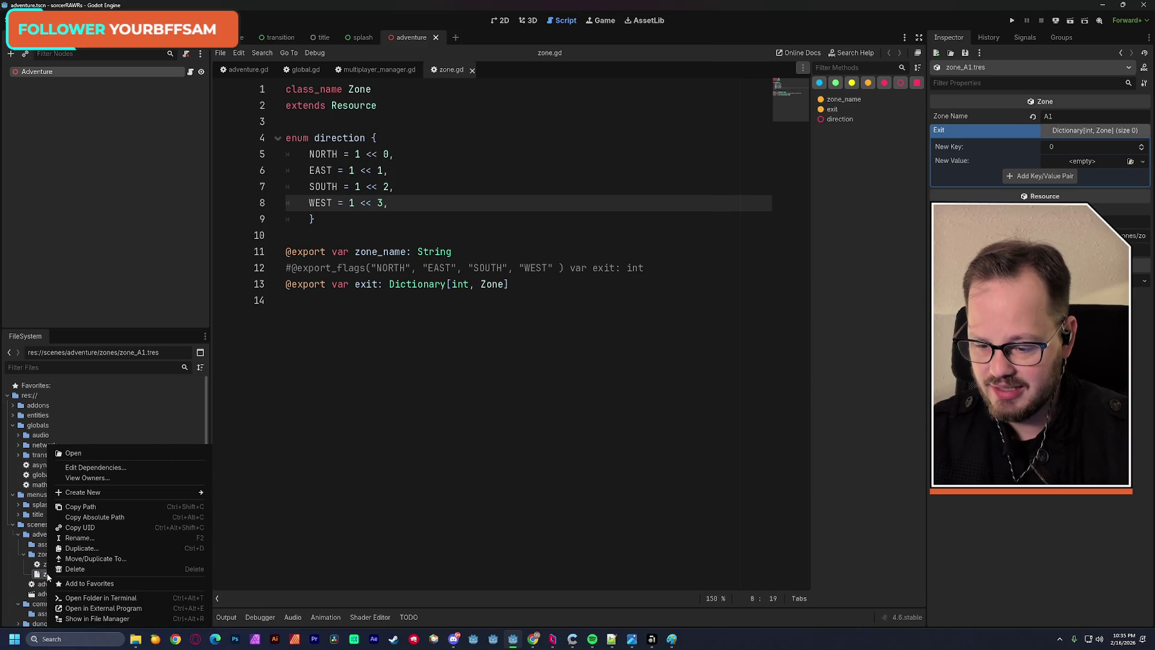
pyautogui.click(69, 552)
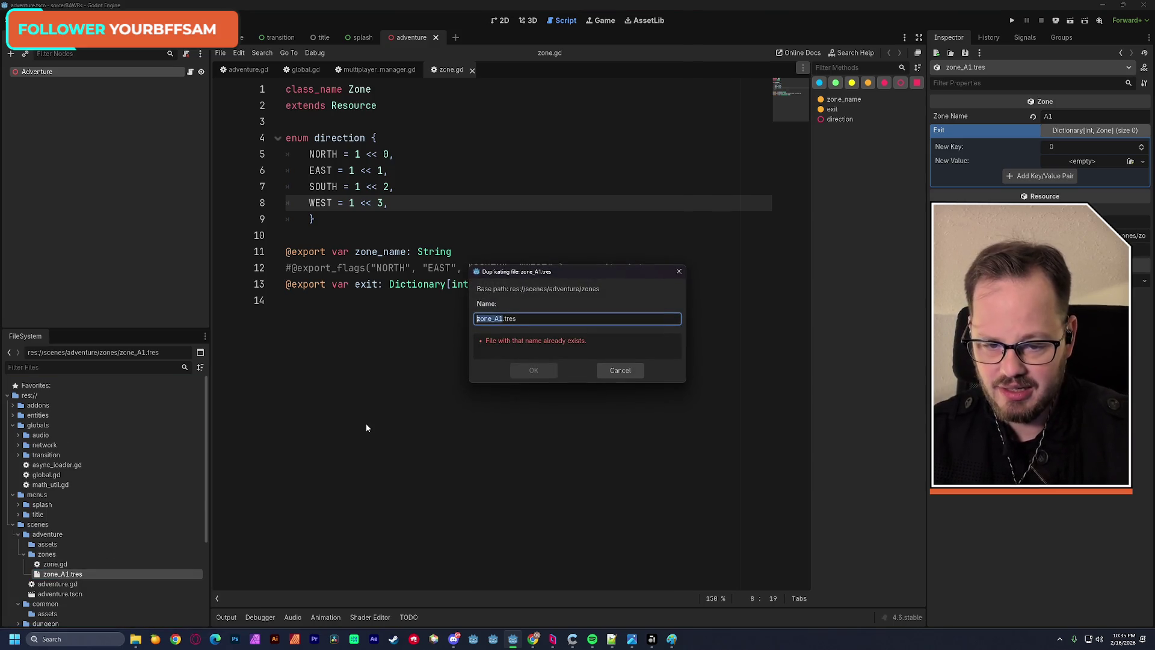
pyautogui.write('zone_A2')
pyautogui.press('Return')
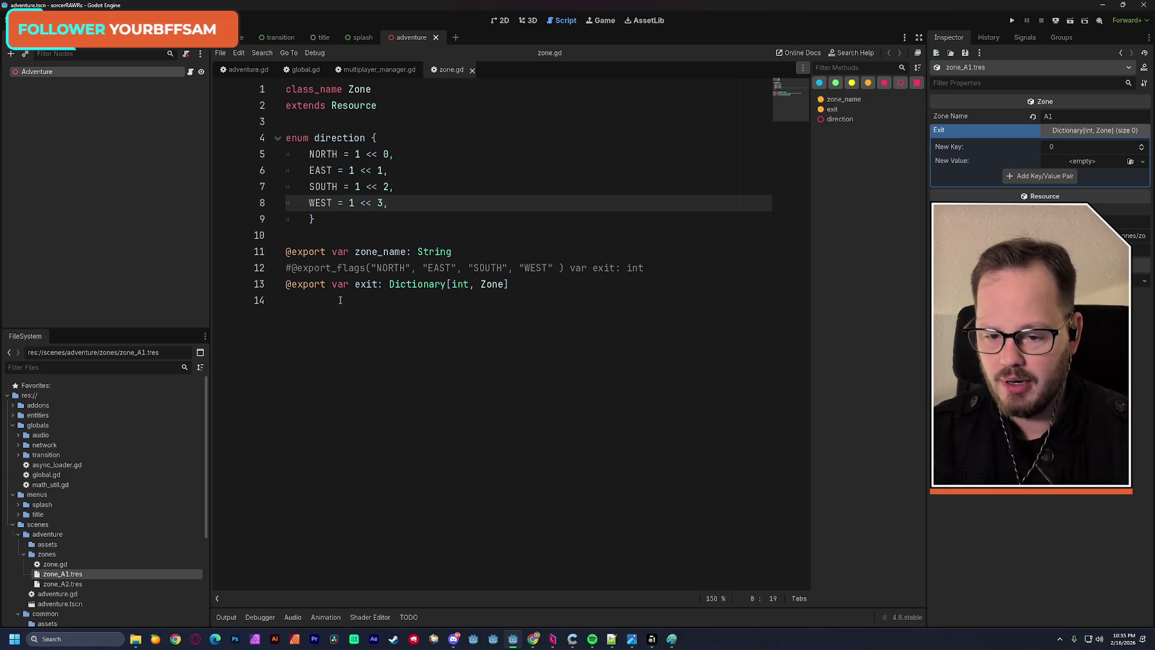
pyautogui.click(292, 269)
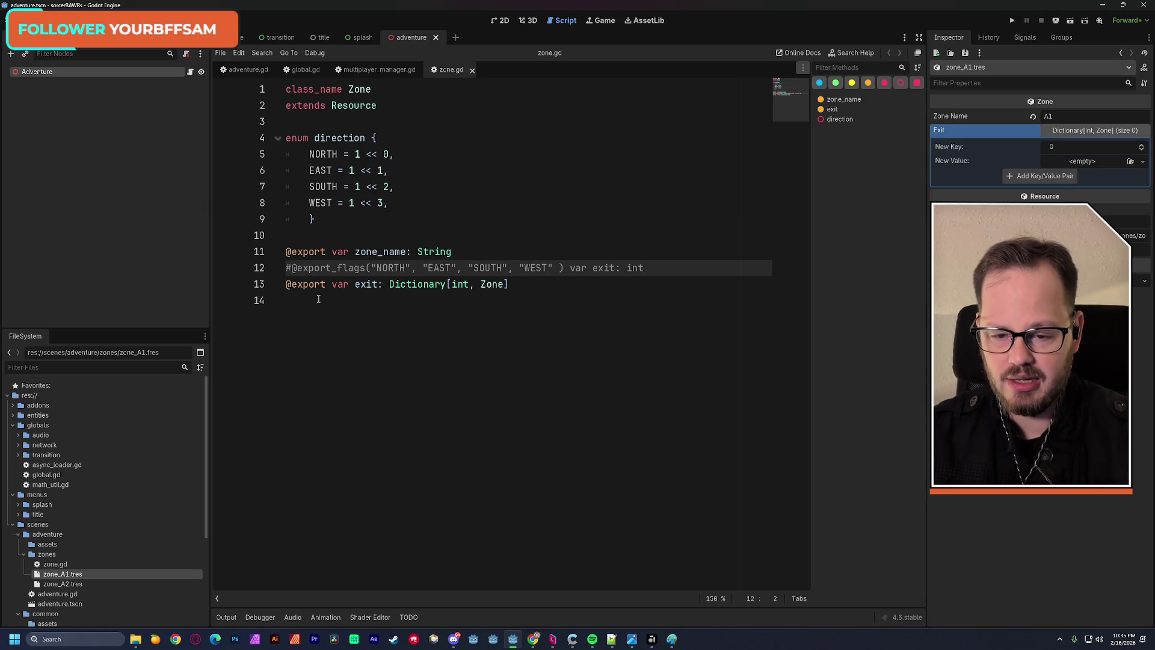
pyautogui.press('BackSpace')
pyautogui.click(319, 299)
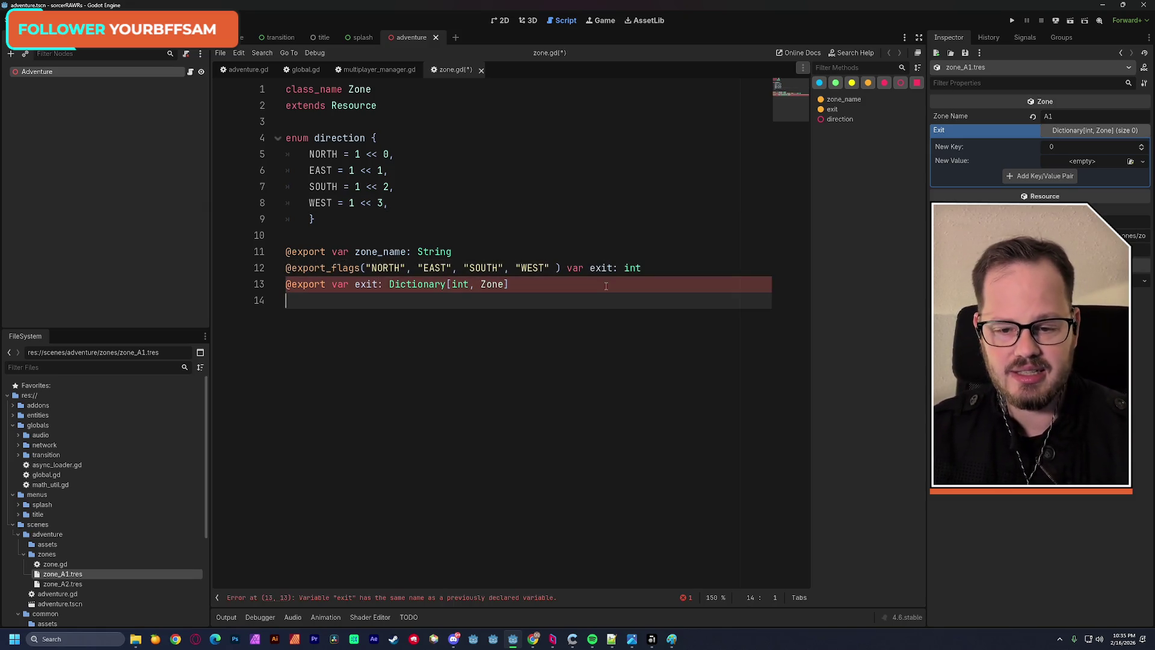
pyautogui.click(377, 284)
pyautogui.press('BackSpace')
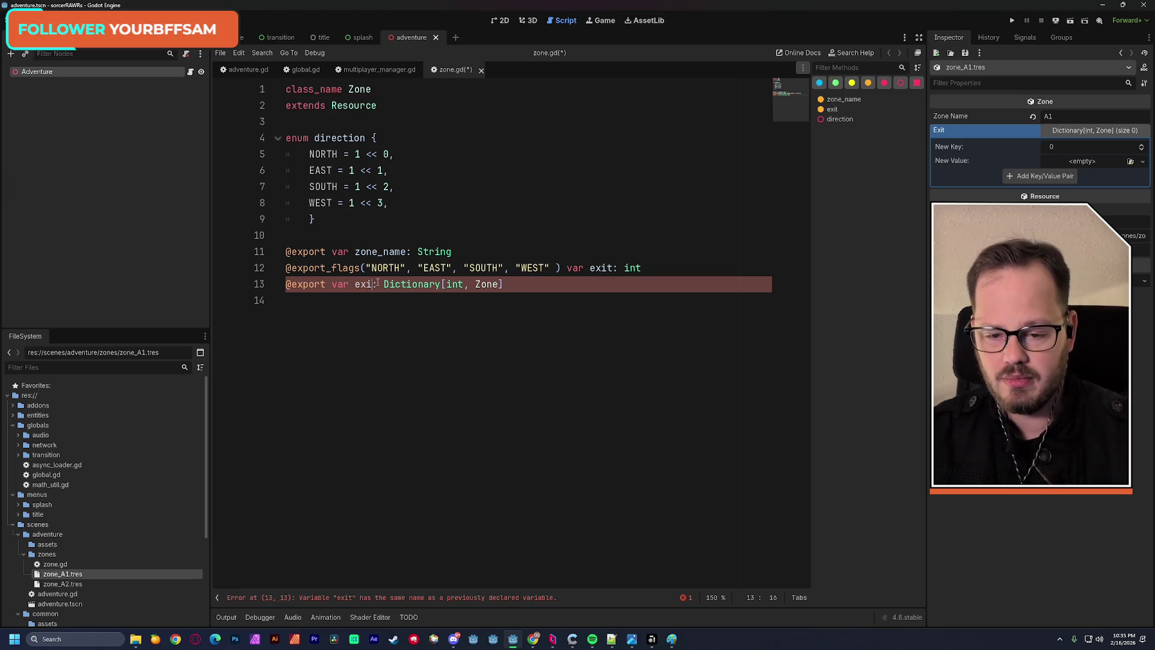
pyautogui.press('BackSpace')
pyautogui.press('BackSpace')
pyautogui.click(490, 376)
pyautogui.hotkey('ctrl', 's')
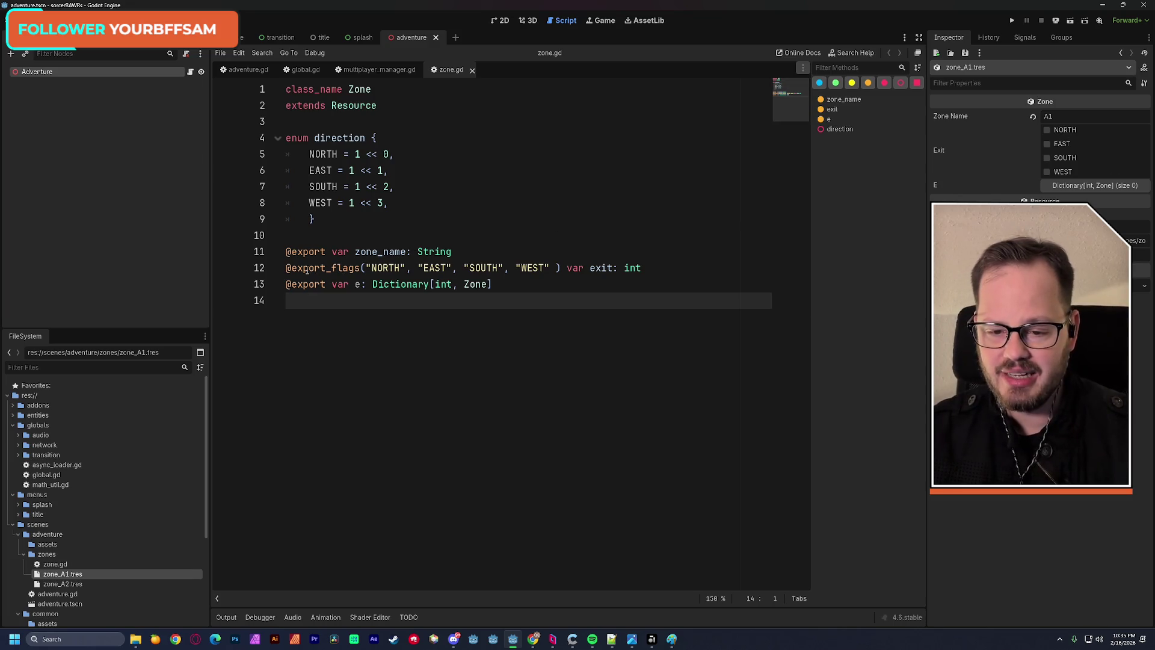
# Step: Tick NORTH and EAST in zone_A1's Exit flags, leaving SOUTH and WEST off
pyautogui.moveTo(285, 267)
pyautogui.mouseDown()
pyautogui.moveTo(652, 252)
pyautogui.moveTo(657, 265)
pyautogui.mouseUp()
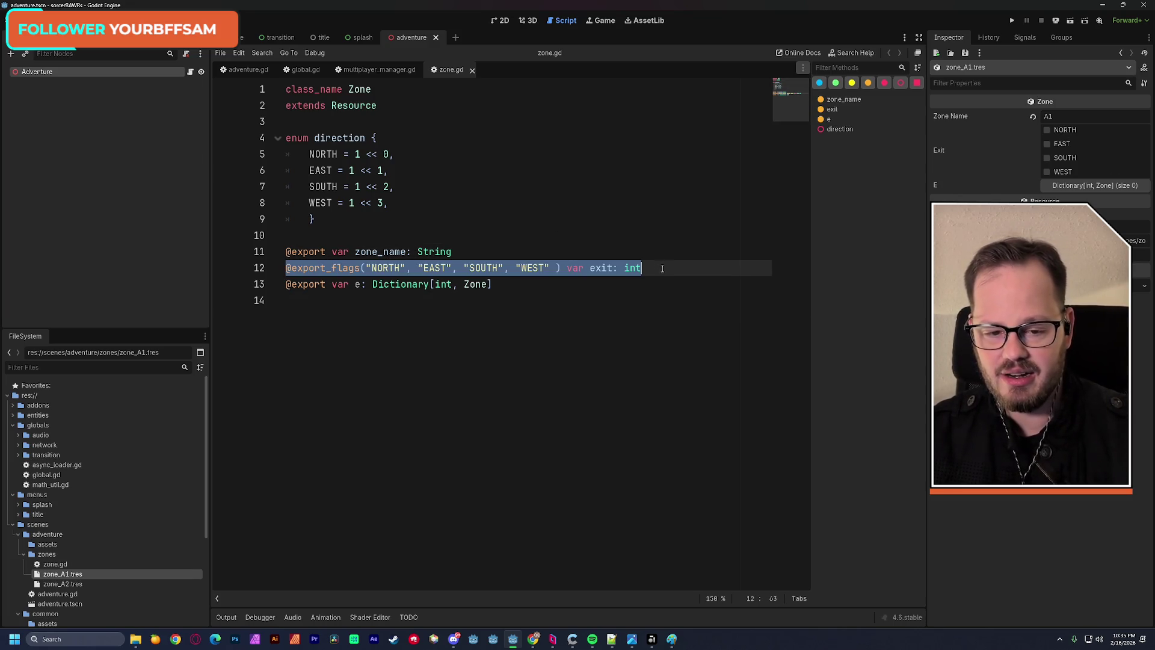
pyautogui.doubleClick(601, 268)
pyautogui.click(1047, 130)
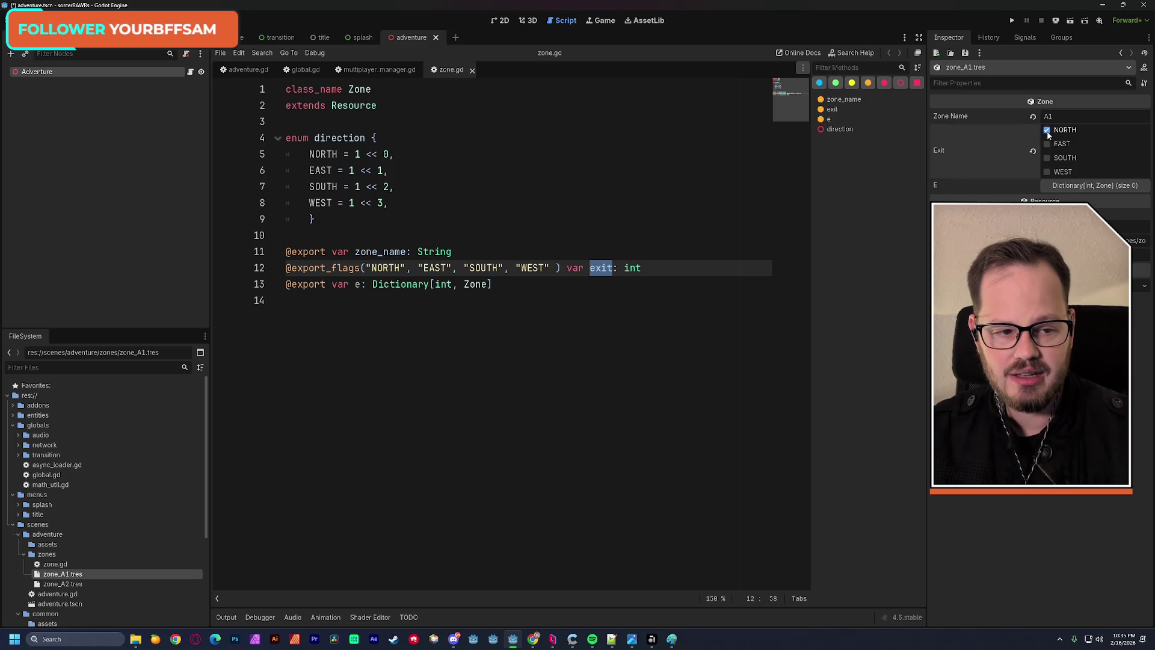
pyautogui.click(1051, 158)
pyautogui.click(1053, 157)
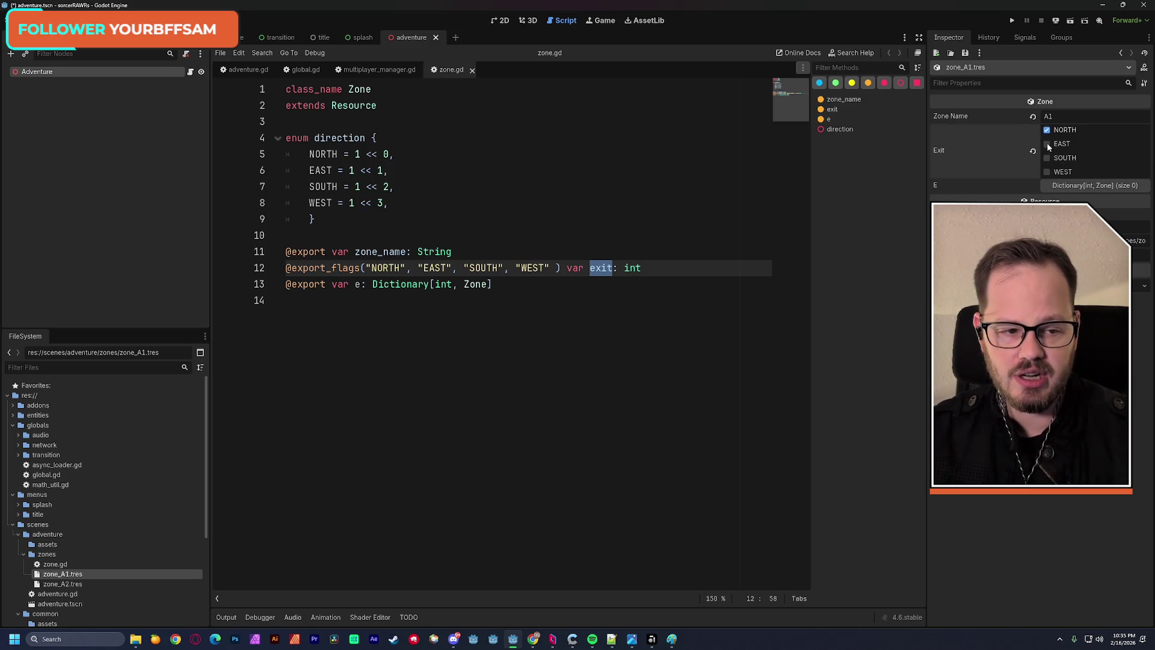
pyautogui.click(1048, 145)
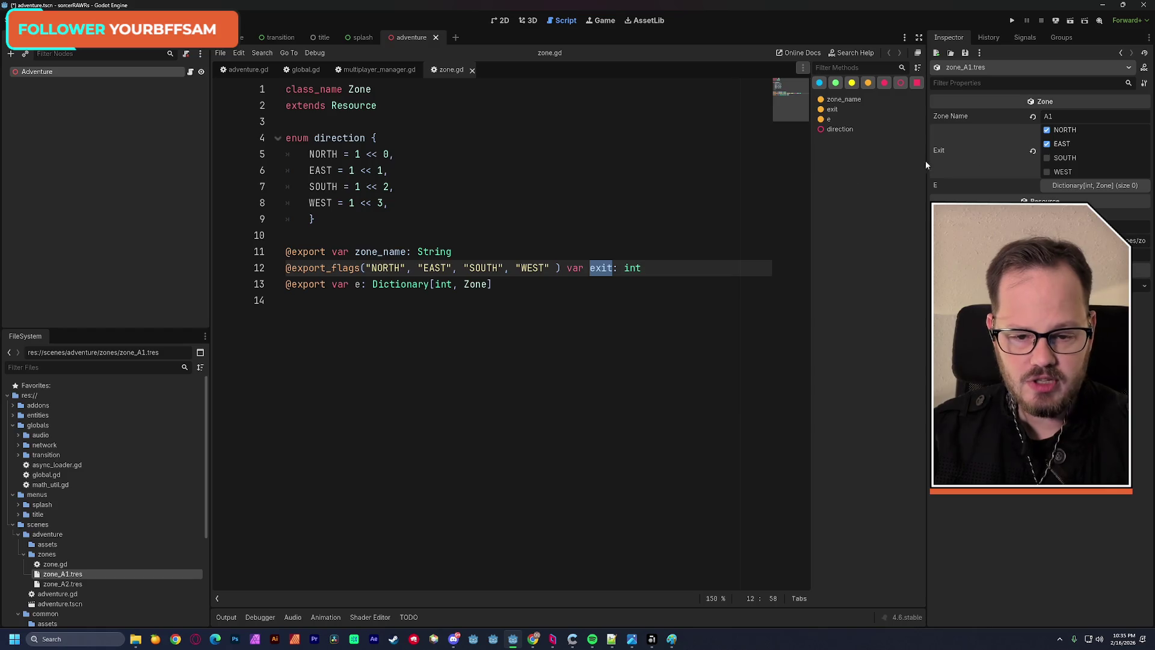
pyautogui.moveTo(286, 268); pyautogui.dragTo(358, 267)
pyautogui.click(600, 251)
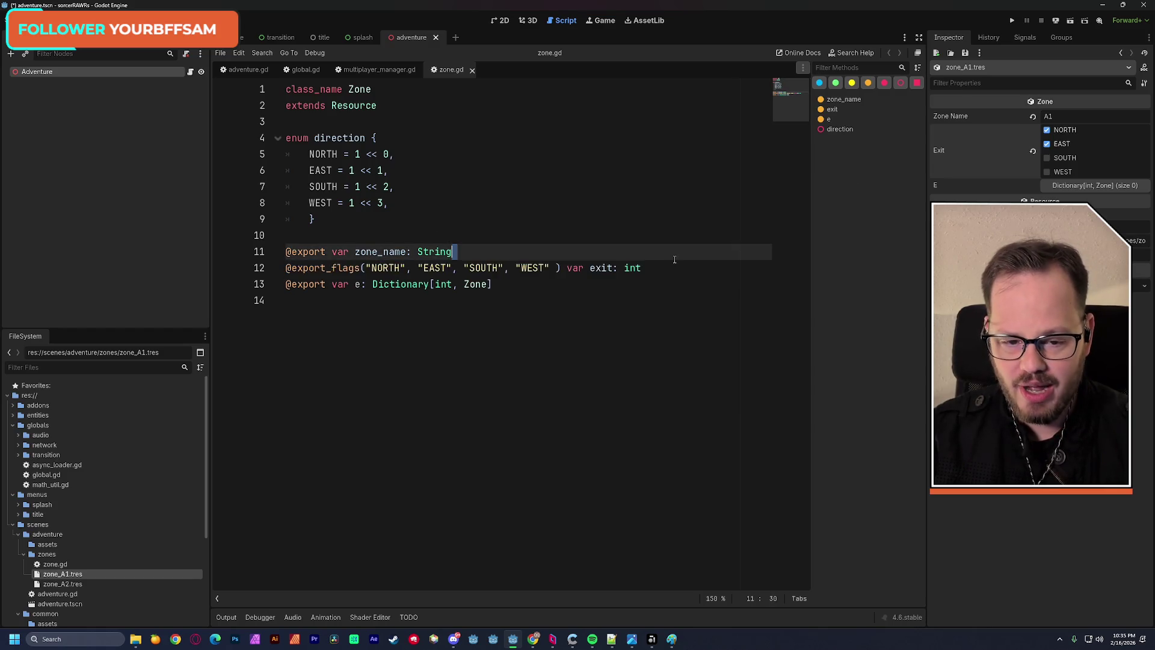
pyautogui.tripleClick(677, 263)
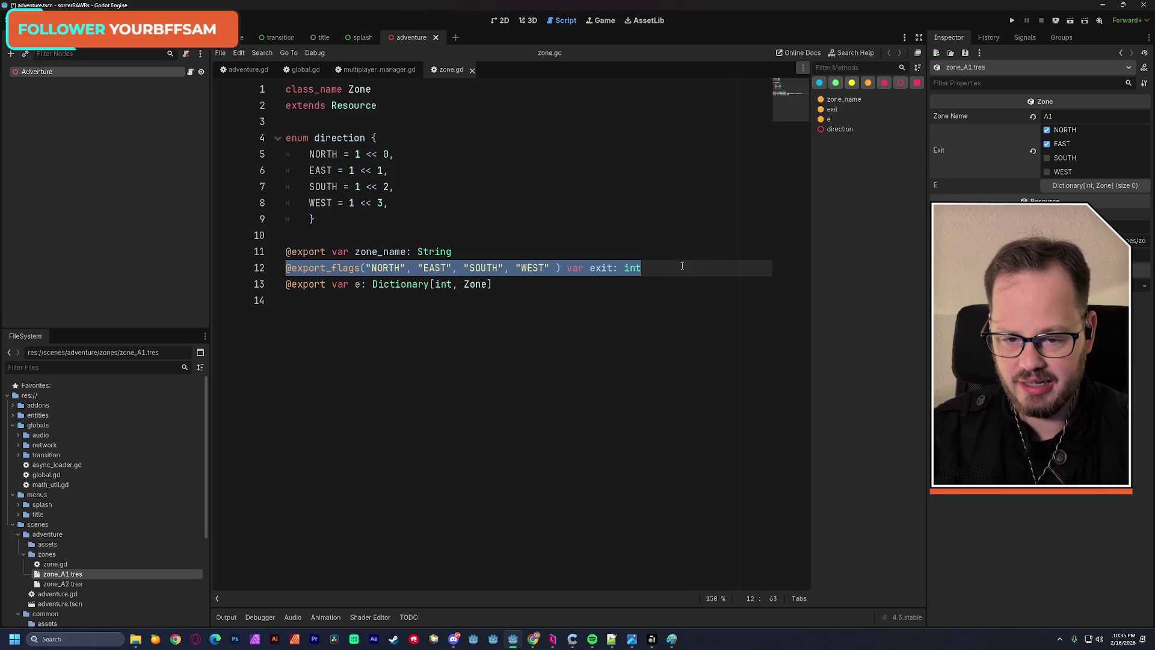
pyautogui.click(1095, 187)
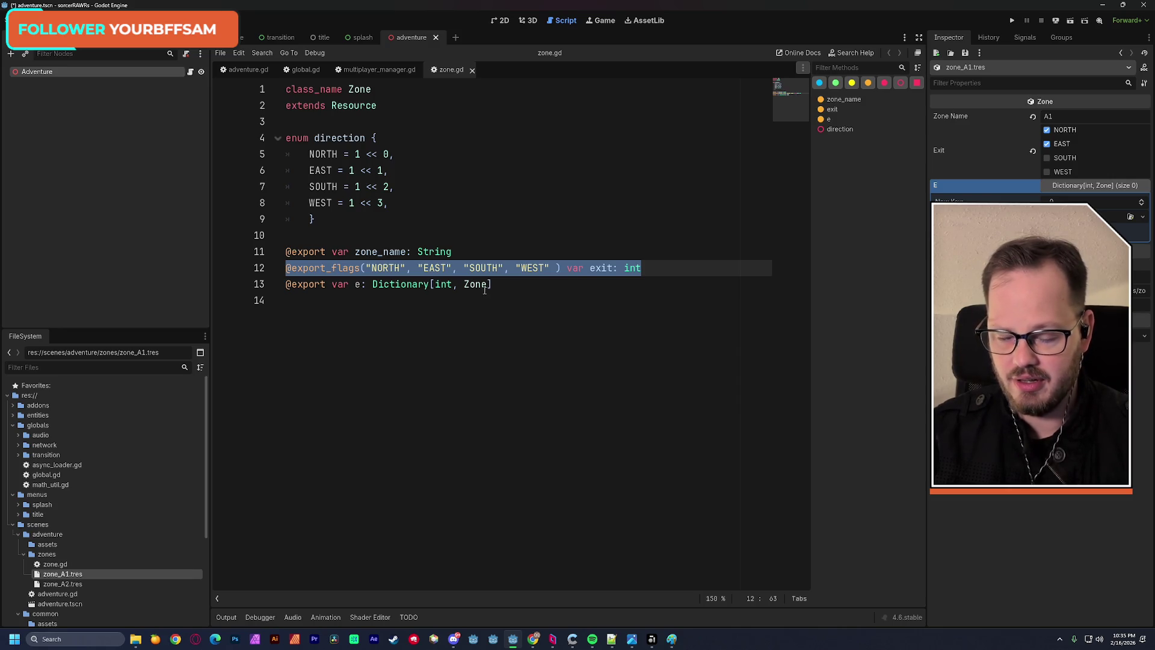
pyautogui.click(536, 285)
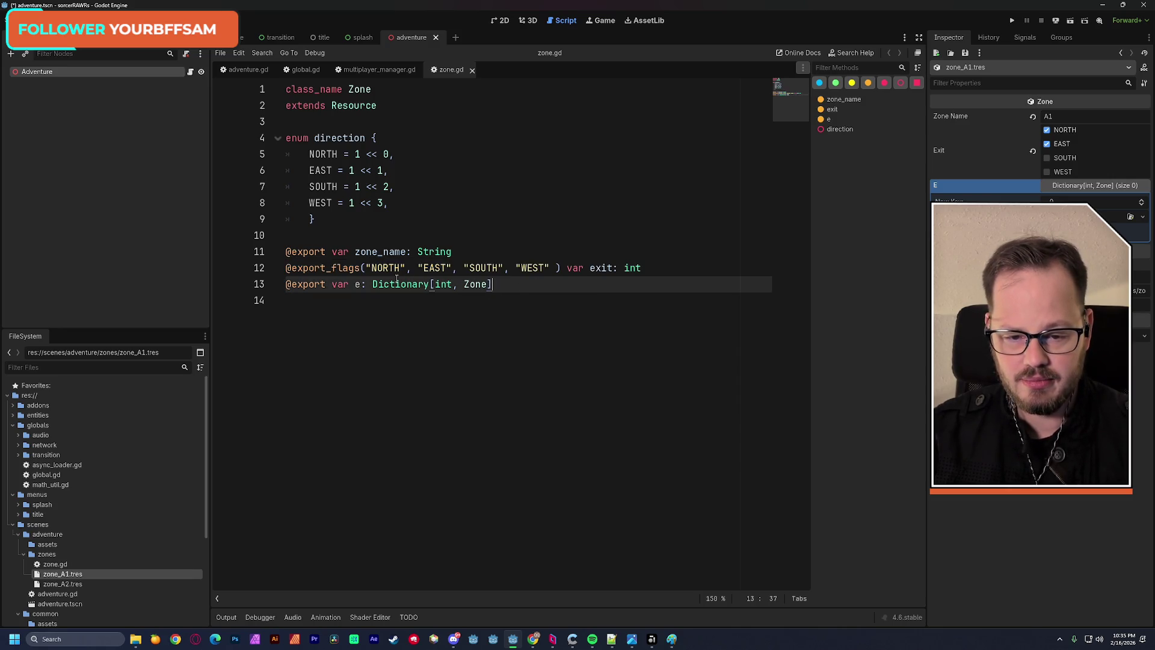
pyautogui.doubleClick(598, 268)
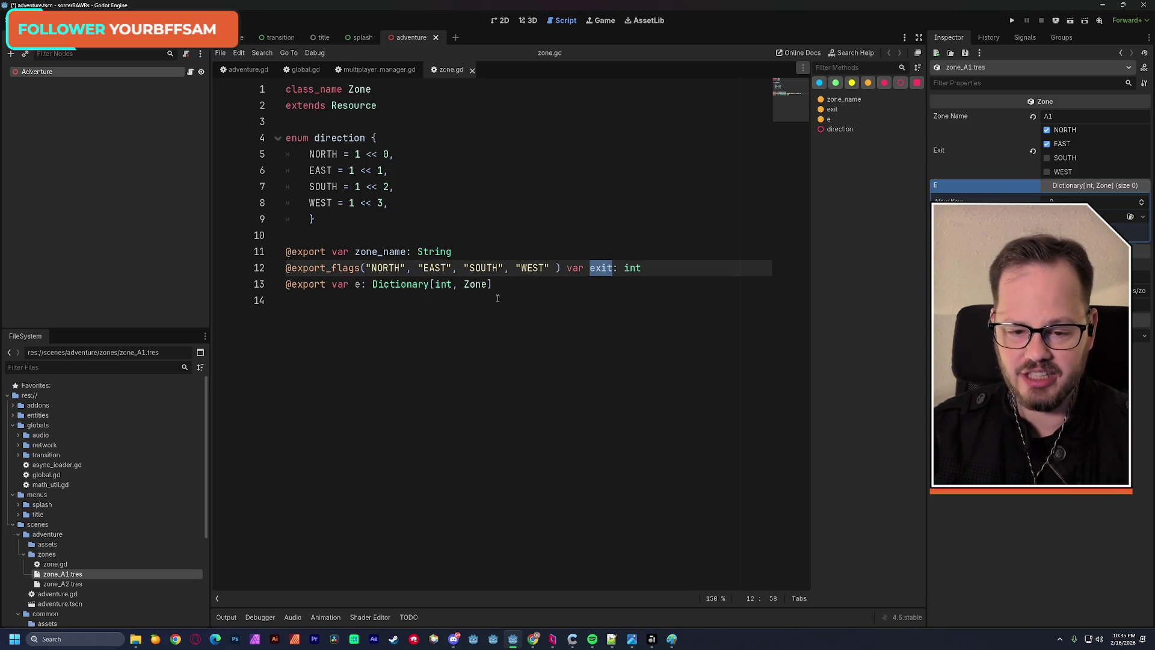
pyautogui.click(526, 285)
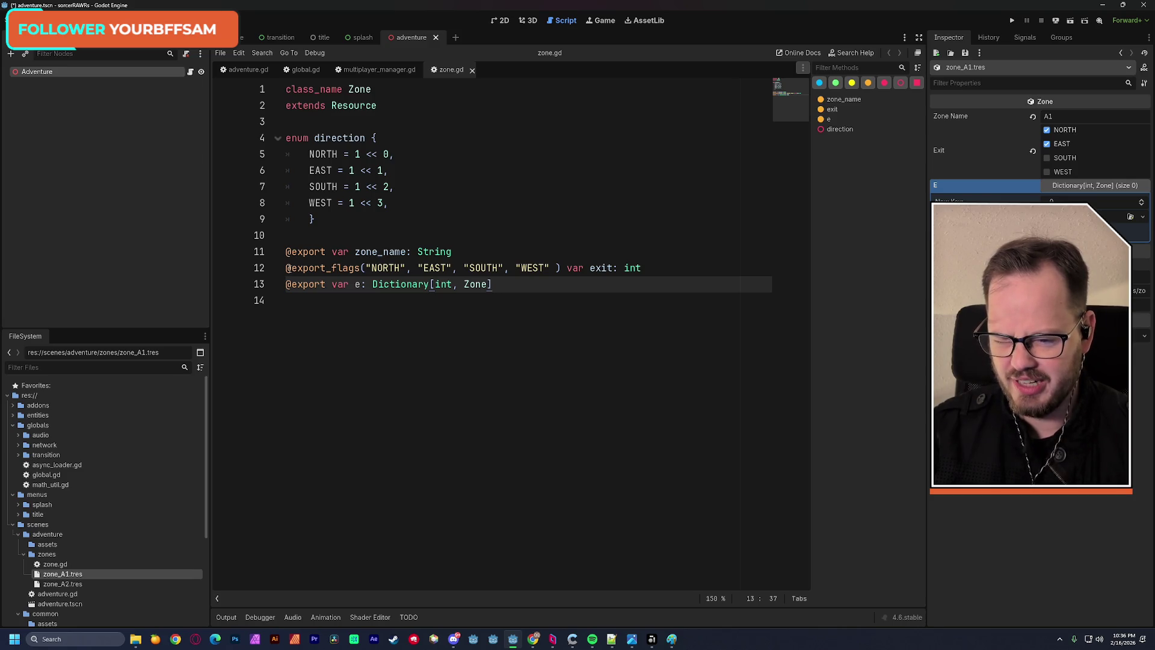
pyautogui.moveTo(287, 267); pyautogui.dragTo(641, 268)
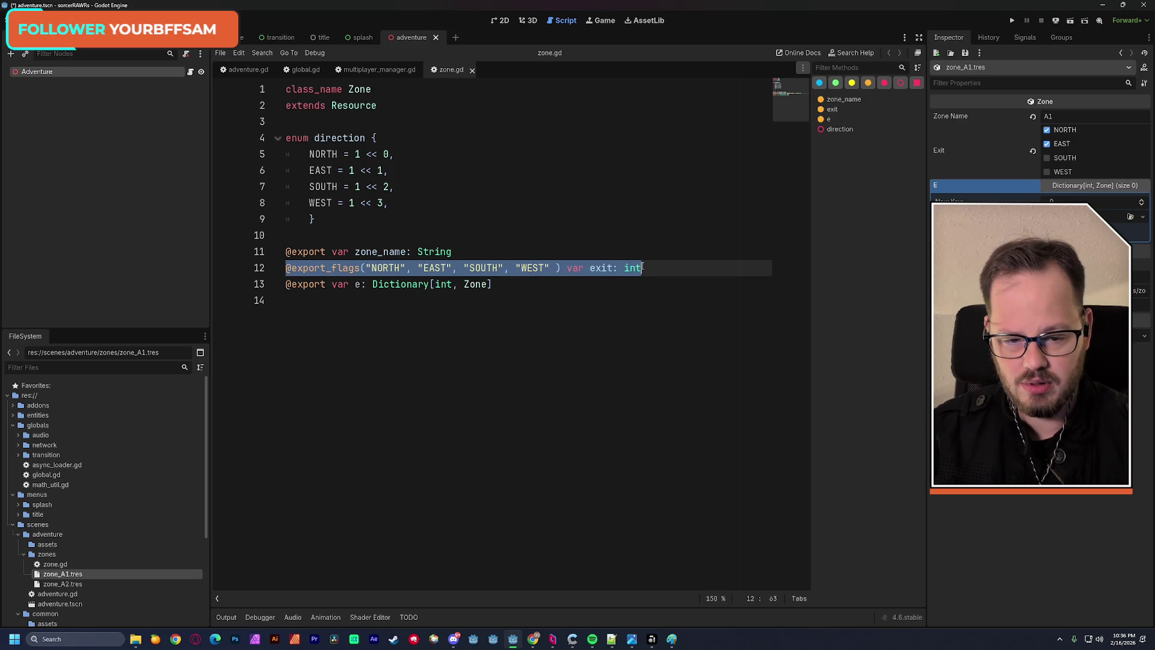
pyautogui.click(313, 219)
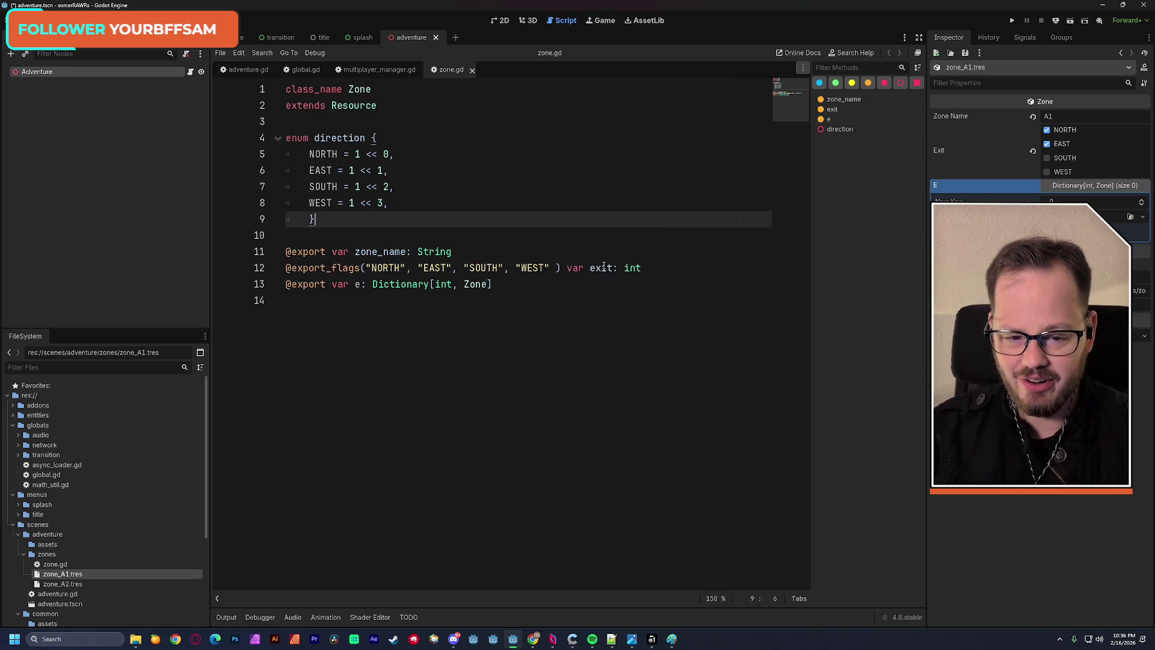
pyautogui.doubleClick(602, 268)
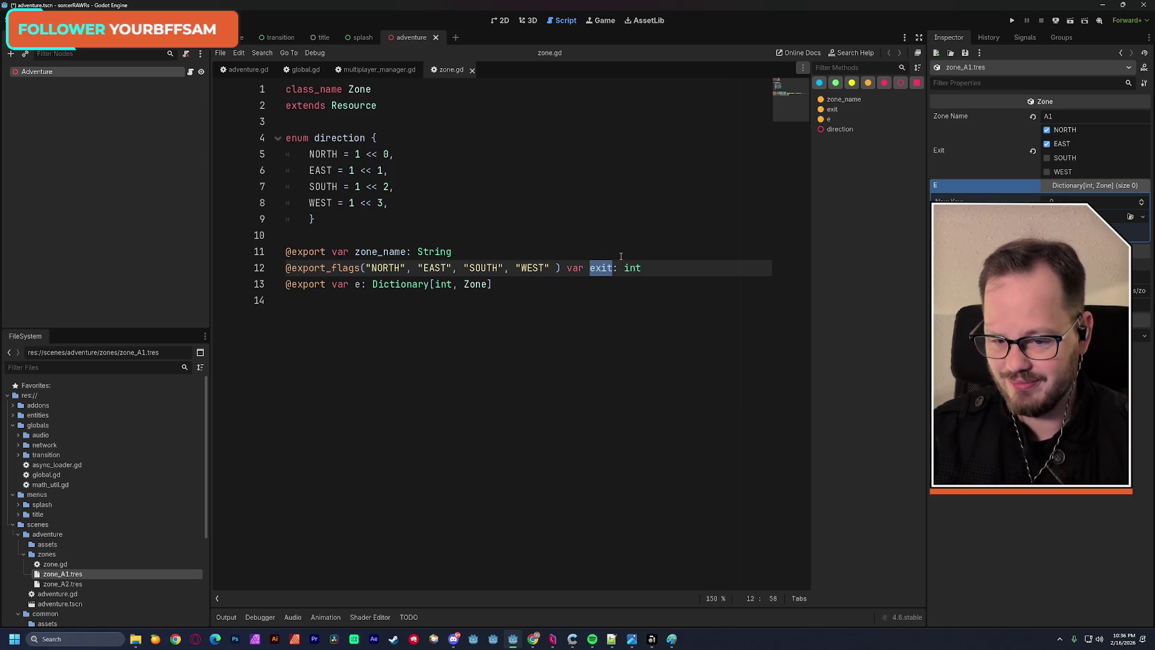
pyautogui.moveTo(287, 267); pyautogui.dragTo(642, 268)
pyautogui.hotkey('ctrl', 'c')
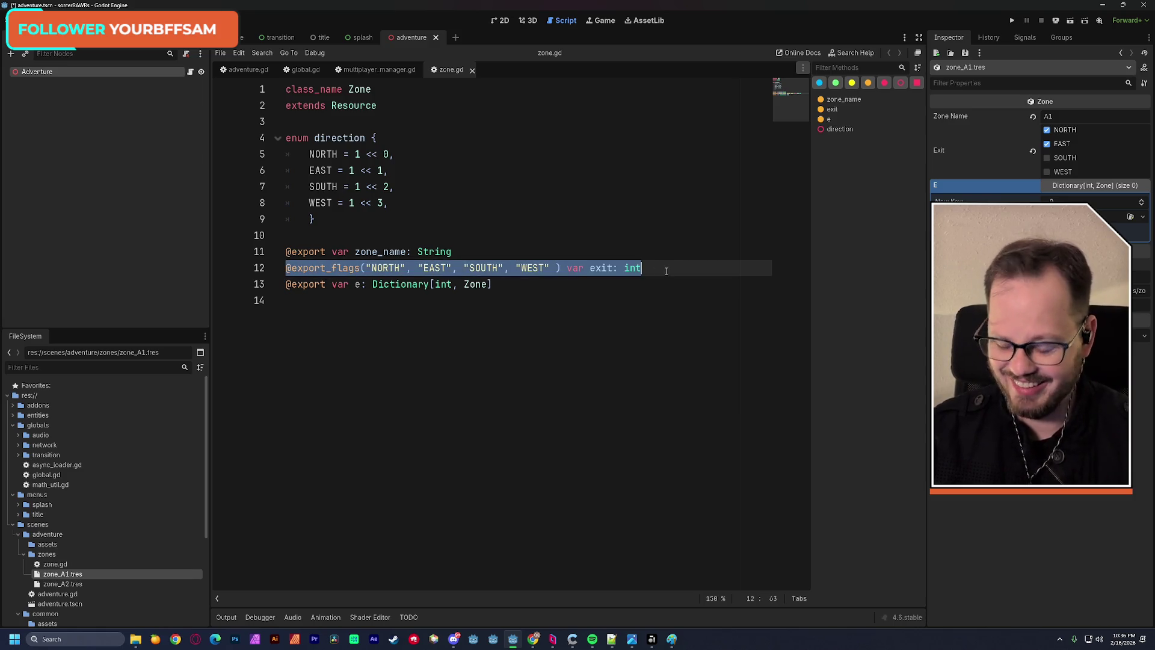
pyautogui.press('BackSpace')
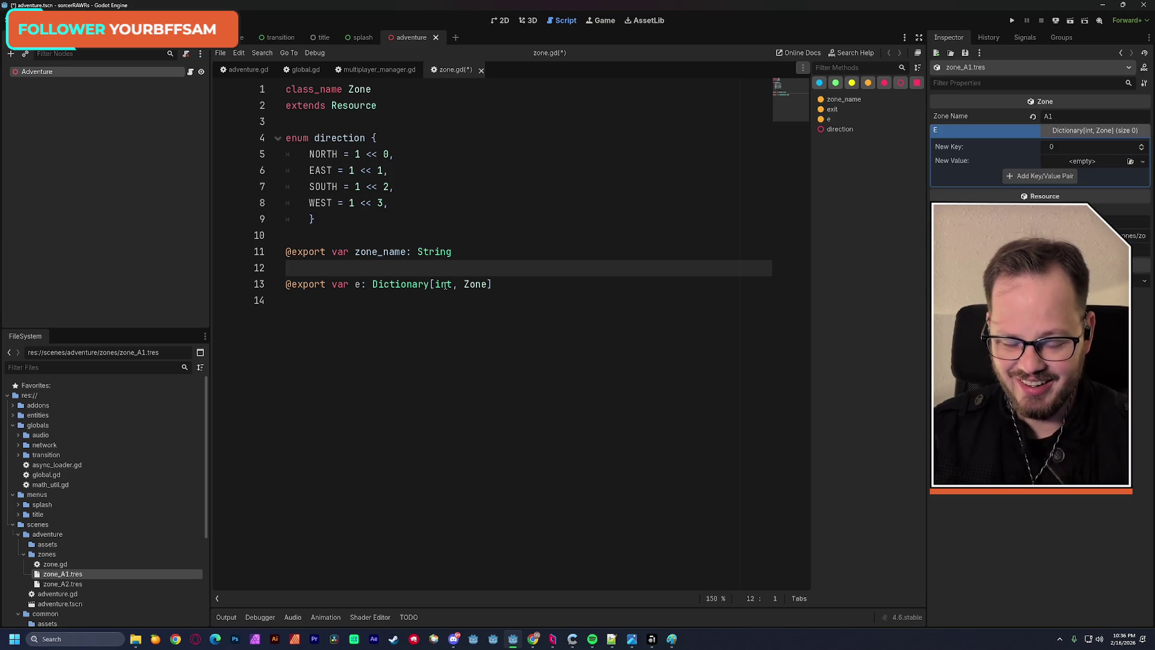
# Step: Undo the mis-pasted Dictionary line and save zone.gd with exit flags and e restored
pyautogui.click(445, 284)
pyautogui.hotkey('ctrl', 'v')
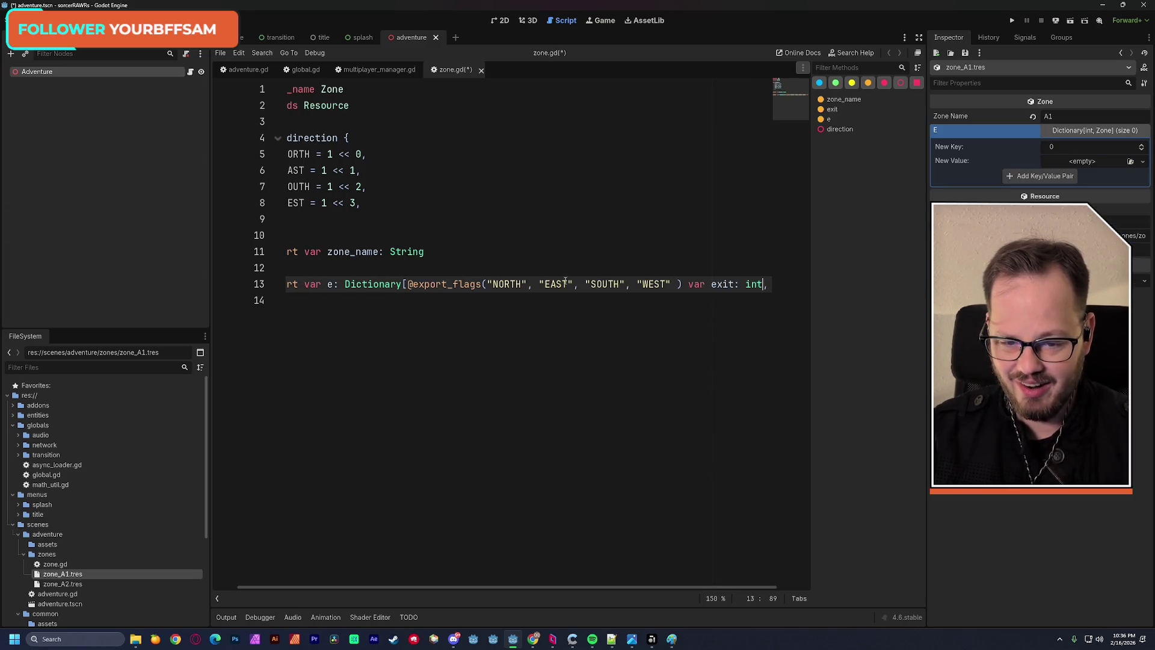
pyautogui.click(556, 220)
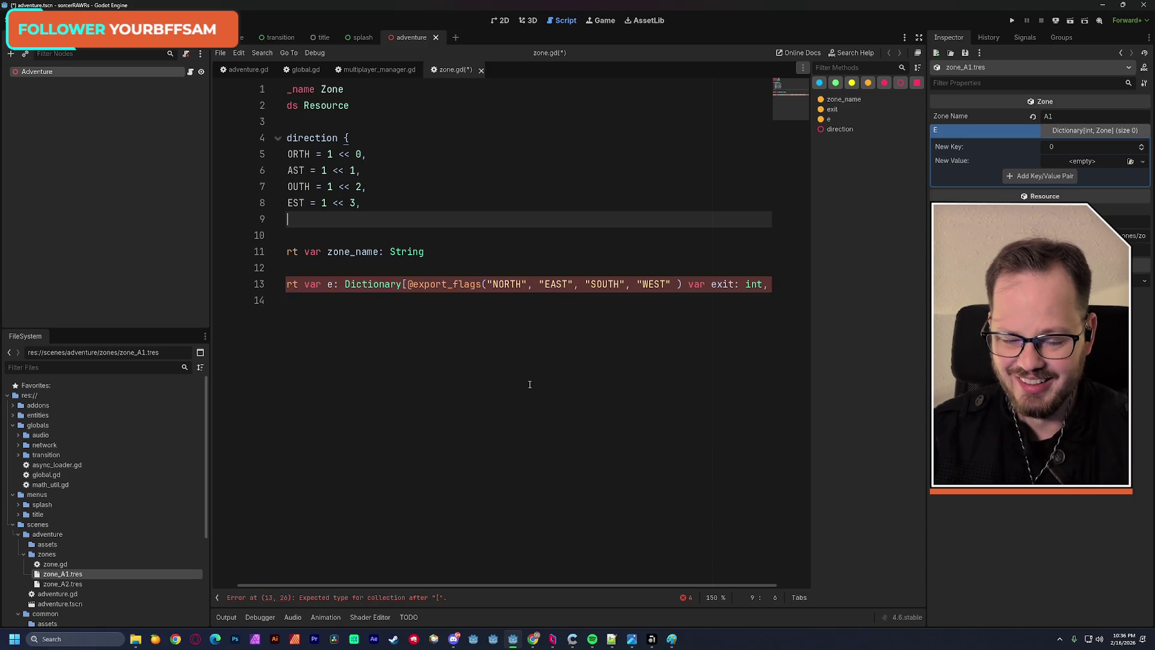
pyautogui.moveTo(544, 583); pyautogui.dragTo(419, 583)
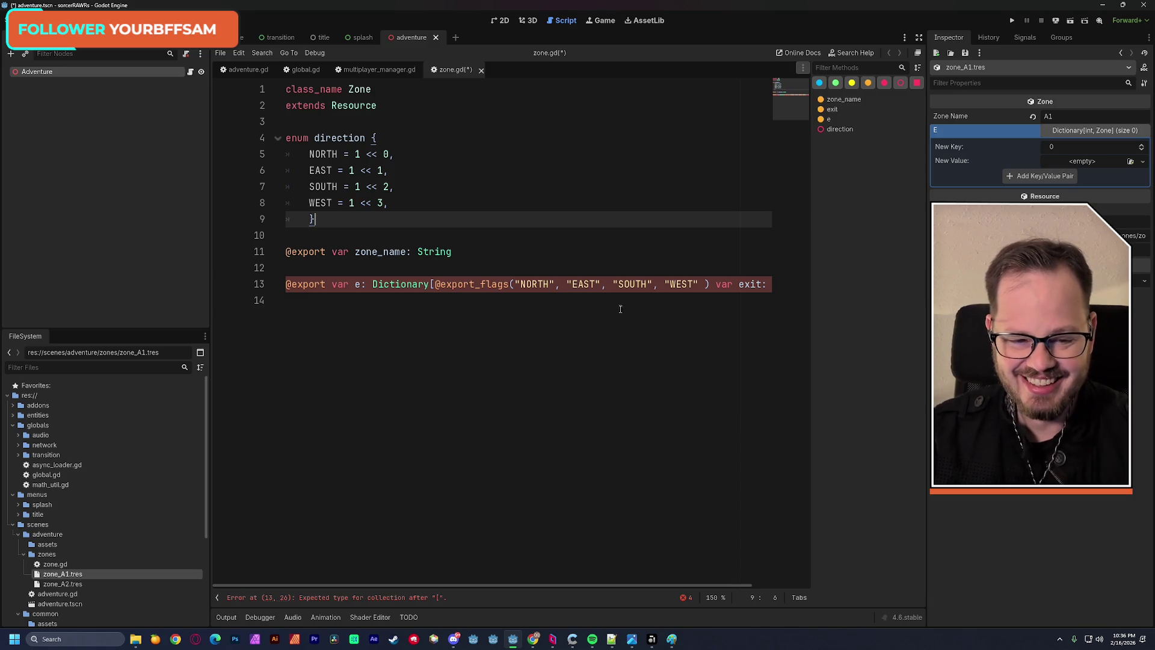
pyautogui.hotkey('ctrl', 'z')
pyautogui.hotkey('ctrl', 'z')
pyautogui.hotkey('ctrl', 's')
pyautogui.click(554, 197)
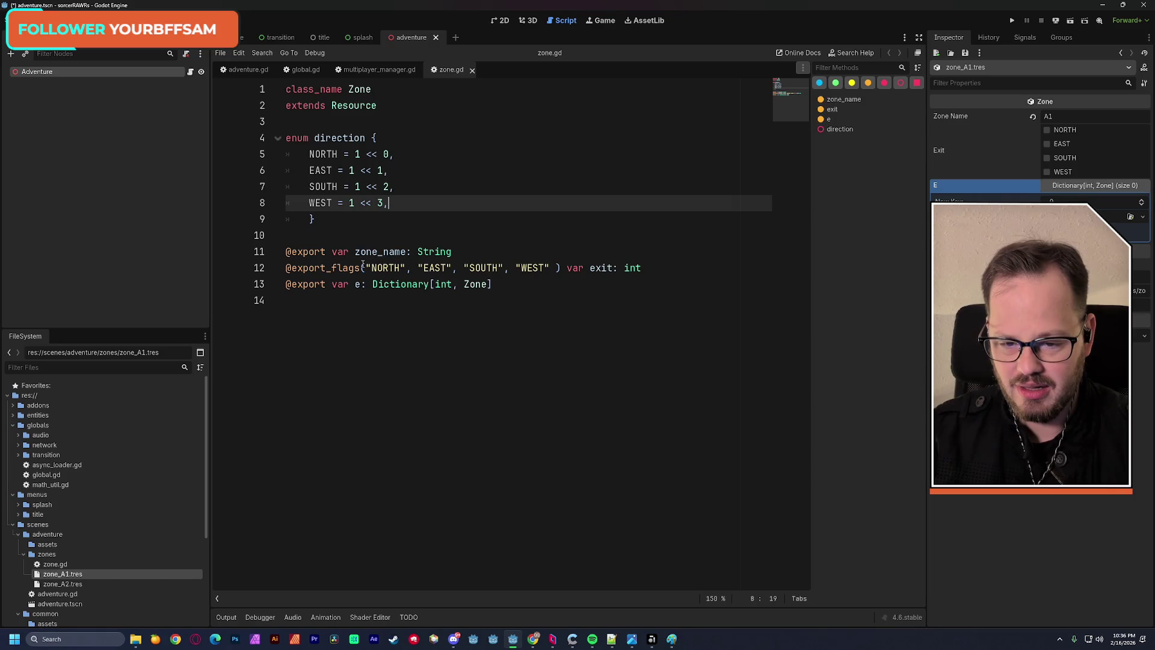
# Step: Try moving the exit flags line into the Dictionary brackets, then undo it and save
pyautogui.doubleClick(567, 264)
pyautogui.press('Delete')
pyautogui.press('Delete')
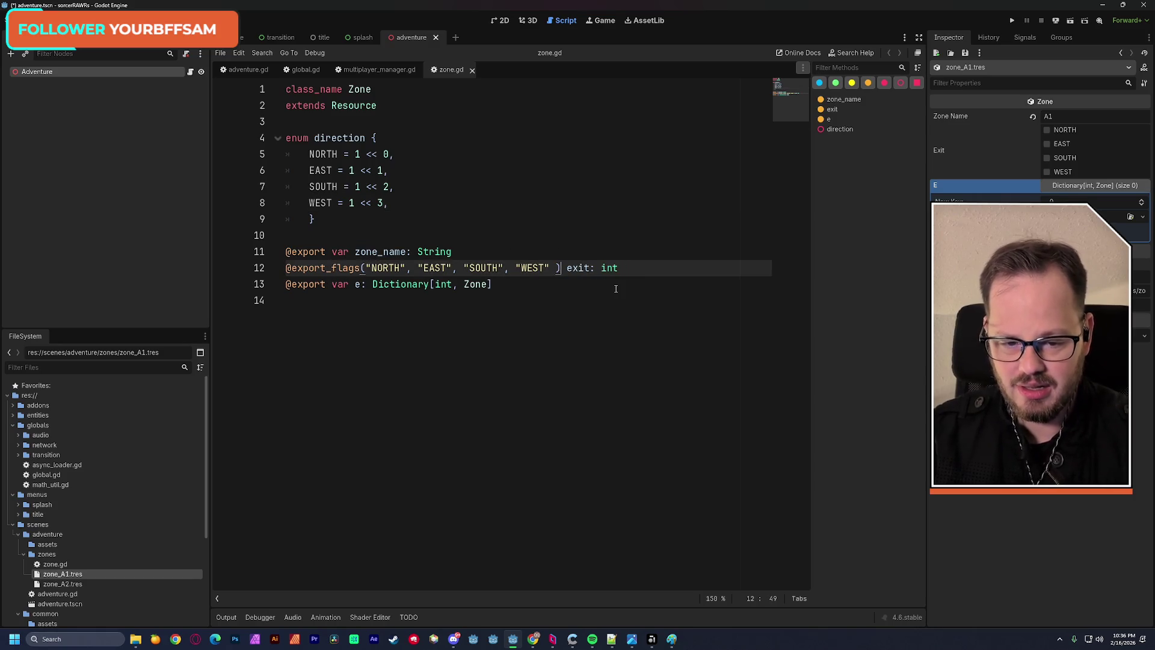
pyautogui.moveTo(621, 268); pyautogui.dragTo(285, 269)
pyautogui.hotkey('ctrl', 'c')
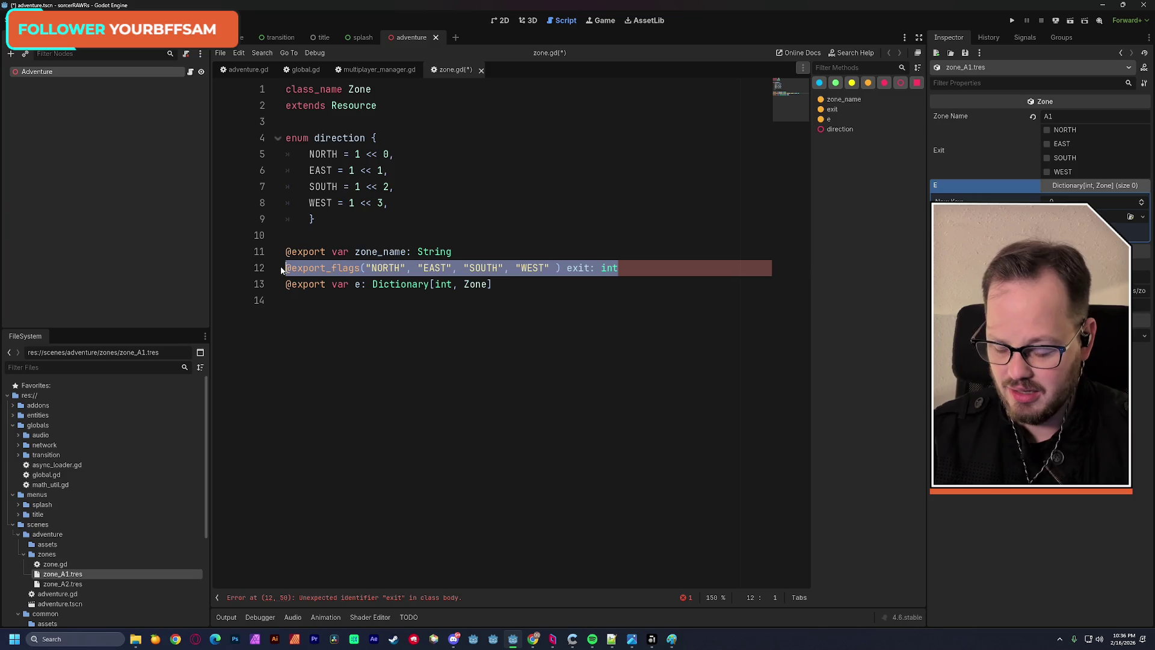
pyautogui.press('BackSpace')
pyautogui.doubleClick(444, 284)
pyautogui.hotkey('ctrl', 'v')
pyautogui.press('Up')
pyautogui.press('Up')
pyautogui.press('Up')
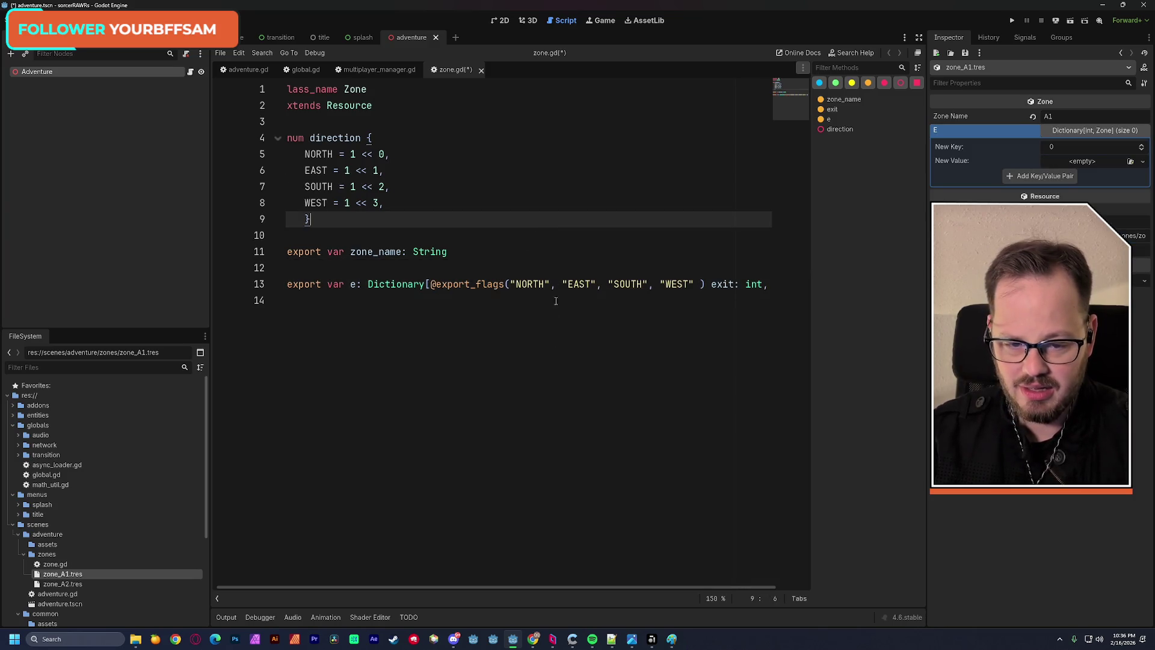
pyautogui.moveTo(527, 584)
pyautogui.mouseDown()
pyautogui.moveTo(495, 585)
pyautogui.moveTo(547, 589)
pyautogui.moveTo(496, 587)
pyautogui.mouseUp()
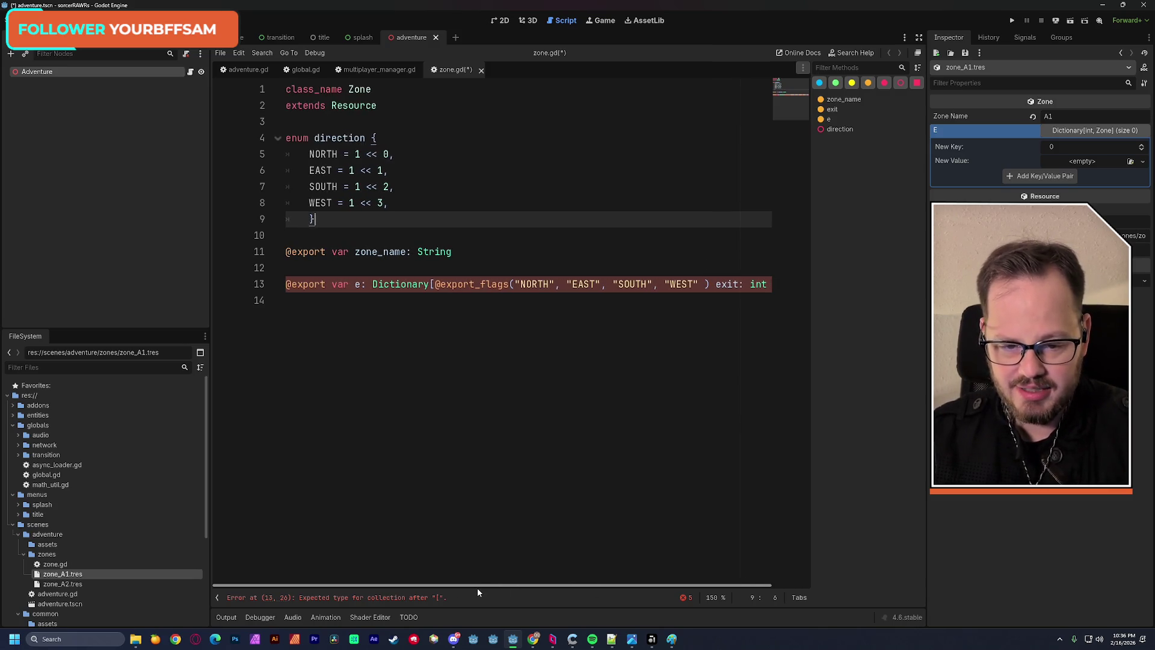
pyautogui.moveTo(485, 586)
pyautogui.mouseDown()
pyautogui.moveTo(574, 588)
pyautogui.moveTo(493, 582)
pyautogui.mouseUp()
pyautogui.hotkey('ctrl', 'z')
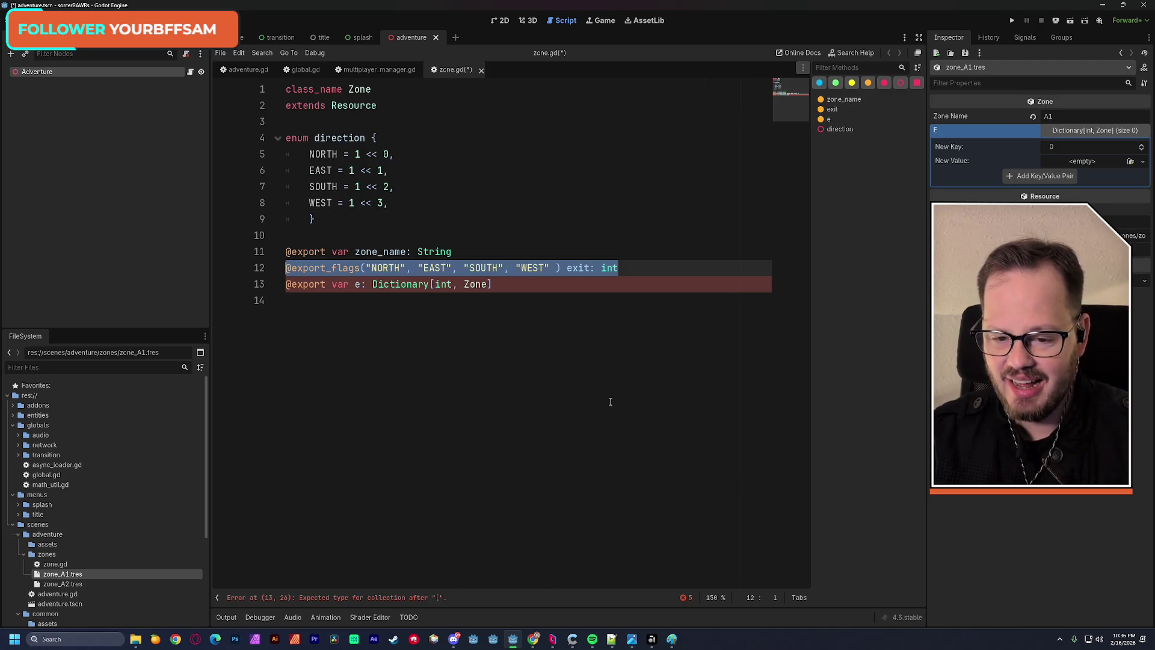
pyautogui.hotkey('ctrl', 'z')
pyautogui.hotkey('ctrl', 's')
pyautogui.click(582, 212)
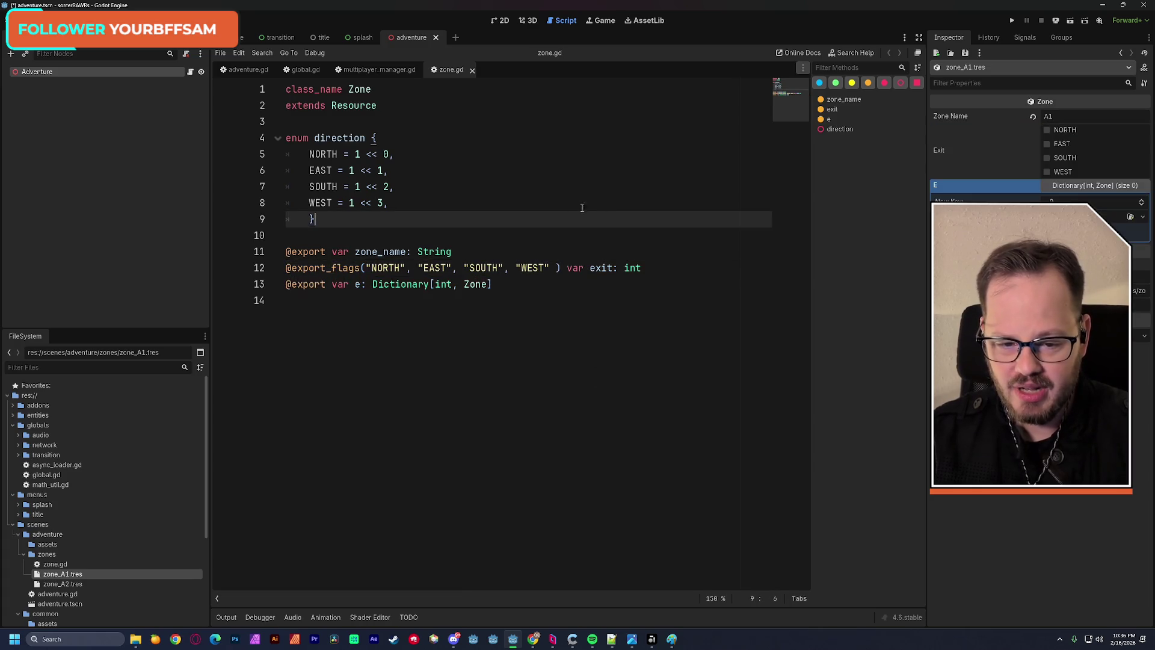
pyautogui.moveTo(287, 267); pyautogui.dragTo(656, 268)
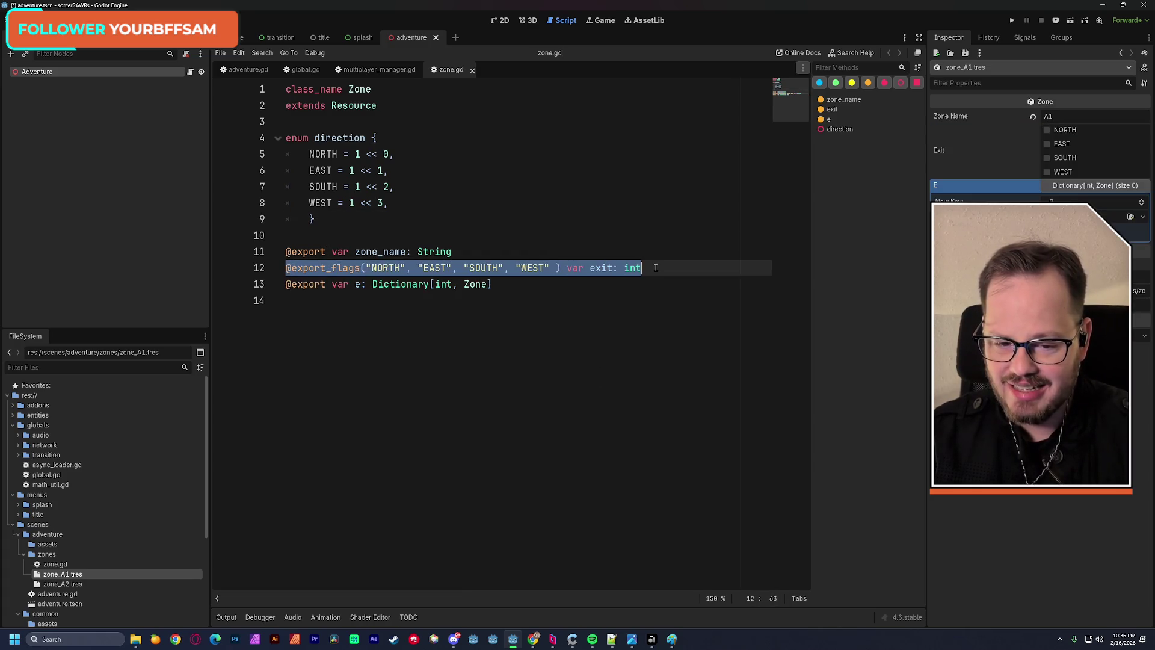
pyautogui.click(343, 268)
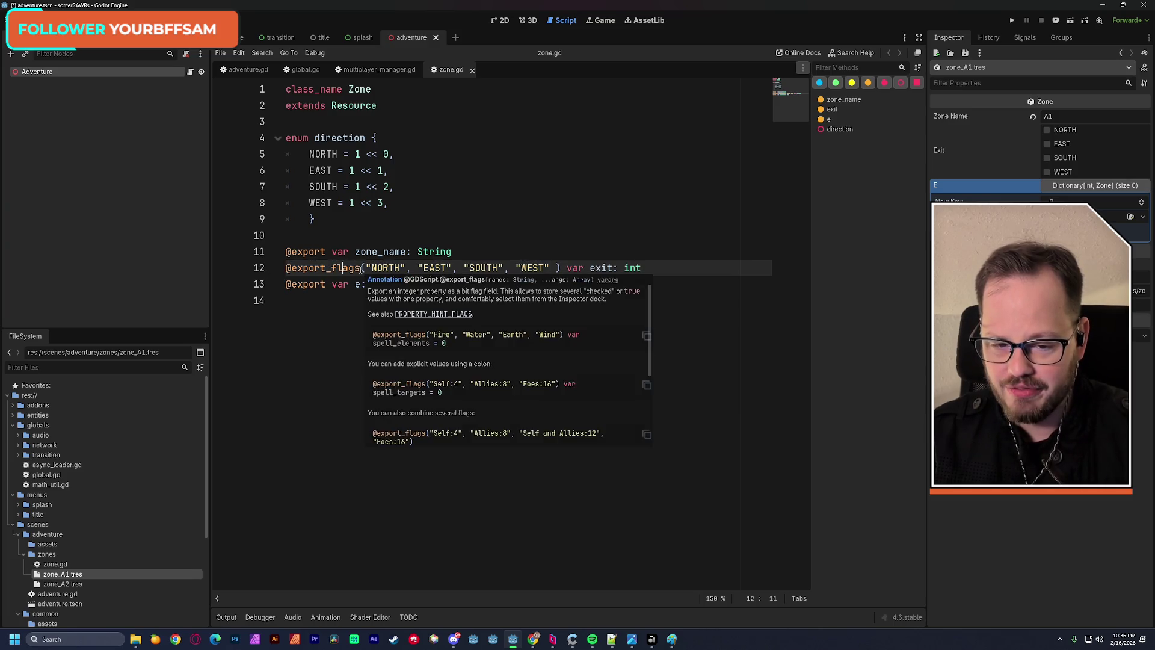
pyautogui.moveTo(343, 268); pyautogui.dragTo(279, 268)
pyautogui.press('BackSpace')
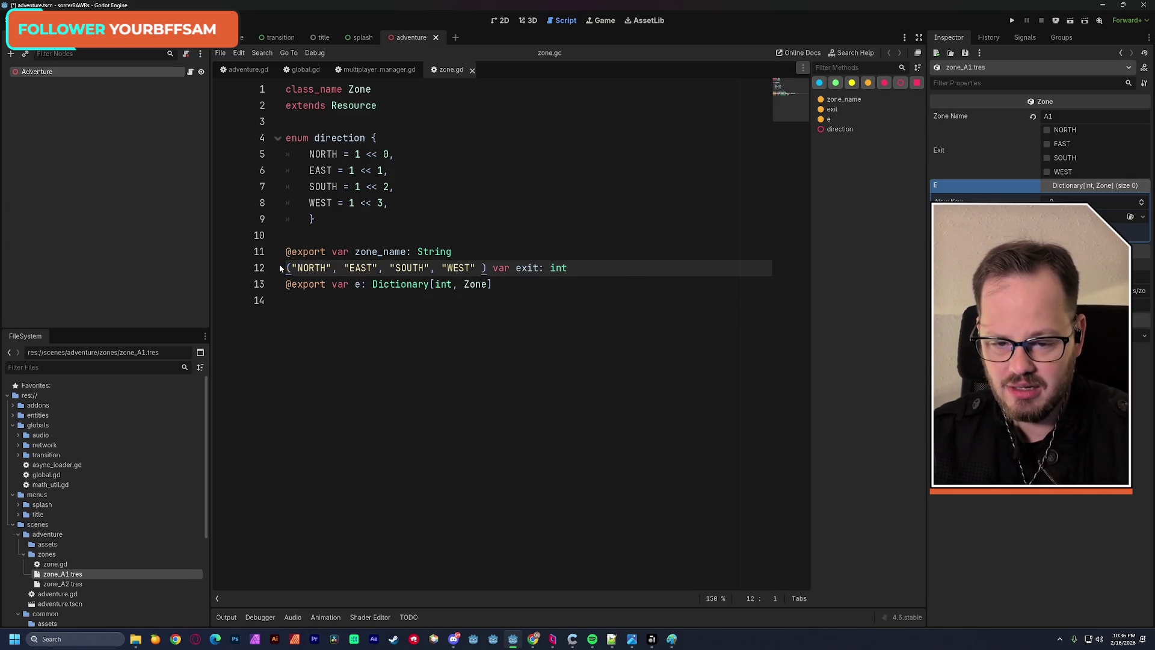
# Step: Try replacing the Dictionary's int with exit, then undo those edits
pyautogui.click(519, 194)
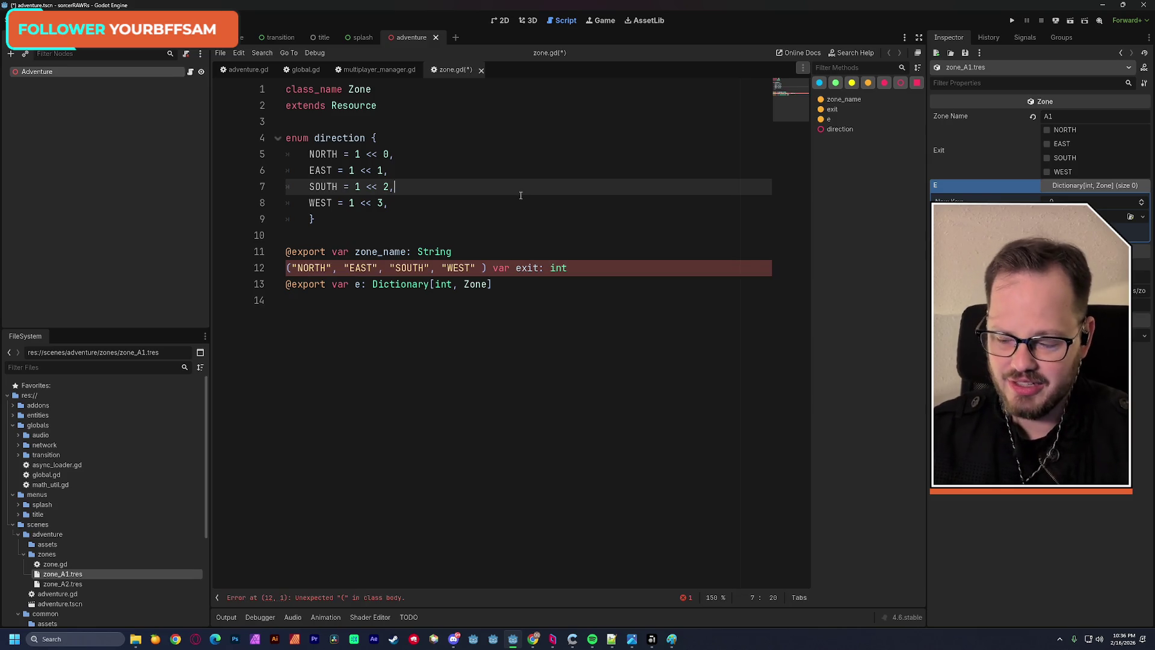
pyautogui.click(571, 268)
pyautogui.hotkey('shift', 'Home')
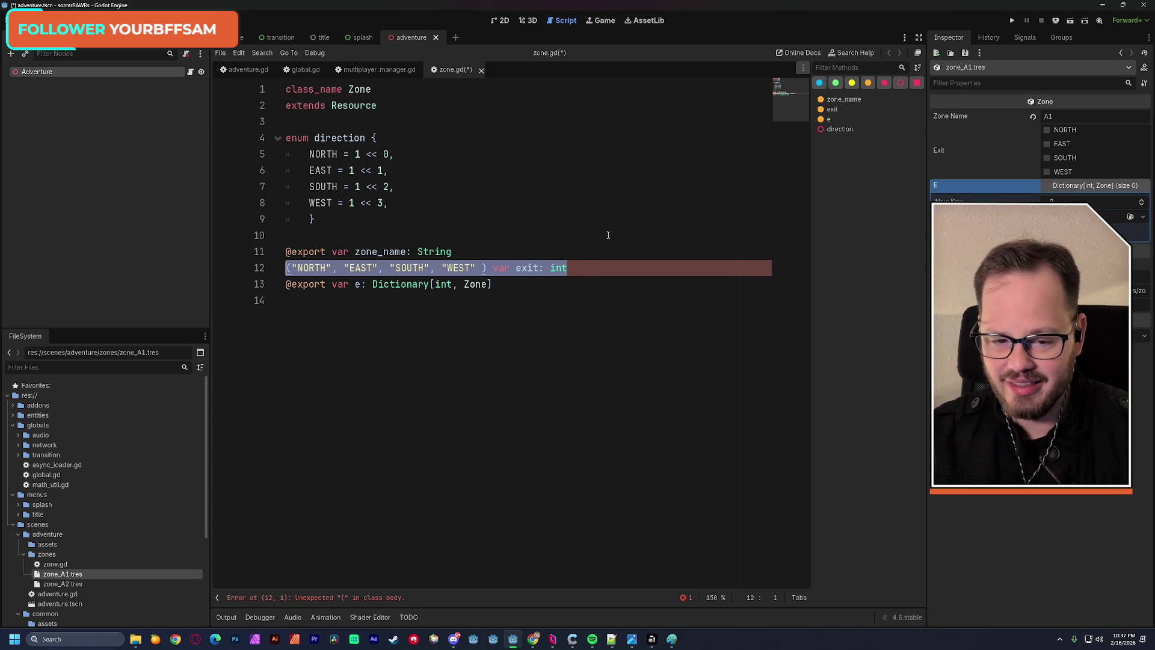
pyautogui.click(609, 236)
pyautogui.doubleClick(558, 268)
pyautogui.doubleClick(443, 284)
pyautogui.write('exit')
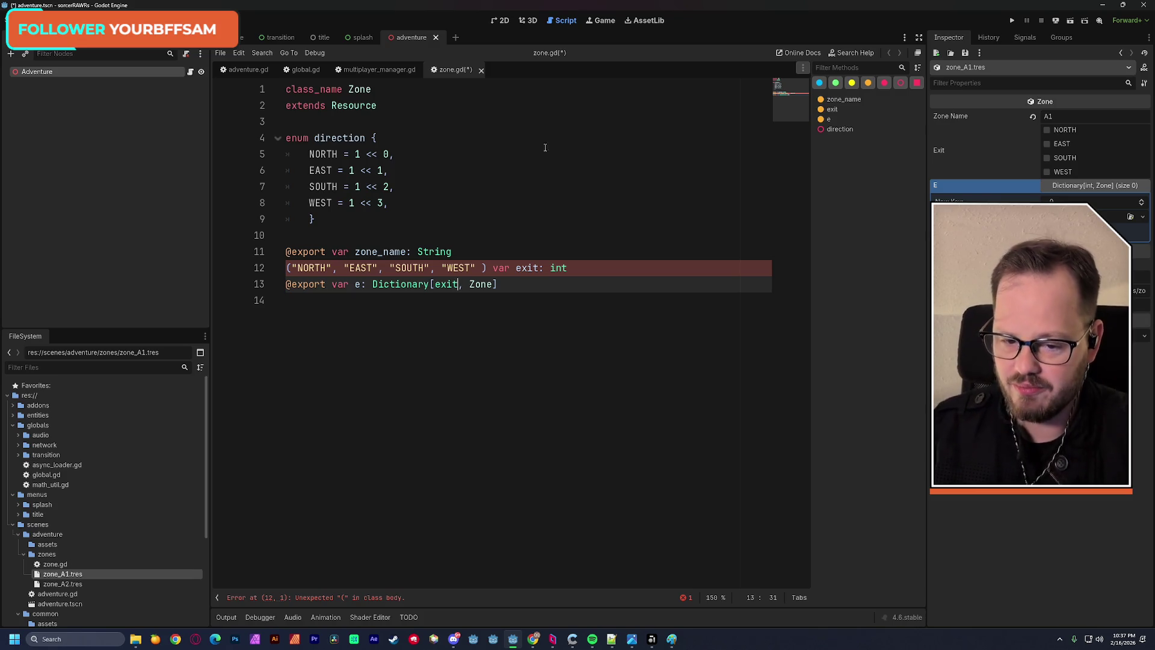
pyautogui.keyDown('ctrl'); pyautogui.scroll(5, 450, 270); pyautogui.keyUp('ctrl')
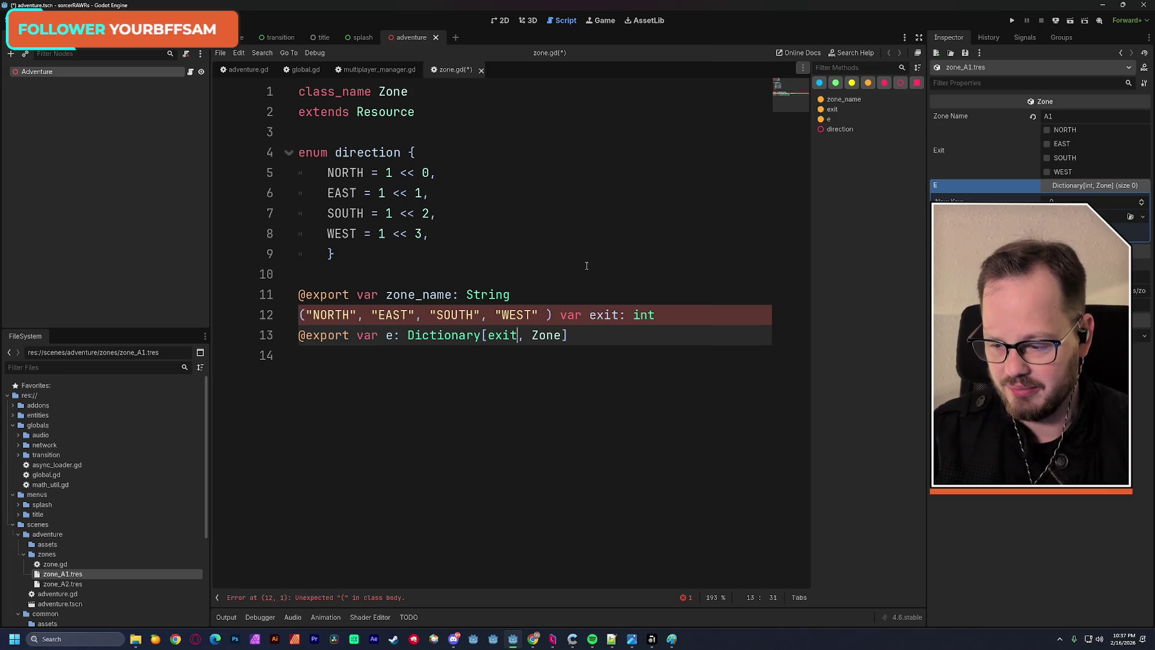
pyautogui.hotkey('ctrl', 'z')
pyautogui.hotkey('ctrl', 'z')
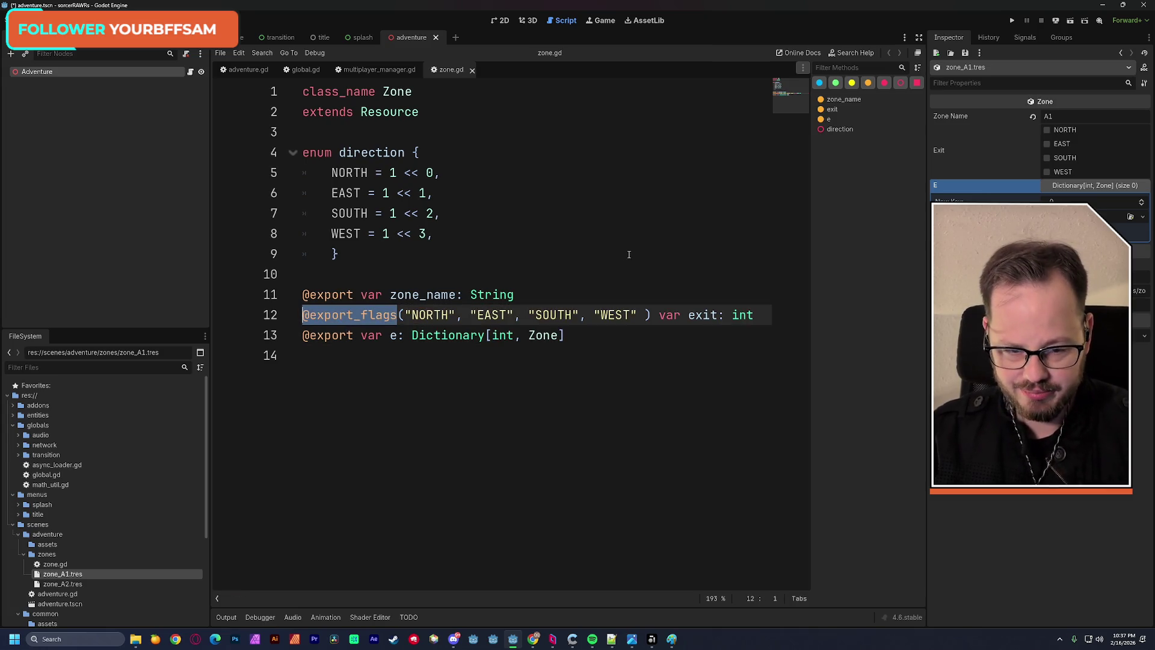
# Step: Drop 'var exit:', paste line 12's flags expression over the Dictionary's int, and comment out line 12
pyautogui.doubleClick(662, 314)
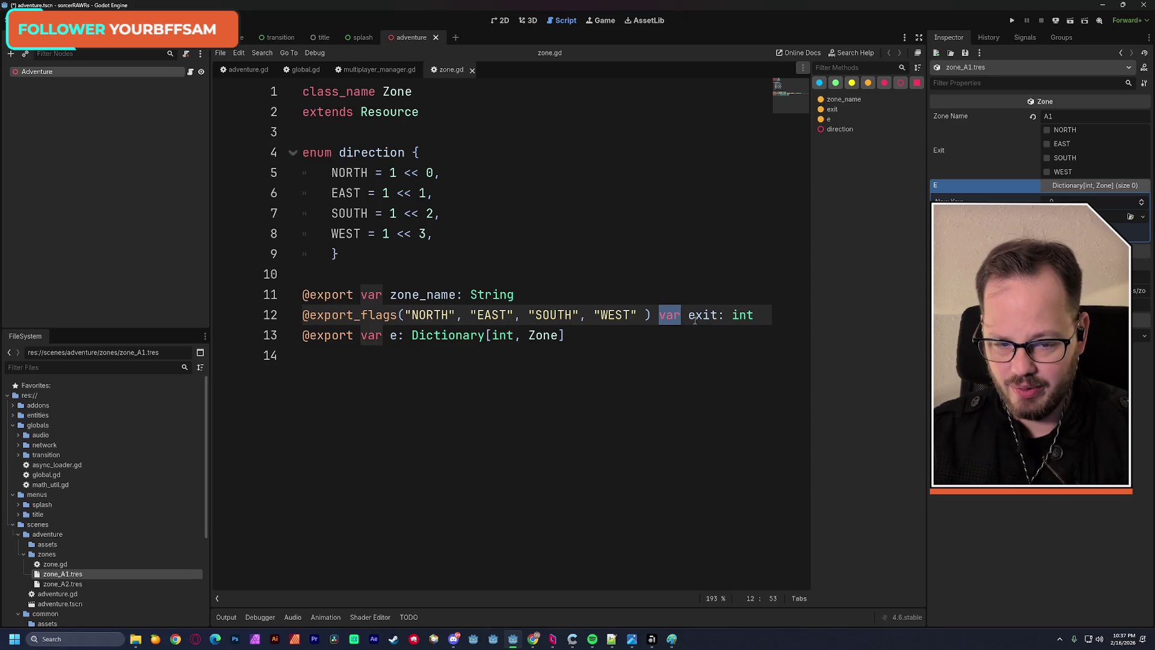
pyautogui.moveTo(721, 317); pyautogui.dragTo(302, 315)
pyautogui.press('BackSpace')
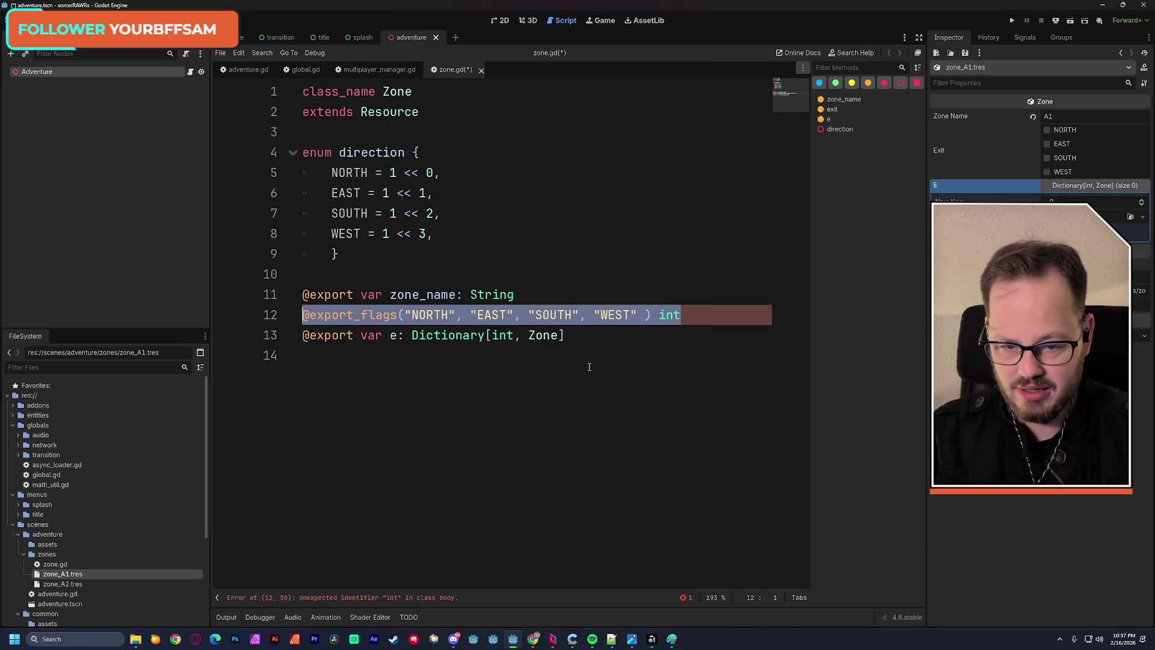
pyautogui.hotkey('ctrl', 'c')
pyautogui.doubleClick(502, 335)
pyautogui.hotkey('ctrl', 'v')
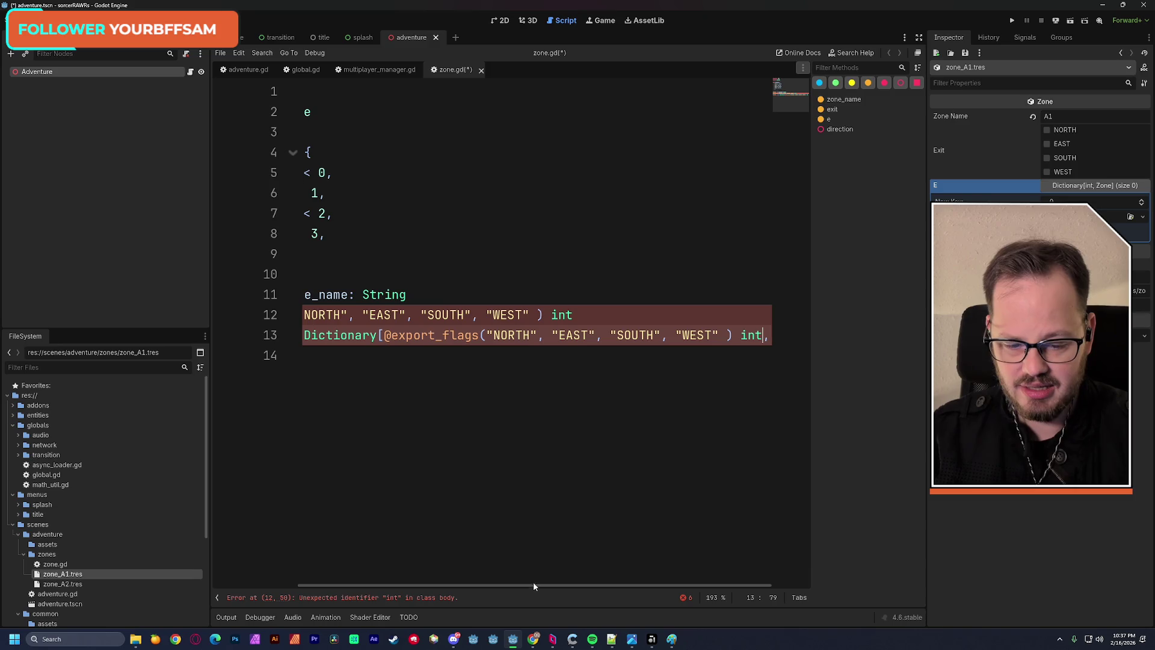
pyautogui.press('Up')
pyautogui.press('Home')
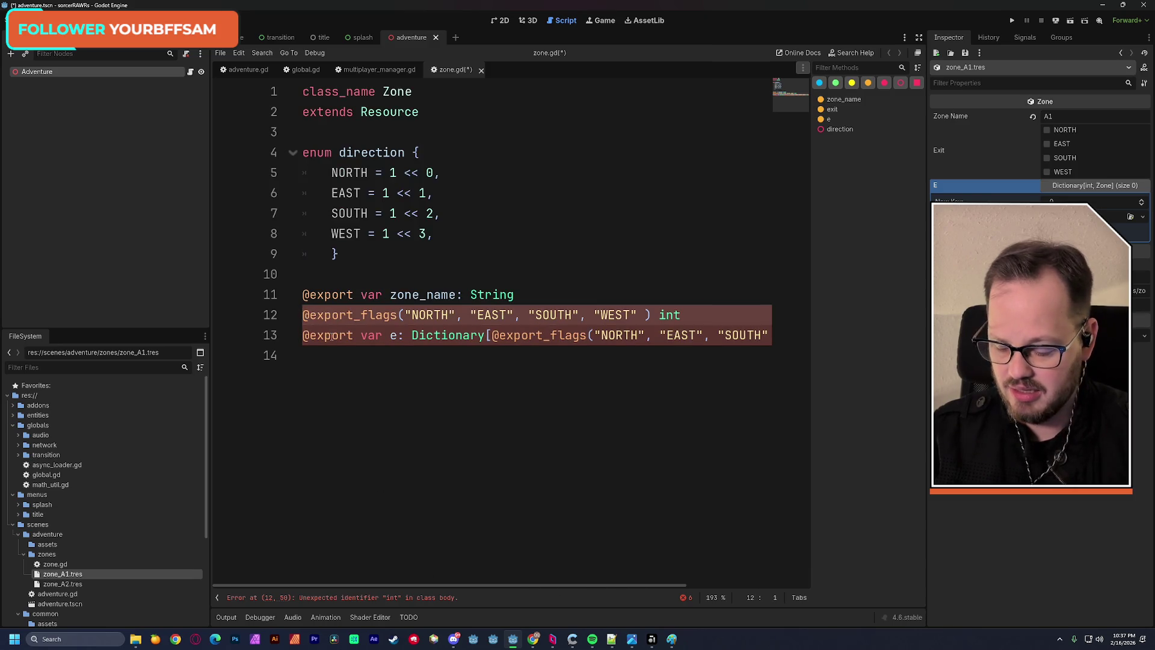
pyautogui.hotkey('ctrl', 'k')
# Step: Review the direction enum block and the commented flags line
pyautogui.click(577, 239)
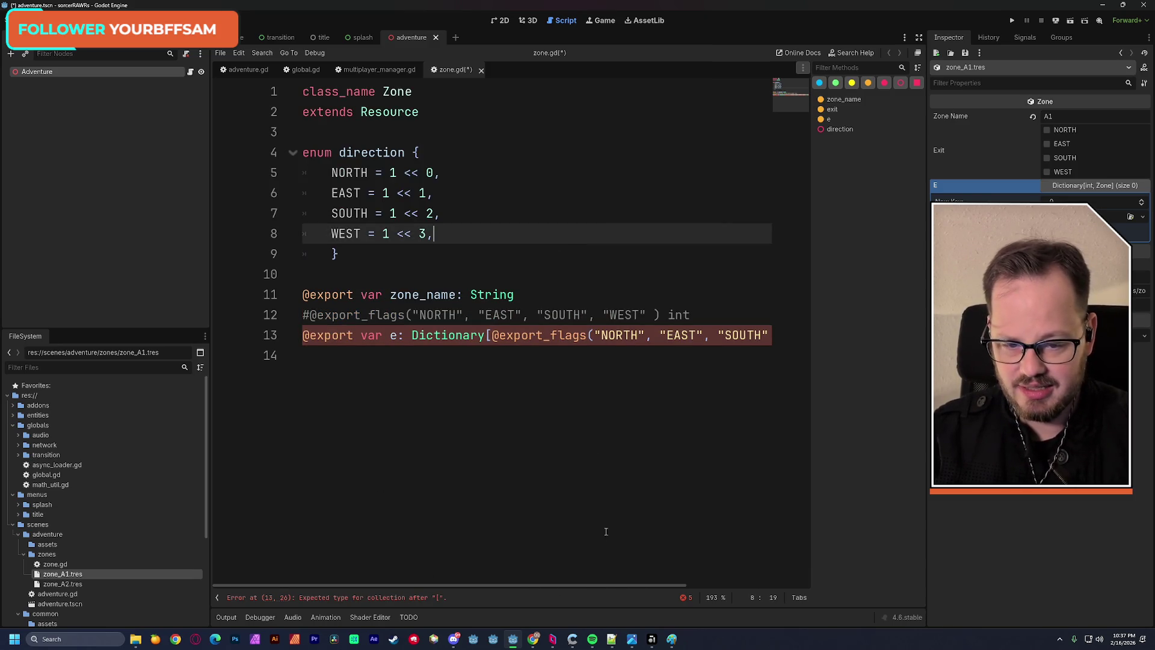
pyautogui.keyDown('ctrl'); pyautogui.scroll(-5, 606, 531); pyautogui.keyUp('ctrl')
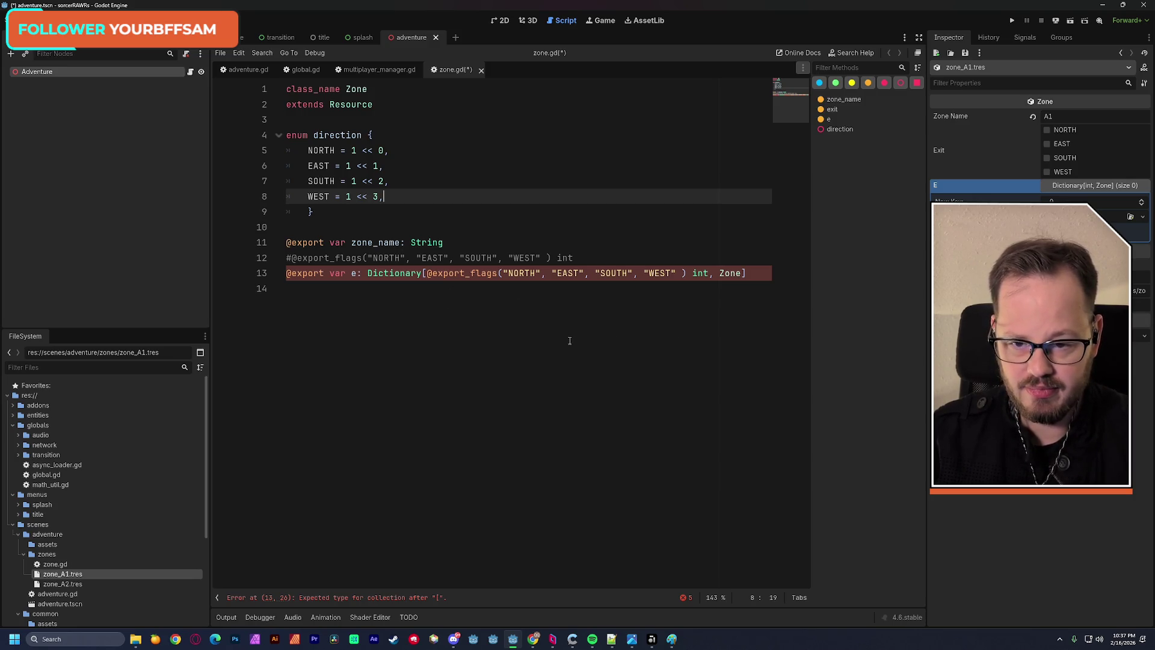
pyautogui.keyDown('ctrl'); pyautogui.scroll(1, 461, 347); pyautogui.keyUp('ctrl')
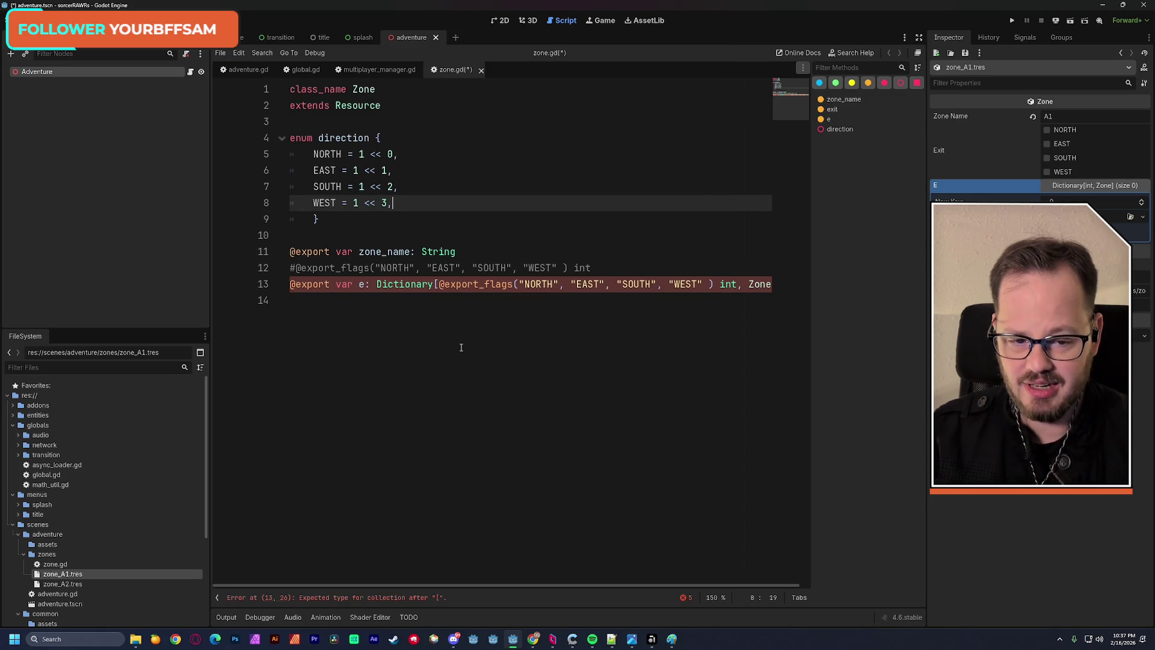
pyautogui.keyDown('ctrl'); pyautogui.scroll(-1, 461, 347); pyautogui.keyUp('ctrl')
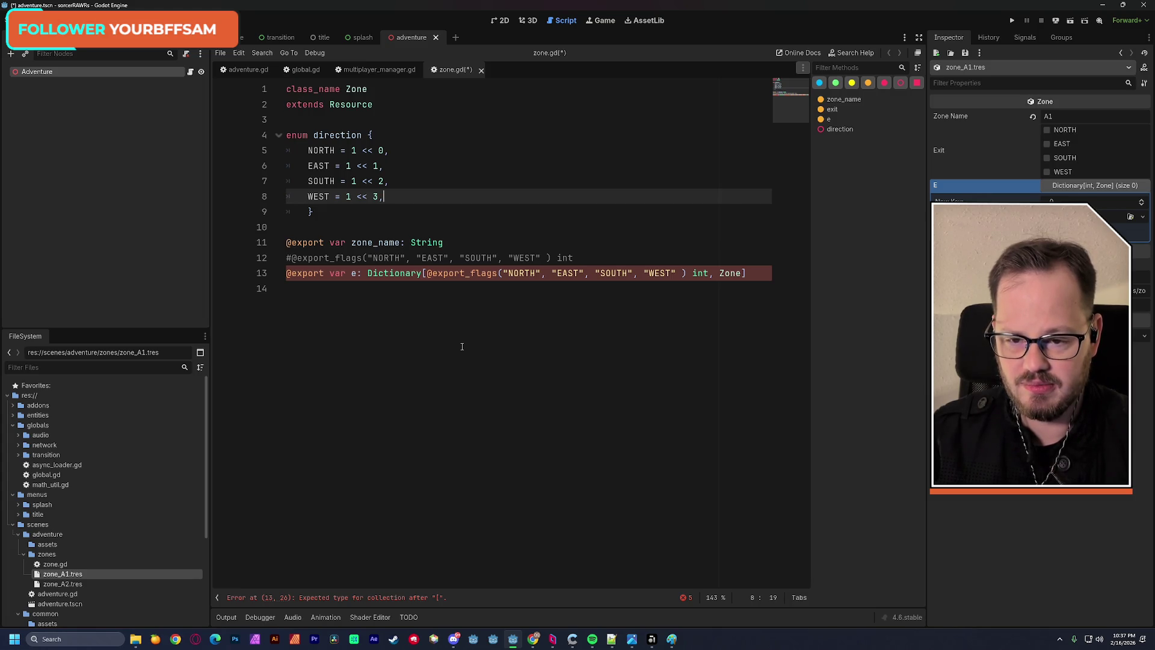
pyautogui.moveTo(320, 212); pyautogui.dragTo(264, 132)
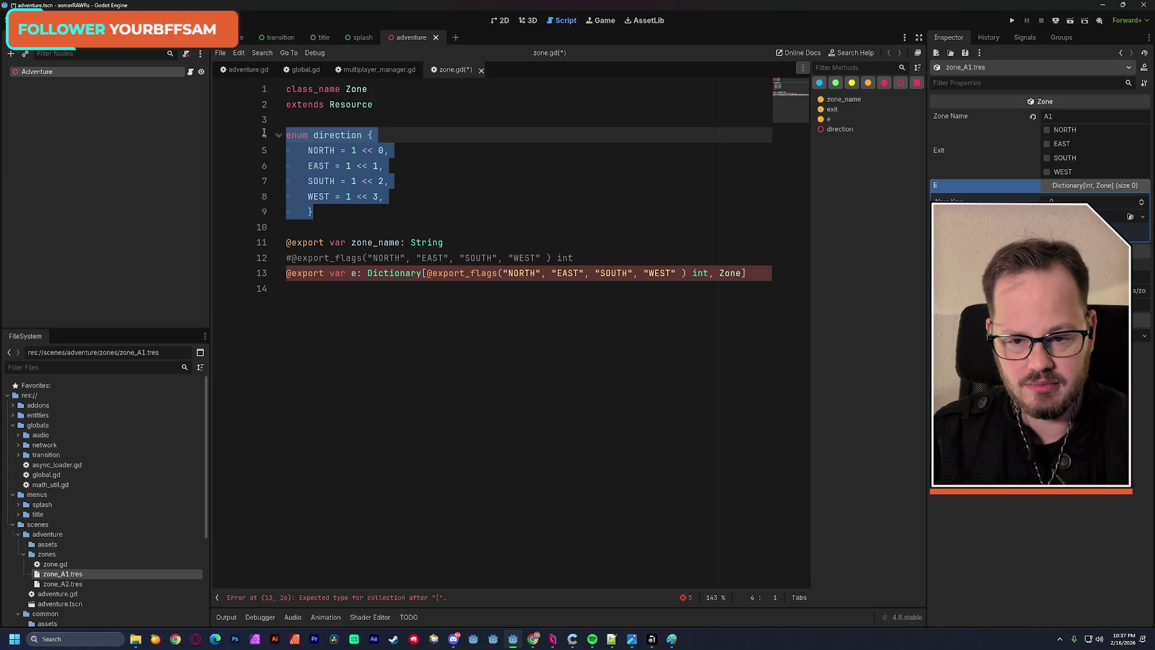
pyautogui.moveTo(264, 132)
pyautogui.mouseDown()
pyautogui.moveTo(265, 180)
pyautogui.moveTo(257, 130)
pyautogui.mouseUp()
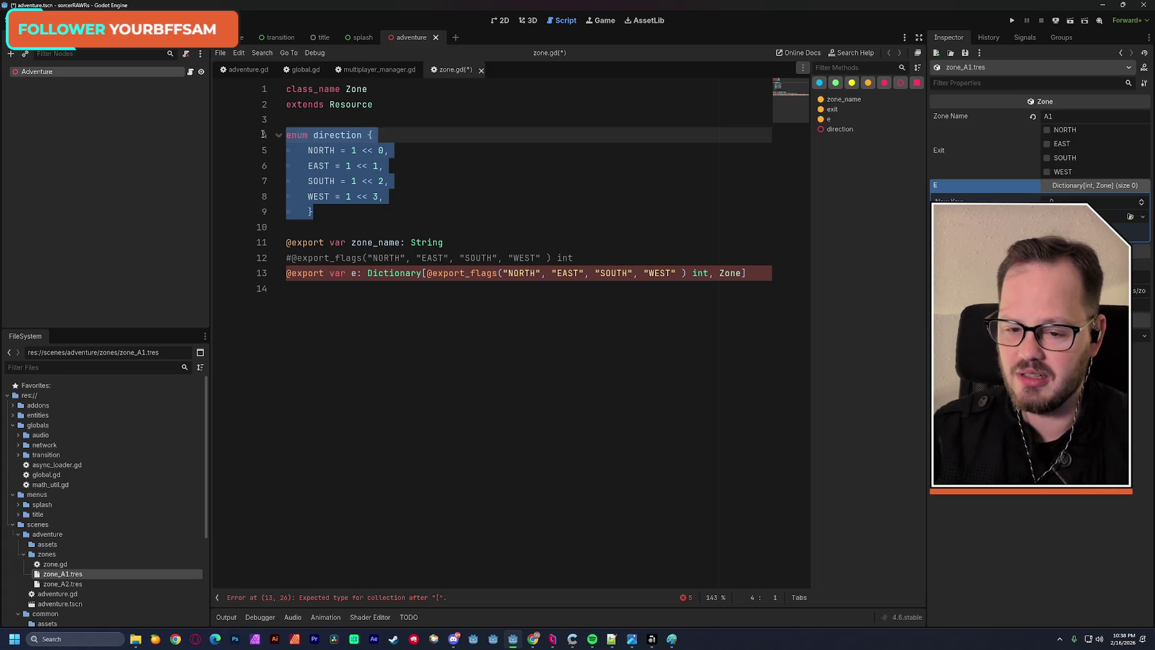
pyautogui.moveTo(264, 134)
pyautogui.mouseDown()
pyautogui.moveTo(391, 150)
pyautogui.moveTo(286, 151)
pyautogui.moveTo(296, 207)
pyautogui.moveTo(326, 211)
pyautogui.mouseUp()
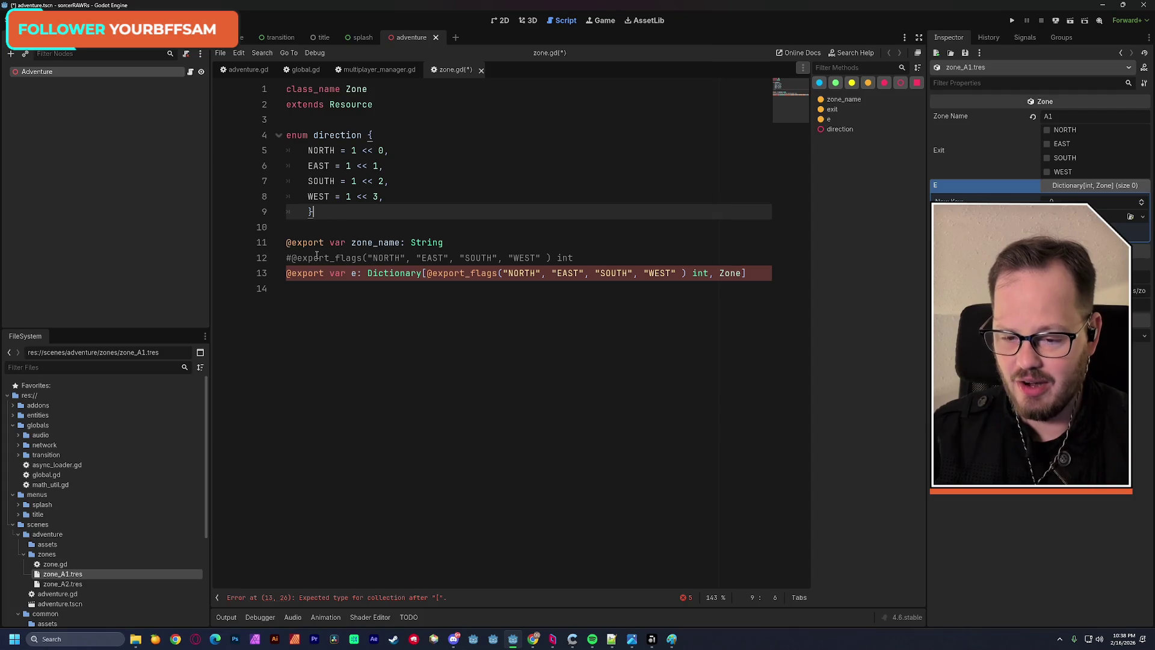
pyautogui.moveTo(288, 258); pyautogui.dragTo(594, 258)
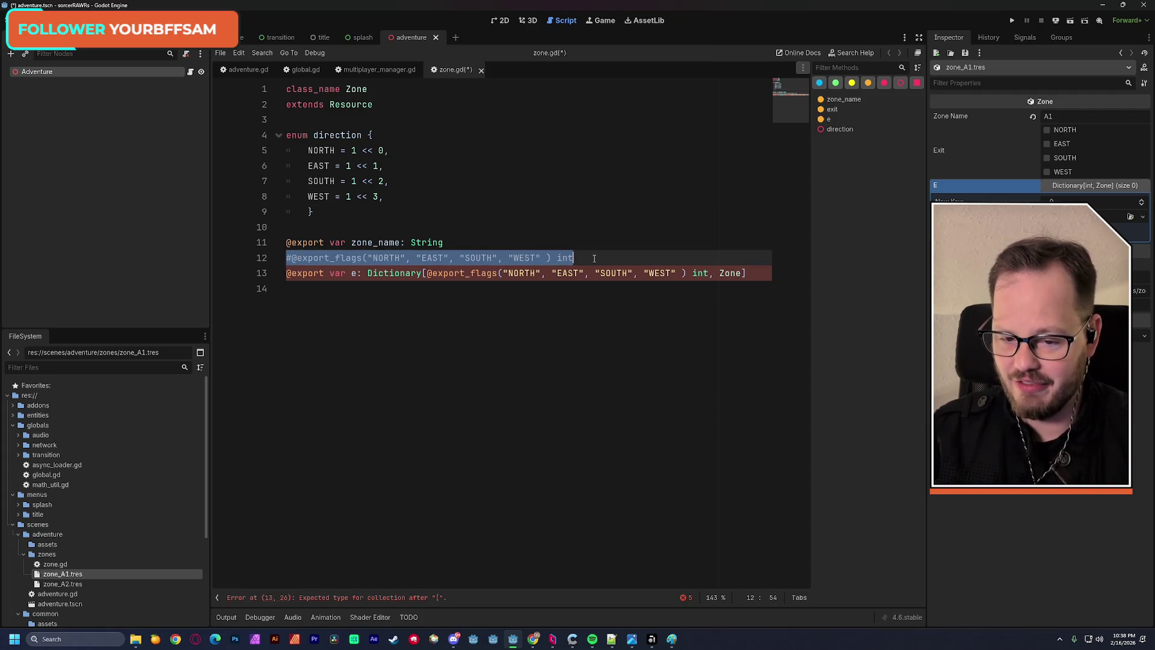
# Step: Revert the Dictionary key to int, comment out the flags line, save, and add blank line 15
pyautogui.hotkey('ctrl', 'z')
pyautogui.hotkey('ctrl', 'z')
pyautogui.hotkey('ctrl', 'z')
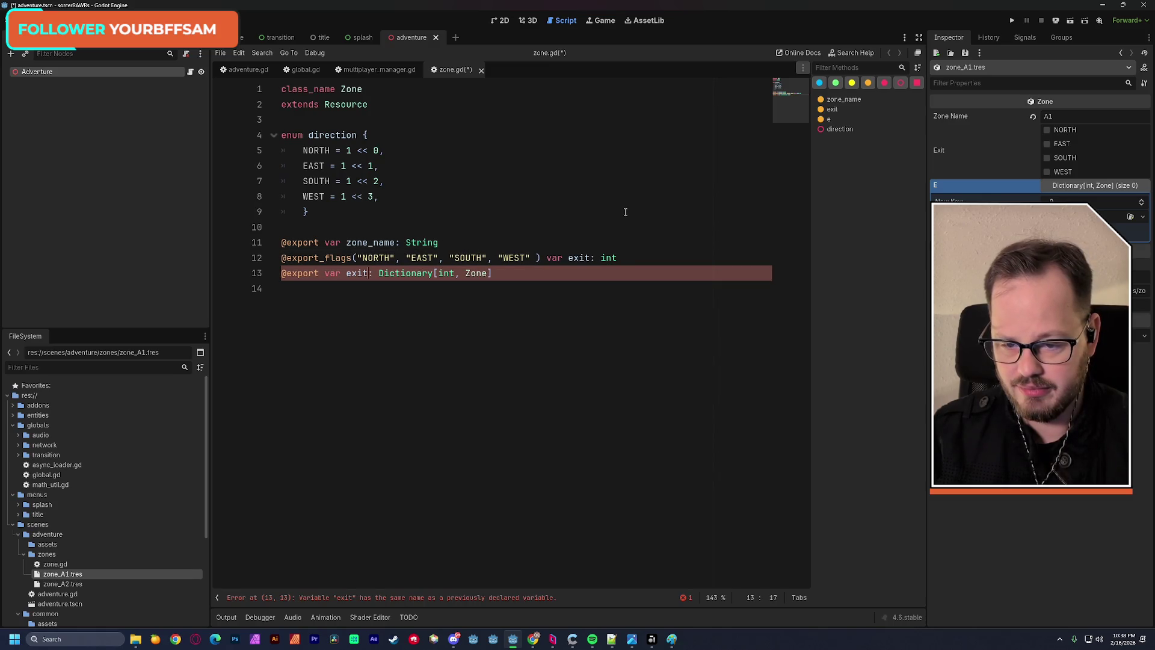
pyautogui.click(282, 255)
pyautogui.hotkey('ctrl', 'k')
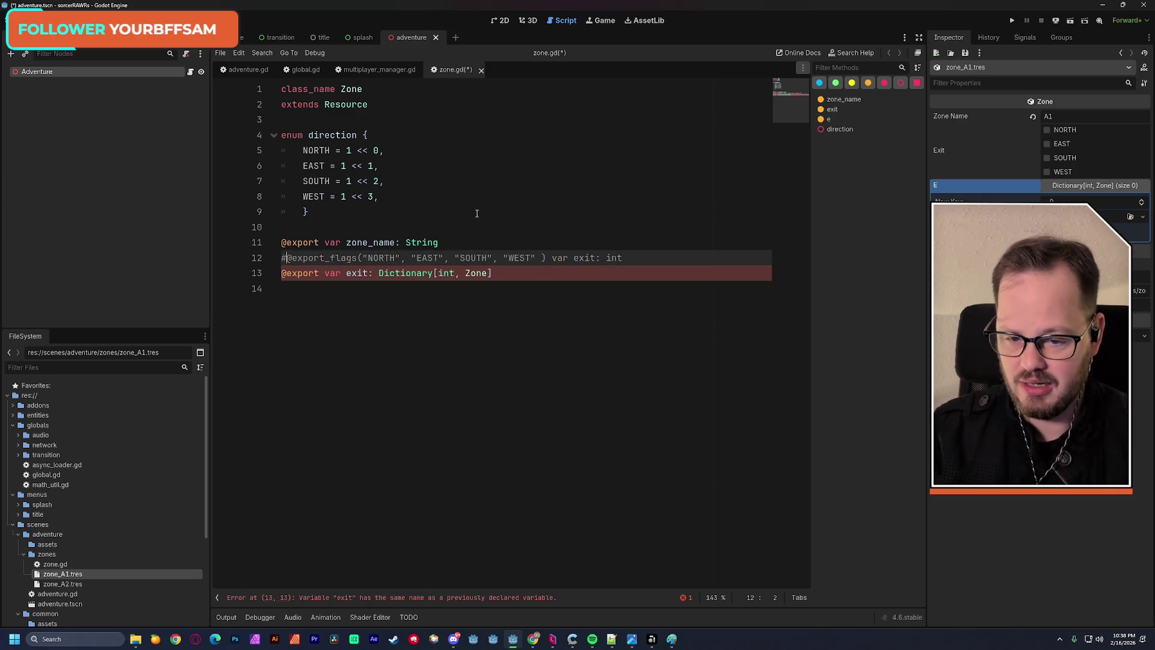
pyautogui.press('Up')
pyautogui.press('Up')
pyautogui.press('Up')
pyautogui.press('End')
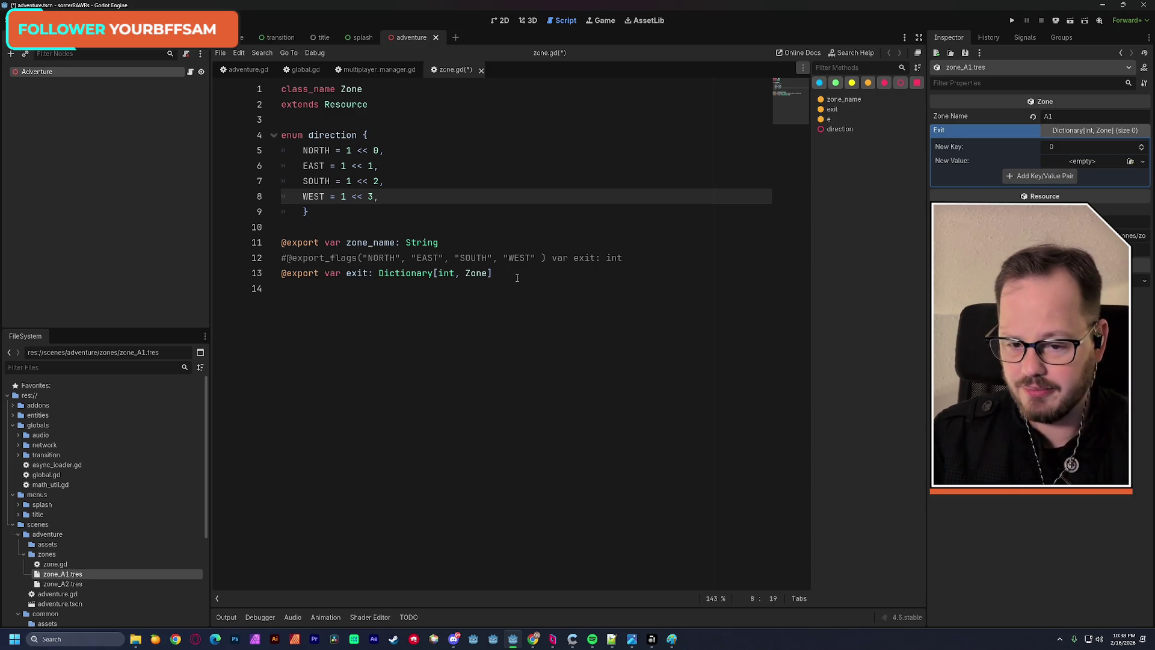
pyautogui.keyDown('ctrl'); pyautogui.scroll(3, 408, 299); pyautogui.keyUp('ctrl')
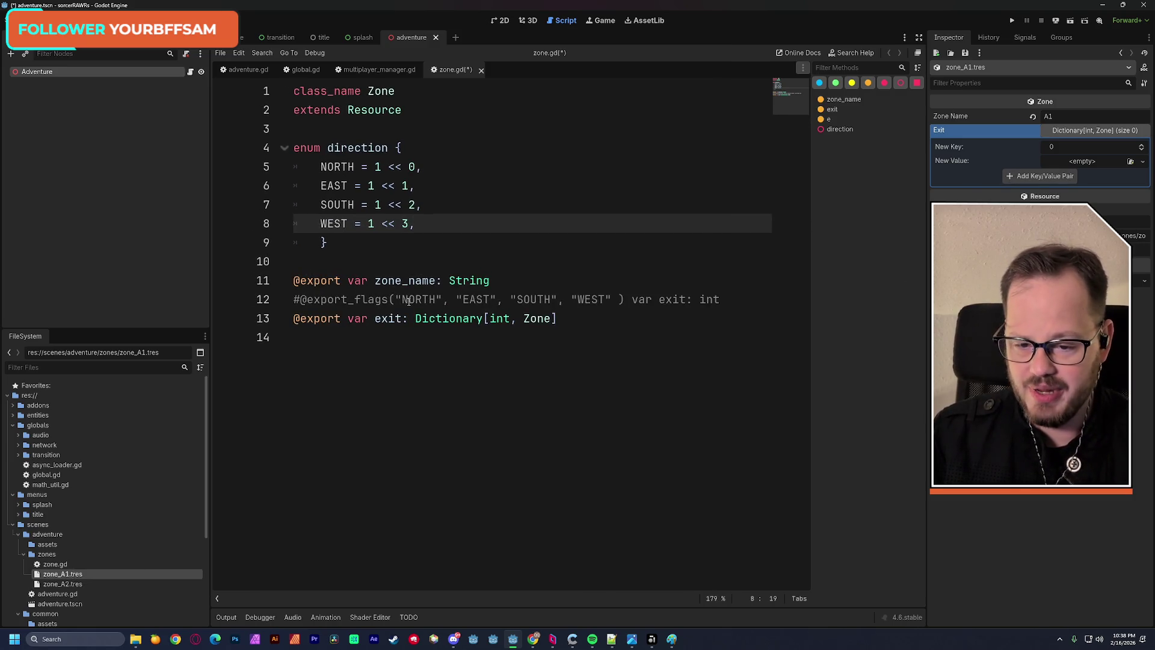
pyautogui.hotkey('ctrl', 's')
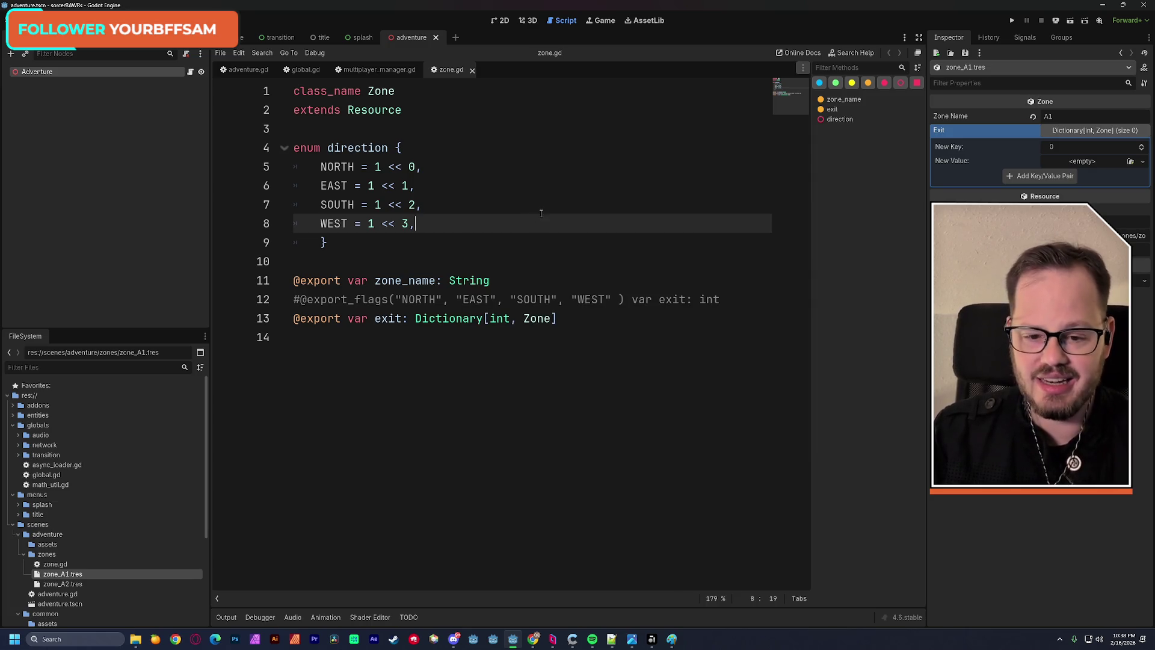
pyautogui.click(629, 389)
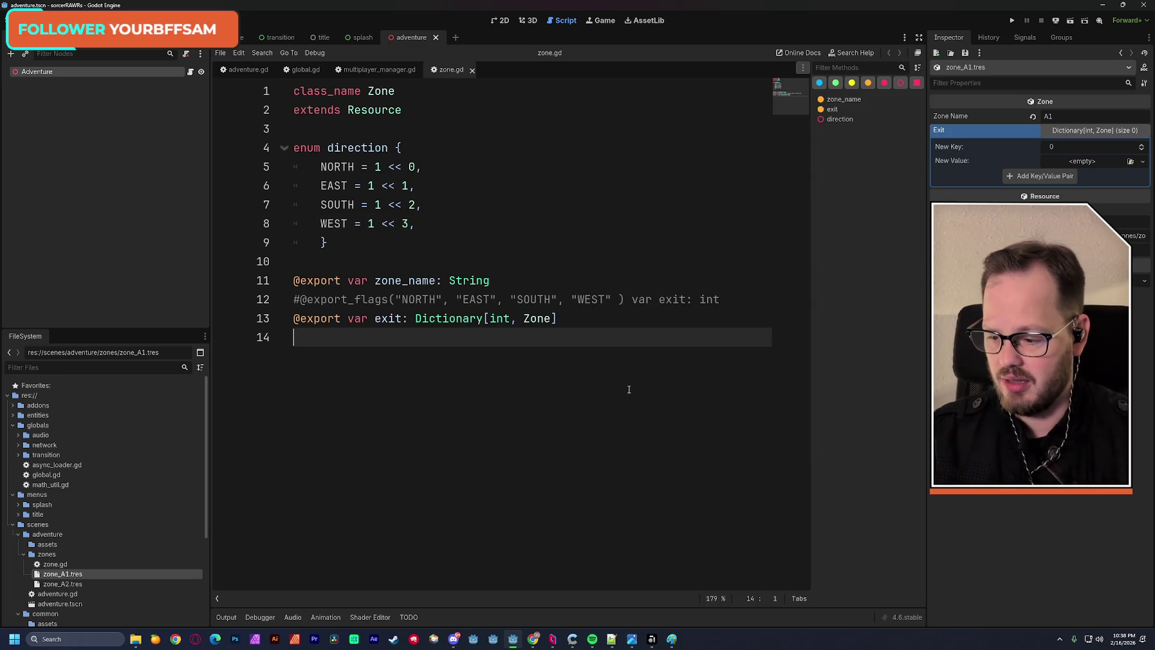
pyautogui.press('Return')
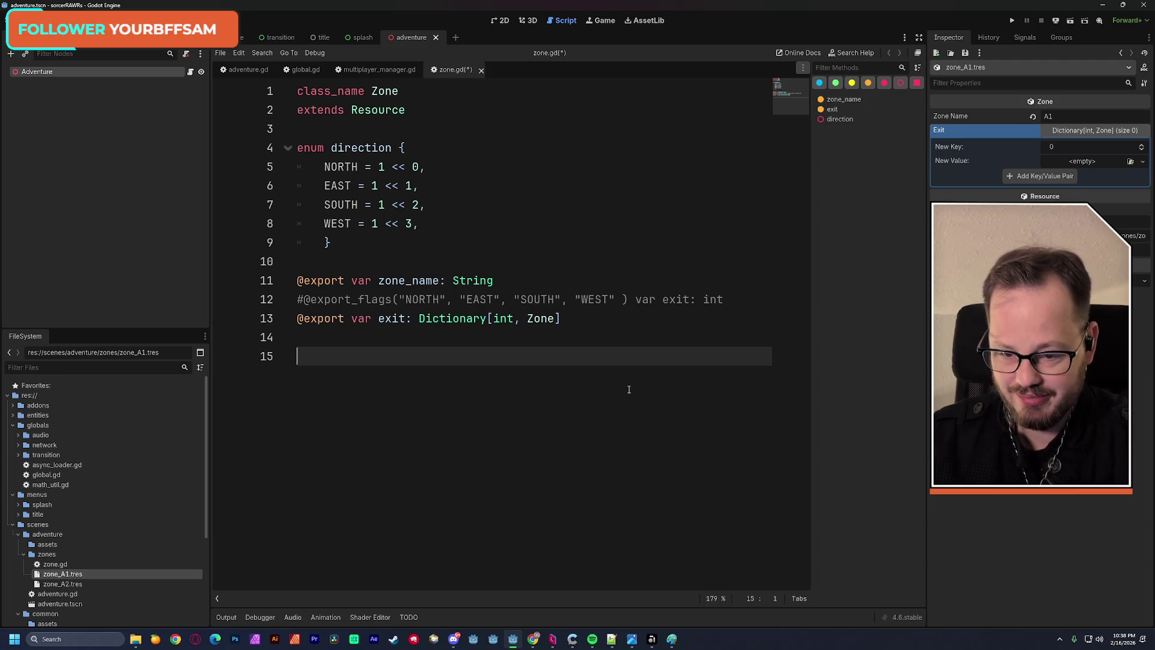
# Step: Write func check_exit() -> void: with a pass body, add a blank line above, and save
pyautogui.write('func')
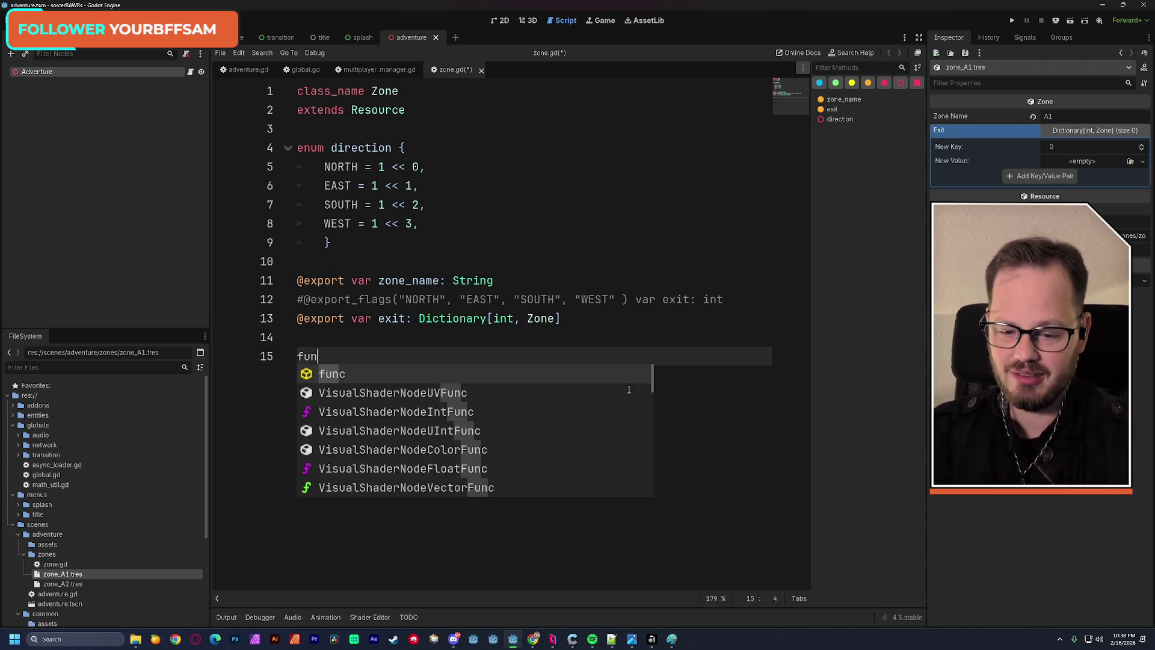
pyautogui.write('ck')
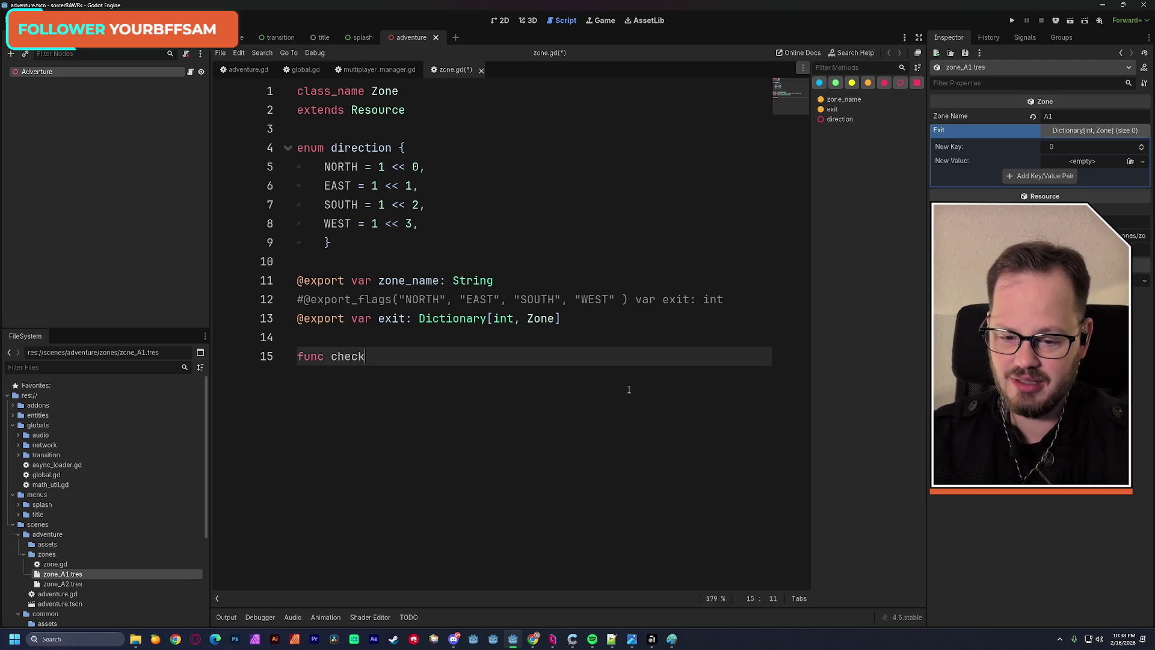
pyautogui.write('_')
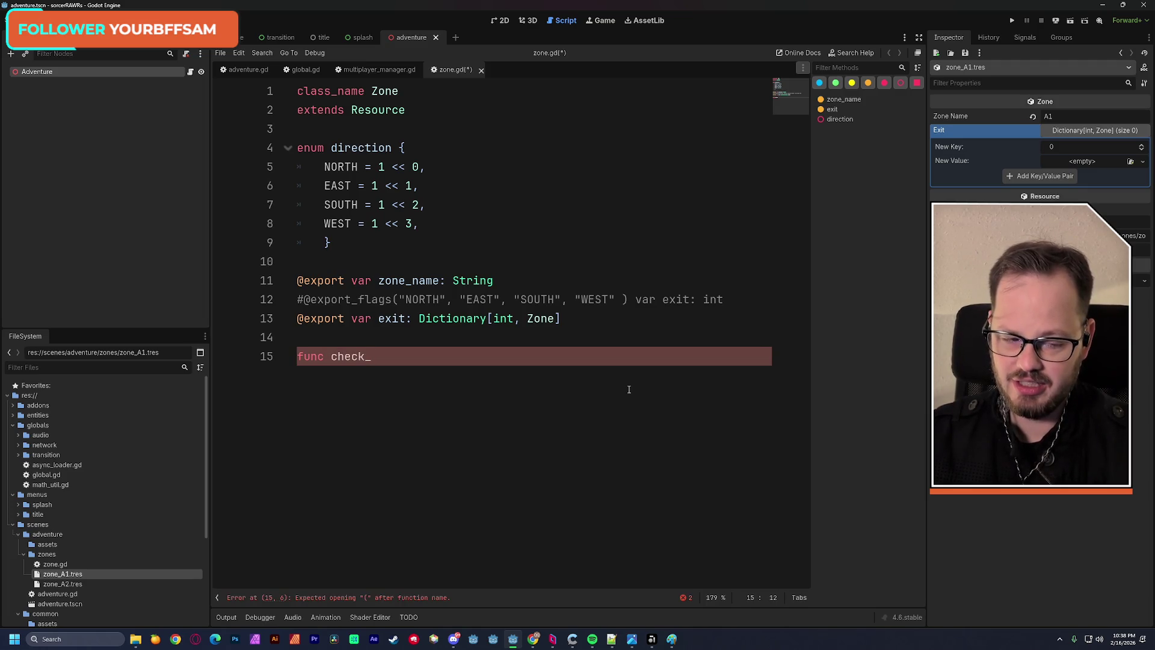
pyautogui.write('exit')
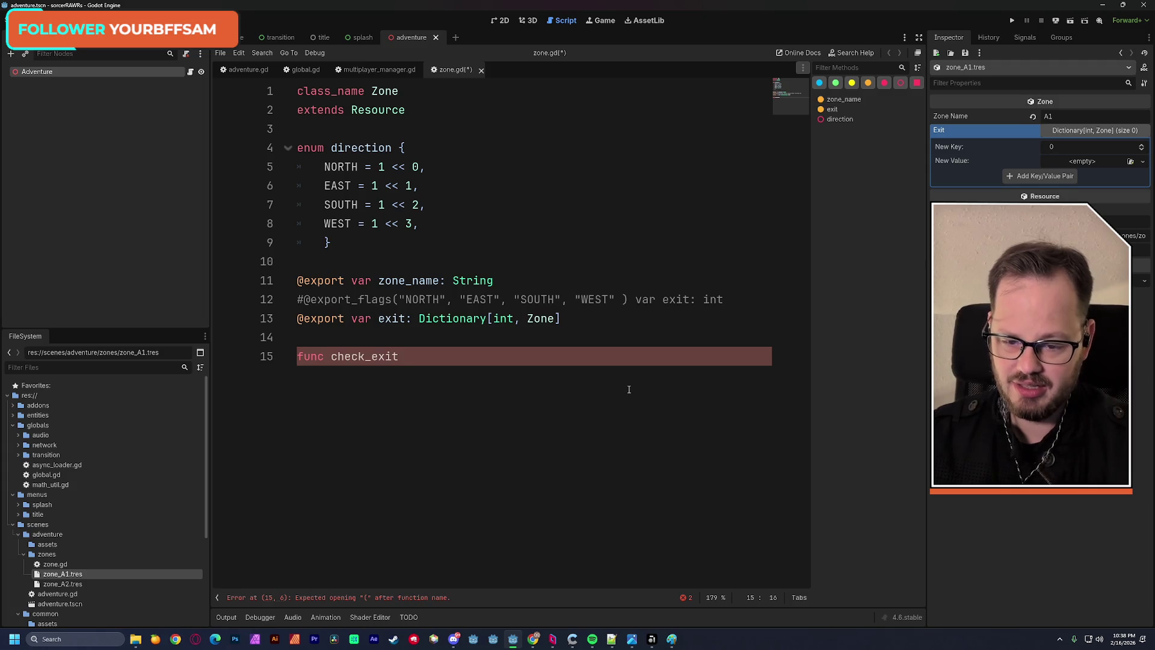
pyautogui.write('(')
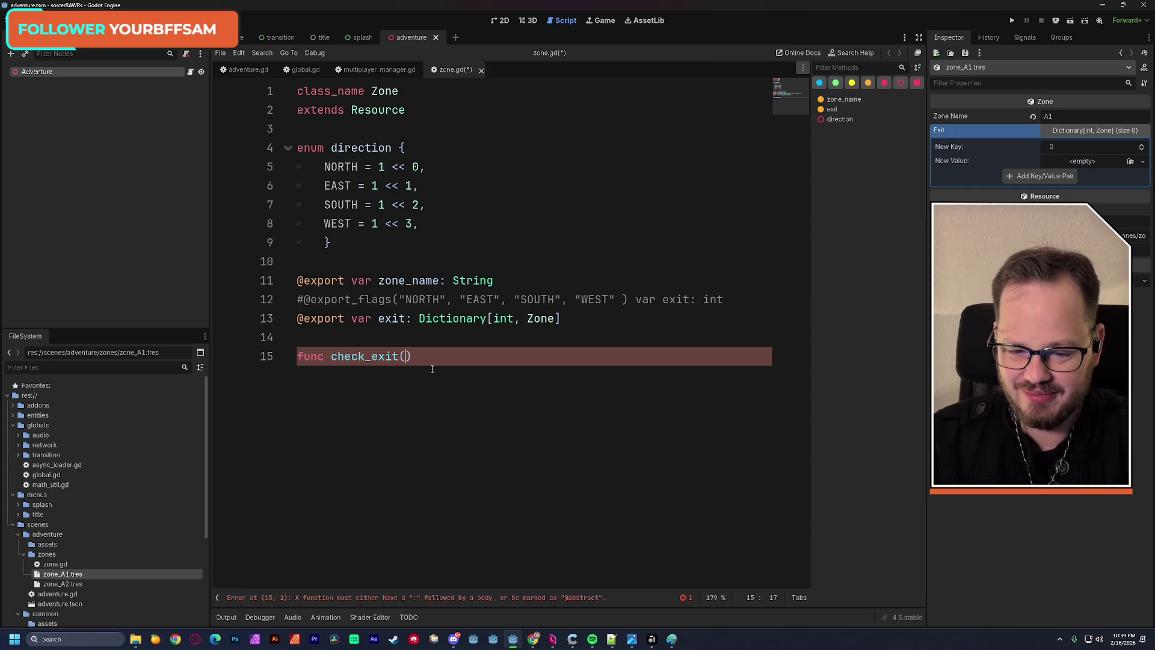
pyautogui.write(') -> void:')
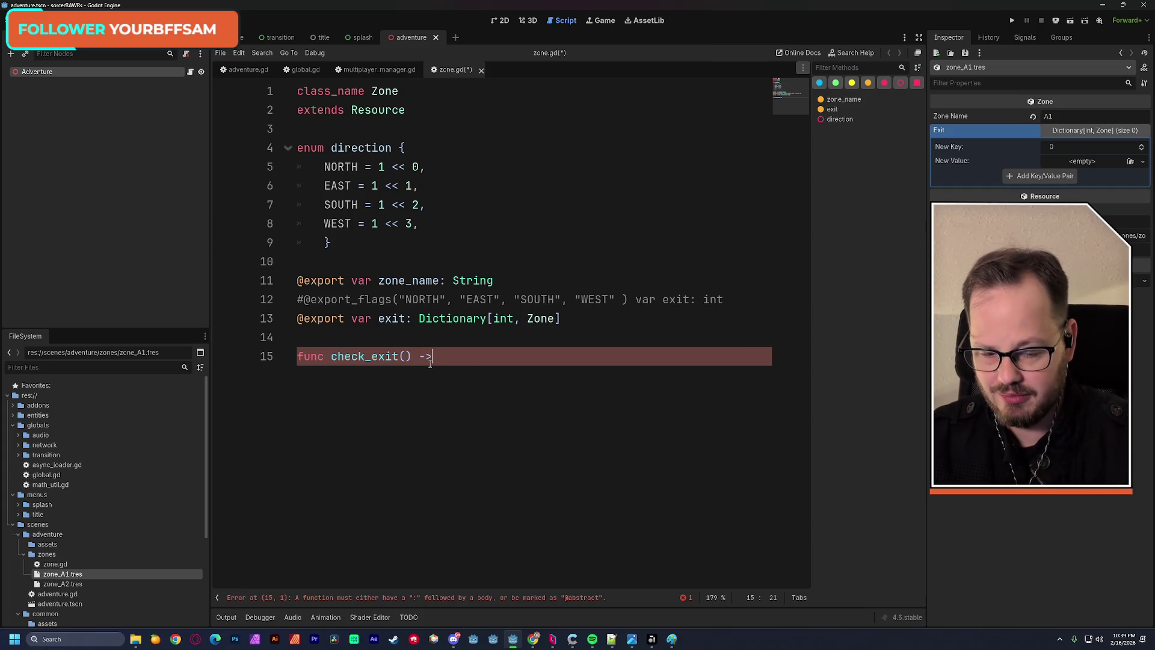
pyautogui.press('Return')
pyautogui.write('pass')
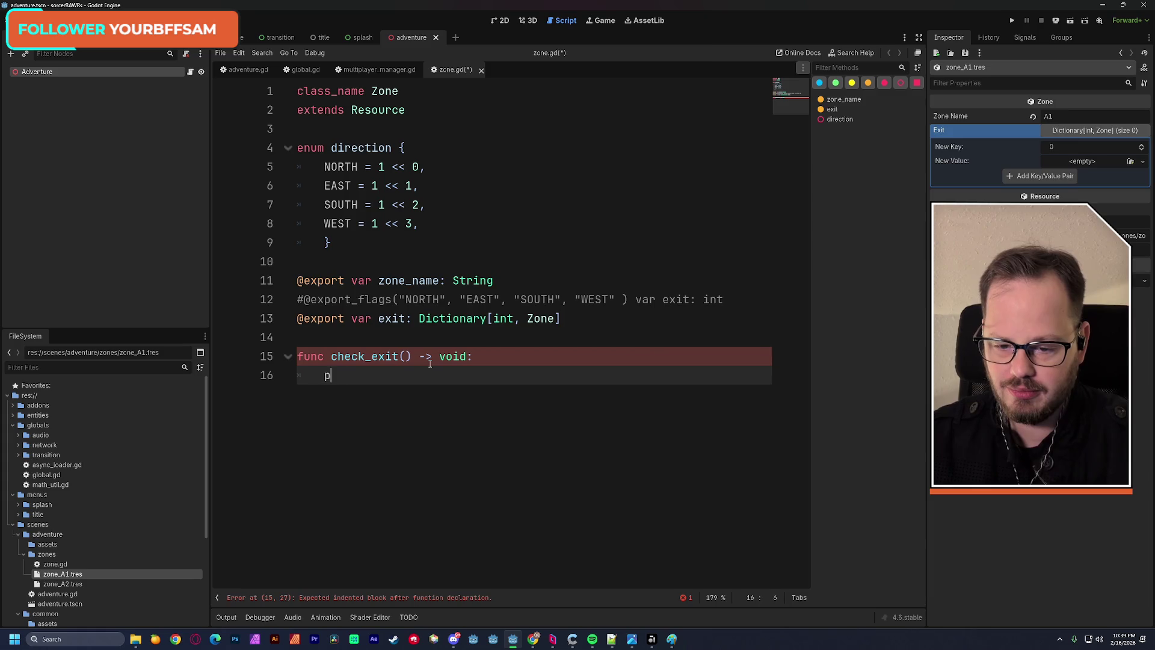
pyautogui.click(521, 338)
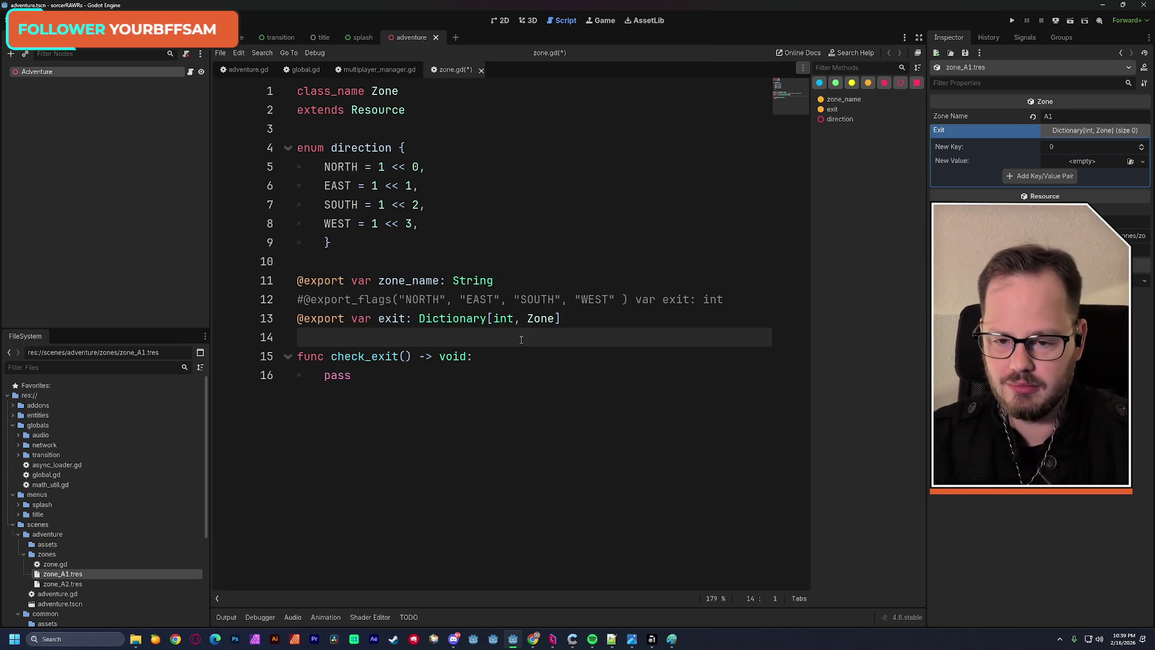
pyautogui.press('Return')
pyautogui.hotkey('ctrl', 's')
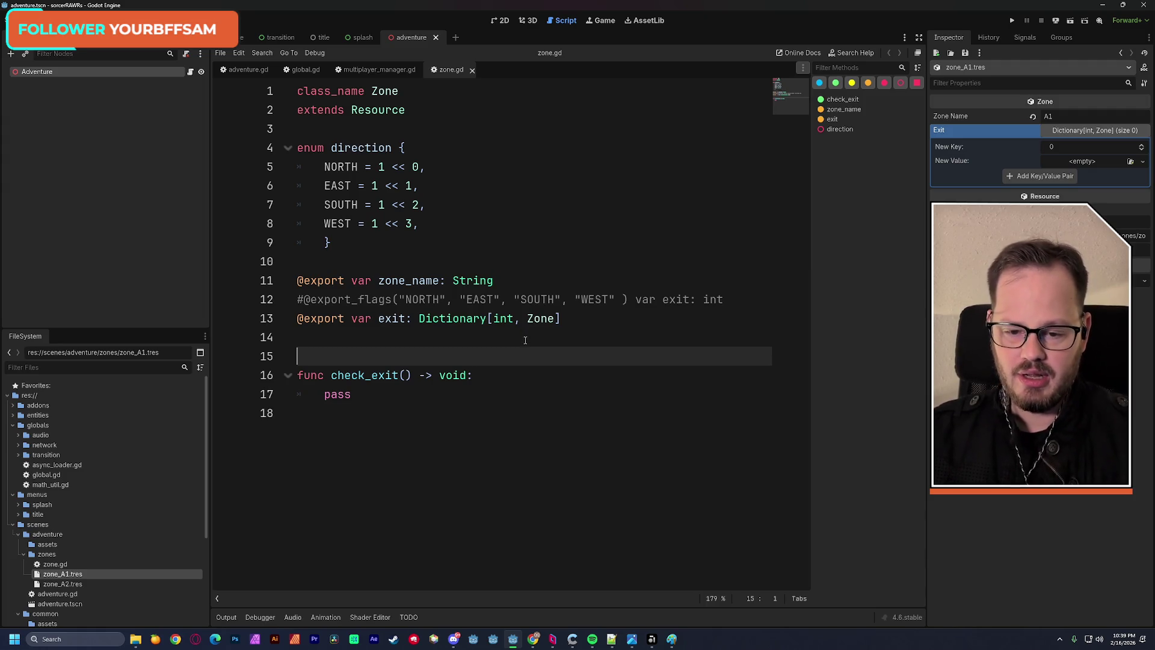
pyautogui.press('Down')
pyautogui.hotkey('shift', 'Down')
pyautogui.hotkey('shift', 'End')
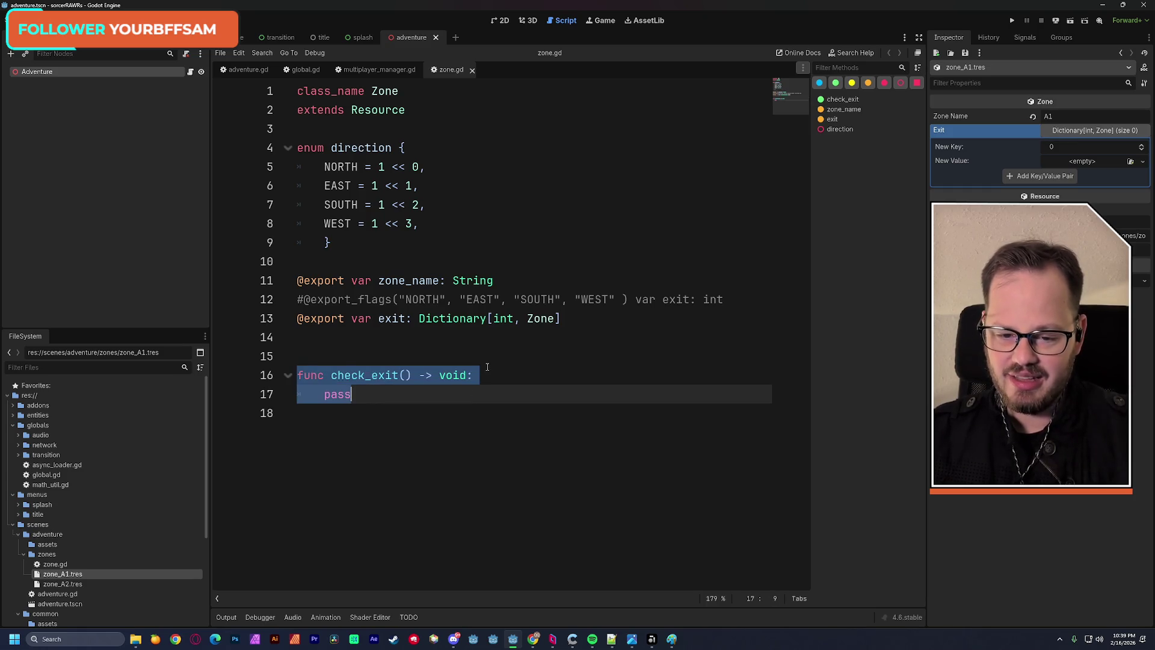
pyautogui.click(487, 367)
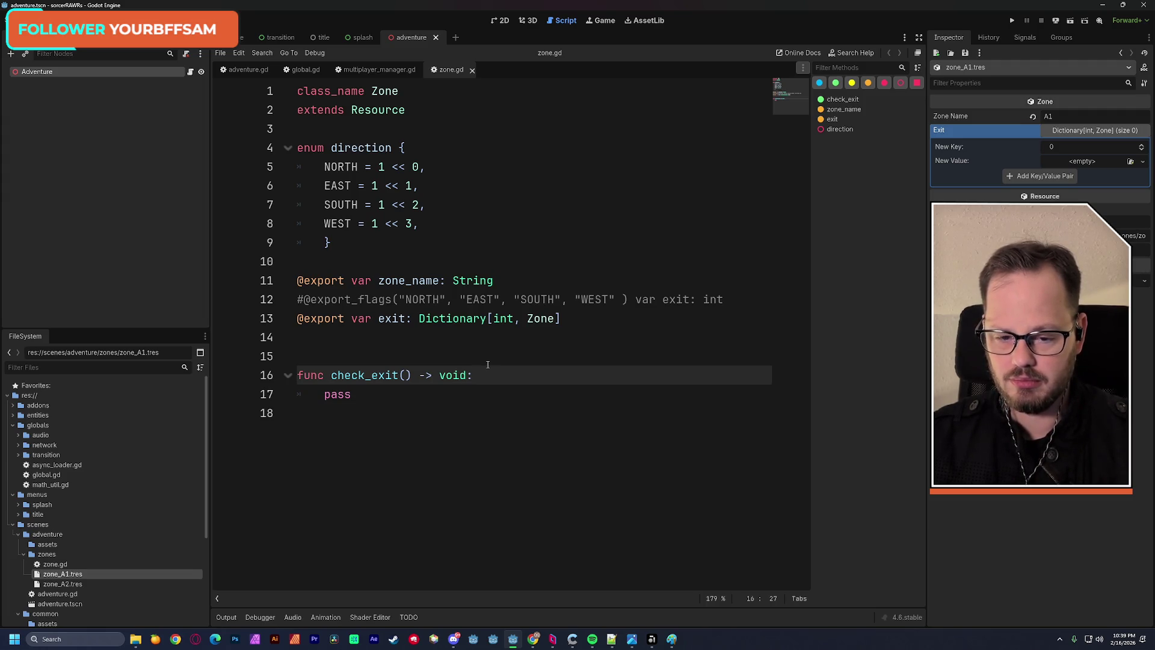
# Step: Quick-load zone_A2.tres as the new value in A1's Exit dictionary
pyautogui.click(1112, 160)
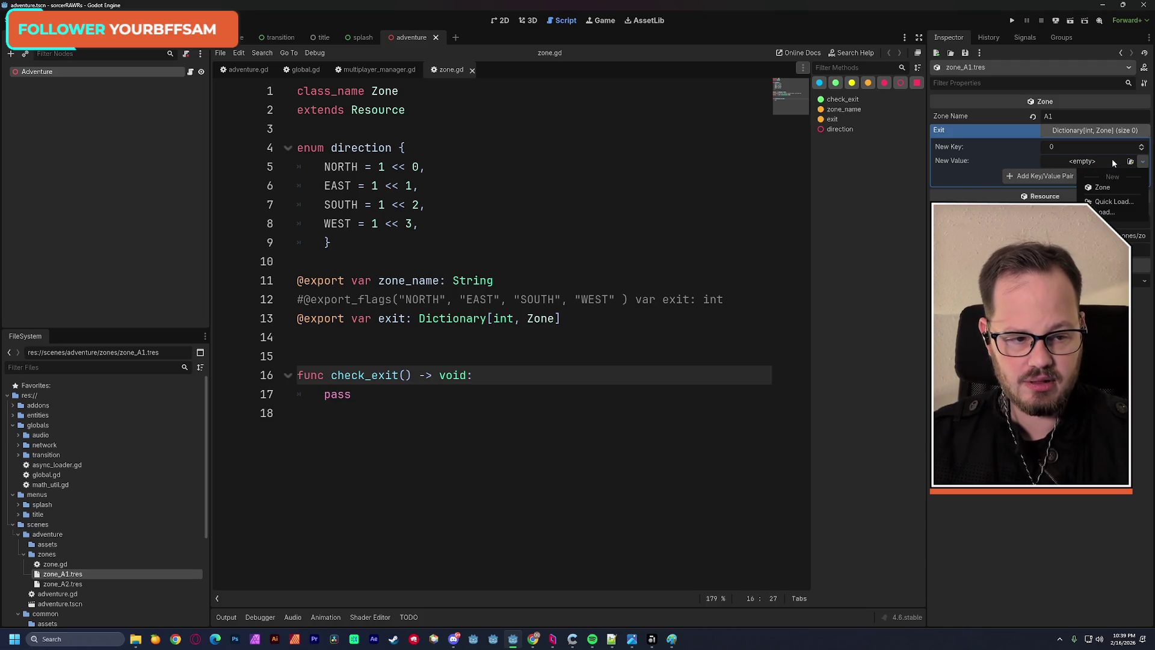
pyautogui.click(1107, 201)
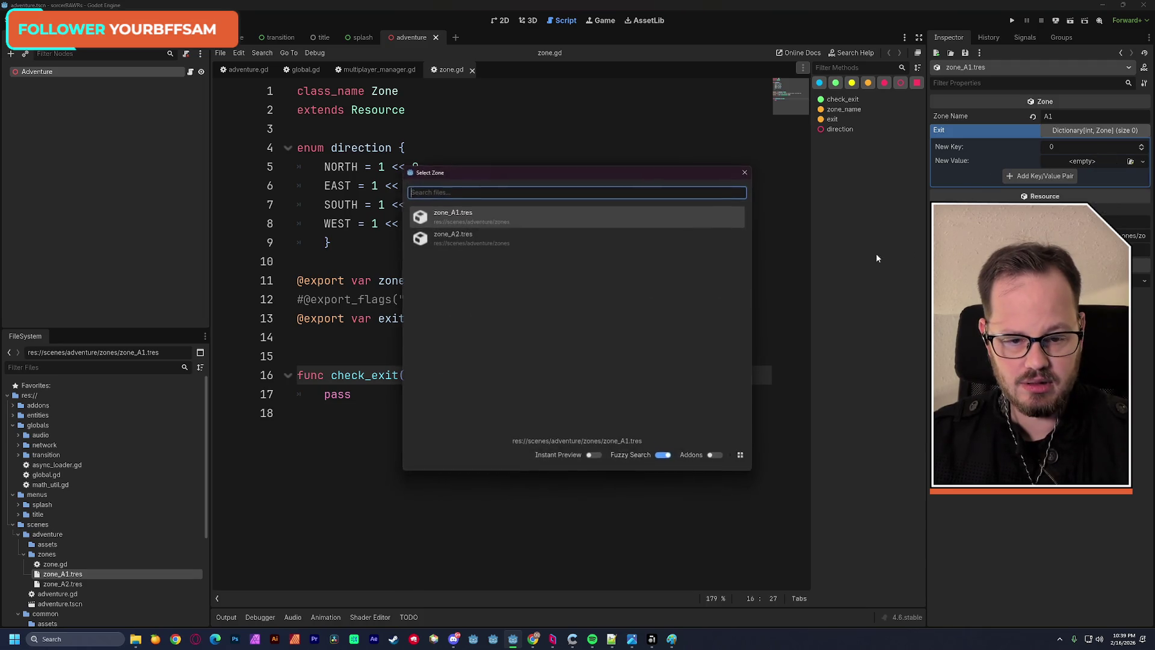
pyautogui.click(469, 238)
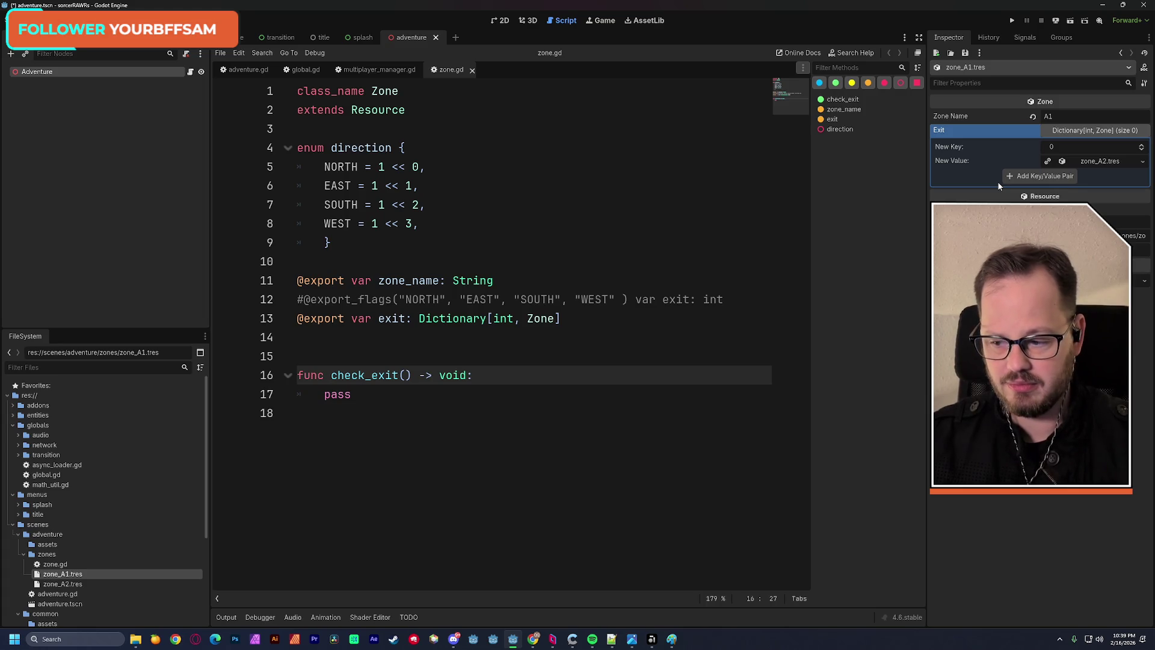
pyautogui.click(560, 318)
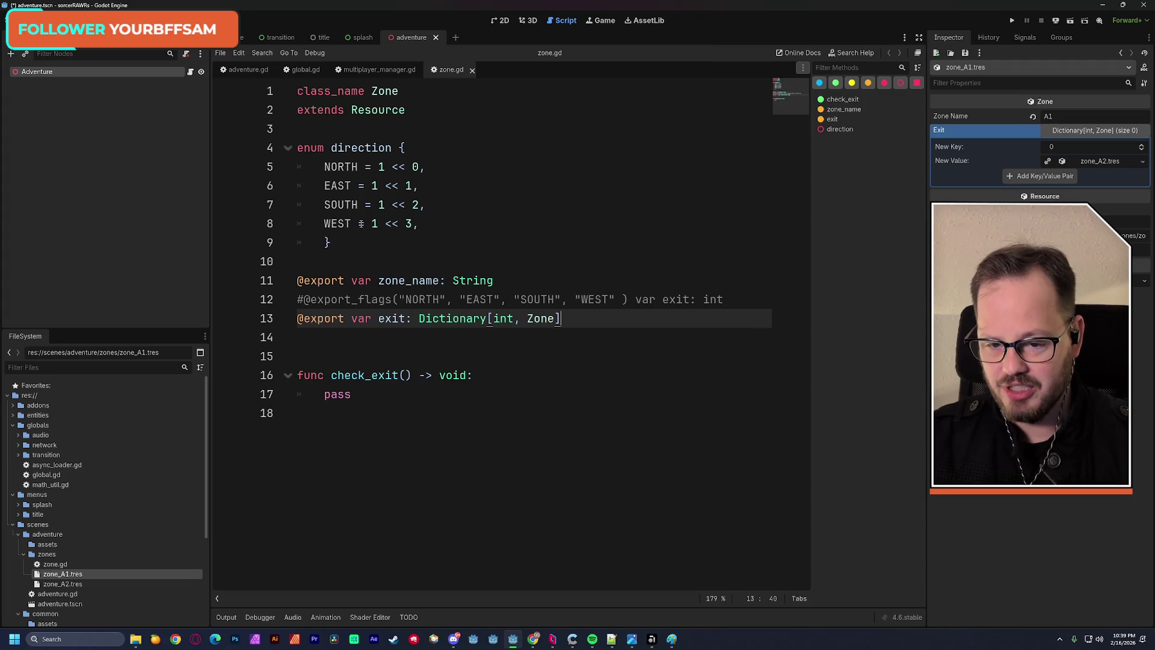
pyautogui.moveTo(325, 167)
pyautogui.mouseDown()
pyautogui.moveTo(416, 204)
pyautogui.moveTo(419, 224)
pyautogui.mouseUp()
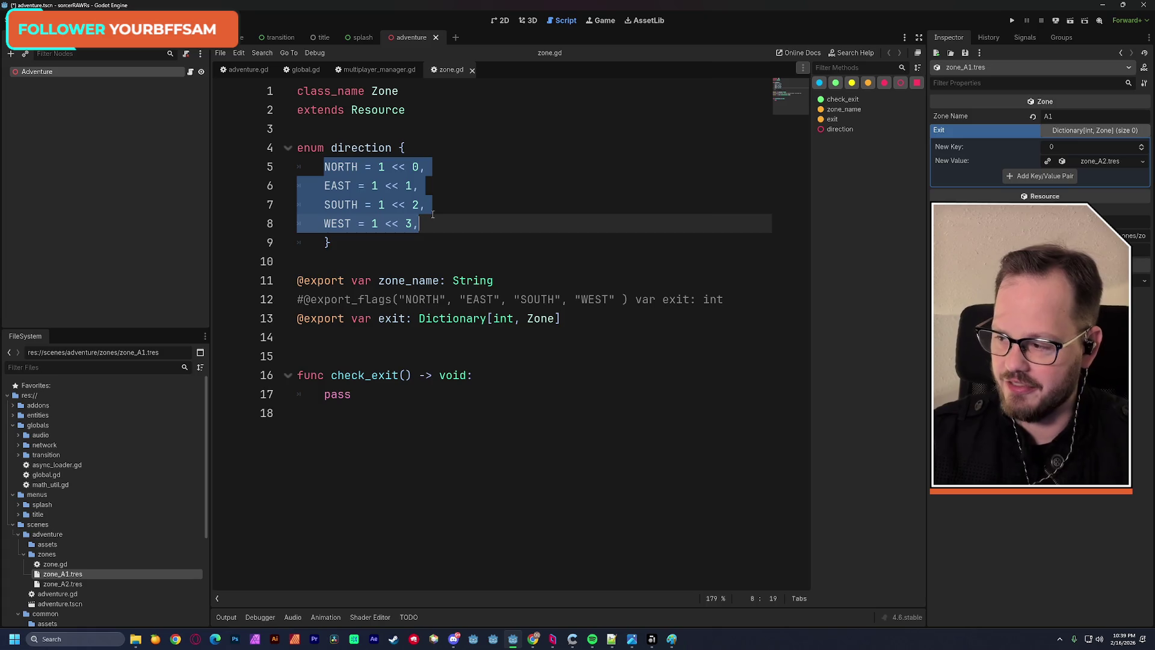
pyautogui.keyDown('ctrl'); pyautogui.scroll(5, 432, 215); pyautogui.keyUp('ctrl')
pyautogui.keyDown('ctrl'); pyautogui.scroll(1, 409, 224); pyautogui.keyUp('ctrl')
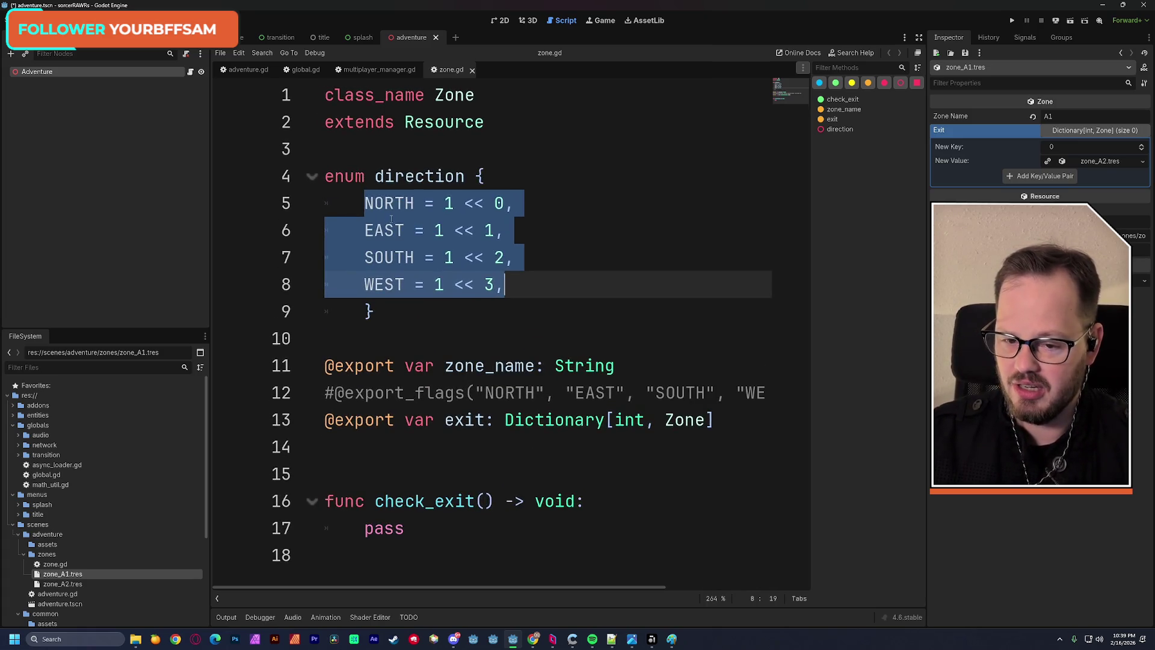
pyautogui.click(365, 204)
pyautogui.keyDown('shift'); pyautogui.click(534, 282); pyautogui.keyUp('shift')
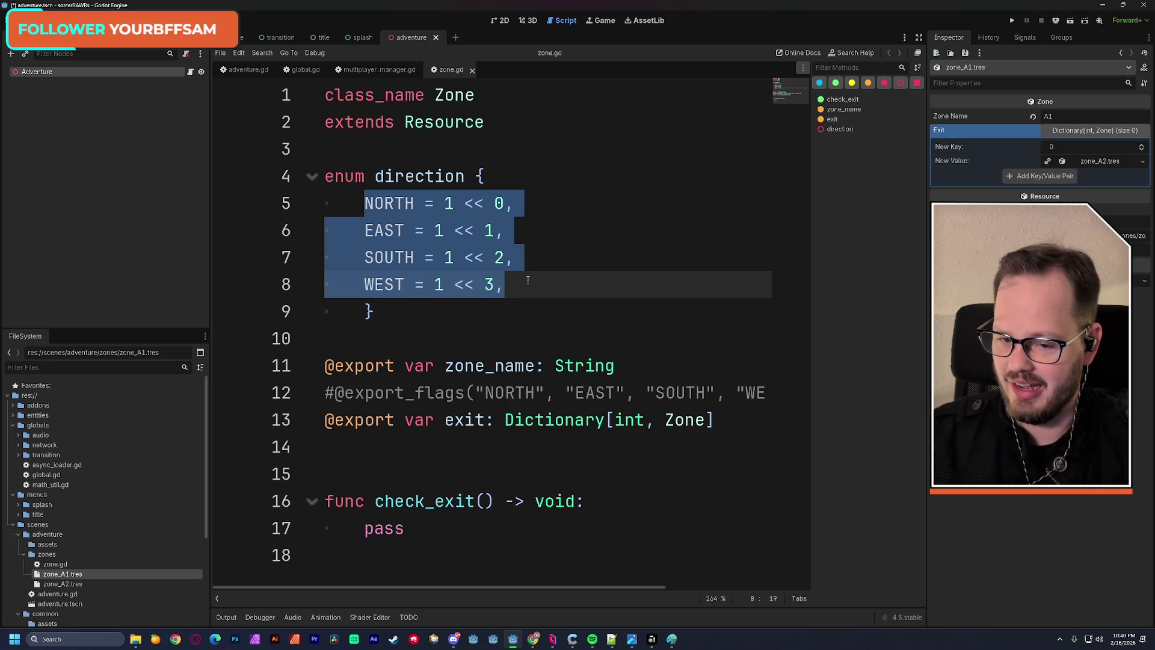
pyautogui.click(519, 283)
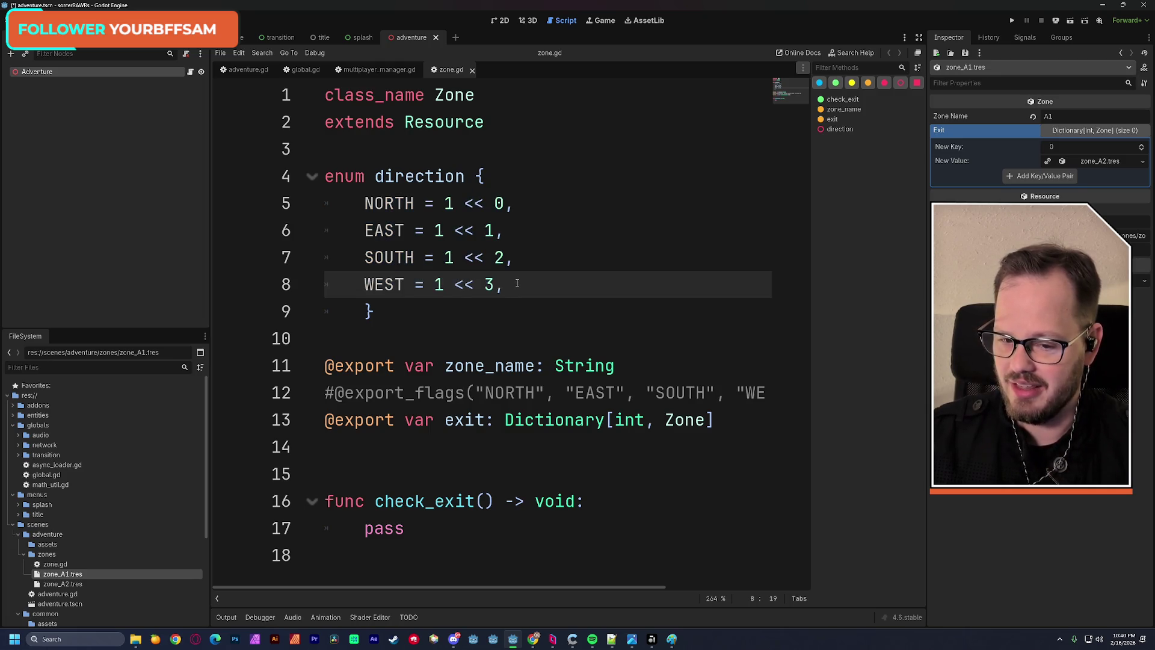
pyautogui.doubleClick(431, 180)
pyautogui.doubleClick(636, 419)
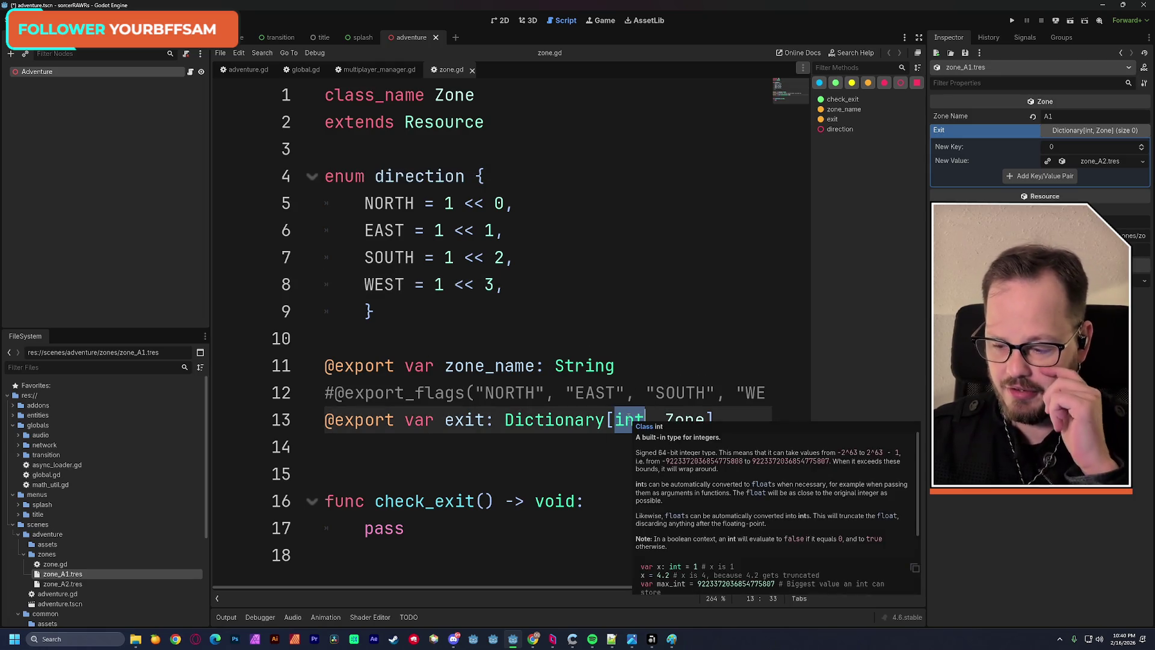
pyautogui.click(672, 333)
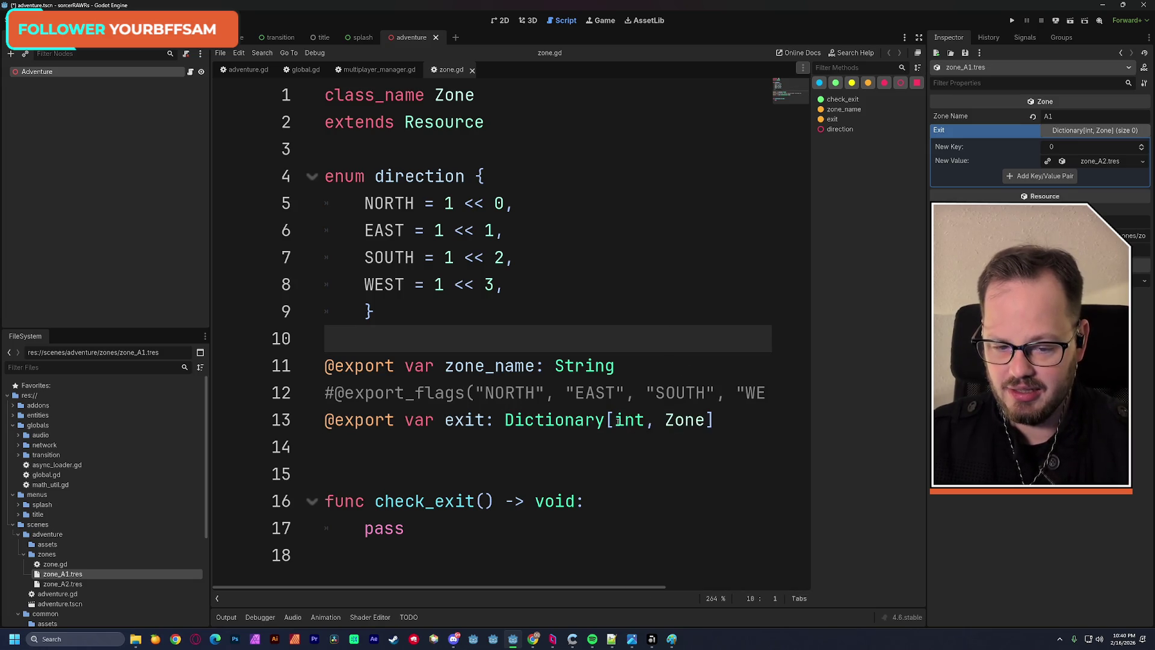
pyautogui.doubleClick(636, 419)
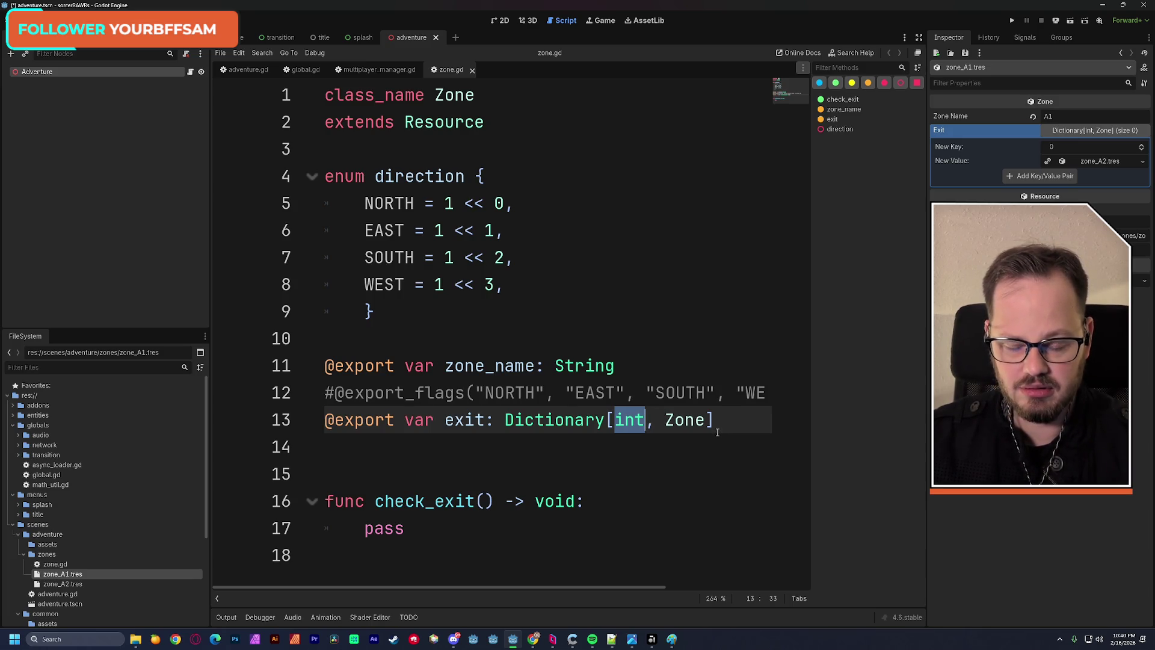
pyautogui.scroll(-5, 552, 401)
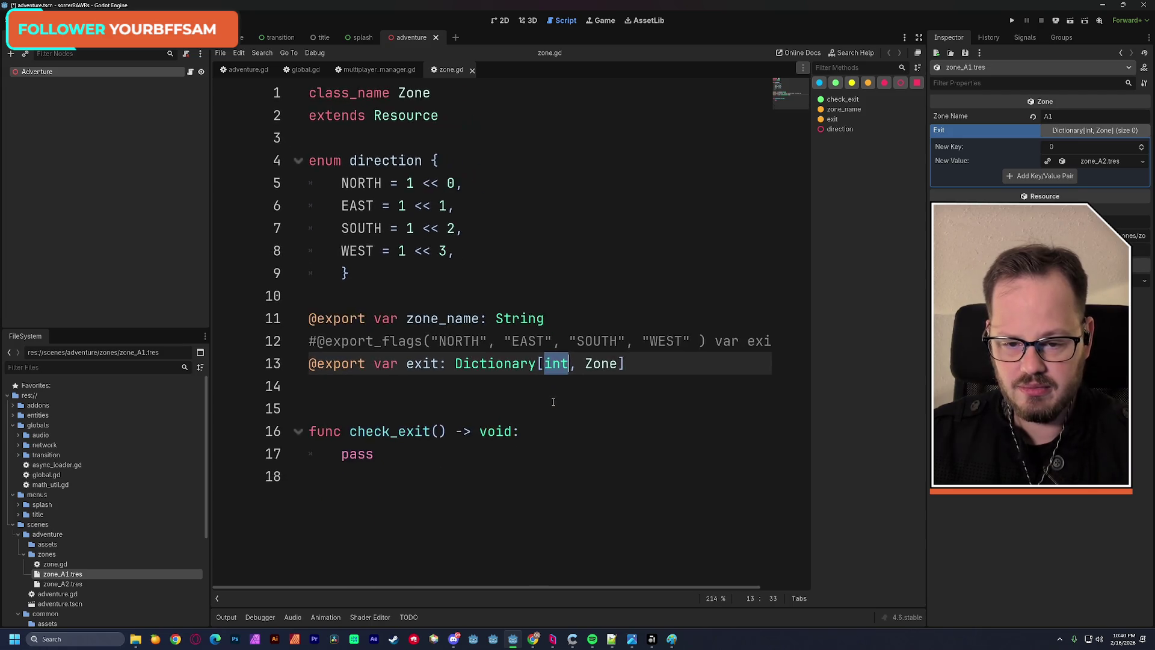
pyautogui.scroll(-1, 553, 401)
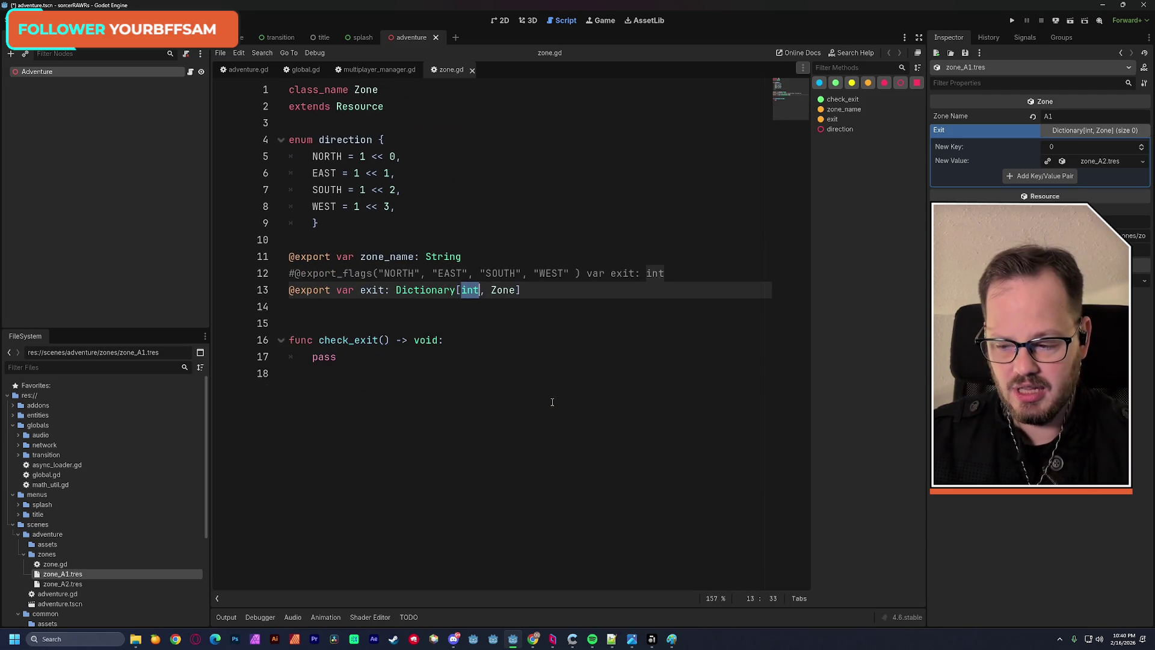
pyautogui.scroll(1, 525, 352)
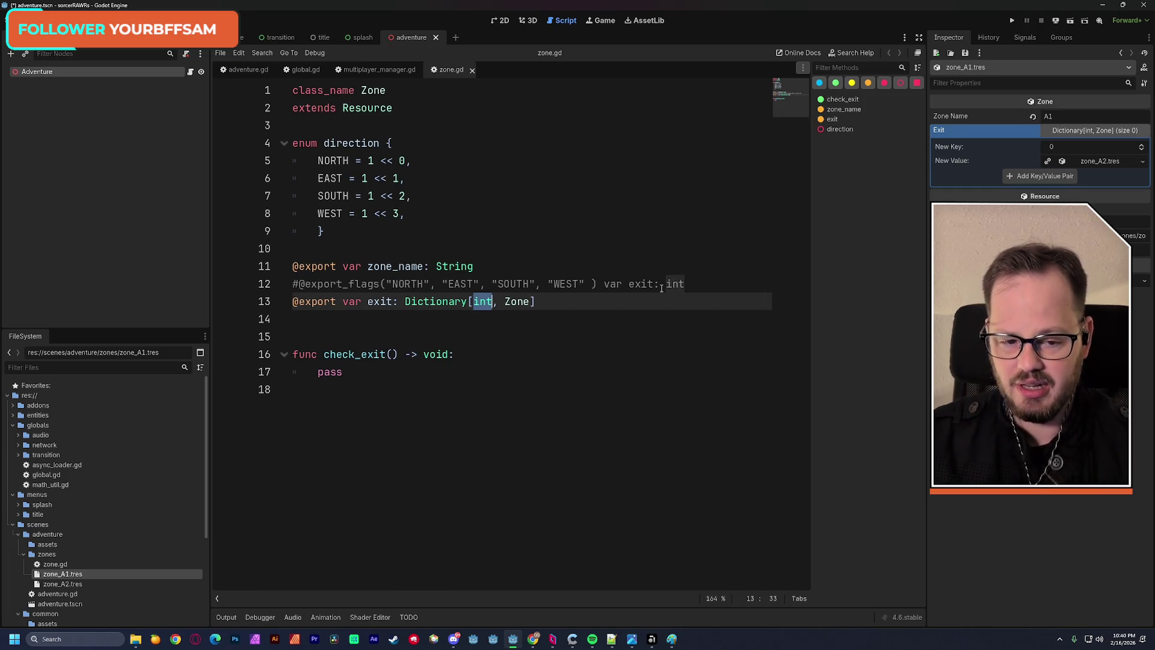
pyautogui.moveTo(684, 285); pyautogui.dragTo(291, 286)
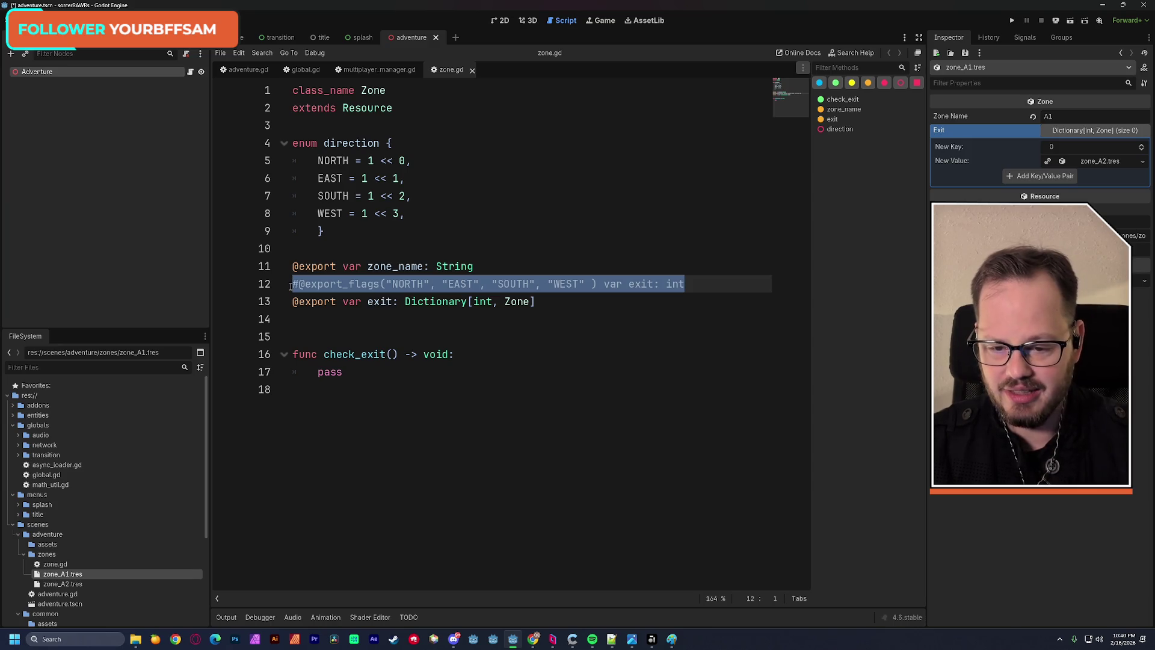
# Step: Delete the commented export_flags line and strip the explicit values and stray spaces from the enum
pyautogui.press('BackSpace')
pyautogui.press('BackSpace')
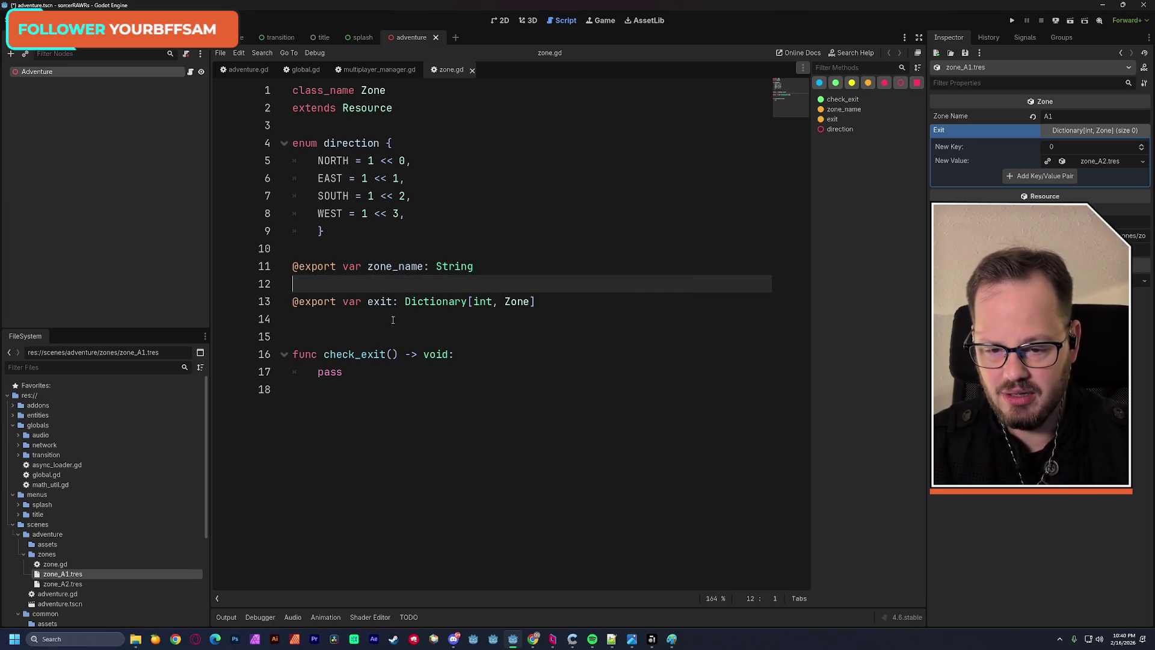
pyautogui.moveTo(401, 214)
pyautogui.mouseDown()
pyautogui.moveTo(348, 214)
pyautogui.moveTo(361, 179)
pyautogui.moveTo(349, 179)
pyautogui.moveTo(348, 161)
pyautogui.mouseUp()
pyautogui.write(',')
pyautogui.click(403, 196)
pyautogui.press('BackSpace')
pyautogui.press('BackSpace')
pyautogui.press('BackSpace')
pyautogui.click(348, 179)
pyautogui.press('BackSpace')
pyautogui.click(354, 196)
pyautogui.press('BackSpace')
pyautogui.click(349, 213)
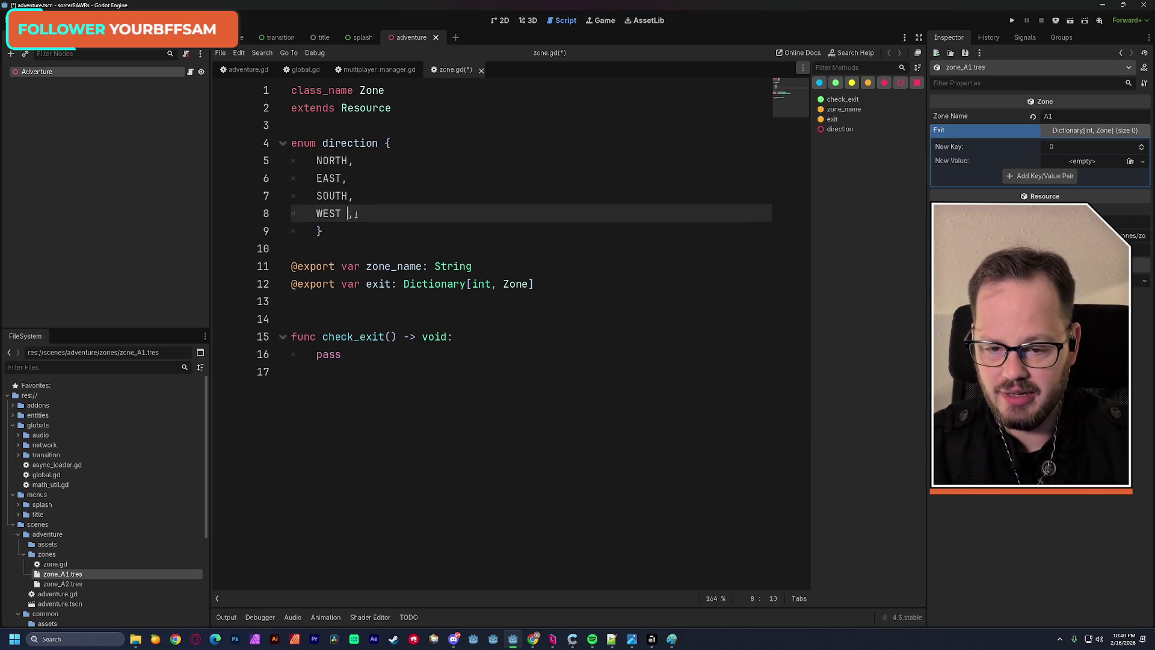
pyautogui.press('BackSpace')
pyautogui.click(363, 161)
# Step: Add NORTH_EAST and SOUTH_EAST entries after NORTH and EAST
pyautogui.press('Return')
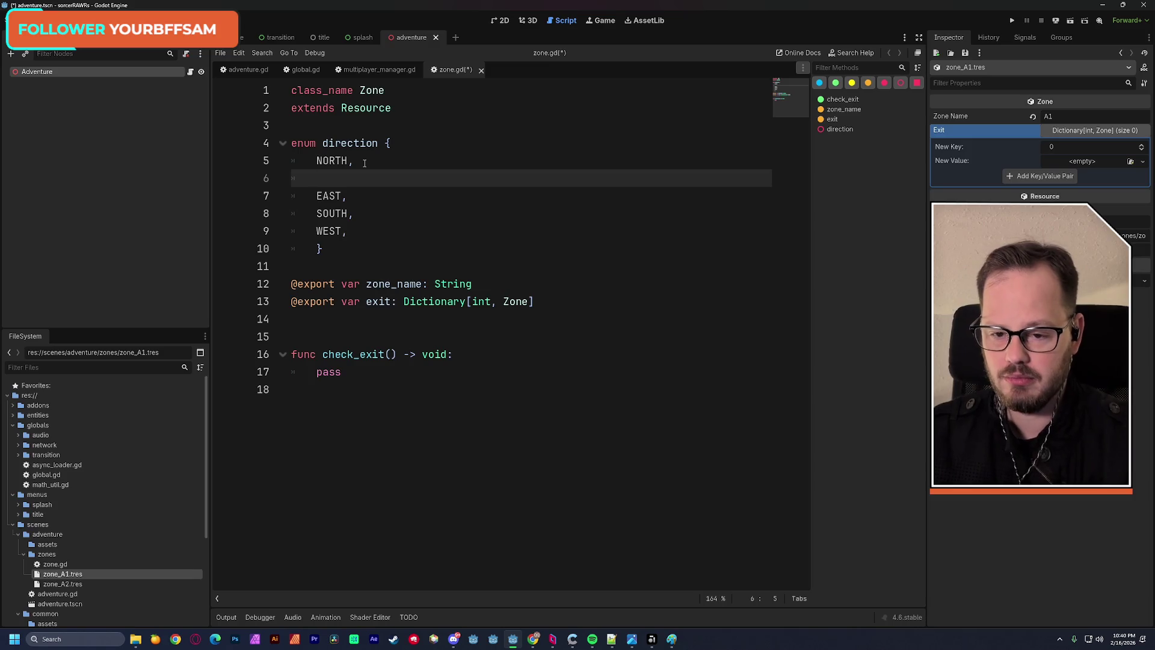
pyautogui.write('NORTH_')
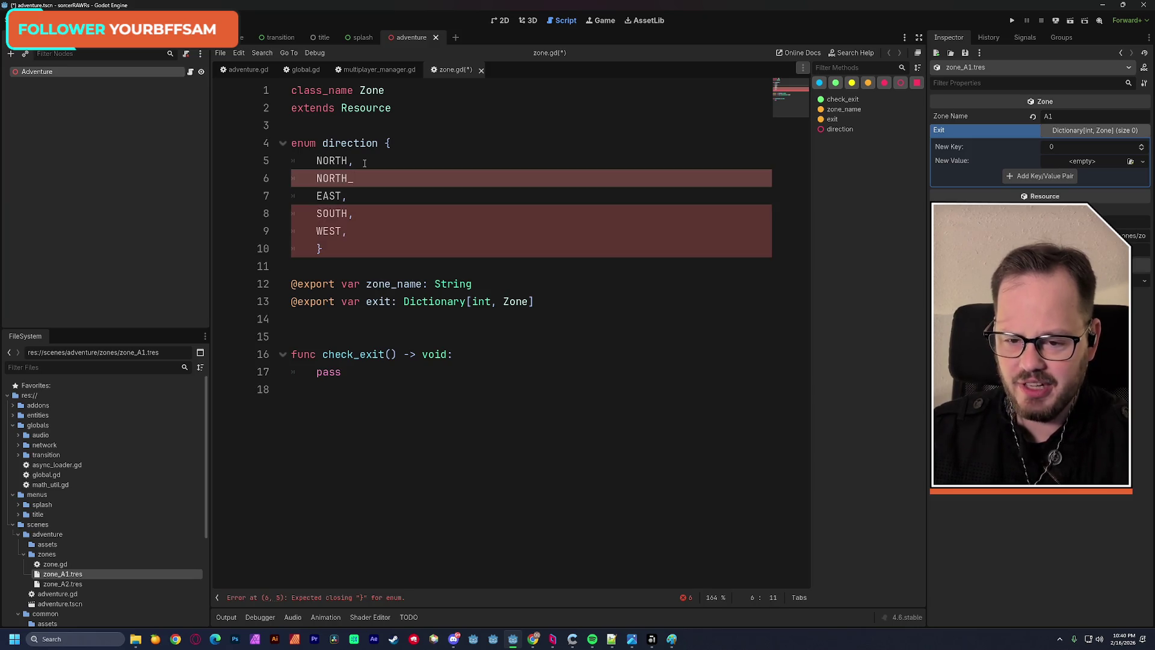
pyautogui.write('EAST')
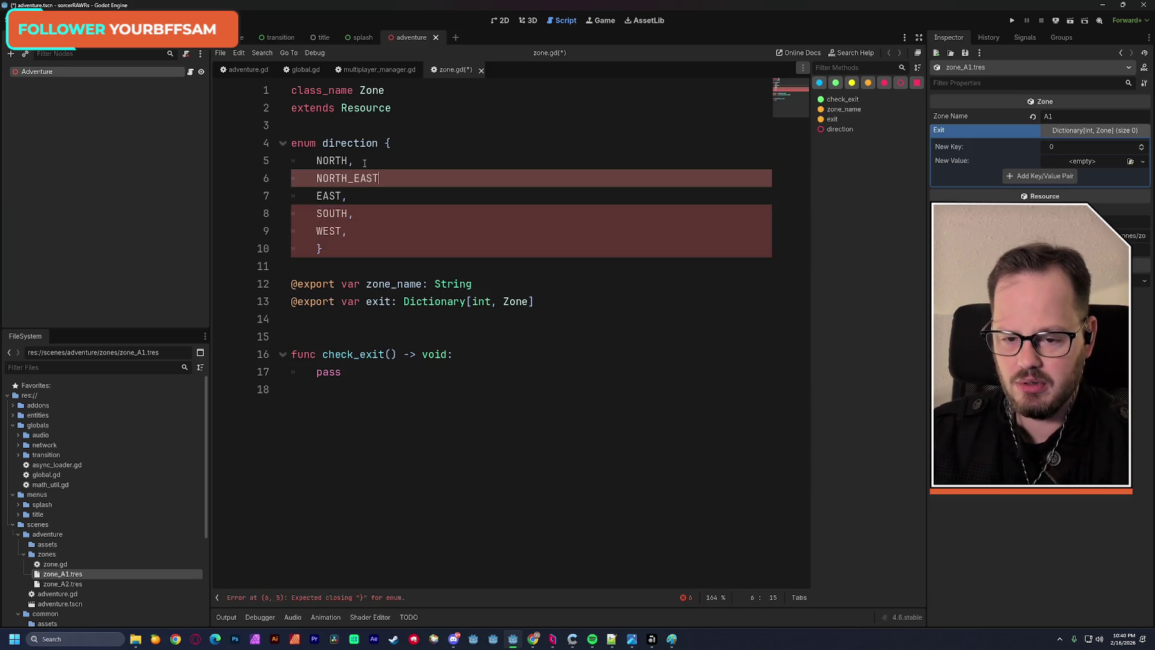
pyautogui.write(',')
pyautogui.press('BackSpace')
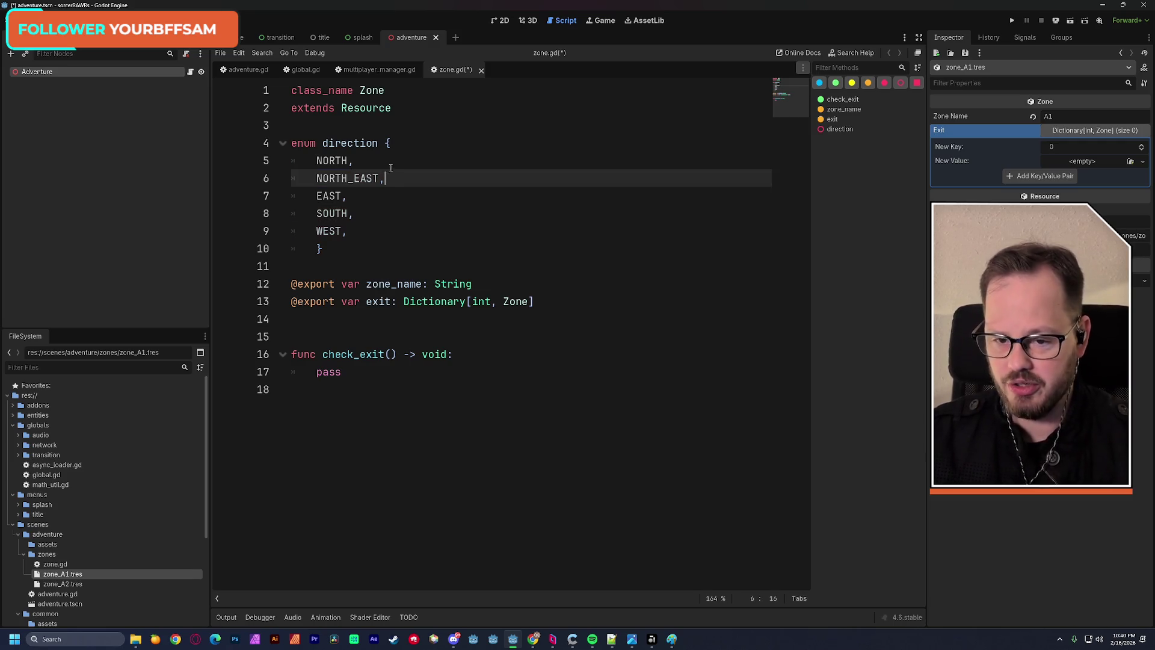
pyautogui.click(374, 200)
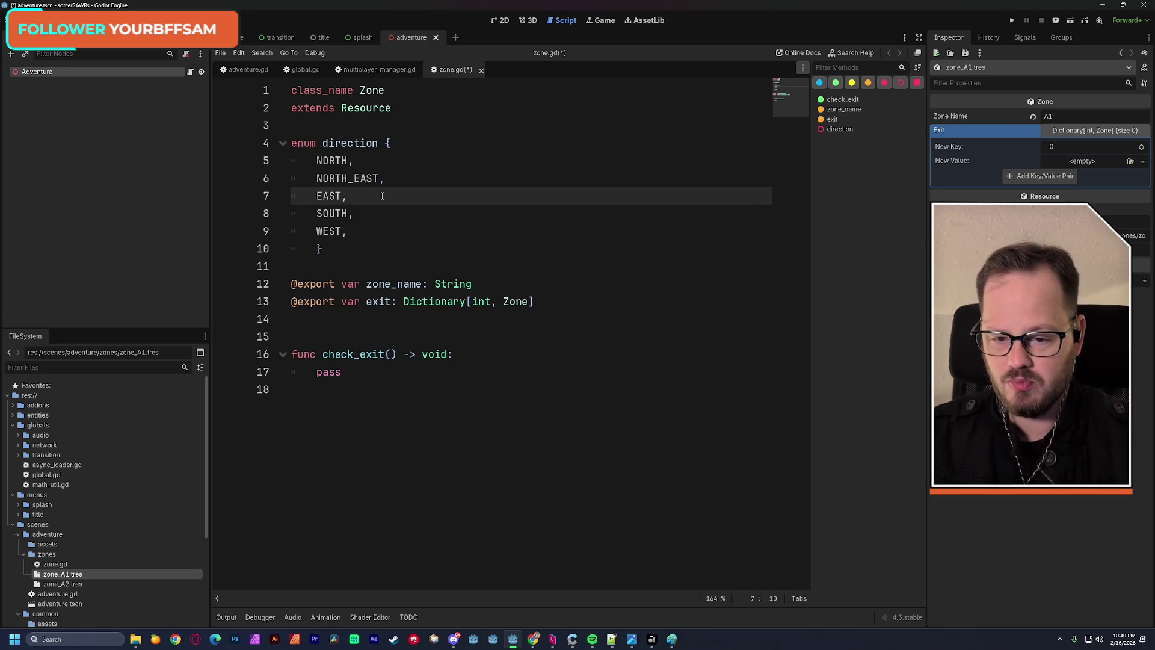
pyautogui.press('Return')
pyautogui.write('SOUTH')
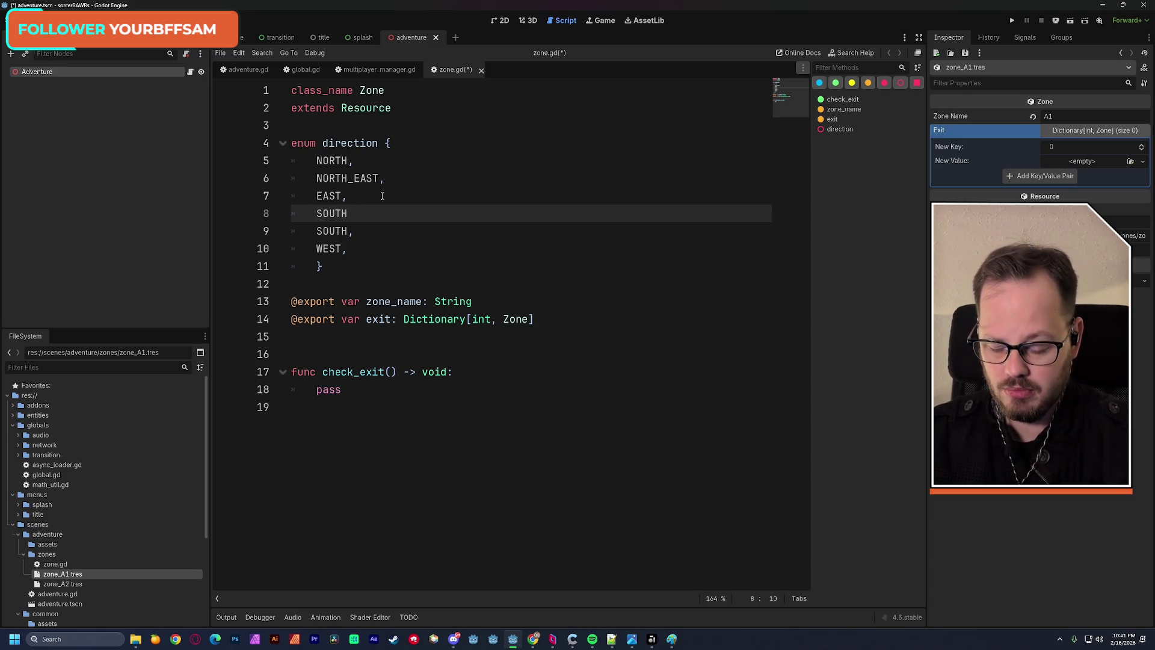
pyautogui.write('_EAST,')
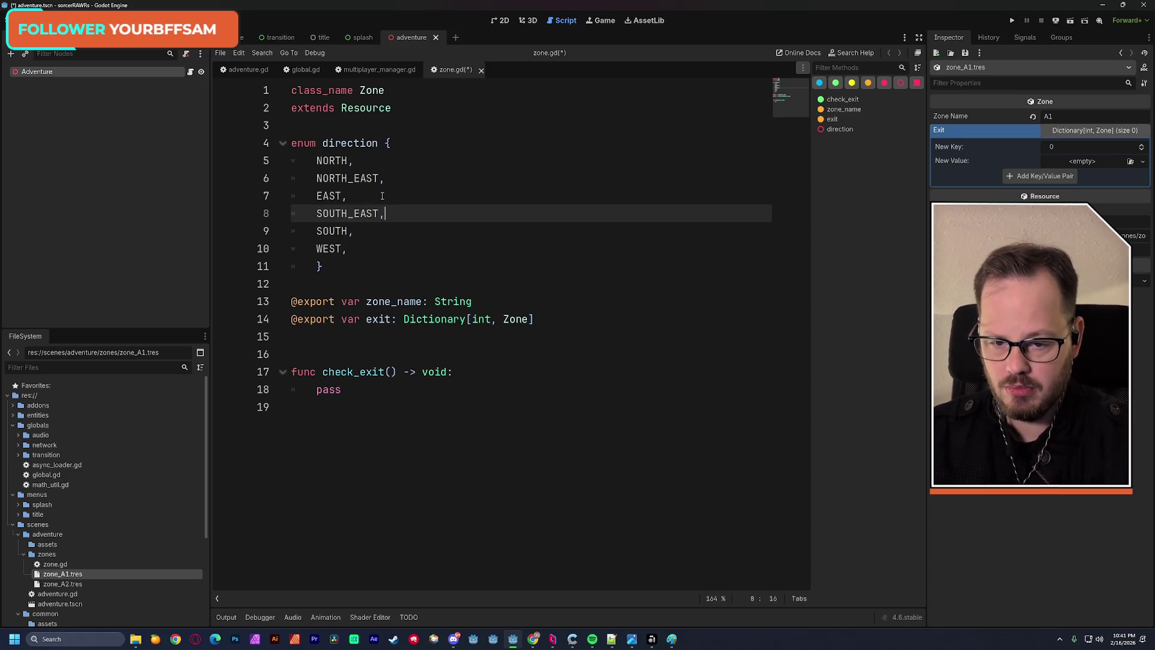
# Step: Add SOUTH_WEST and NORTH_WEST entries after SOUTH and WEST
pyautogui.click(373, 229)
pyautogui.press('Return')
pyautogui.write('SOUTH,')
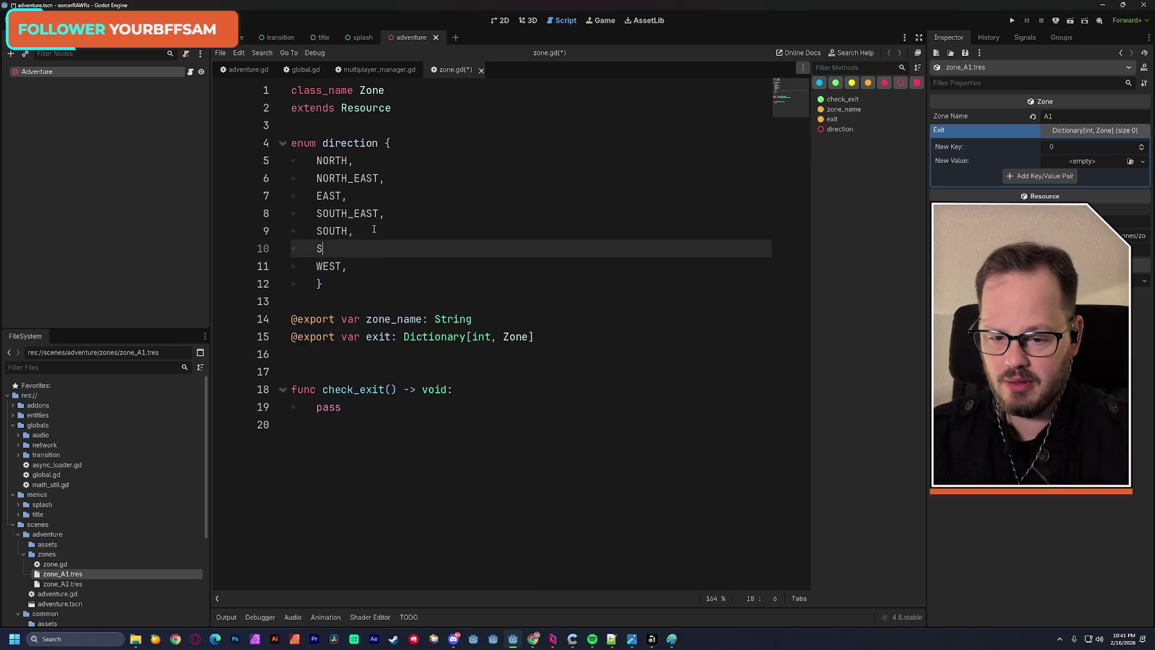
pyautogui.press('BackSpace')
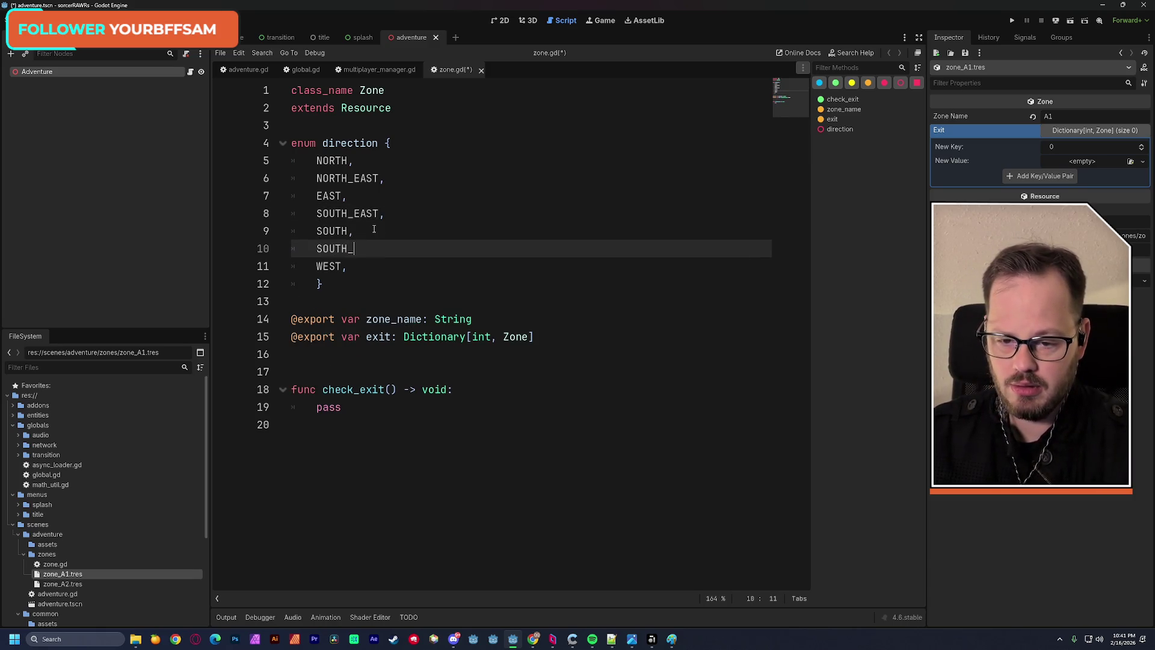
pyautogui.write('_WEST,')
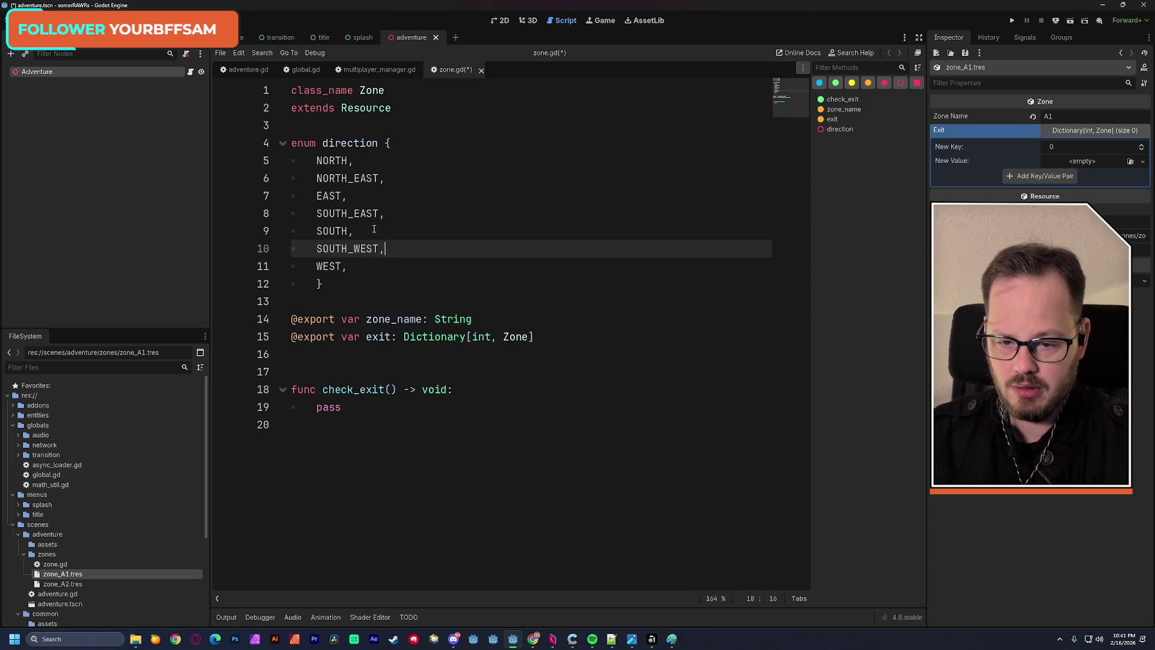
pyautogui.press('Down')
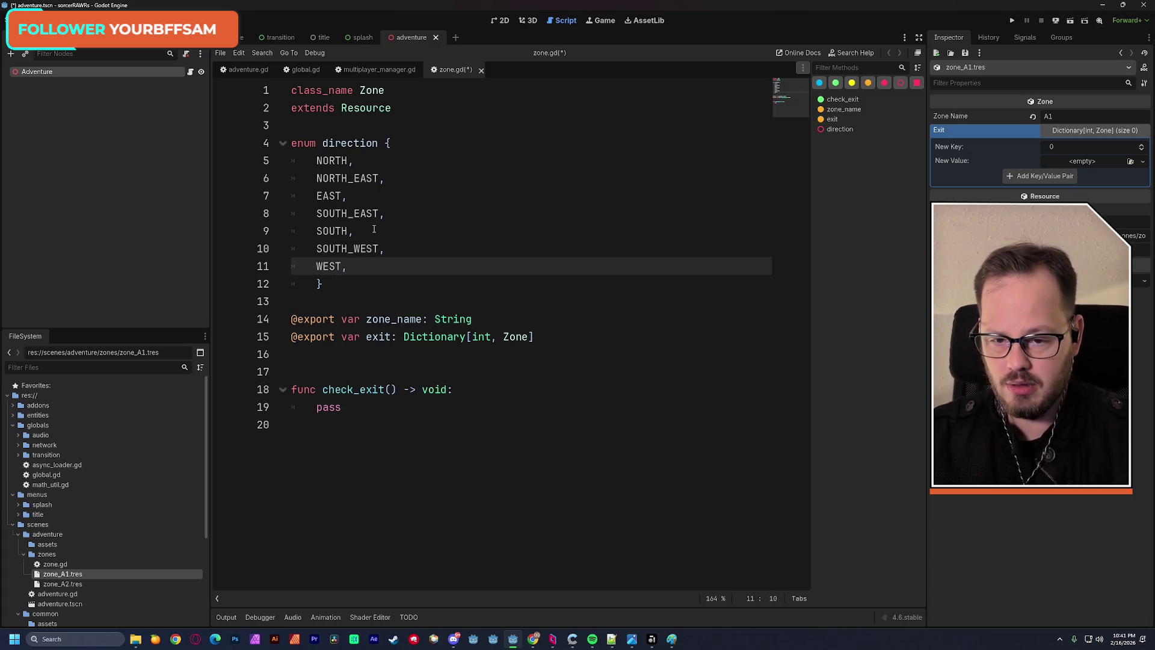
pyautogui.press('Return')
pyautogui.write('NORTH')
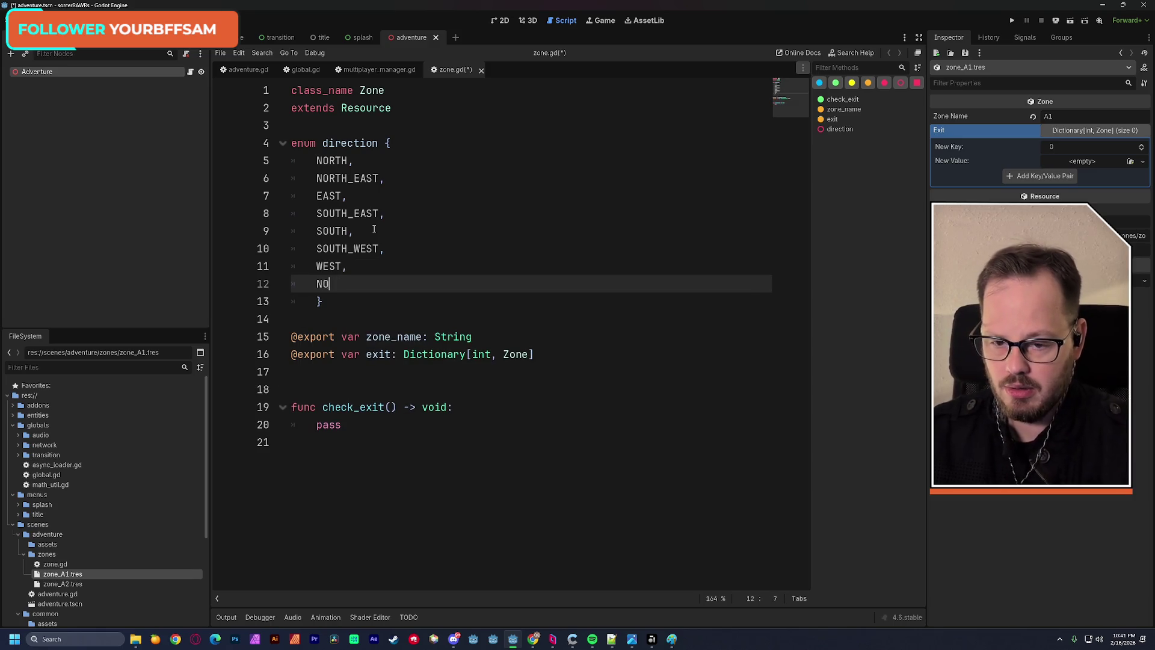
pyautogui.write('_WEST,')
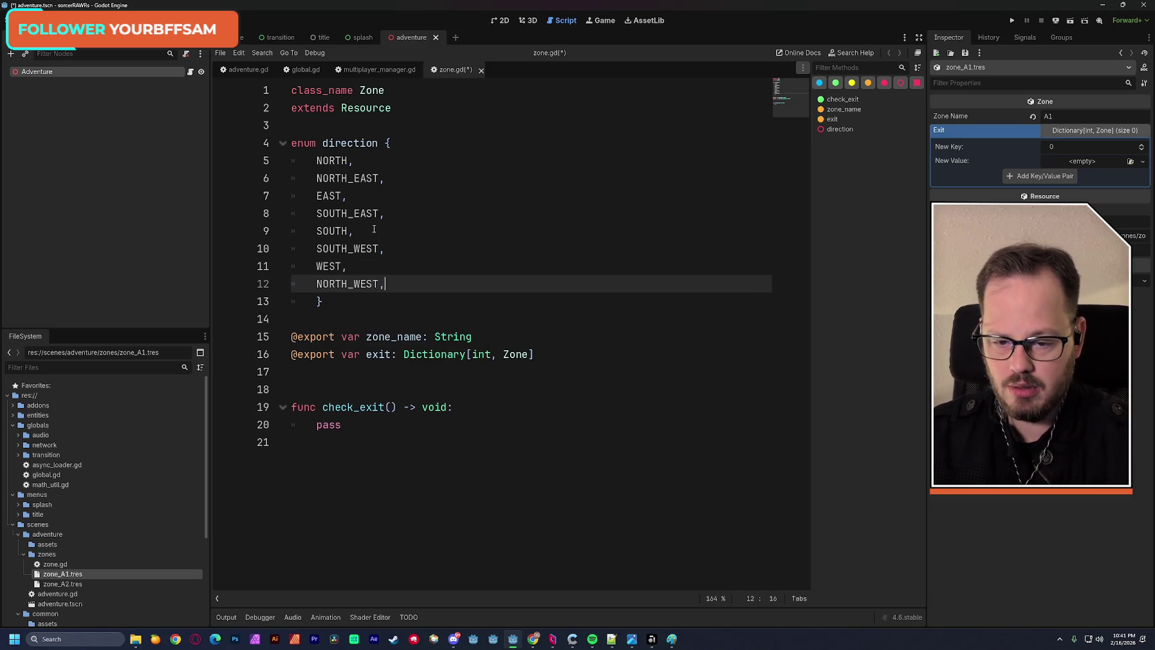
pyautogui.click(500, 158)
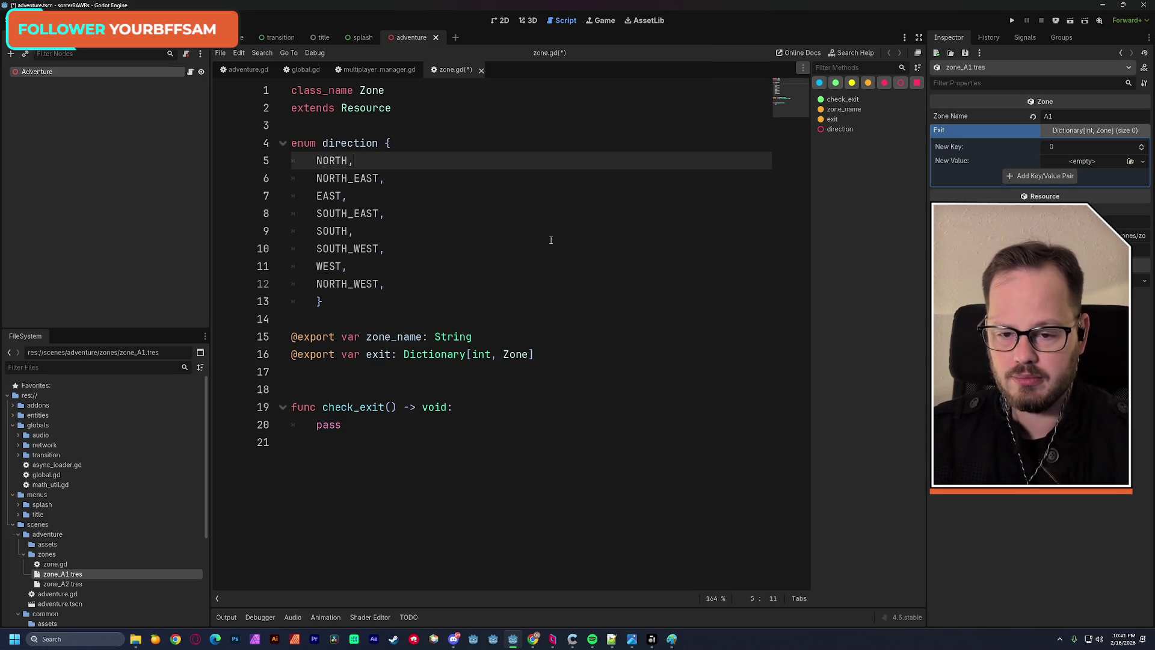
# Step: Save, then change the exit Dictionary's key type from int to direction
pyautogui.hotkey('ctrl', 's')
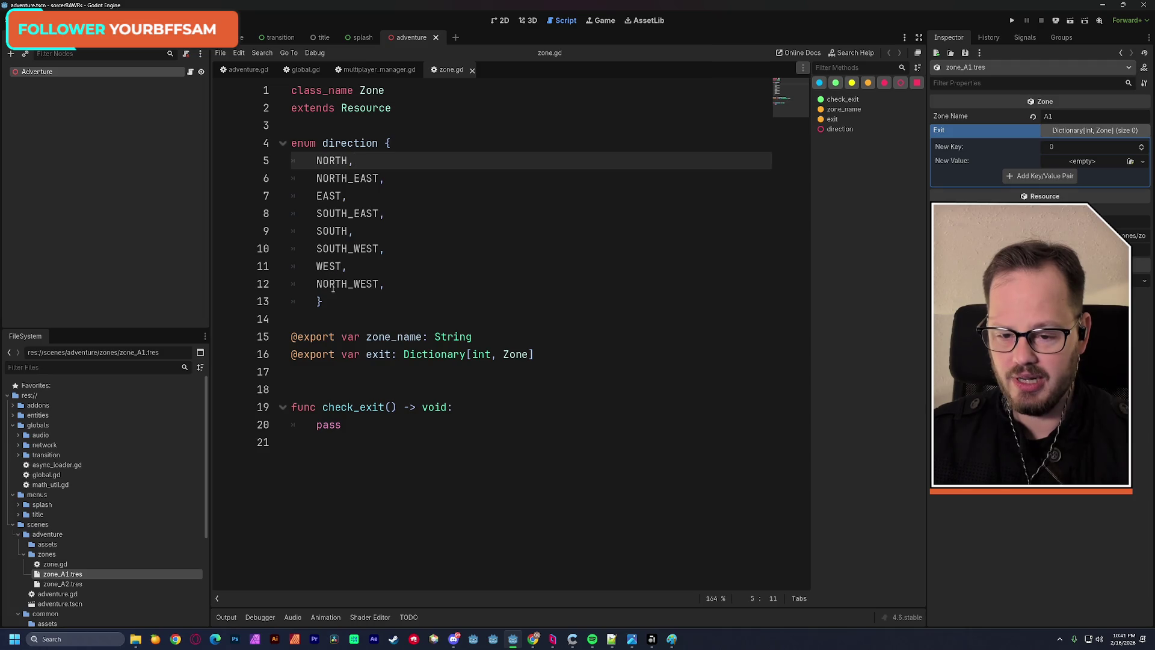
pyautogui.click(439, 114)
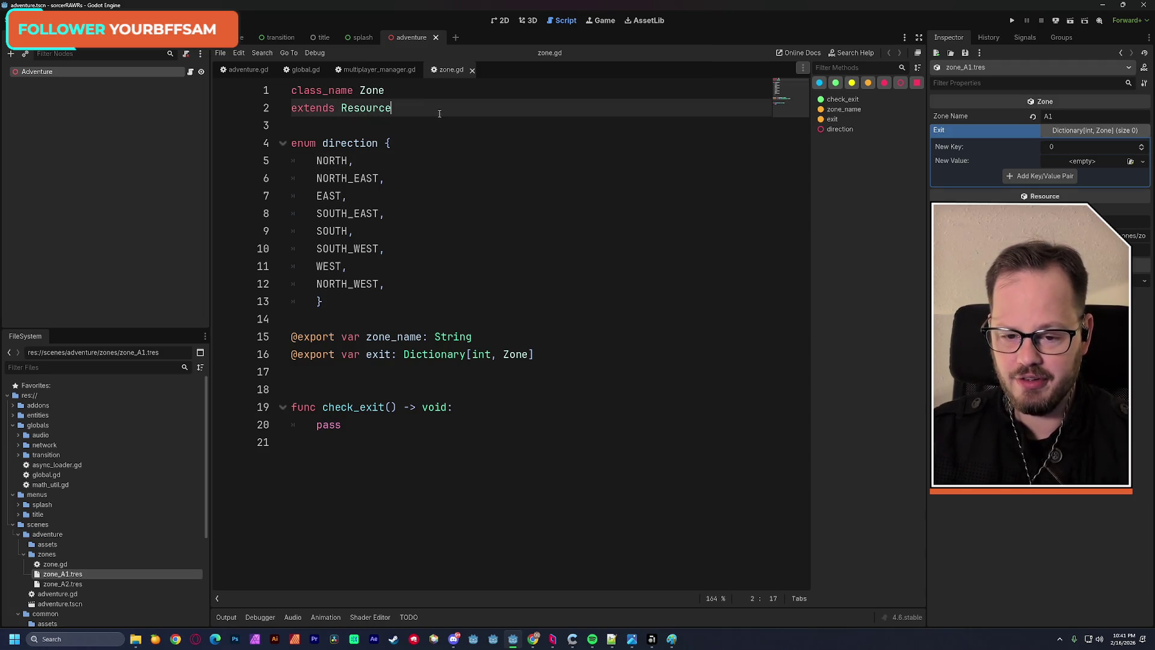
pyautogui.doubleClick(350, 143)
pyautogui.hotkey('ctrl', 'c')
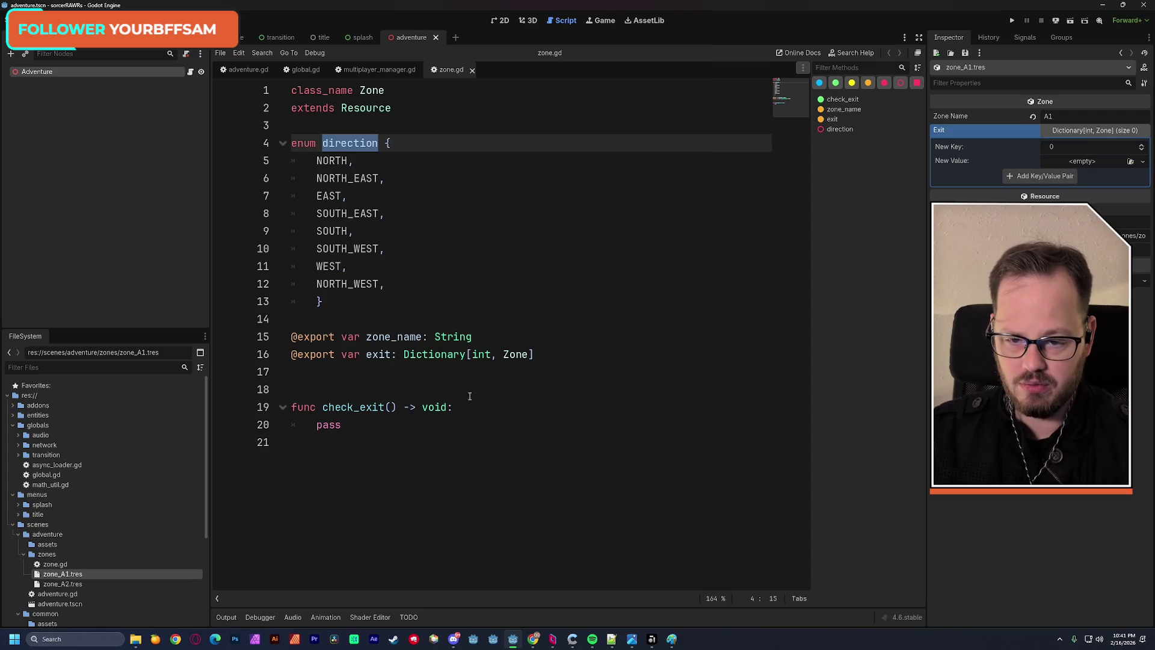
pyautogui.doubleClick(481, 354)
pyautogui.hotkey('ctrl', 'v')
pyautogui.press('Up')
pyautogui.press('Up')
pyautogui.press('Up')
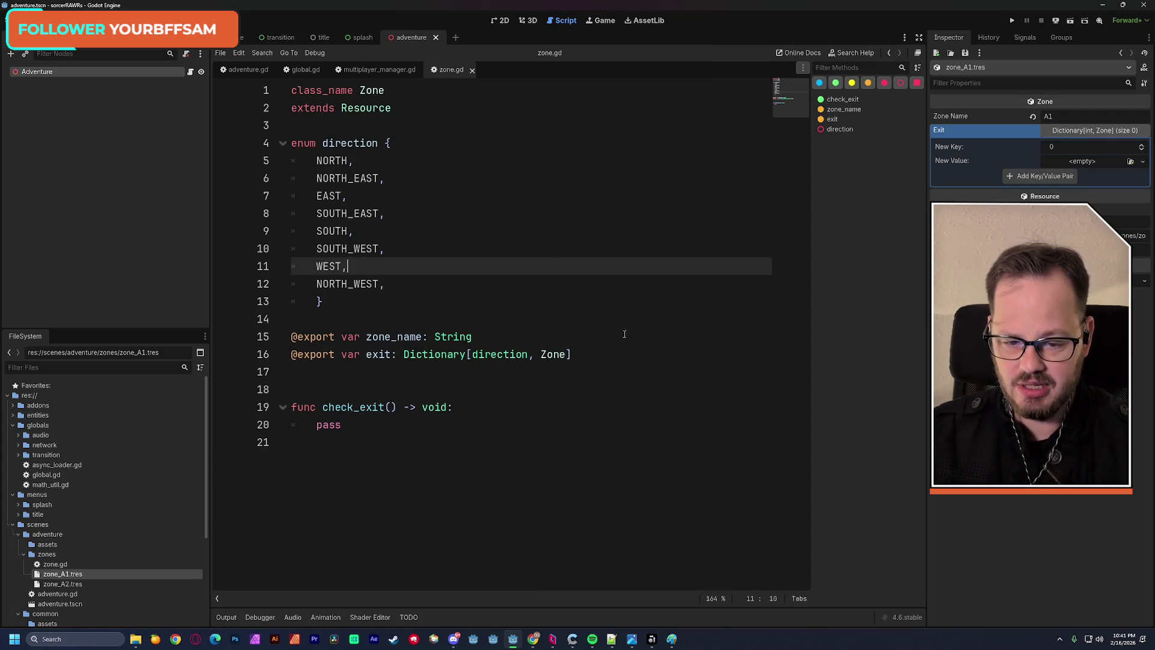
# Step: Delete the unused check_exit function and save zone.gd
pyautogui.moveTo(347, 439); pyautogui.dragTo(249, 385)
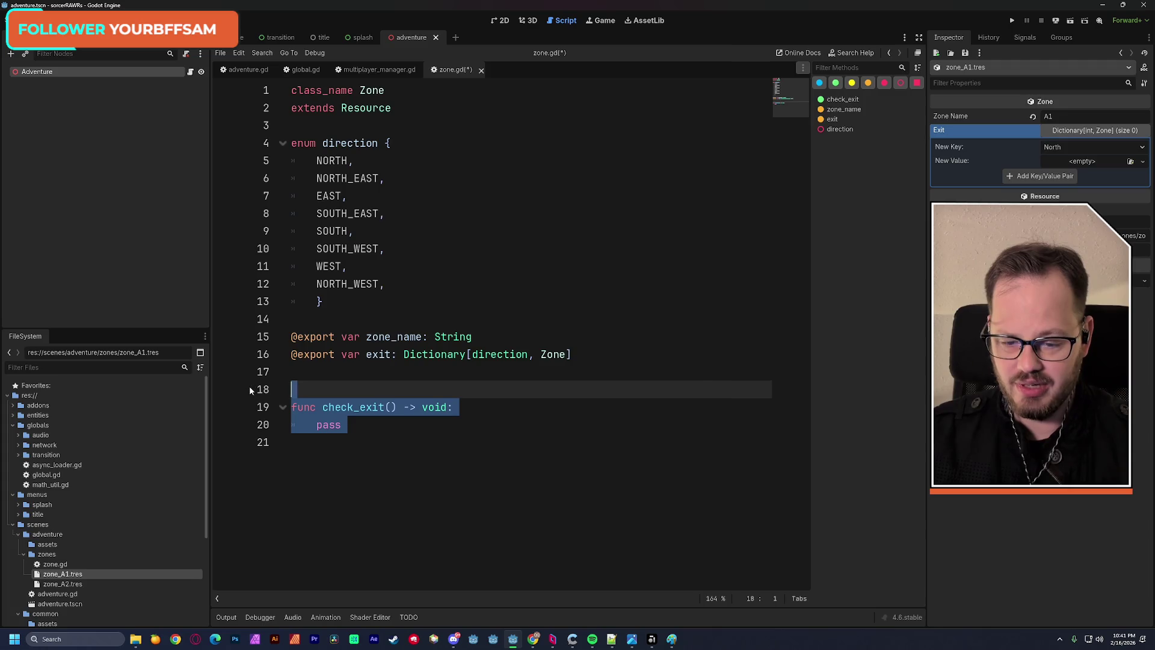
pyautogui.press('BackSpace')
pyautogui.press('BackSpace')
pyautogui.press('BackSpace')
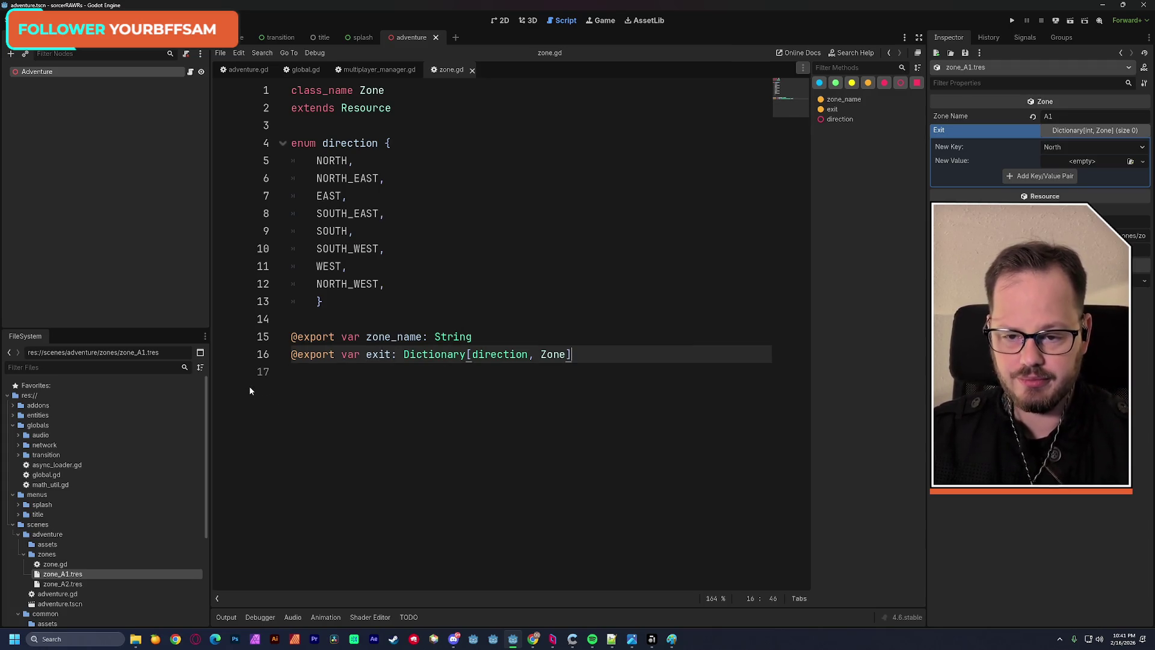
pyautogui.hotkey('ctrl', 's')
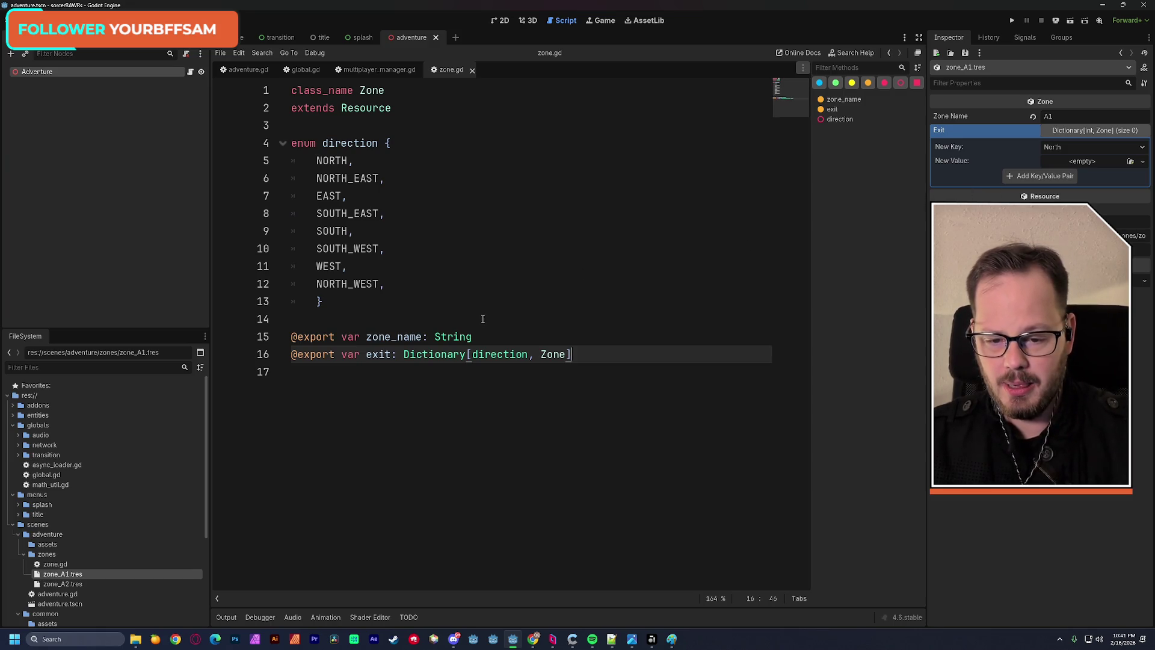
# Step: Rename the exit property to exits and save, then review the direction enum
pyautogui.click(392, 355)
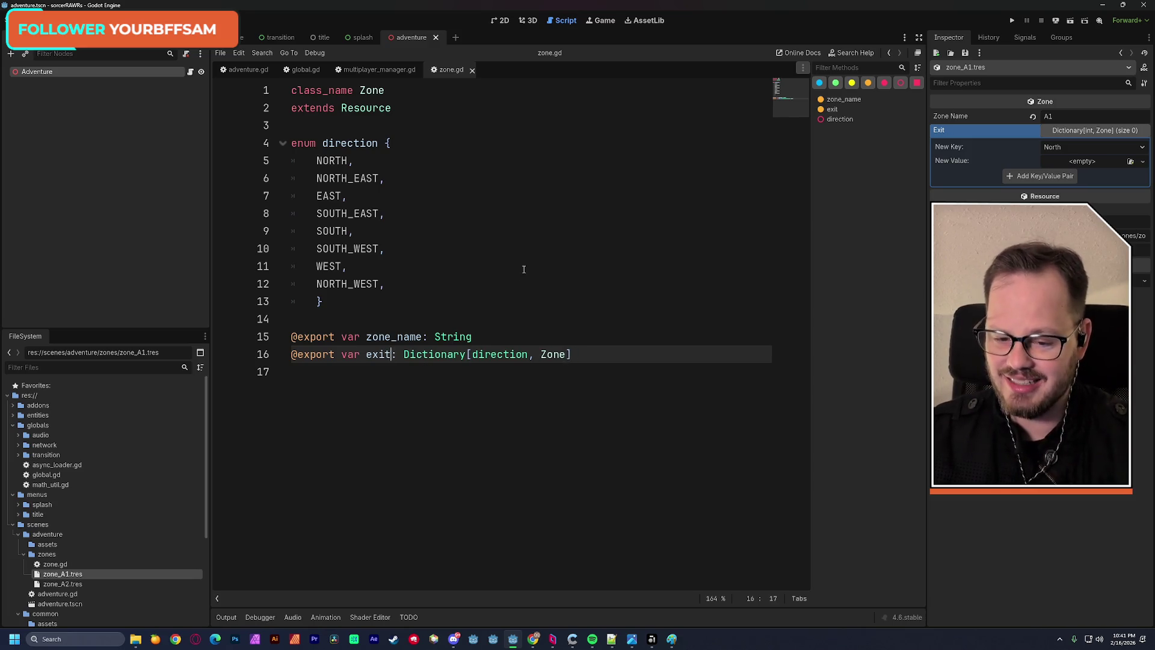
pyautogui.write('s')
pyautogui.click(567, 253)
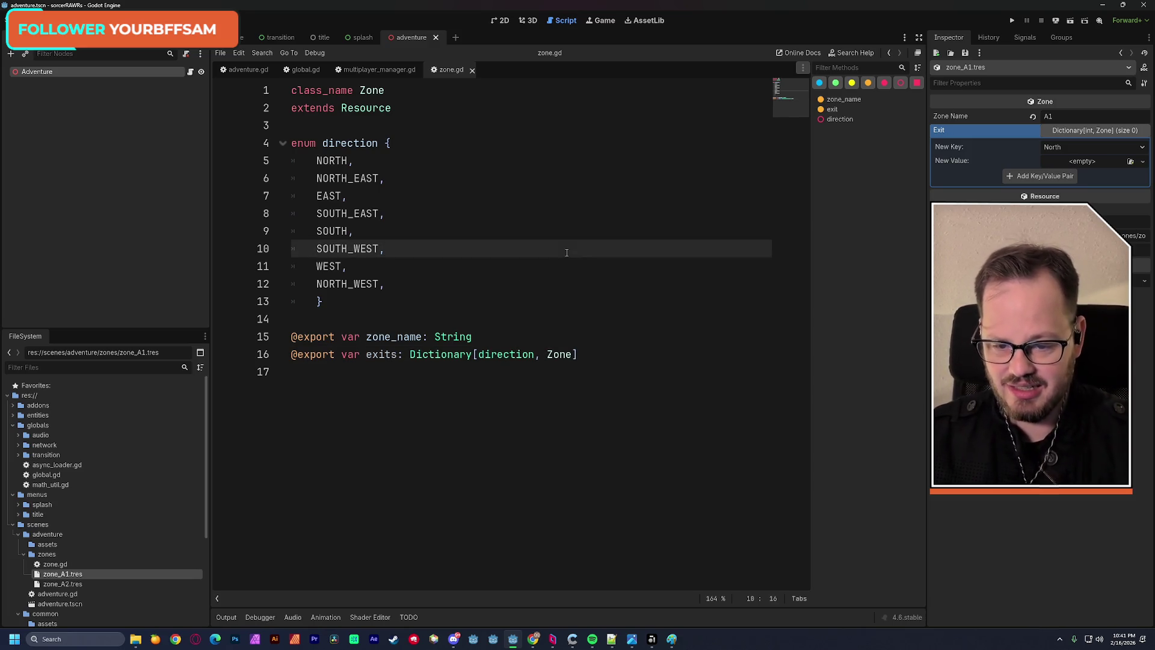
pyautogui.hotkey('ctrl', 's')
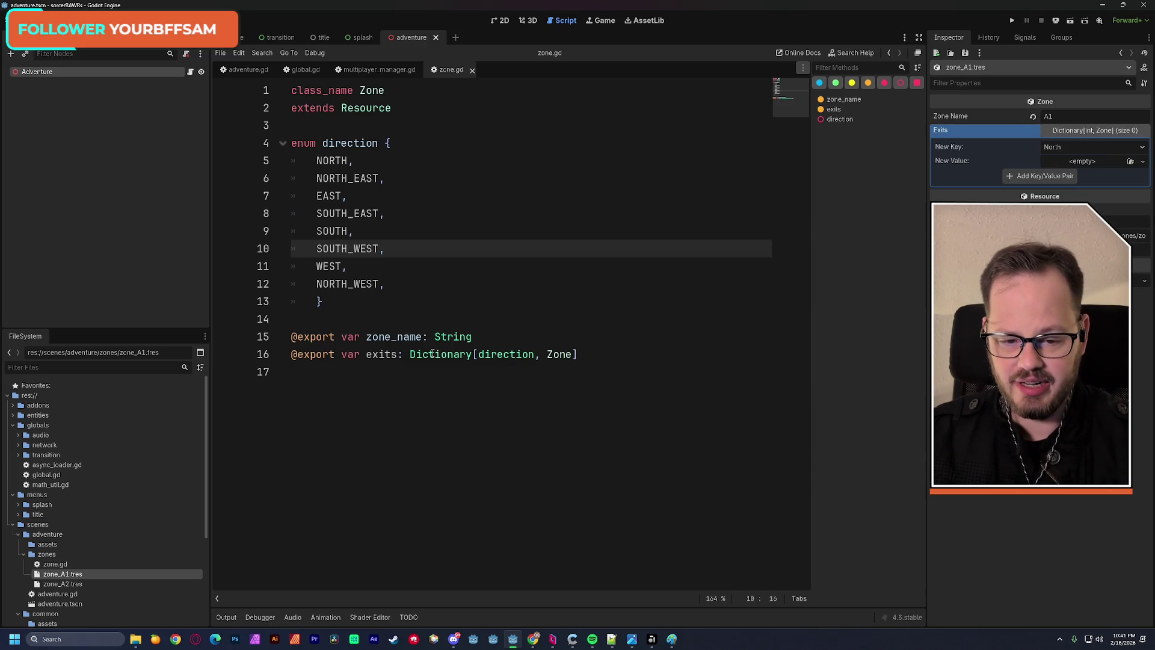
pyautogui.moveTo(432, 353)
pyautogui.click(598, 354)
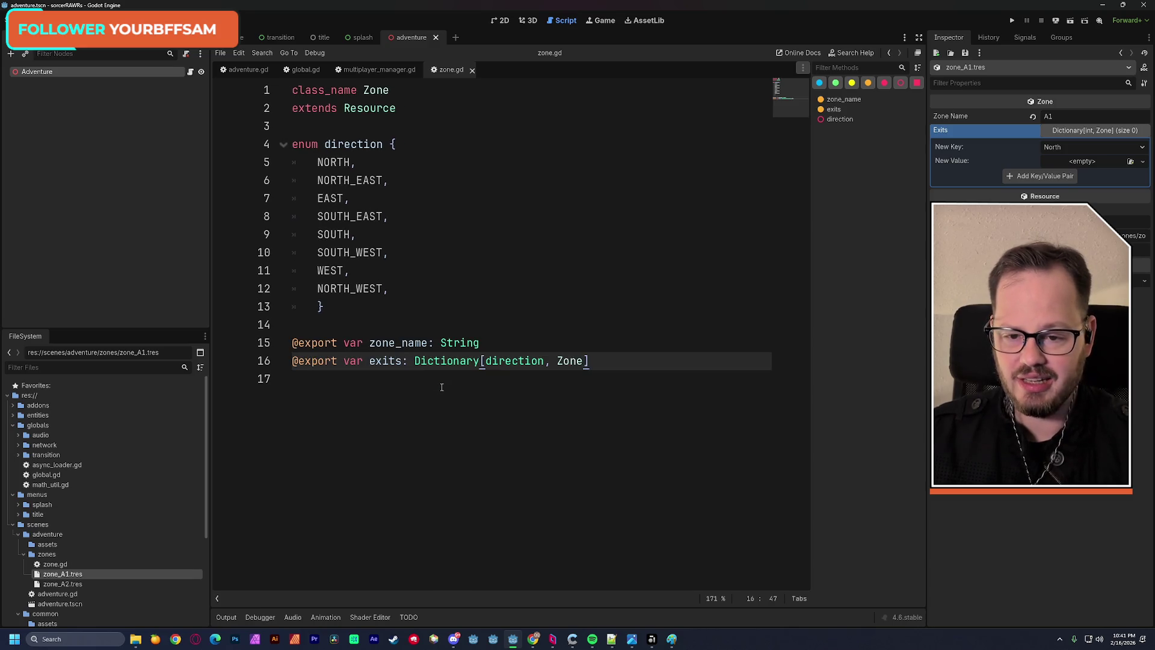
pyautogui.moveTo(297, 142); pyautogui.dragTo(361, 296)
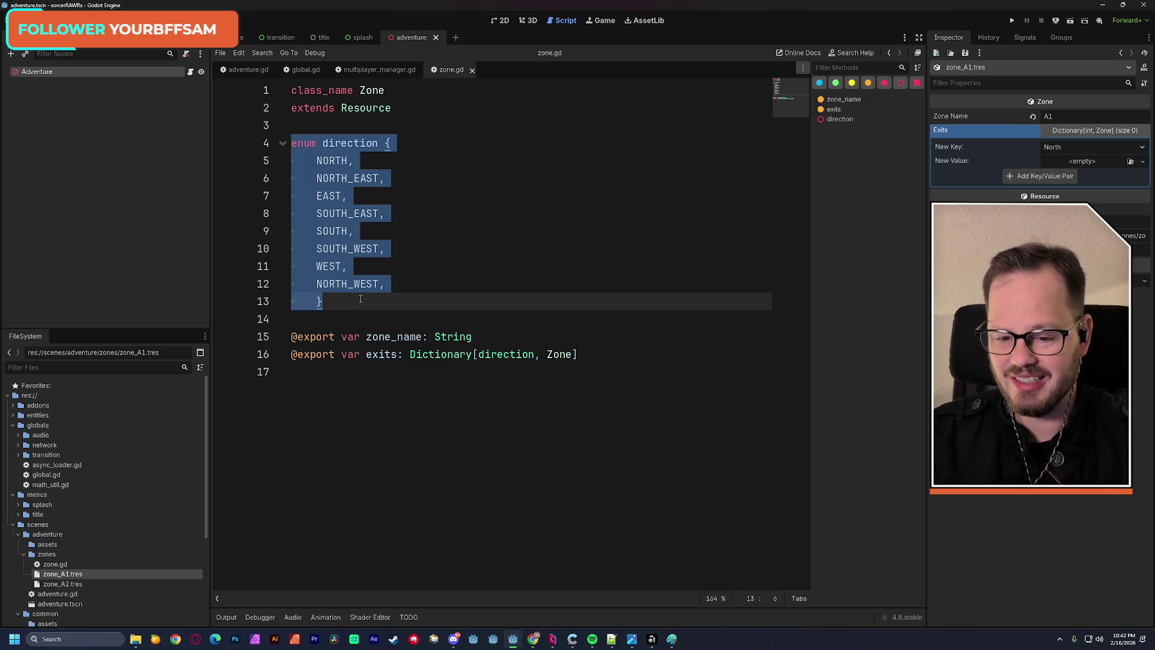
pyautogui.click(360, 299)
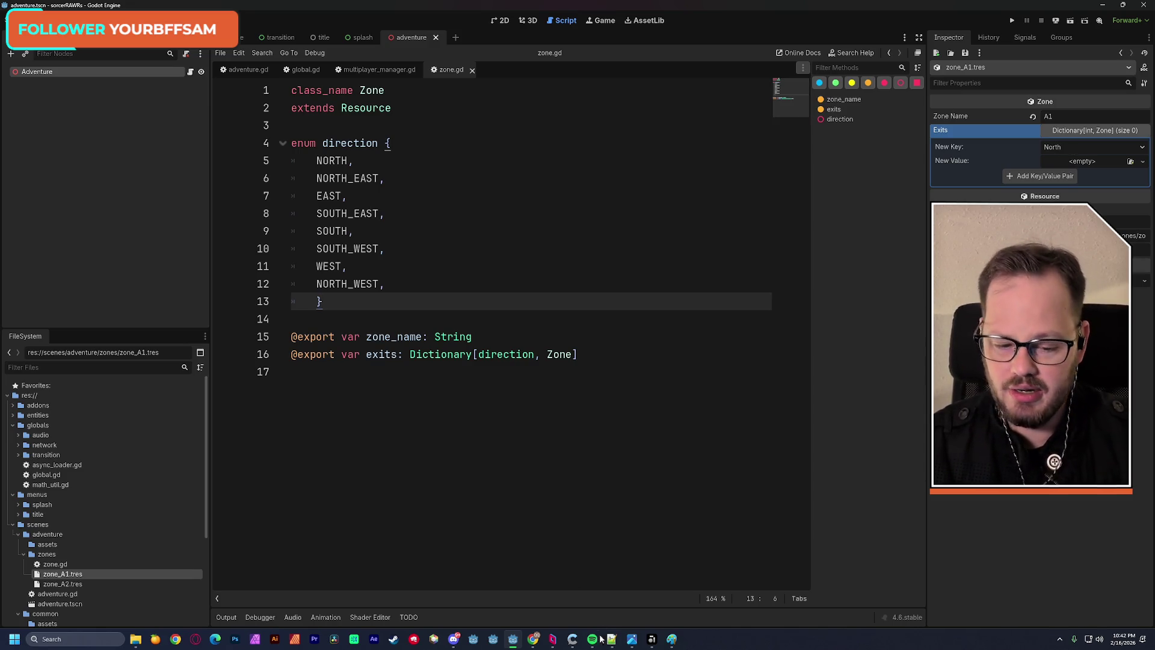
# Step: Bring up the hand-drawn map image and the old quest script in Notepad++
pyautogui.click(631, 640)
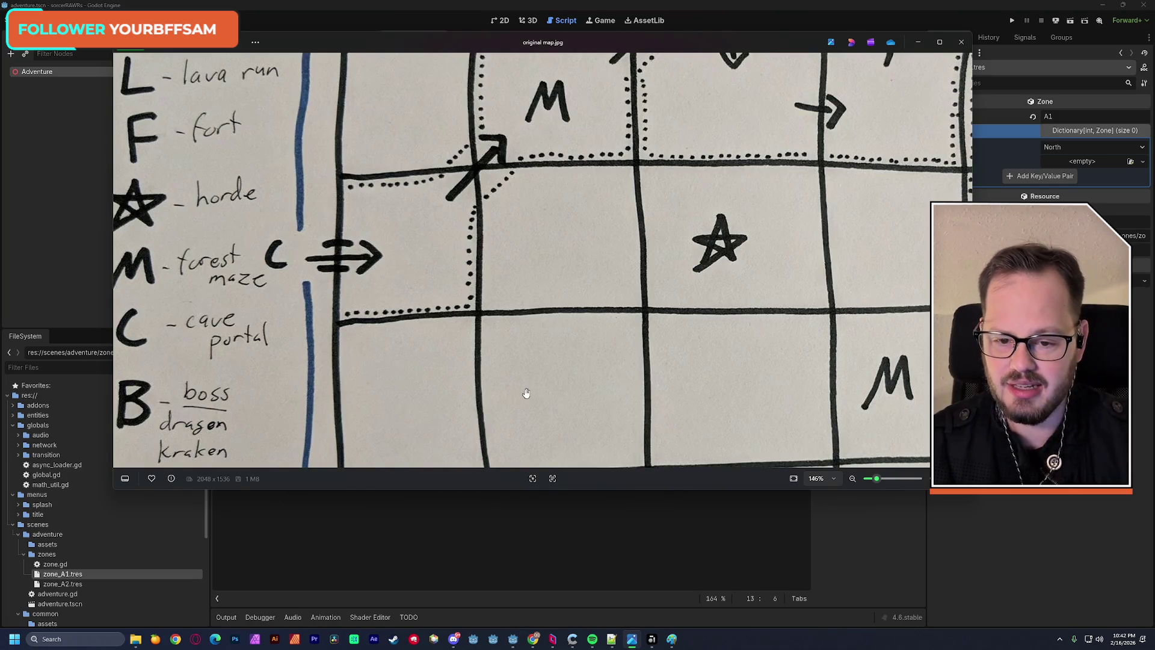
pyautogui.scroll(-5, 424, 149)
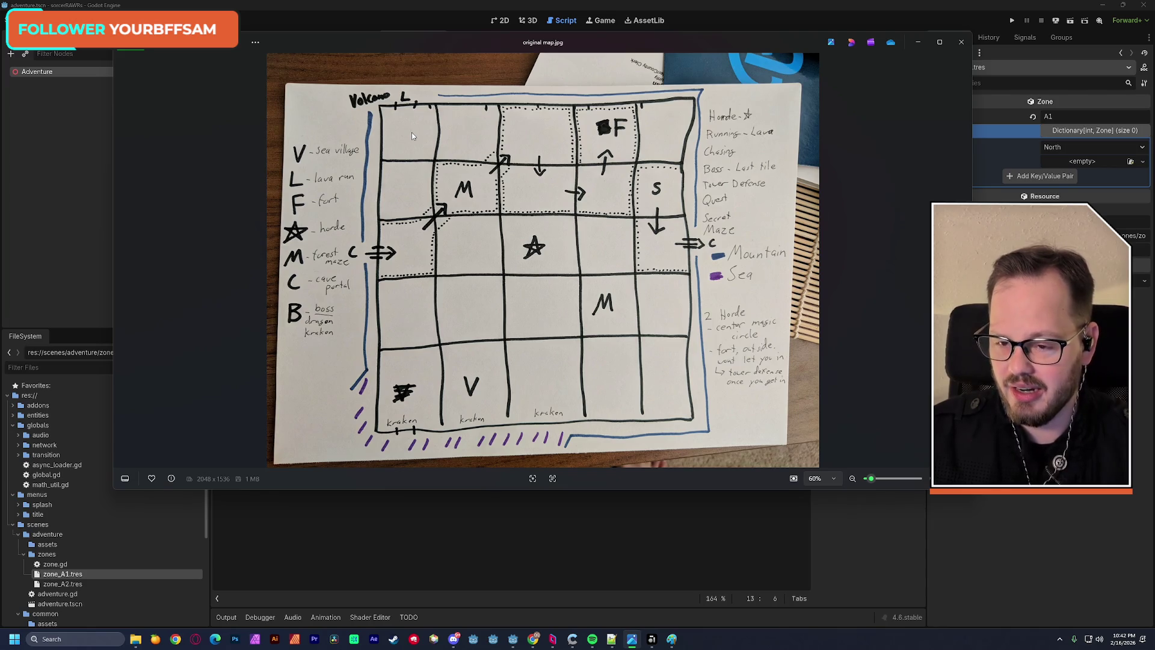
pyautogui.click(612, 639)
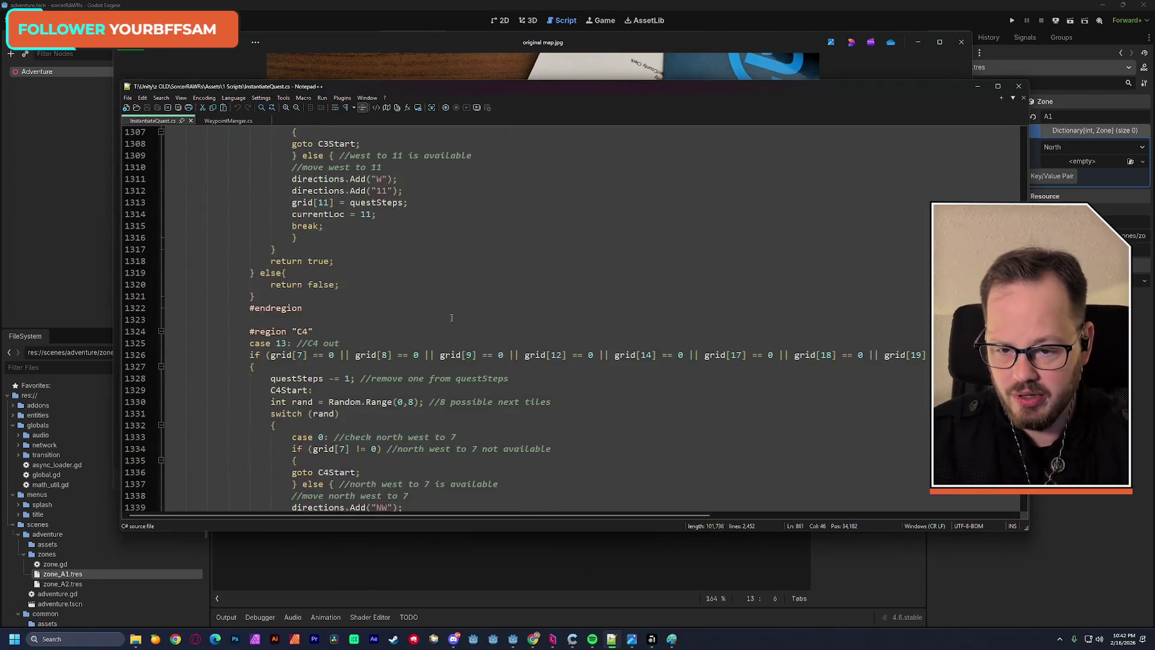
# Step: Mark A2 and D1 in A1's neighbour comment in InstantiateQuest.cs, then return to Godot
pyautogui.scroll(20, 452, 318)
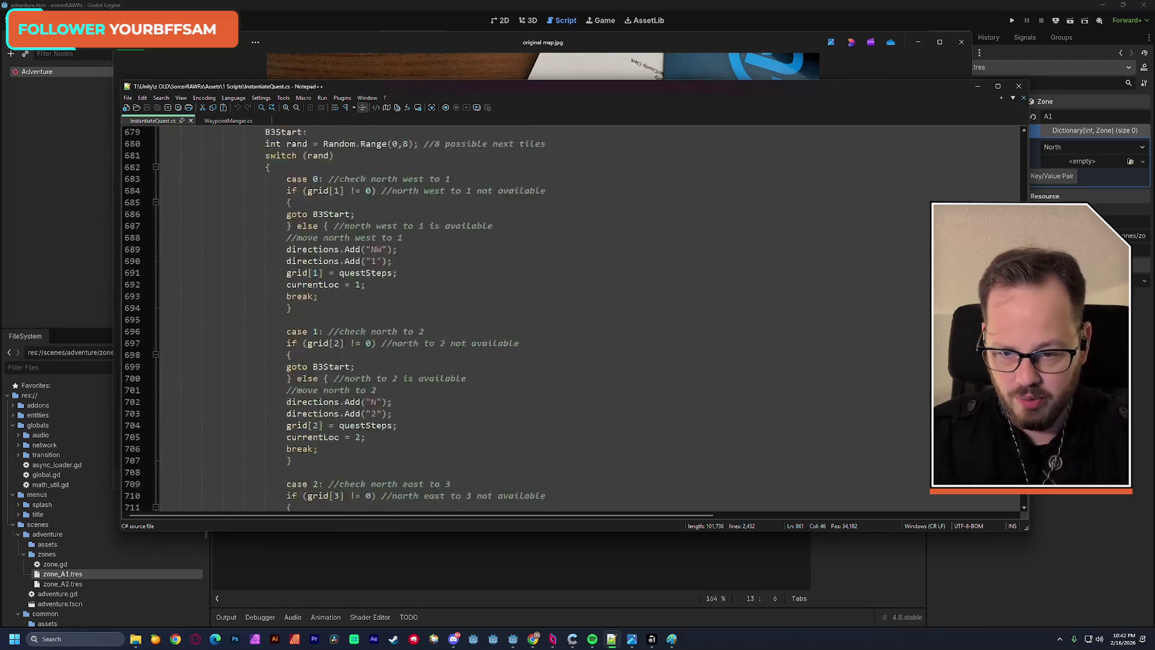
pyautogui.moveTo(1012, 239)
pyautogui.mouseDown()
pyautogui.moveTo(1013, 137)
pyautogui.moveTo(1013, 150)
pyautogui.mouseUp()
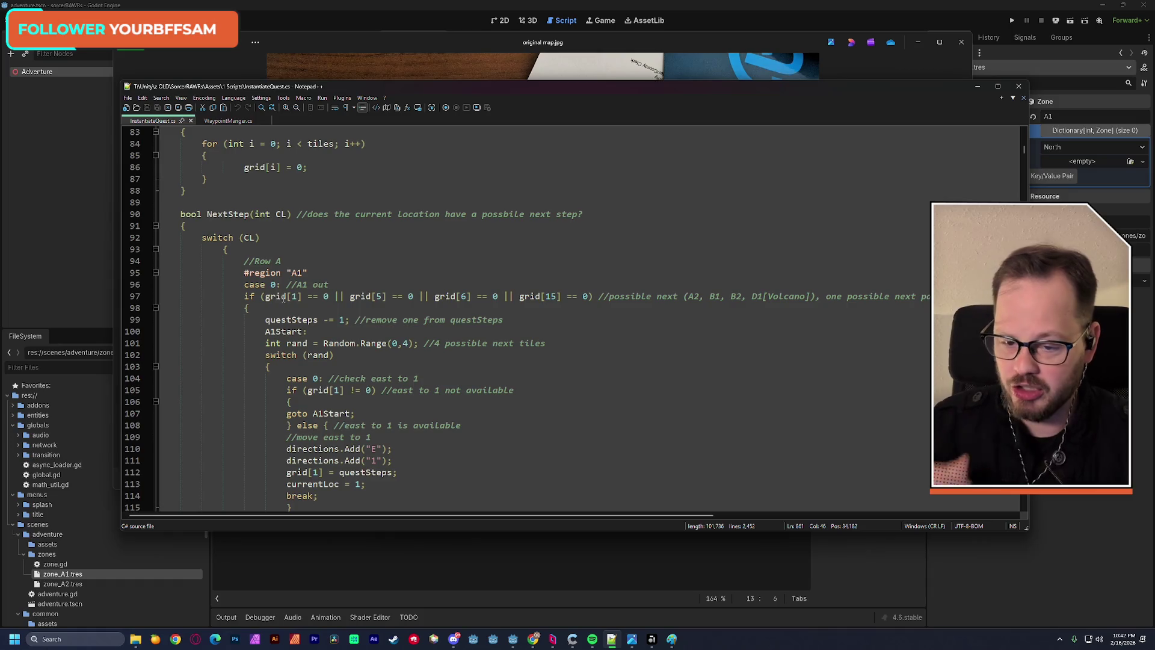
pyautogui.doubleClick(698, 296)
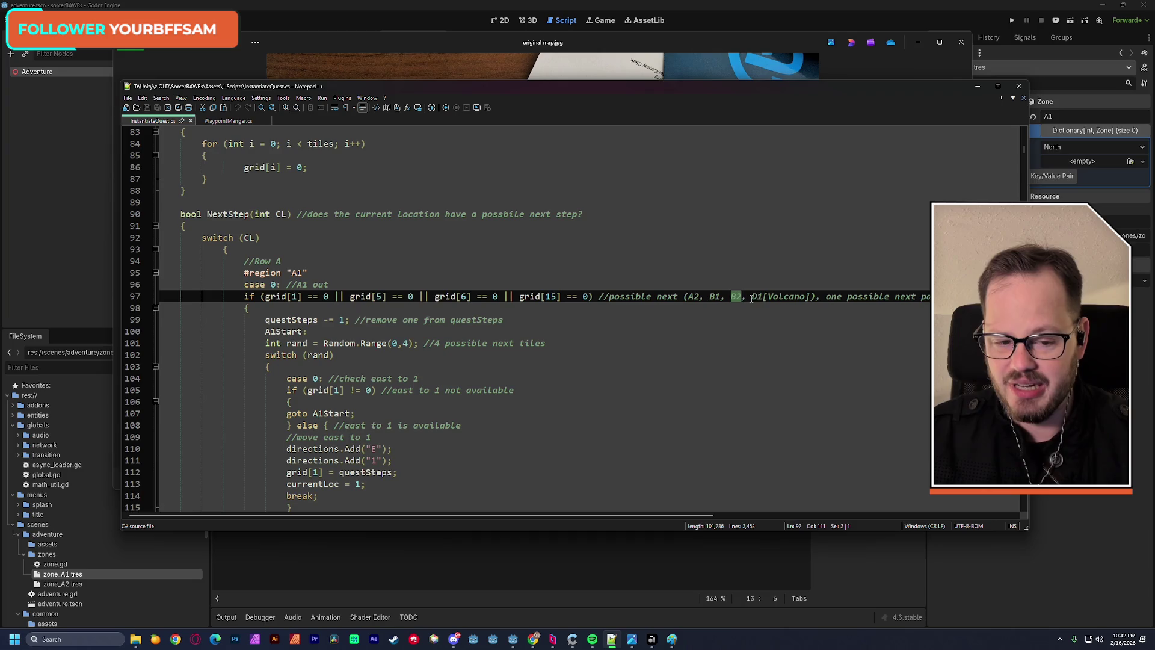
pyautogui.moveTo(752, 296); pyautogui.dragTo(763, 296)
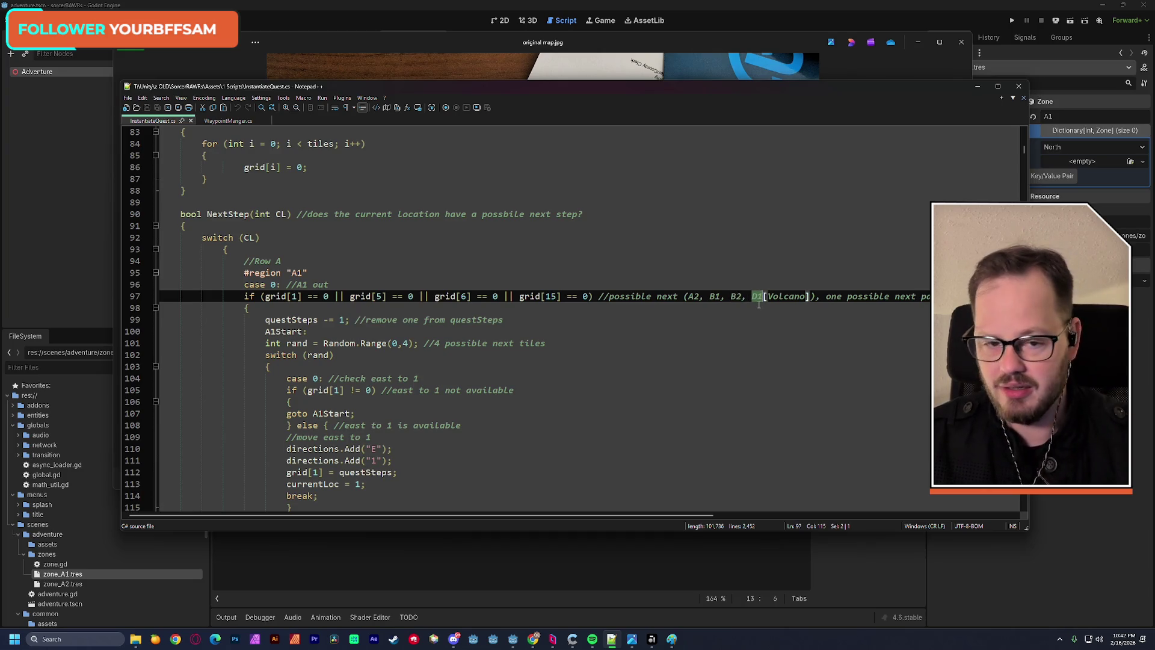
pyautogui.click(275, 4)
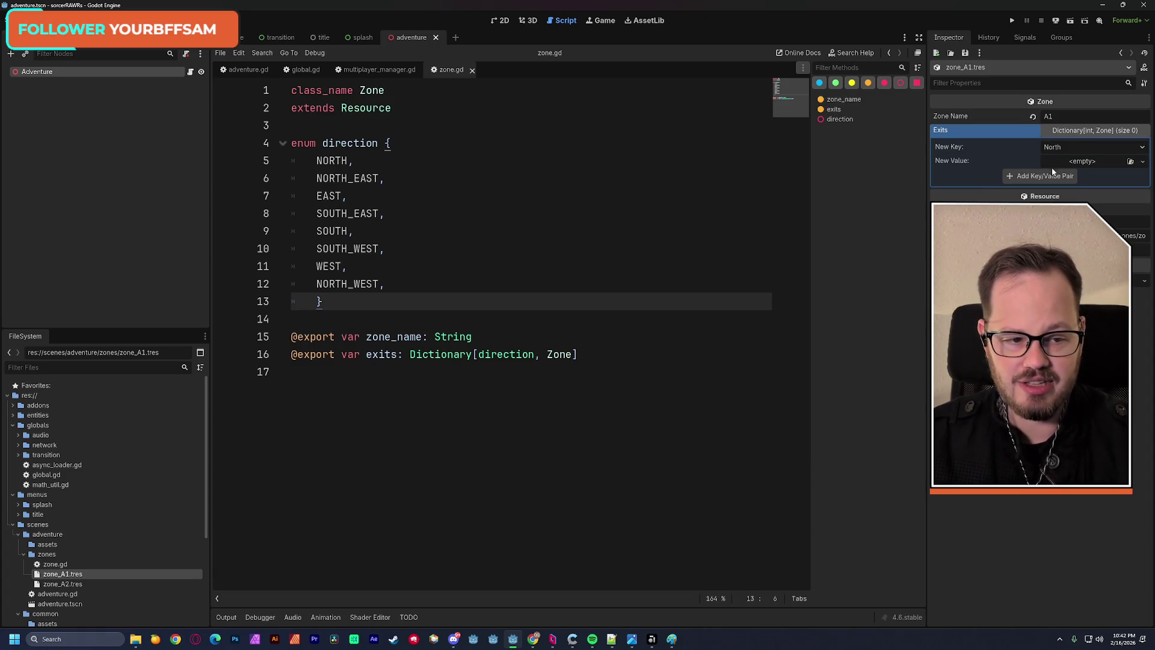
# Step: Add an East key with an empty value to zone A1's Exits, checking the quest script between
pyautogui.click(1078, 145)
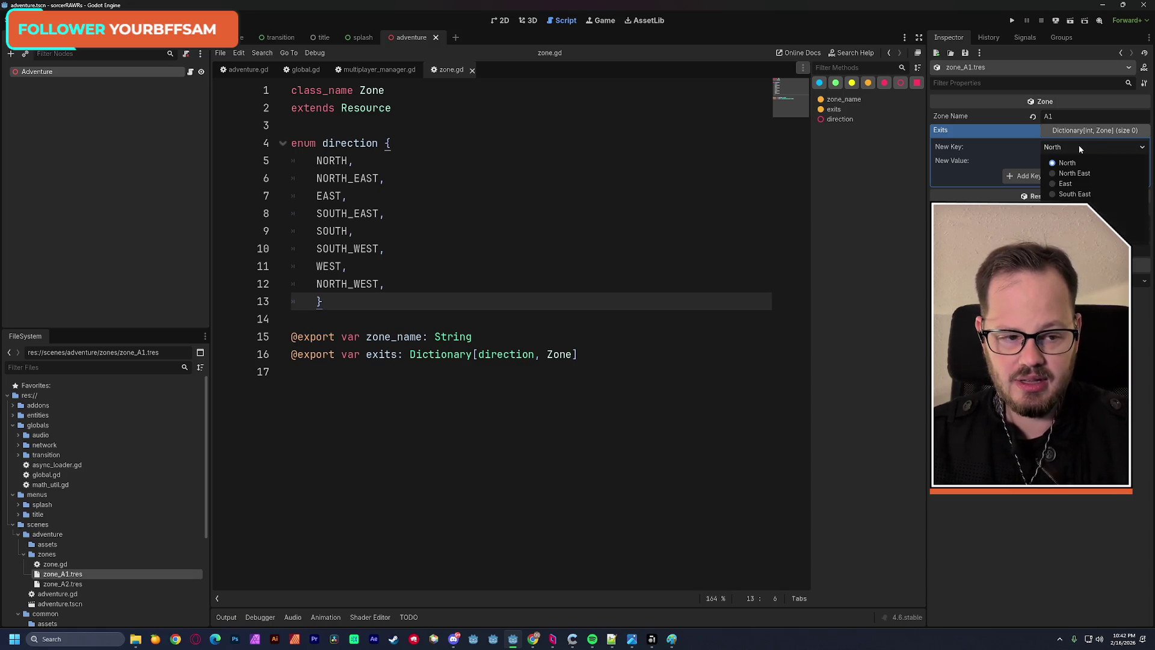
pyautogui.click(1065, 186)
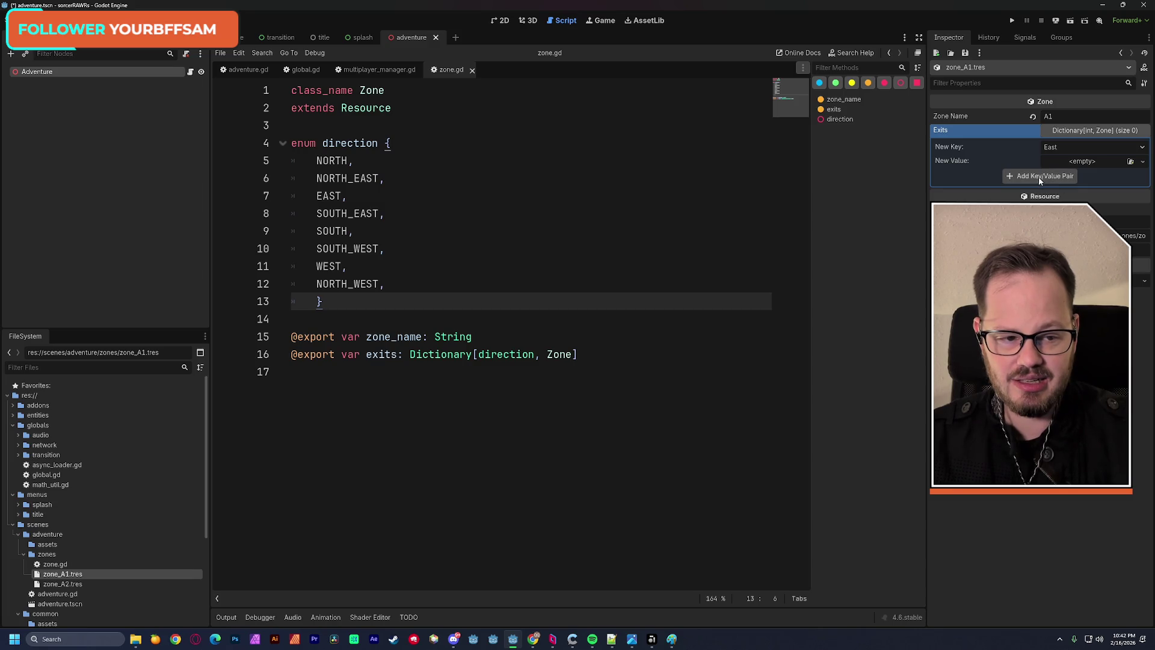
pyautogui.click(1036, 177)
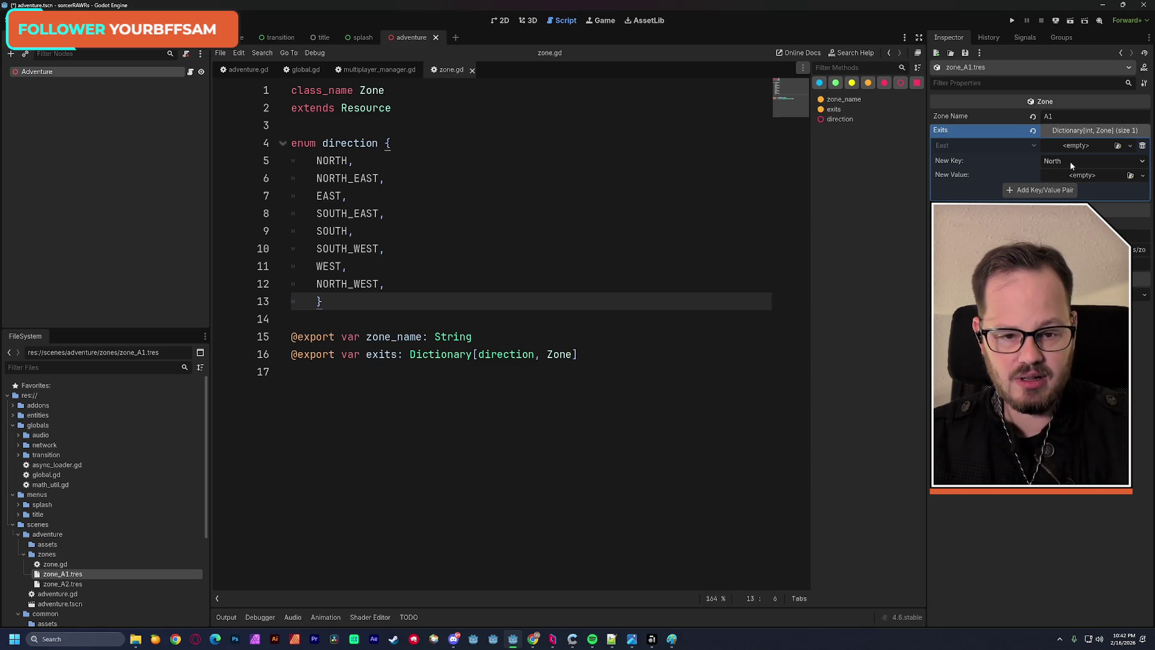
pyautogui.hotkey('alt', 'Tab')
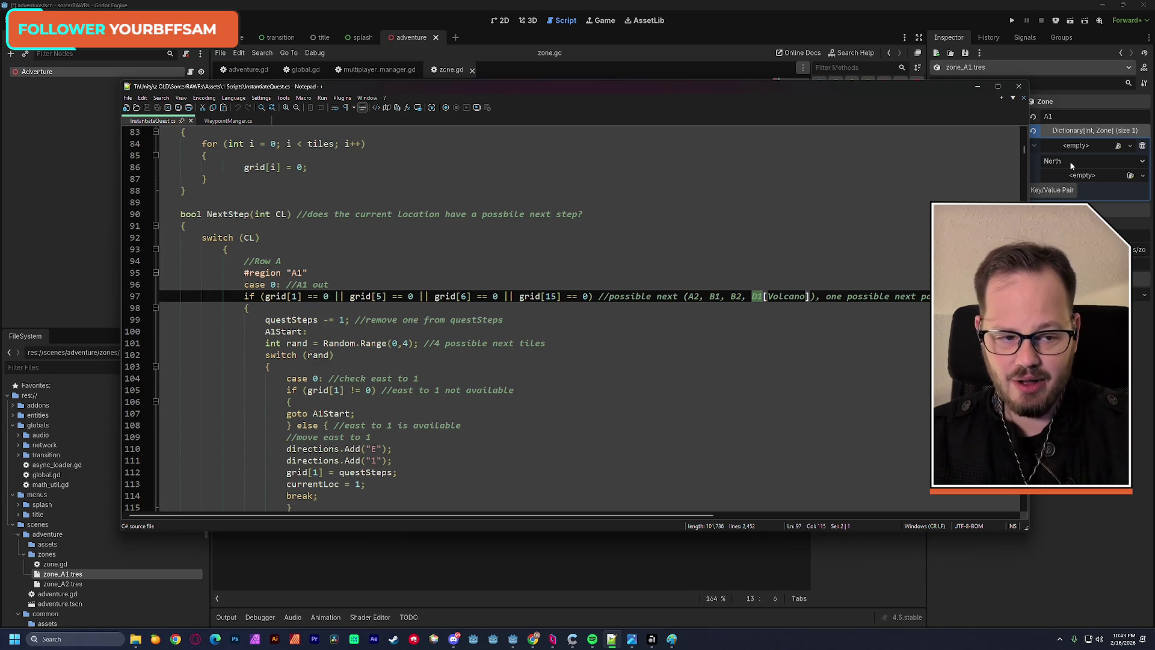
pyautogui.hotkey('alt', 'Tab')
pyautogui.click(1078, 161)
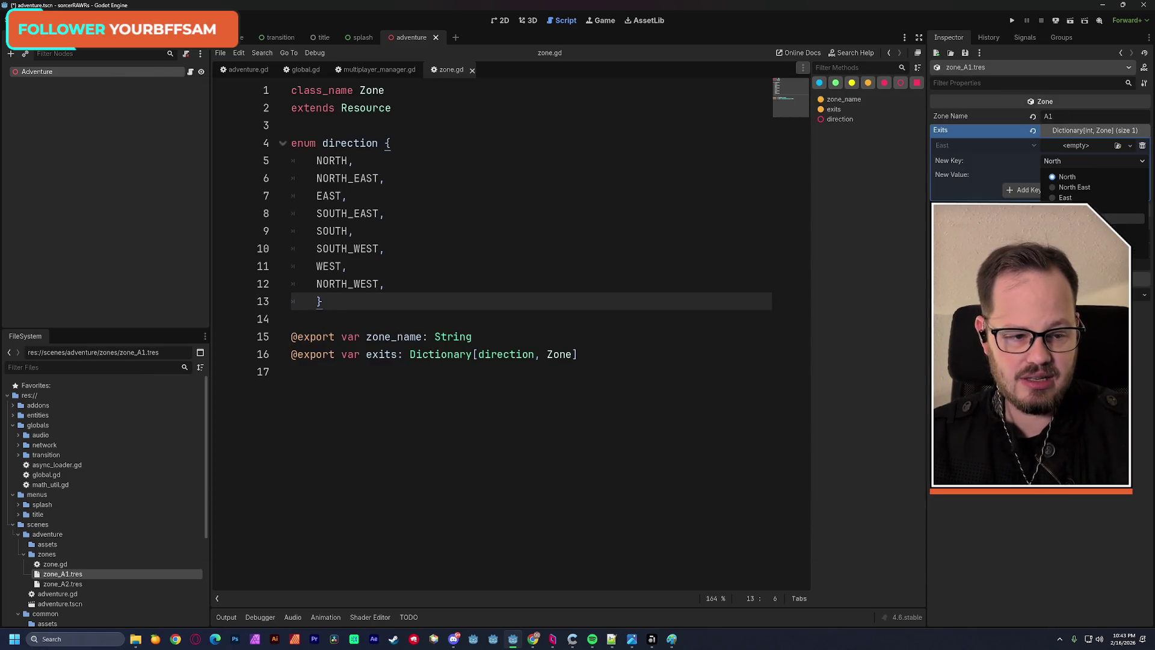
# Step: Add South and South East keys to A1's Exits, both left unassigned
pyautogui.click(1077, 218)
pyautogui.click(1069, 192)
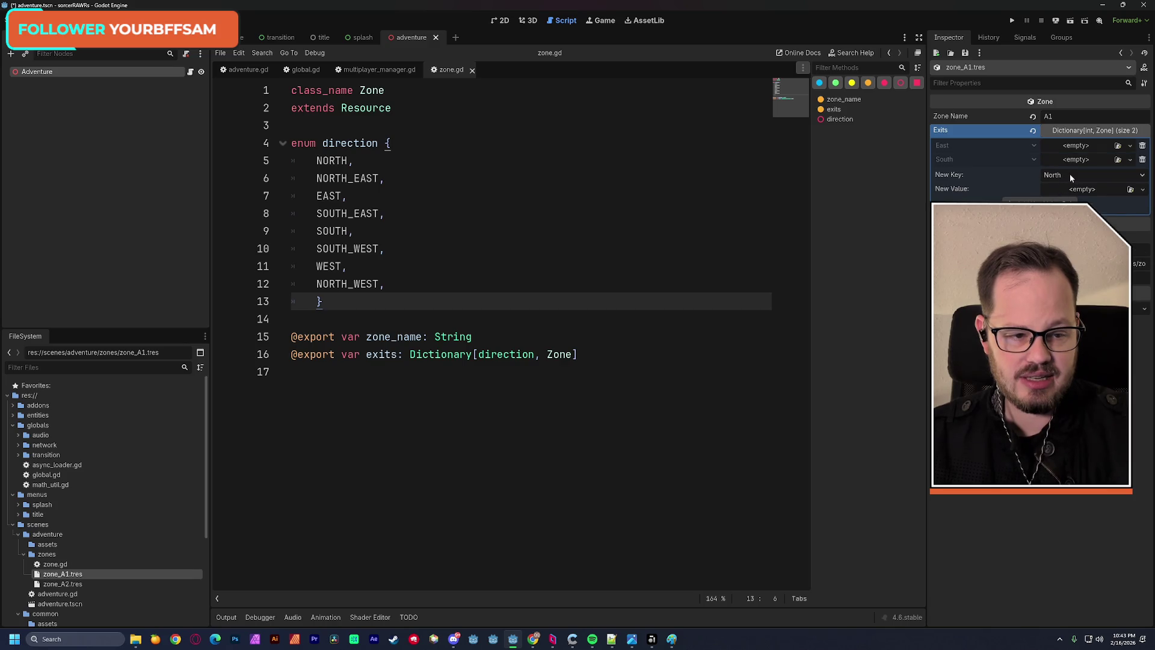
pyautogui.click(1069, 174)
pyautogui.click(1077, 221)
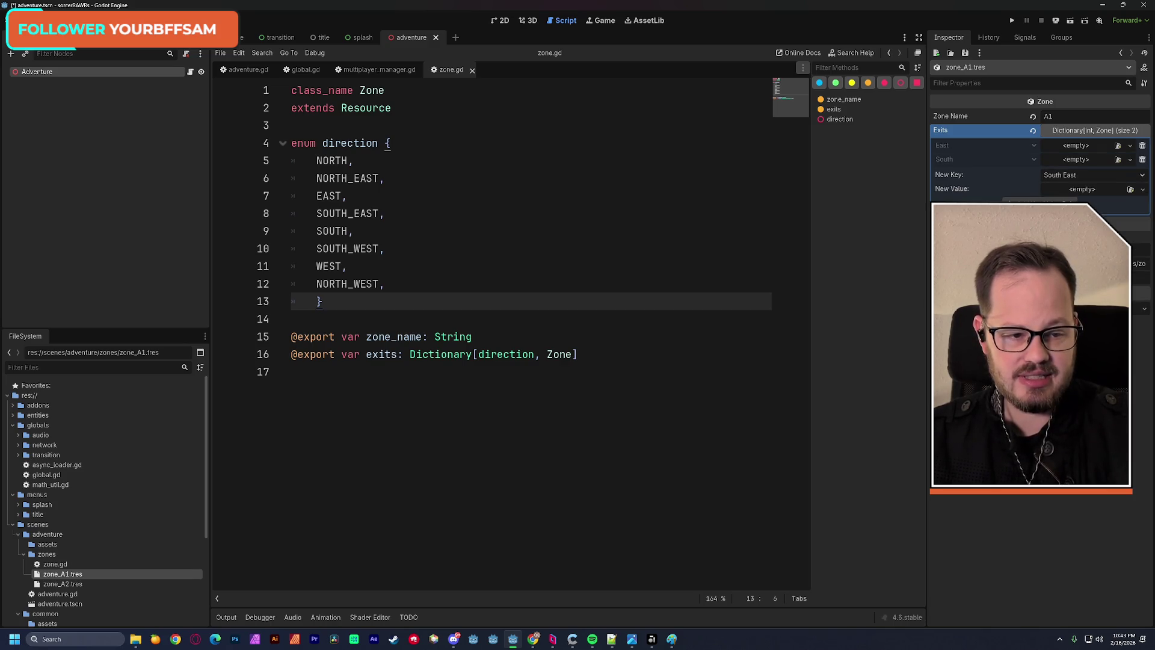
pyautogui.click(1040, 204)
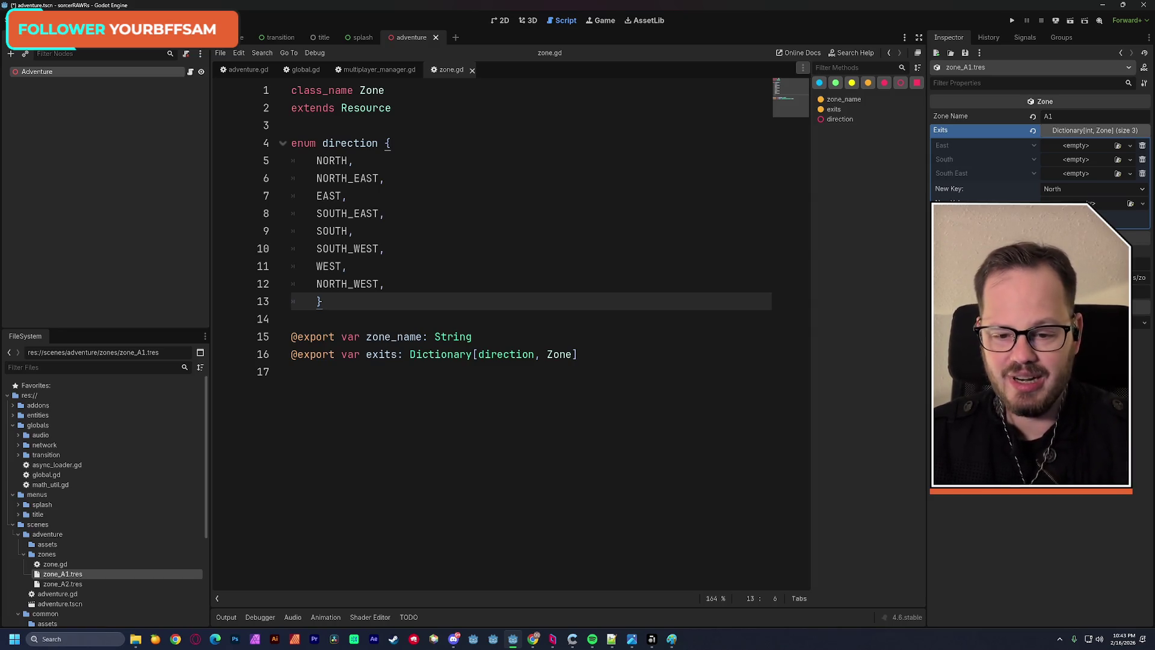
# Step: In Notepad++'s InstantiateQuest.cs, confirm zone A1's fourth neighbour is D1 (Volcano) on line 97
pyautogui.hotkey('alt', 'Tab')
pyautogui.hotkey('alt', 'Tab')
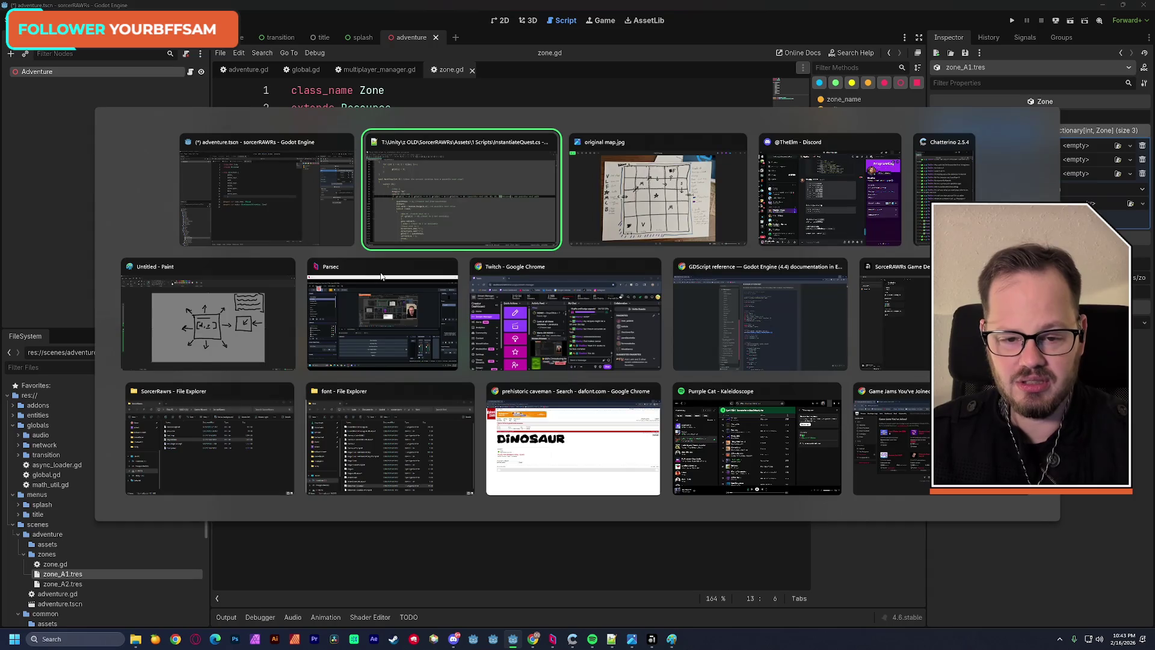
pyautogui.hotkey('alt', 'Tab')
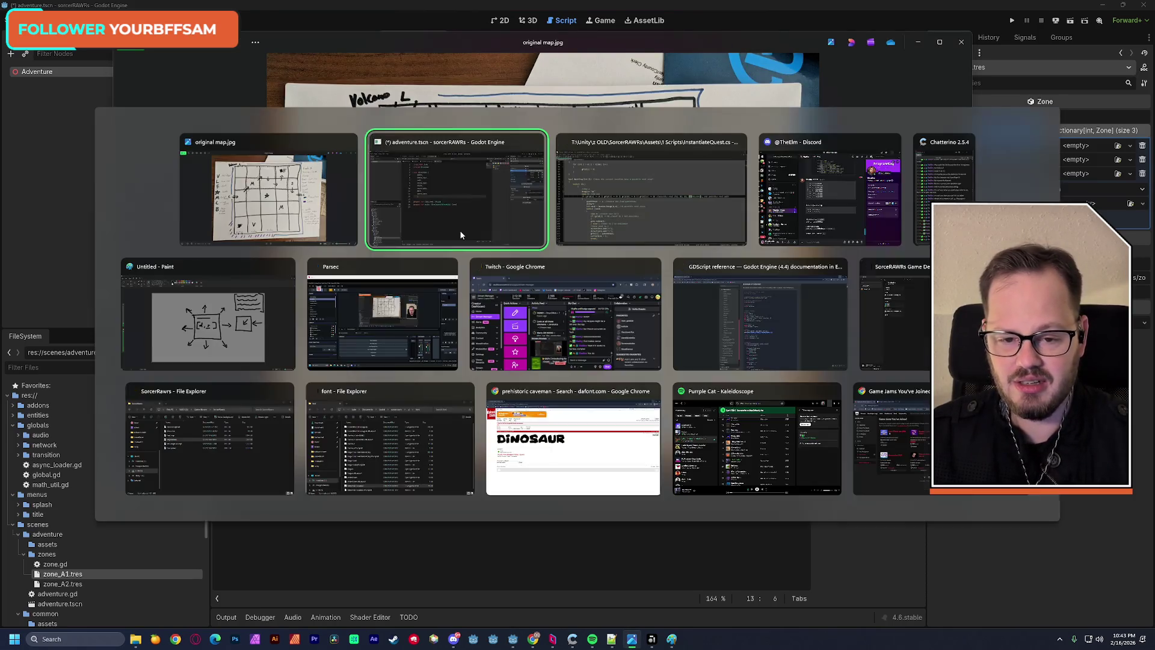
pyautogui.hotkey('alt', 'Tab')
pyautogui.press('Tab')
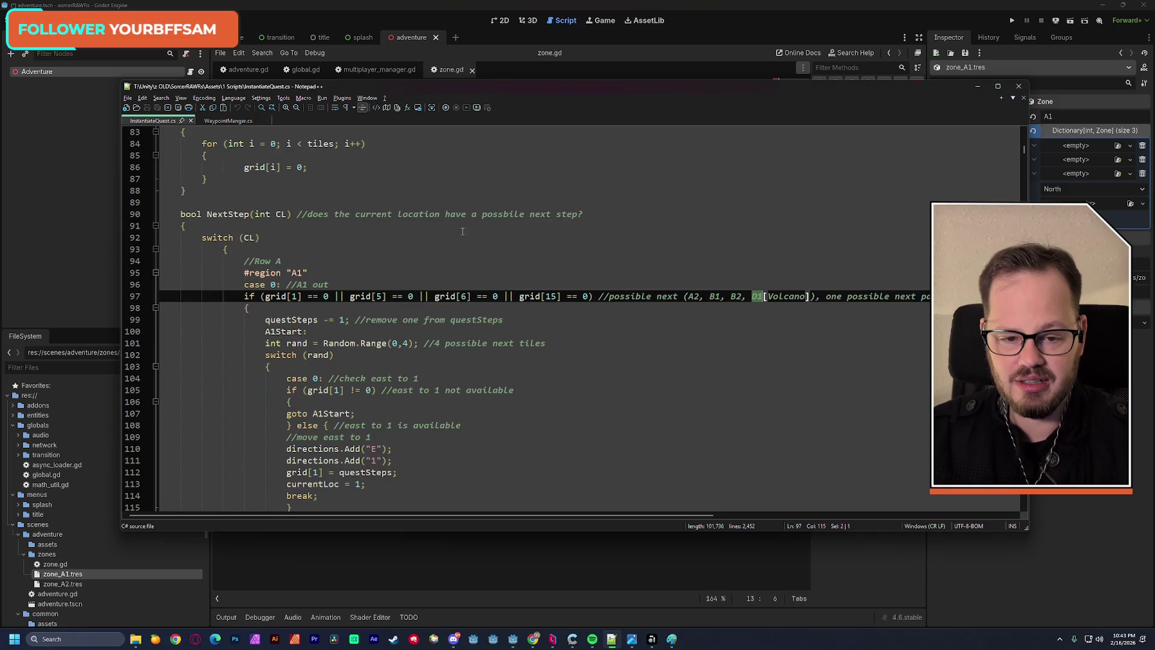
pyautogui.moveTo(812, 297); pyautogui.dragTo(751, 296)
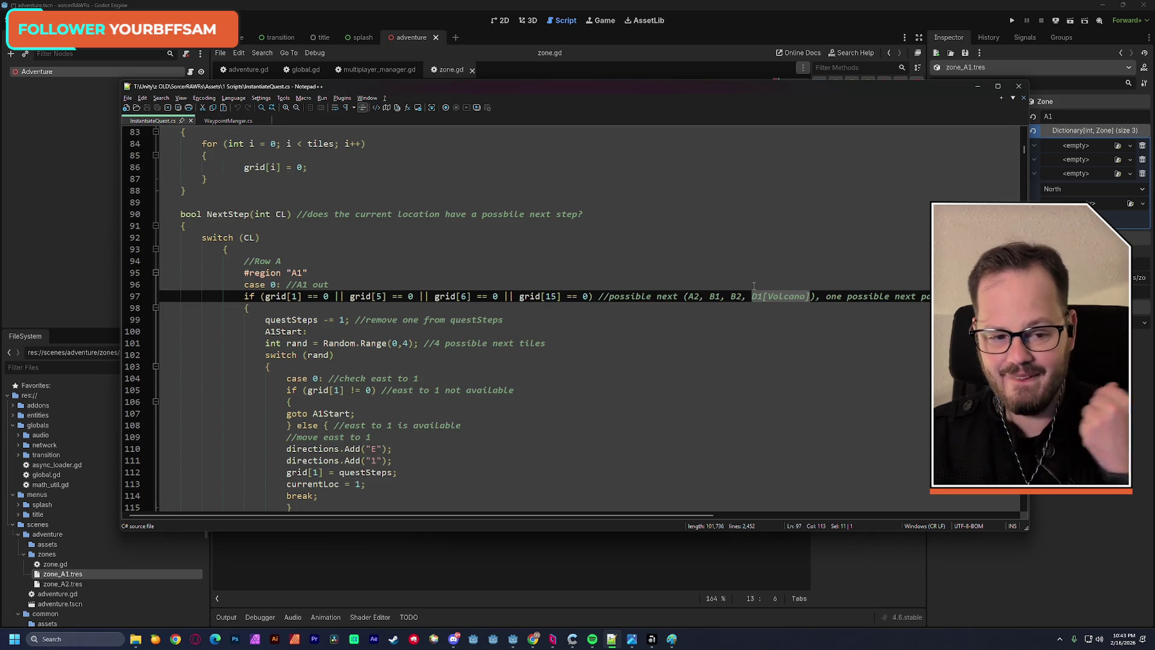
pyautogui.click(765, 271)
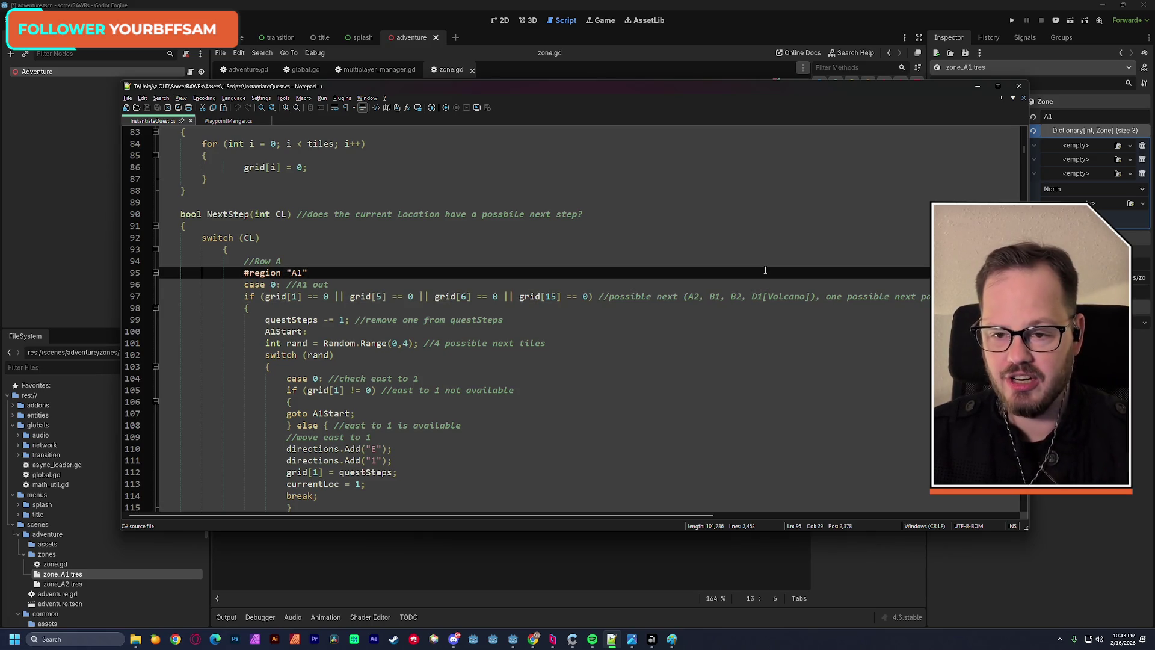
# Step: Add SPECIAL after NORTH_WEST as the ninth value of zone.gd's direction enum
pyautogui.click(822, 40)
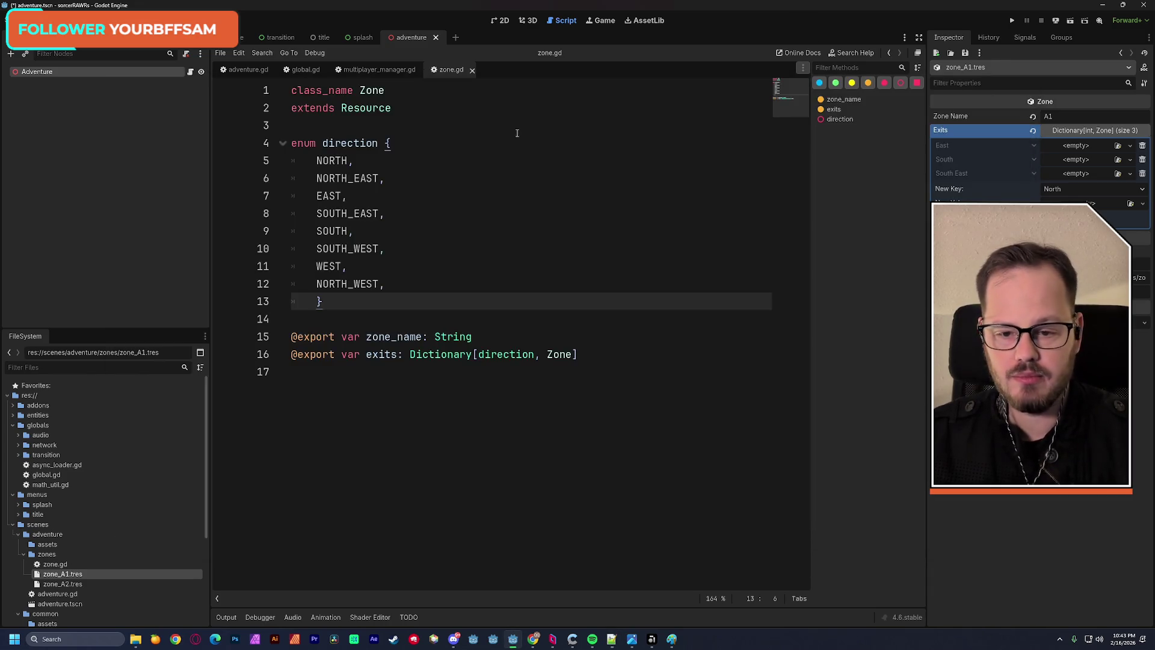
pyautogui.press('BackSpace')
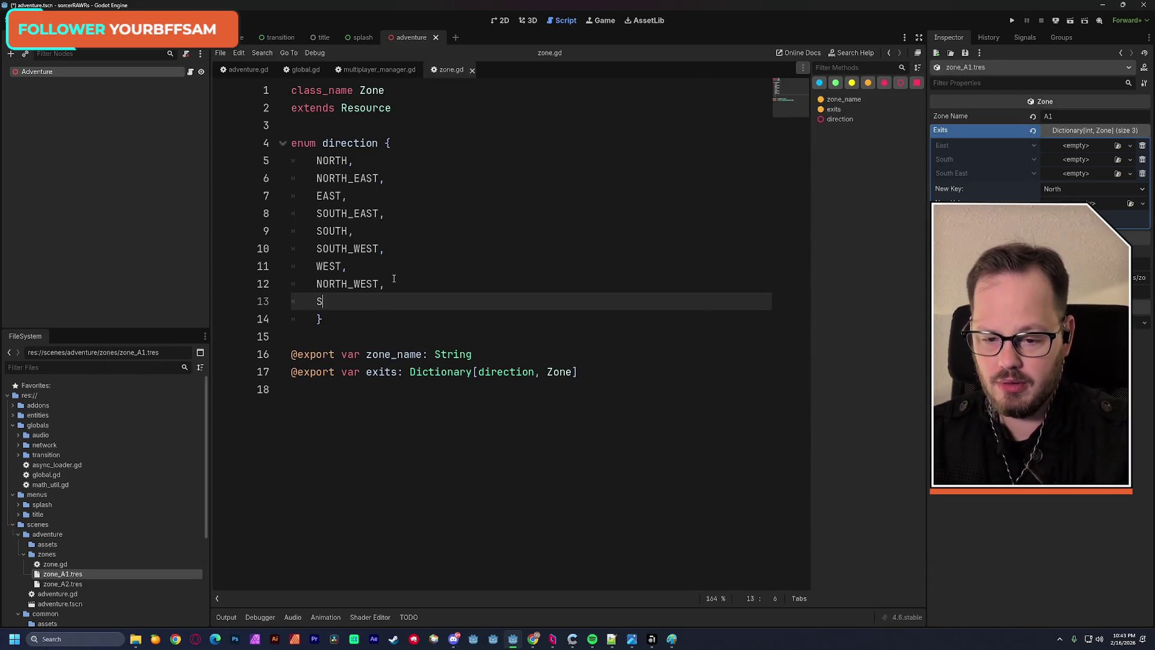
pyautogui.write('SPECIAL')
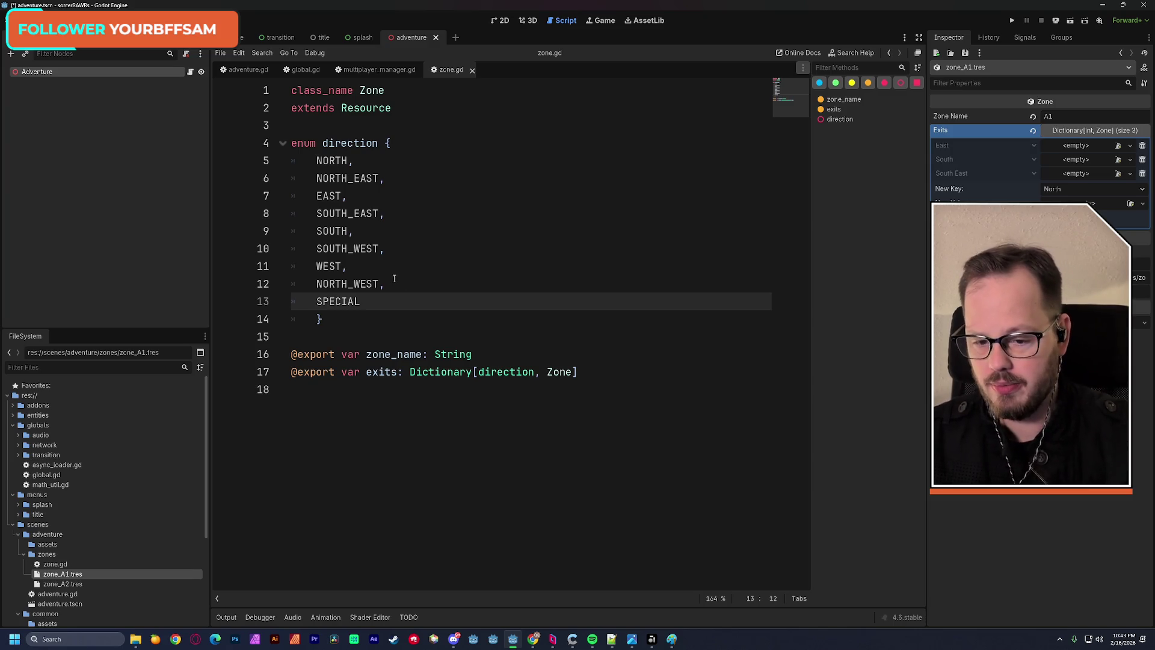
pyautogui.press('Up')
pyautogui.press('Up')
pyautogui.press('Up')
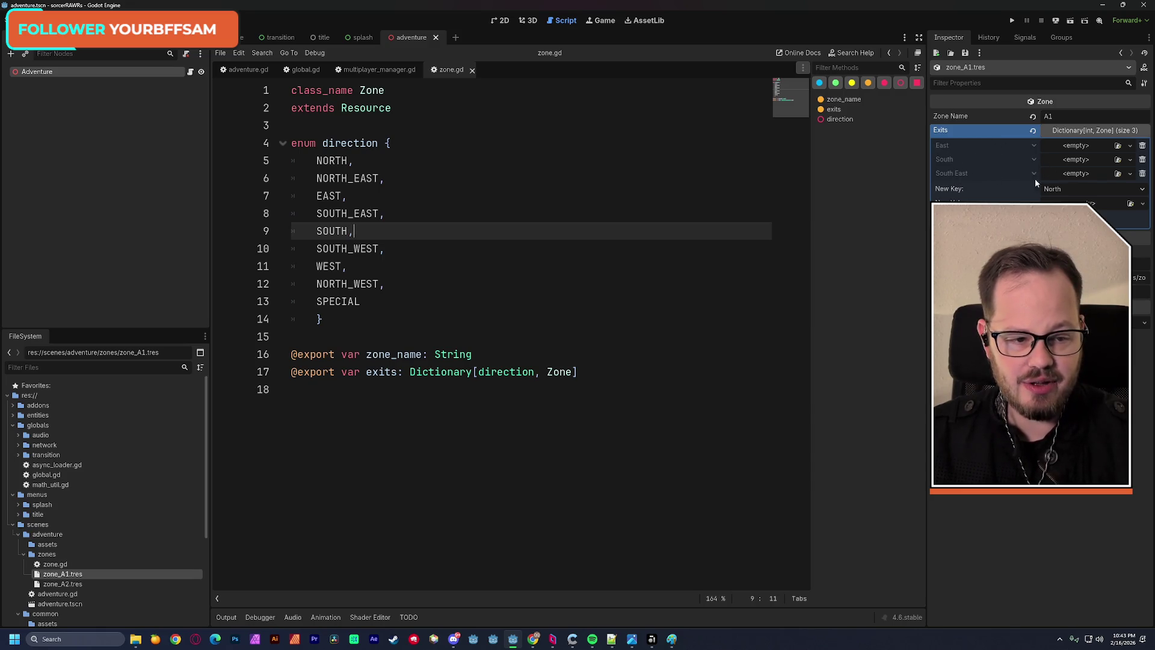
# Step: Add a Special entry as the fourth exit in zone_A1.tres's Exits
pyautogui.click(1077, 191)
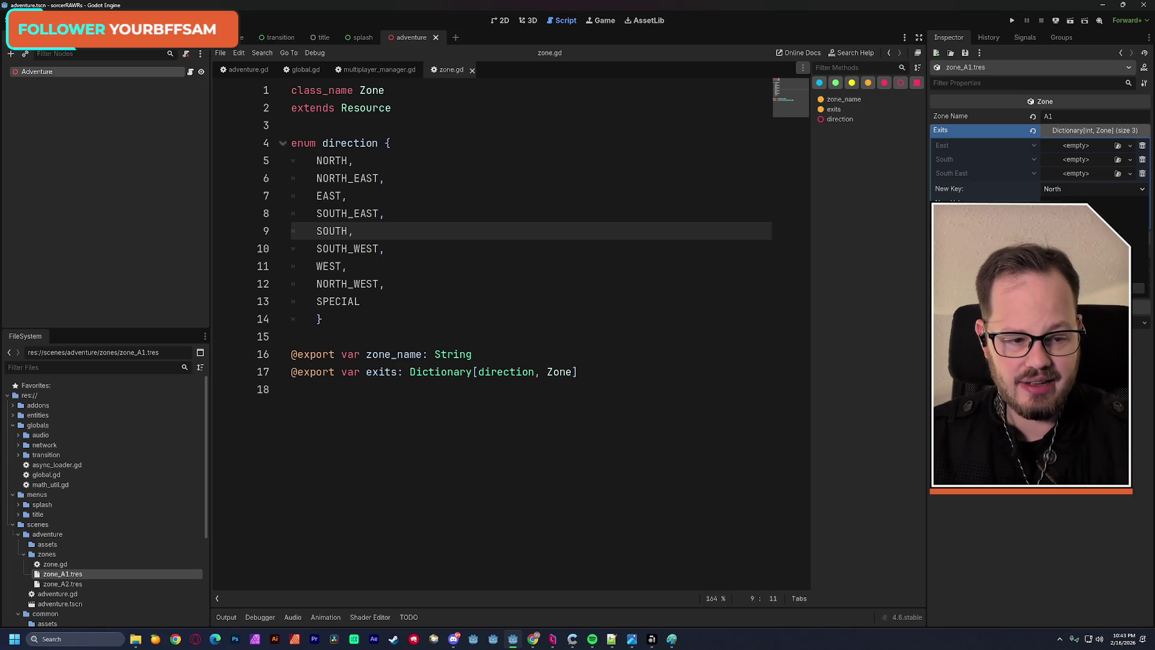
pyautogui.click(1083, 290)
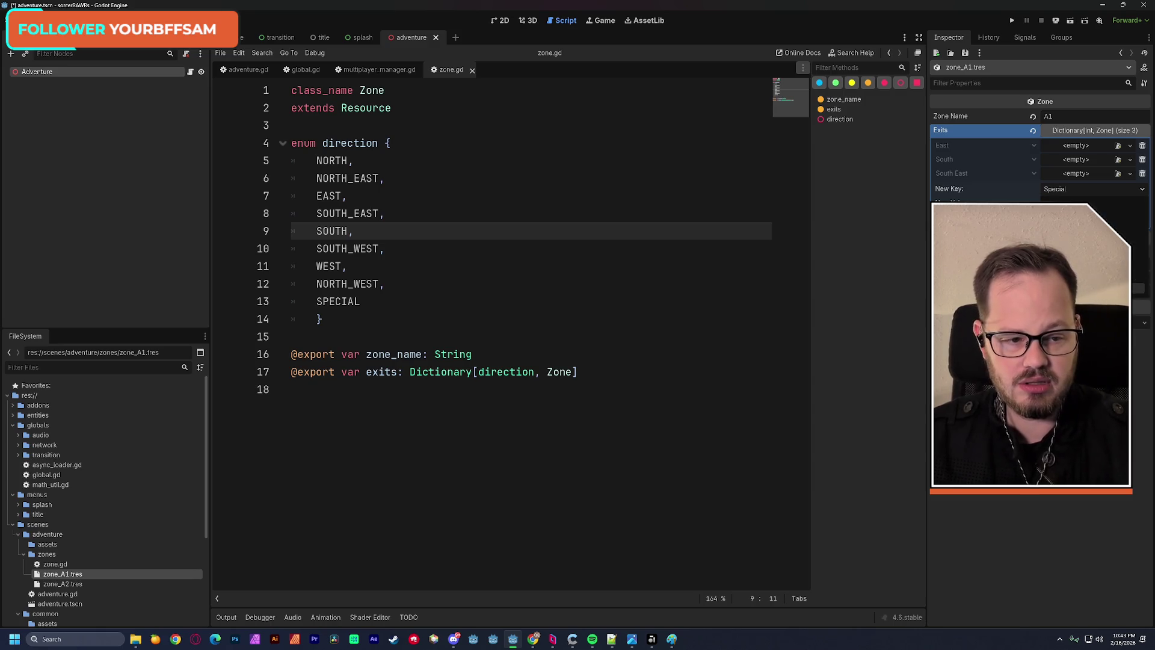
pyautogui.click(1040, 218)
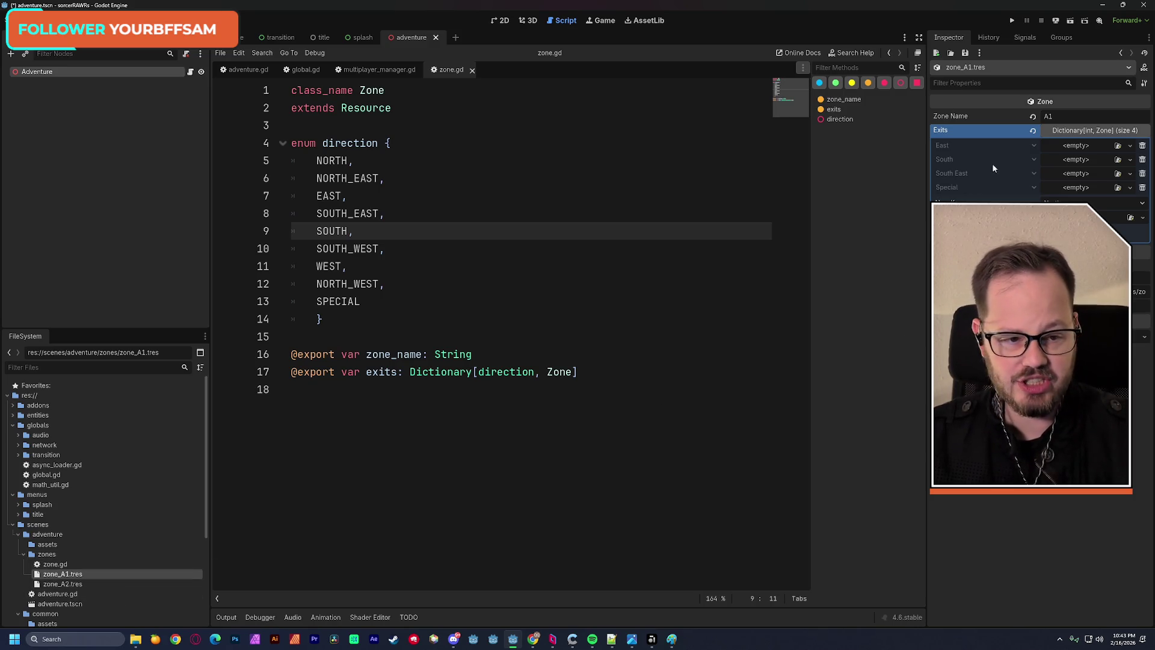
# Step: Point zone A1's East exit to zone_A2.tres via Quick Load
pyautogui.click(1130, 145)
pyautogui.click(1087, 198)
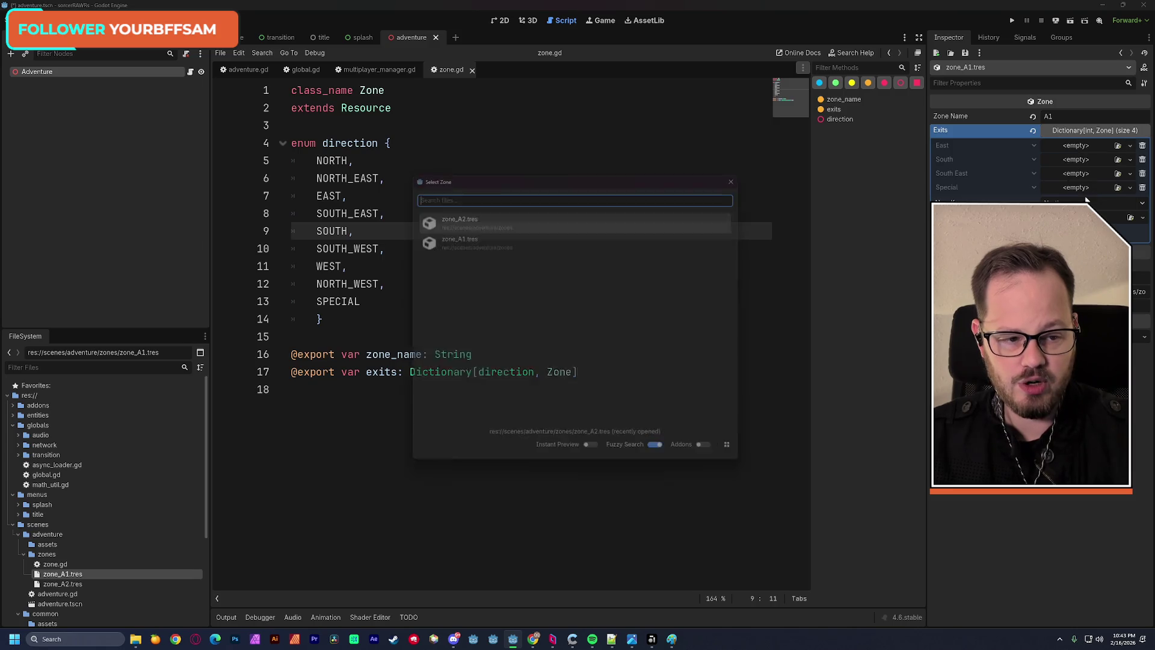
pyautogui.press('Return')
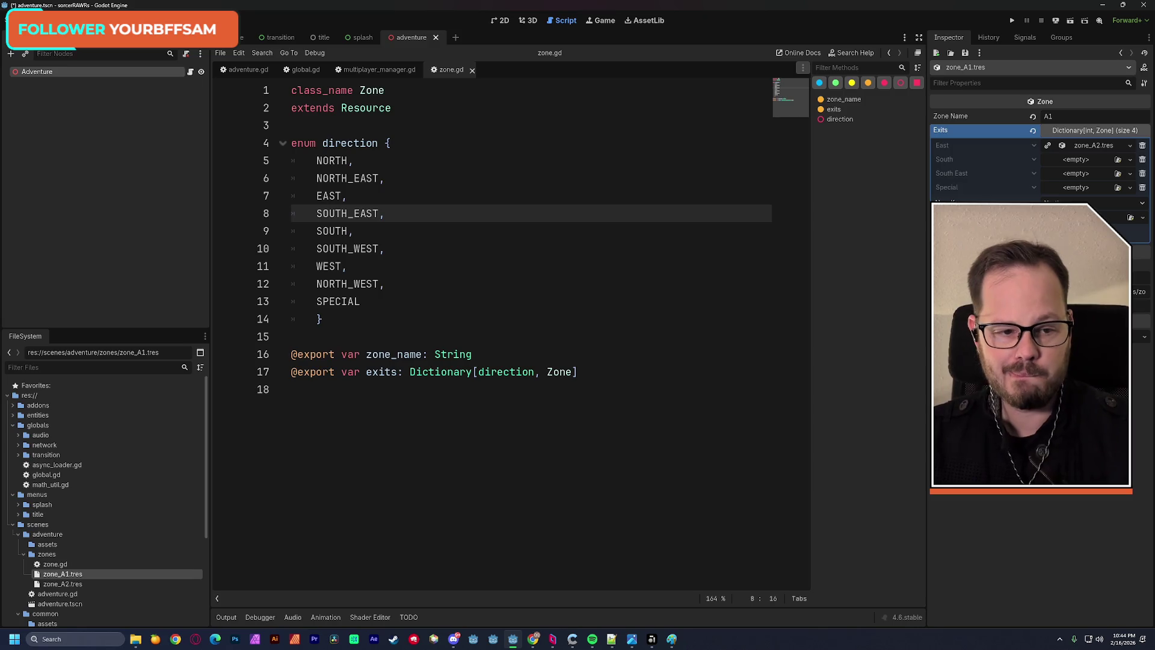
pyautogui.click(97, 583)
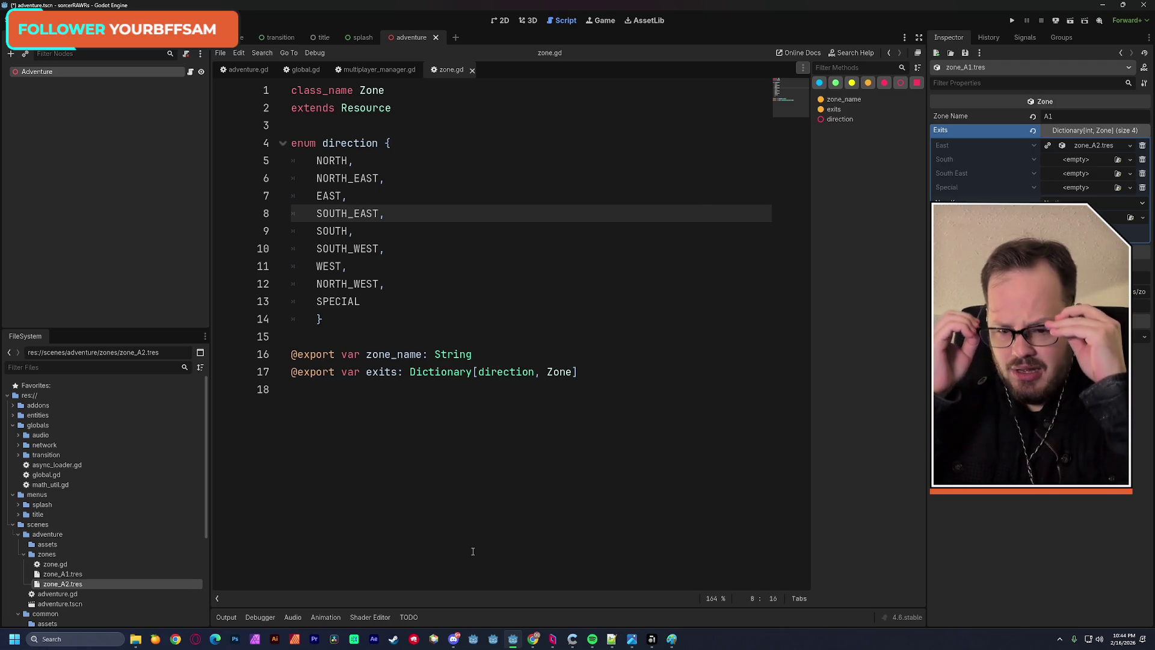
# Step: Duplicate zone_A2.tres and rename the copy to zone_A3
pyautogui.click(68, 585)
pyautogui.hotkey('ctrl', 'd')
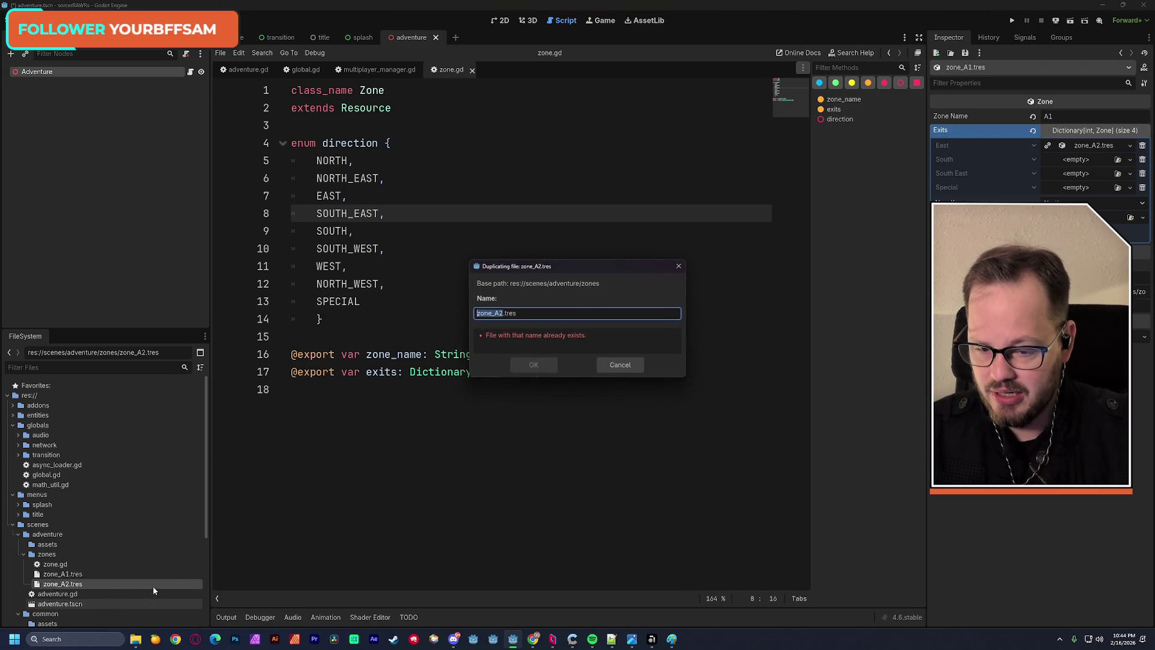
pyautogui.click(499, 313)
pyautogui.press('BackSpace')
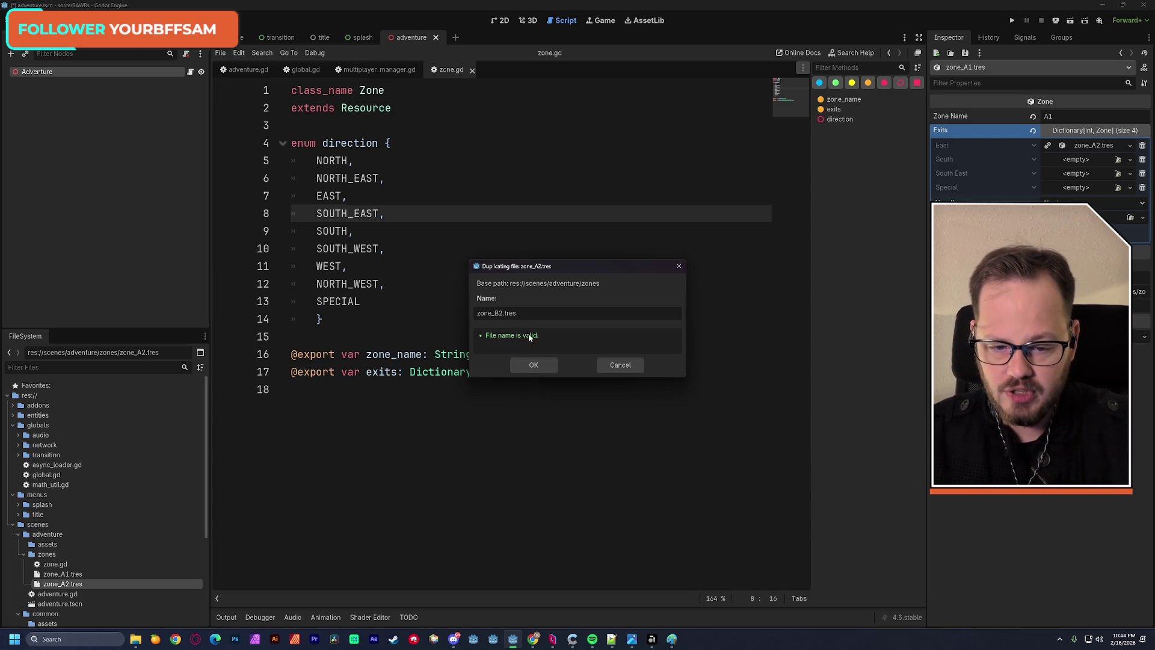
pyautogui.press('BackSpace')
pyautogui.write('A')
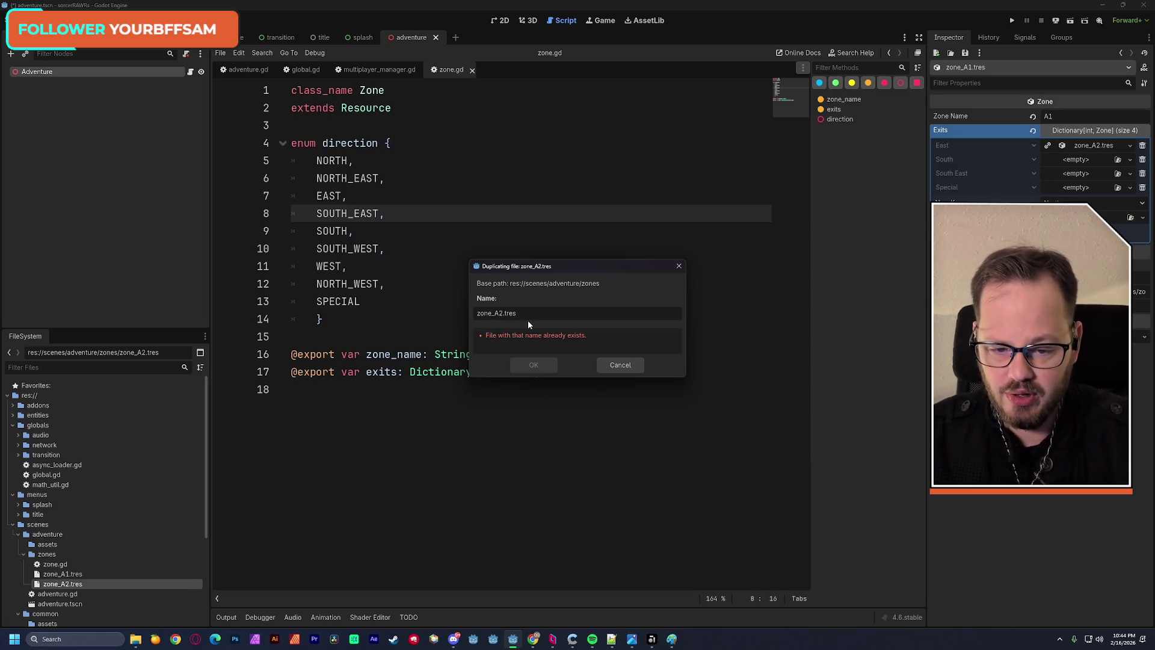
pyautogui.press('Delete')
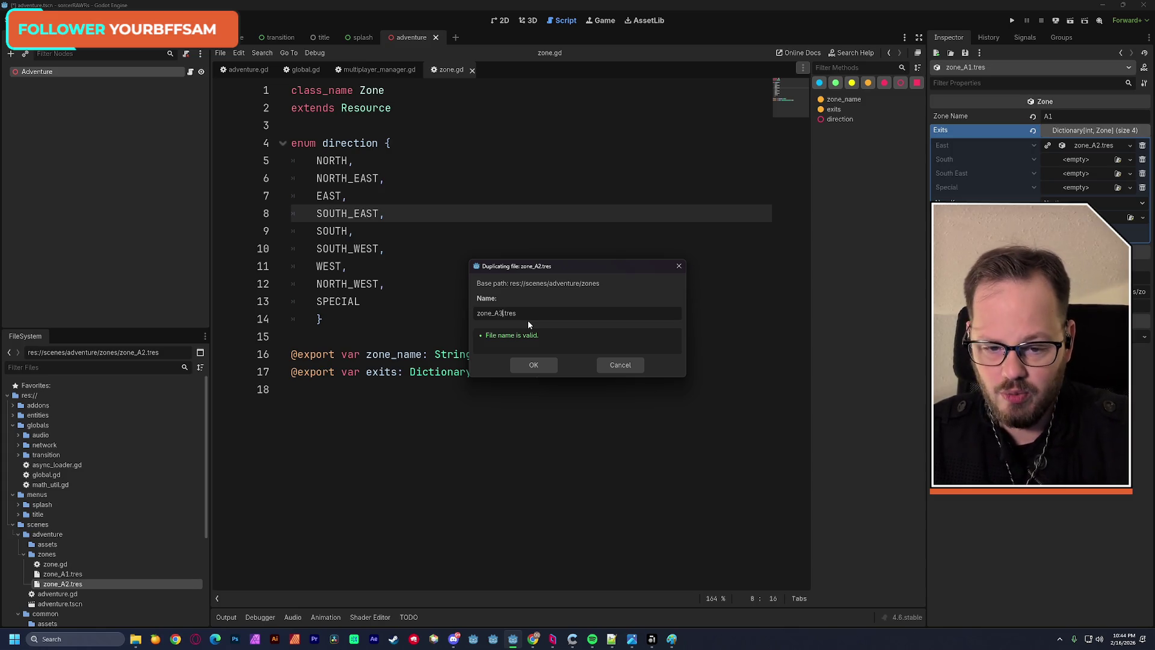
pyautogui.press('Return')
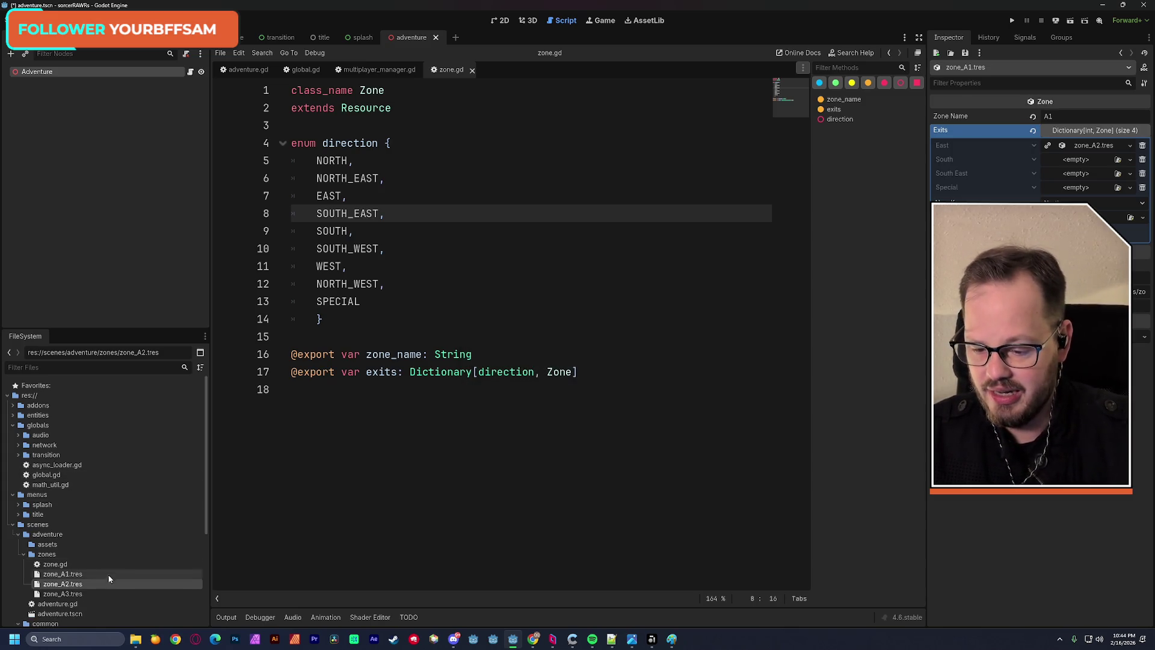
# Step: Finish the A row by duplicating into zone_A4.tres and zone_A5.tres
pyautogui.click(77, 594)
pyautogui.hotkey('ctrl', 'd')
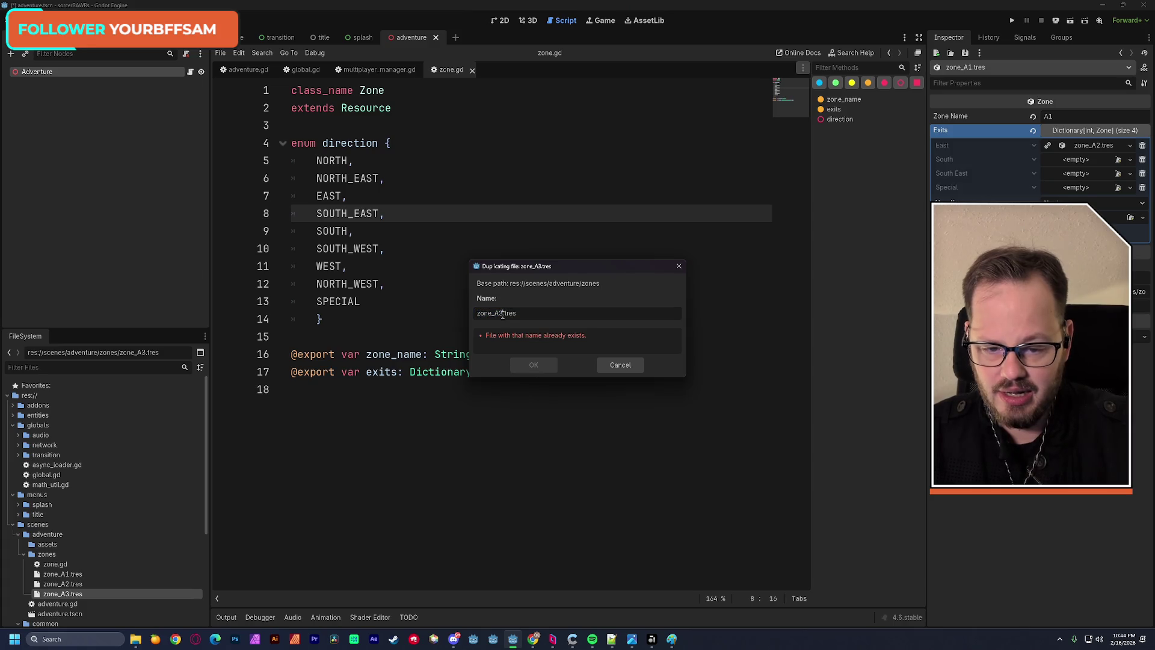
pyautogui.press('BackSpace')
pyautogui.write('4')
pyautogui.press('Return')
pyautogui.scroll(-3, 164, 509)
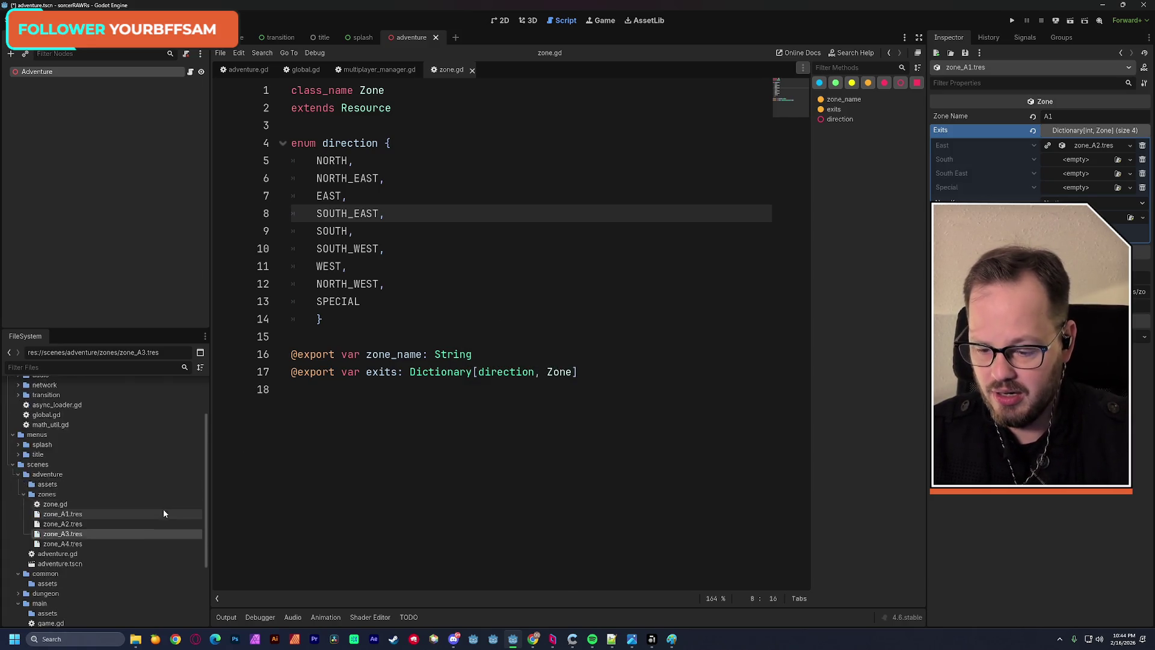
pyautogui.click(94, 515)
pyautogui.hotkey('ctrl', 'd')
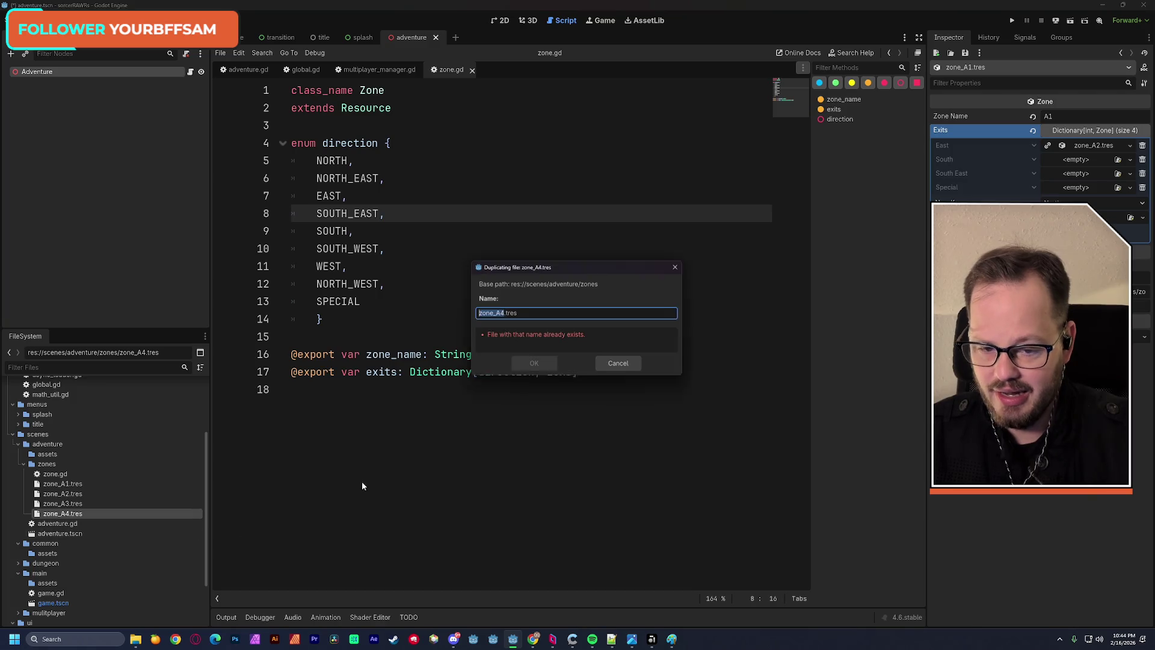
pyautogui.press('Right')
pyautogui.press('BackSpace')
pyautogui.write('5')
pyautogui.press('Return')
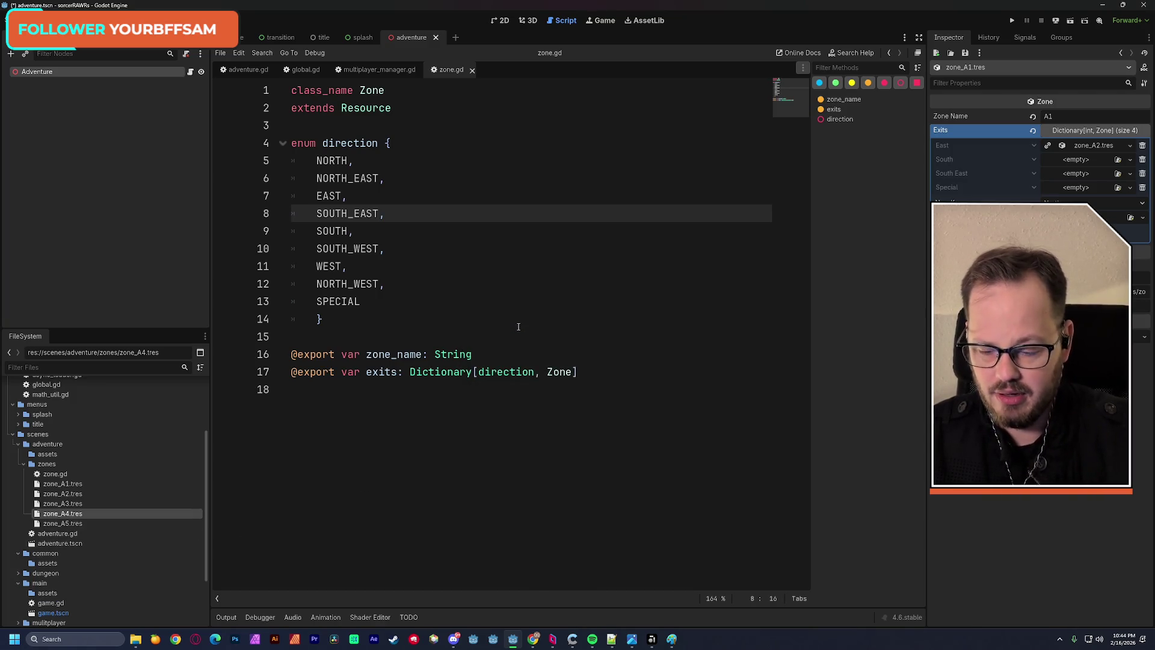
pyautogui.click(85, 522)
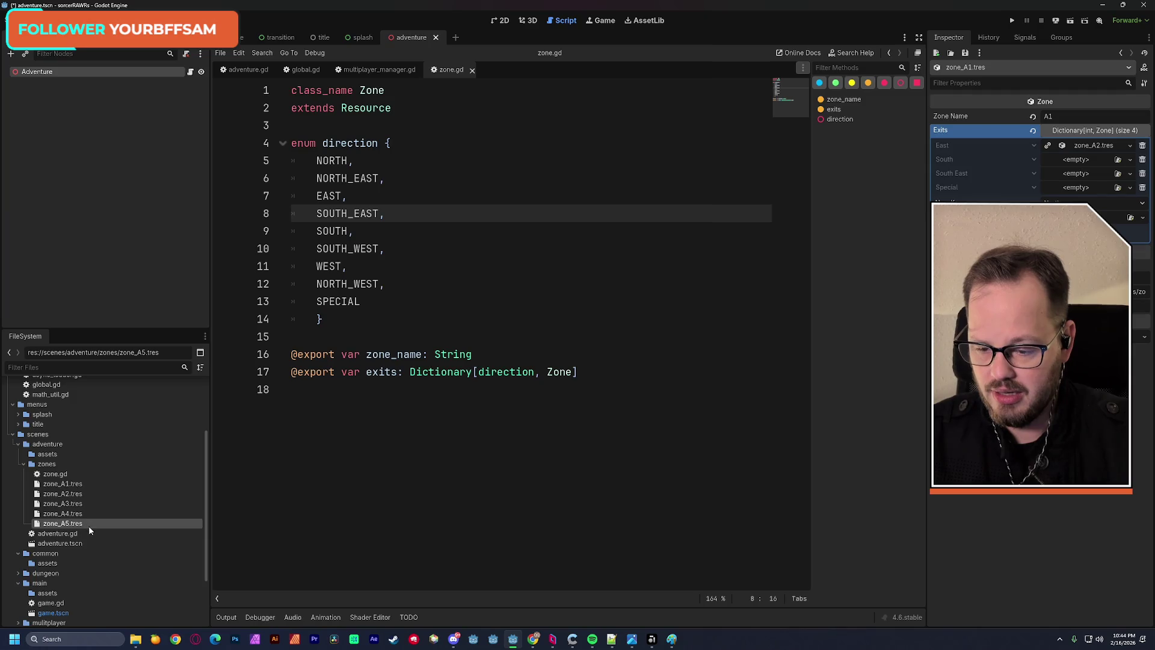
# Step: Start the B row: copy zone_A1 to zone_B1, then zone_B1 to zone_B2
pyautogui.click(79, 483)
pyautogui.hotkey('ctrl', 'd')
pyautogui.click(499, 313)
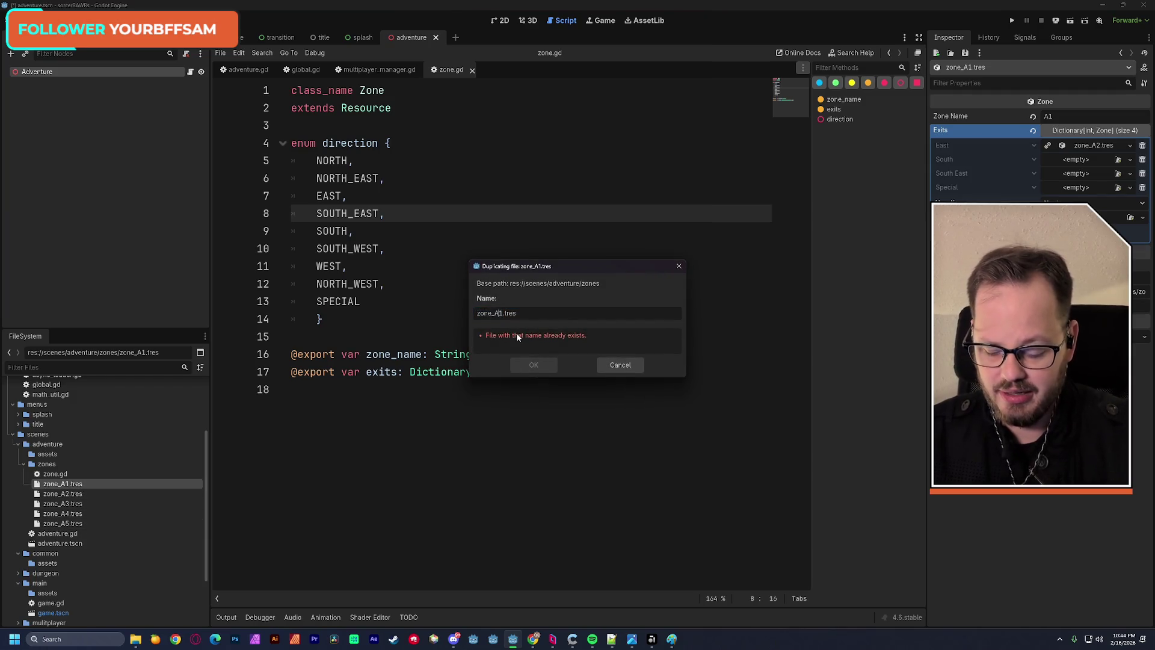
pyautogui.press('BackSpace')
pyautogui.write('B')
pyautogui.press('Return')
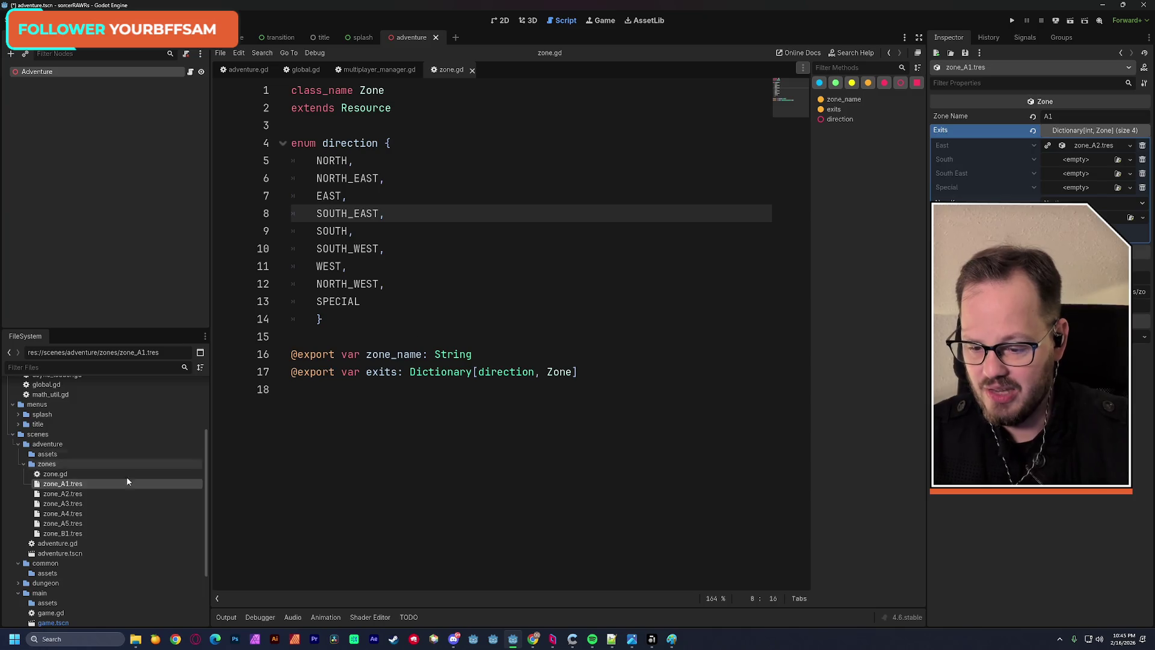
pyautogui.click(72, 533)
pyautogui.hotkey('ctrl', 'd')
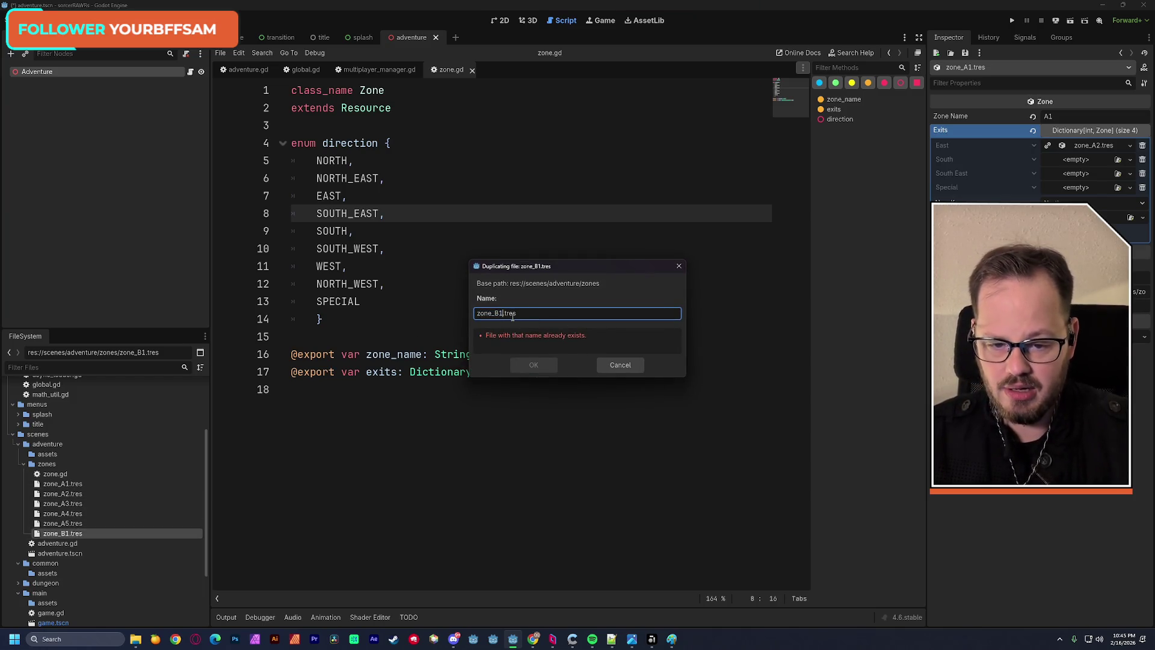
pyautogui.press('BackSpace')
pyautogui.write('2')
pyautogui.press('Return')
# Step: Complete the B row with duplicates zone_B3, zone_B4 and zone_B5.tres
pyautogui.click(71, 544)
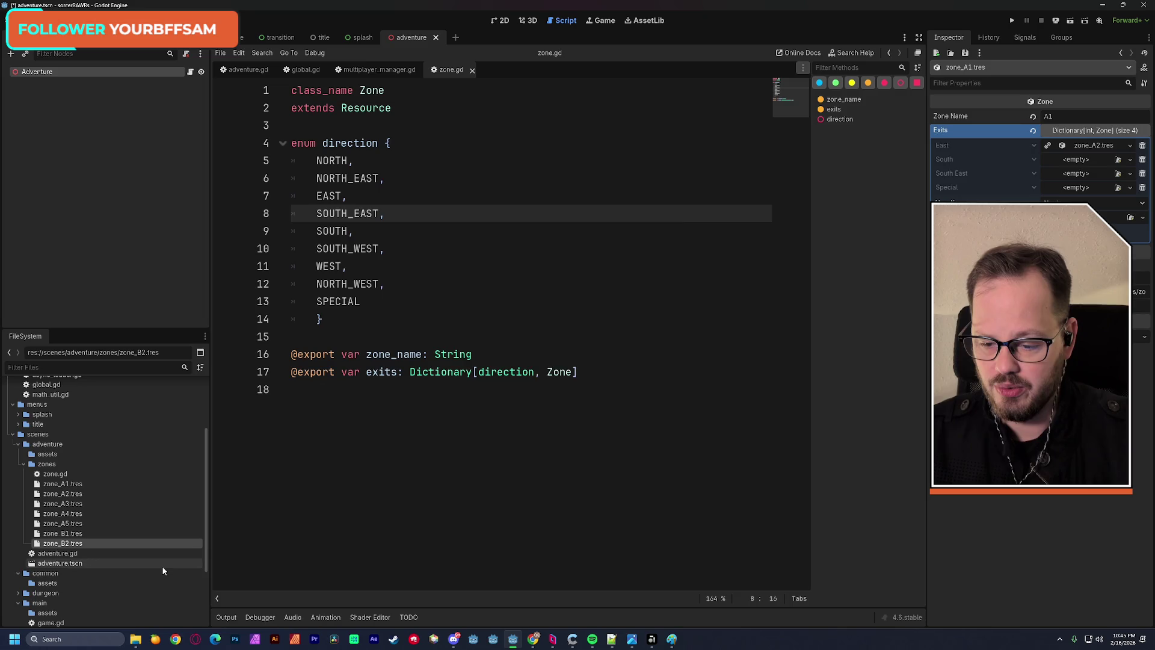
pyautogui.hotkey('ctrl', 'd')
pyautogui.press('BackSpace')
pyautogui.write('3')
pyautogui.press('Return')
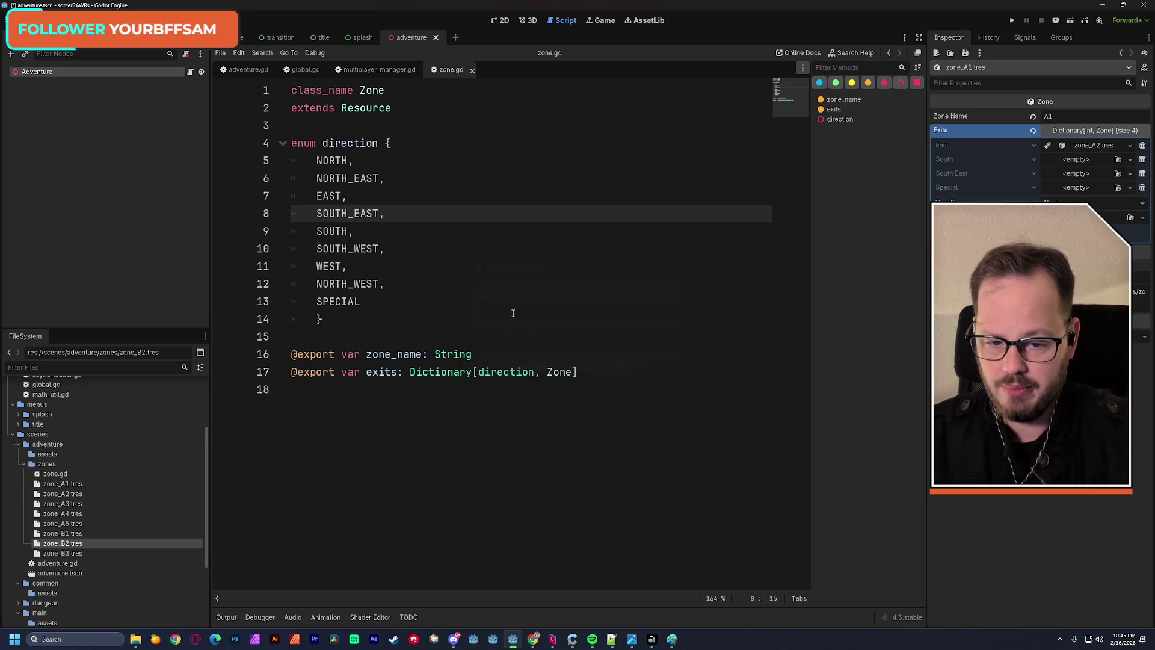
pyautogui.click(78, 552)
pyautogui.hotkey('ctrl', 'd')
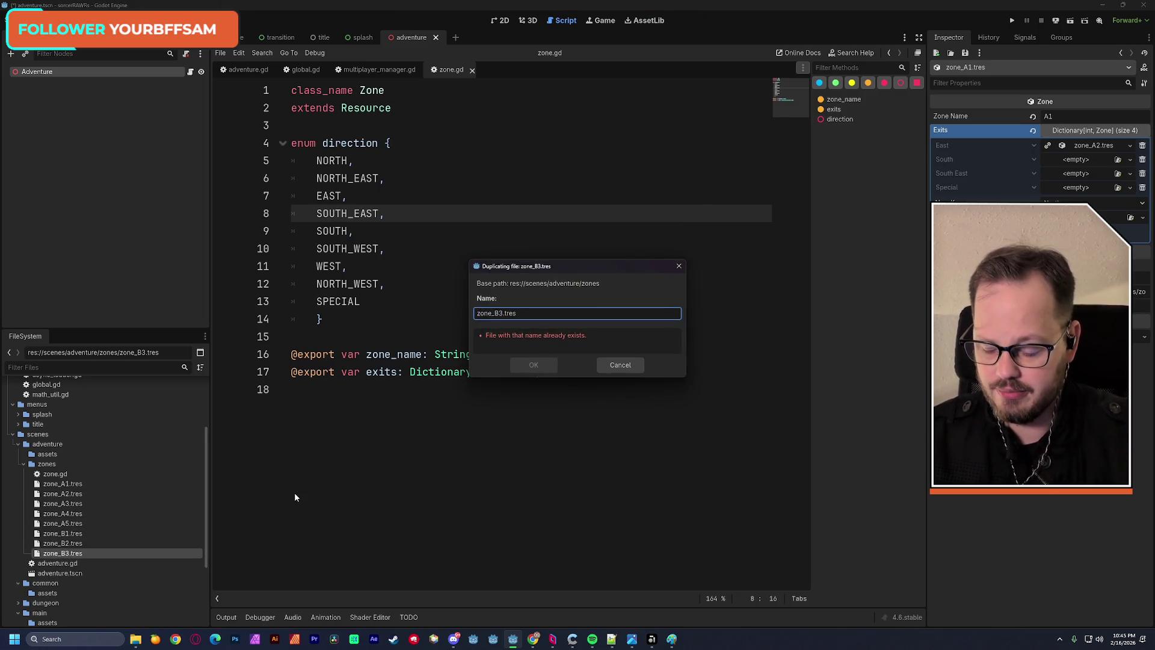
pyautogui.press('BackSpace')
pyautogui.write('4')
pyautogui.press('Return')
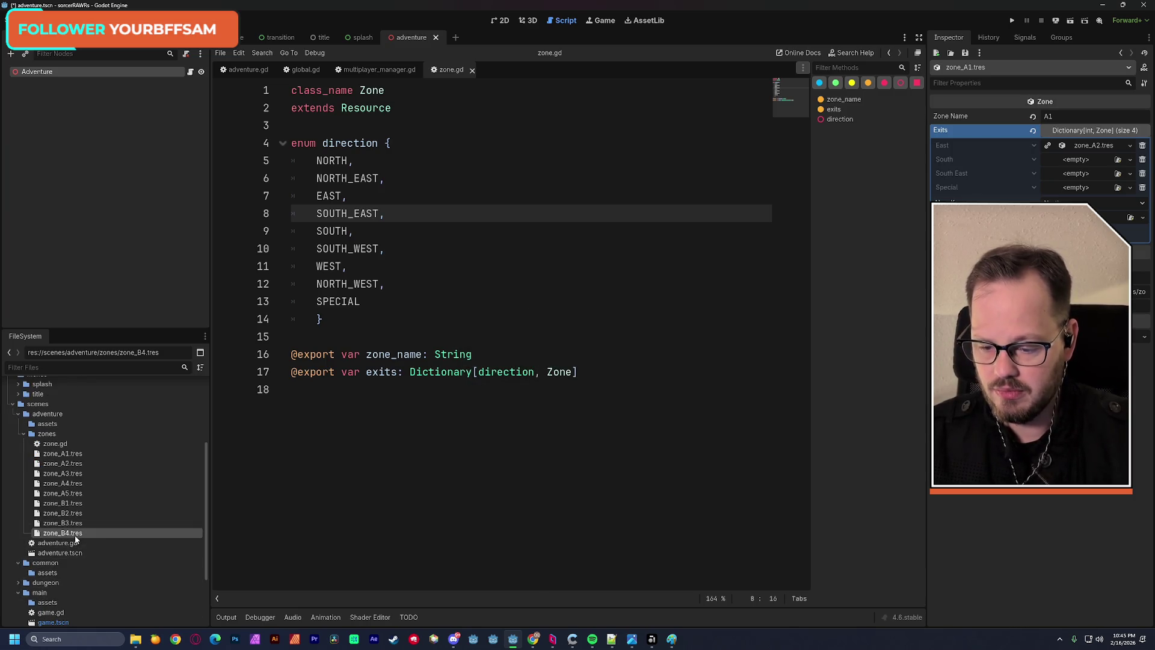
pyautogui.hotkey('ctrl', 'd')
pyautogui.press('BackSpace')
pyautogui.write('5')
pyautogui.press('Return')
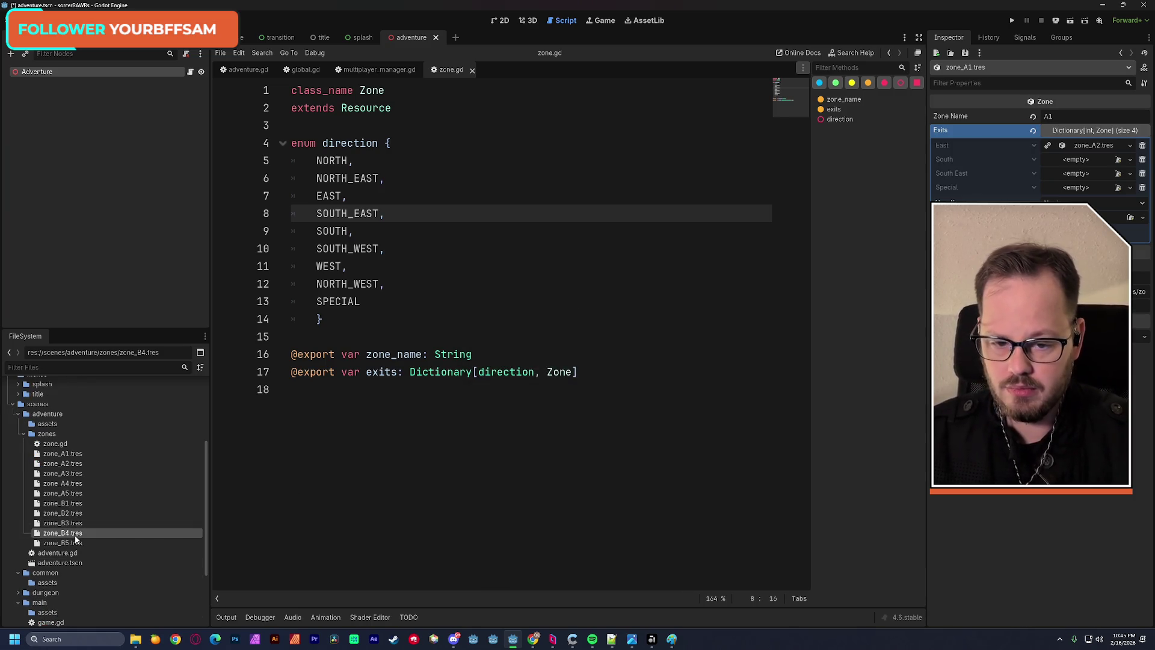
# Step: Start the C row: copy zone_A1 to zone_C1, then create zone_C2
pyautogui.click(91, 455)
pyautogui.hotkey('ctrl', 'd')
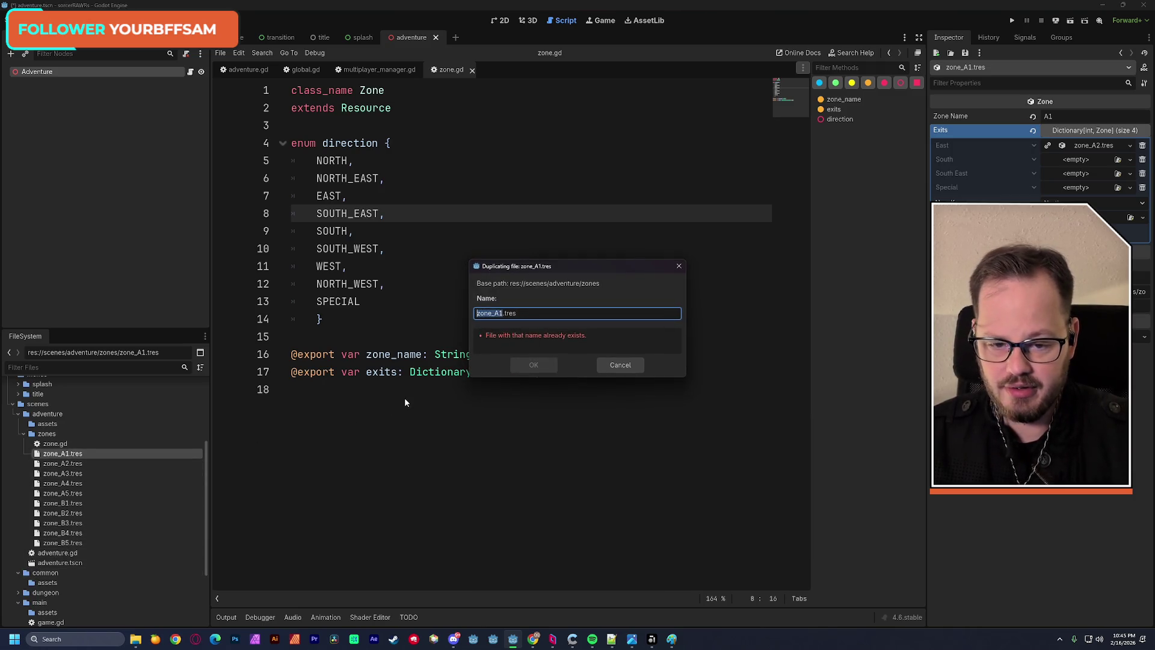
pyautogui.press('BackSpace')
pyautogui.write('C')
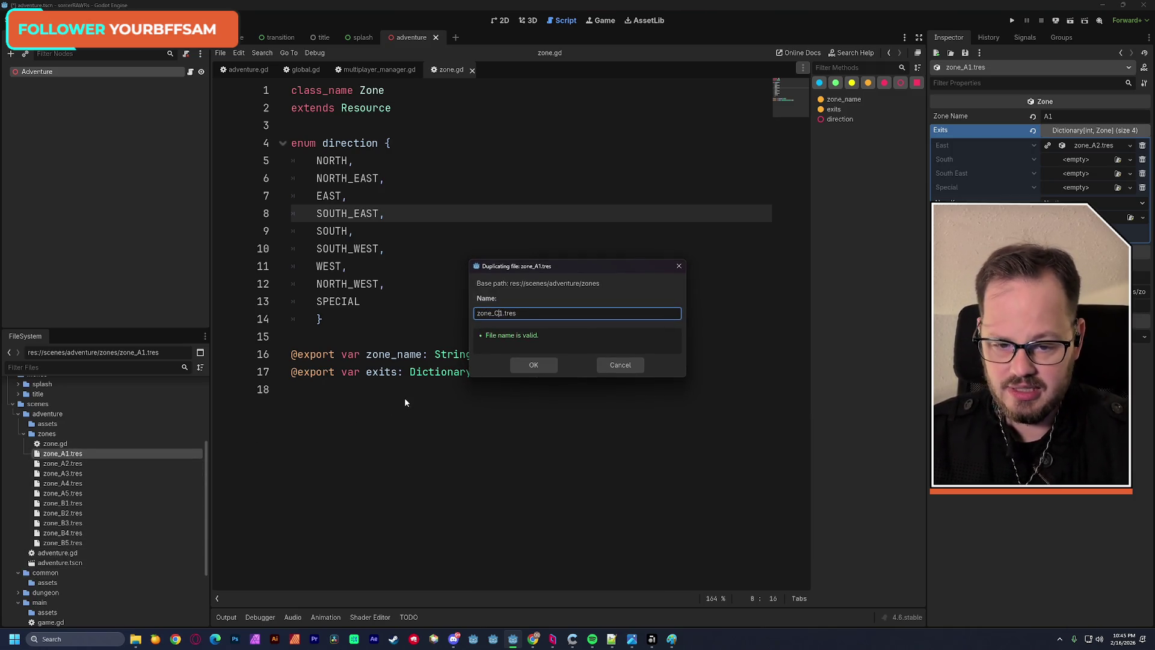
pyautogui.press('Return')
pyautogui.hotkey('ctrl', 'd')
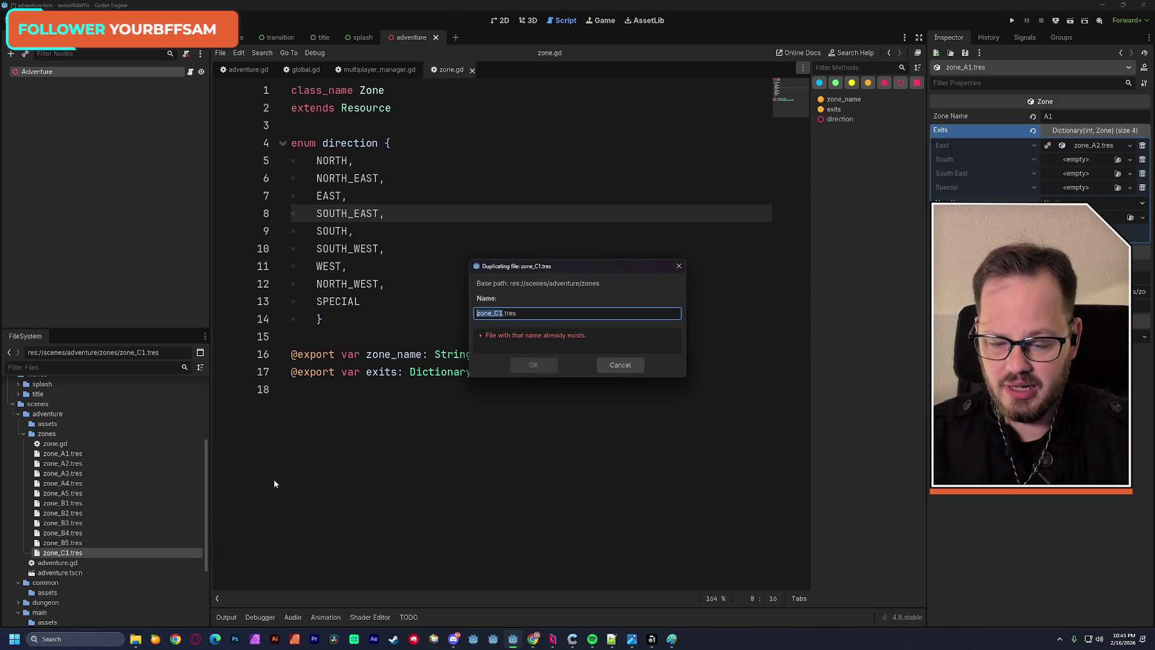
pyautogui.press('BackSpace')
pyautogui.write('2')
pyautogui.press('Return')
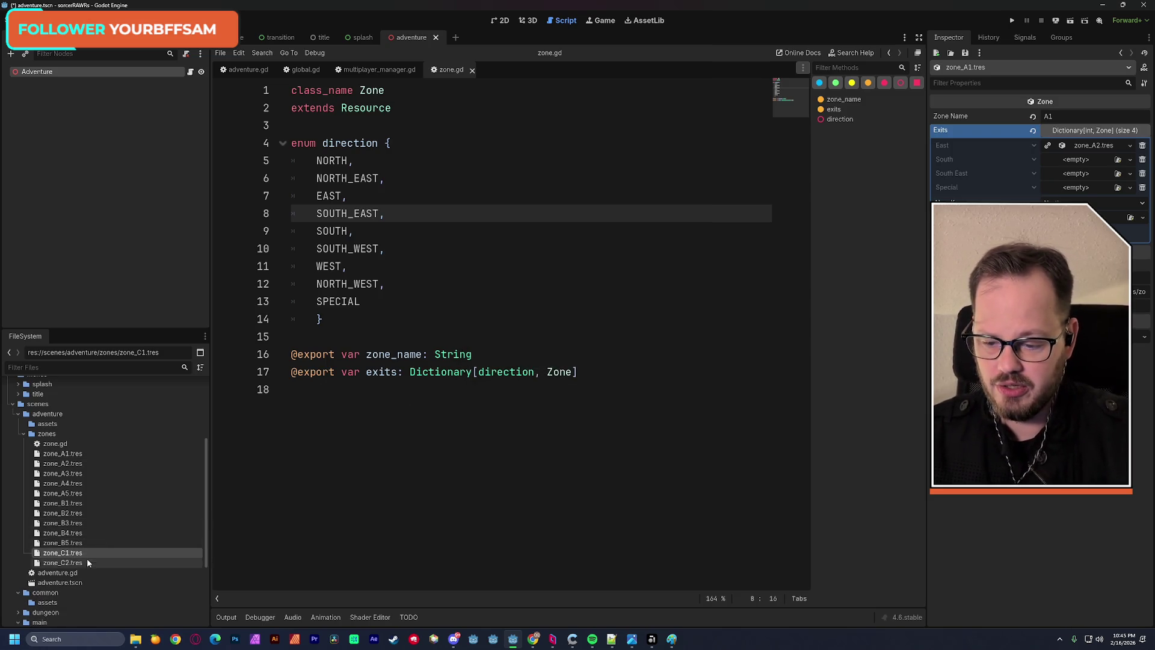
# Step: Complete the C row with duplicates zone_C3, zone_C4 and zone_C5.tres
pyautogui.click(86, 563)
pyautogui.hotkey('ctrl', 'd')
pyautogui.press('BackSpace')
pyautogui.write('3')
pyautogui.press('Return')
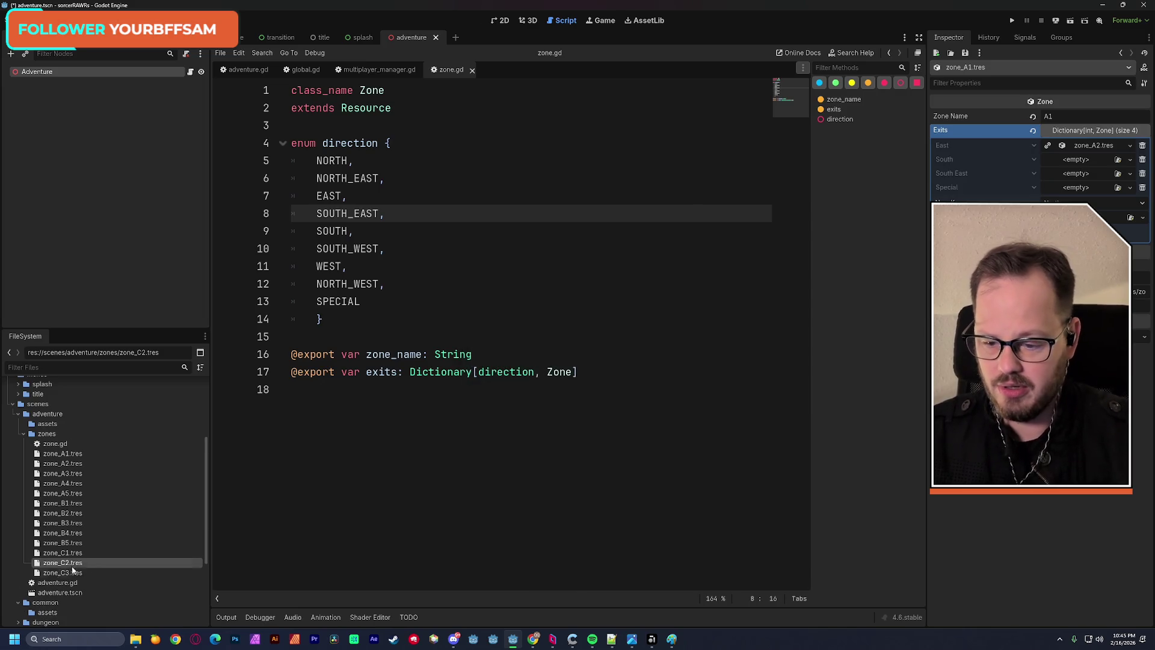
pyautogui.hotkey('ctrl', 'd')
pyautogui.press('BackSpace')
pyautogui.write('4')
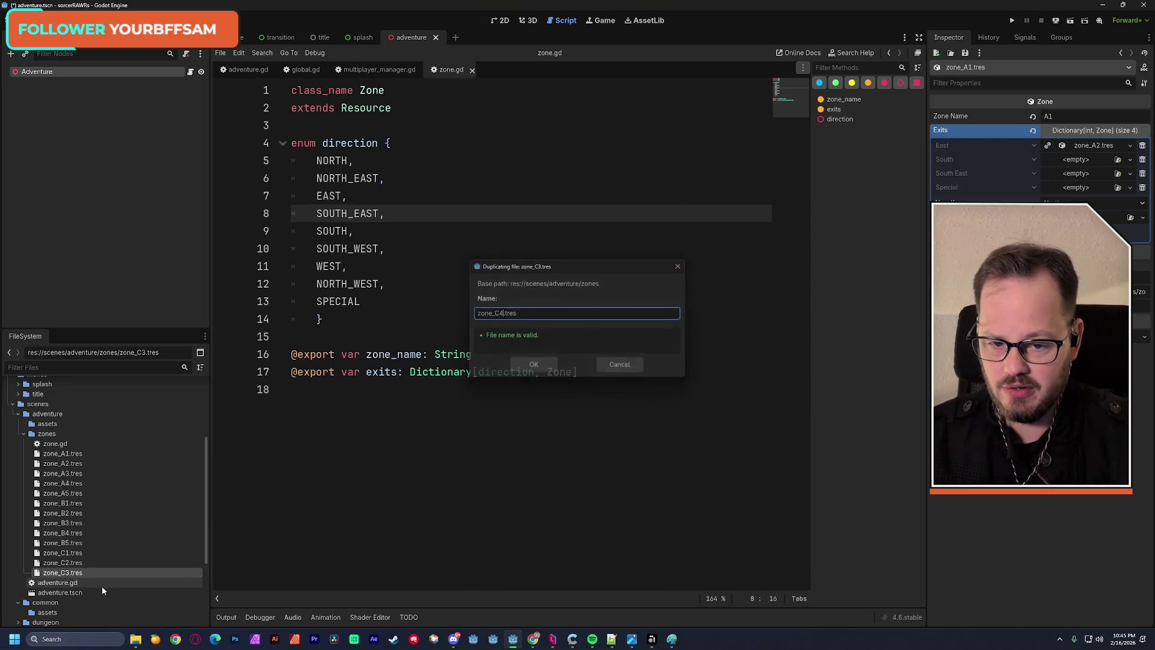
pyautogui.press('Return')
pyautogui.click(70, 585)
pyautogui.write('zone_C5')
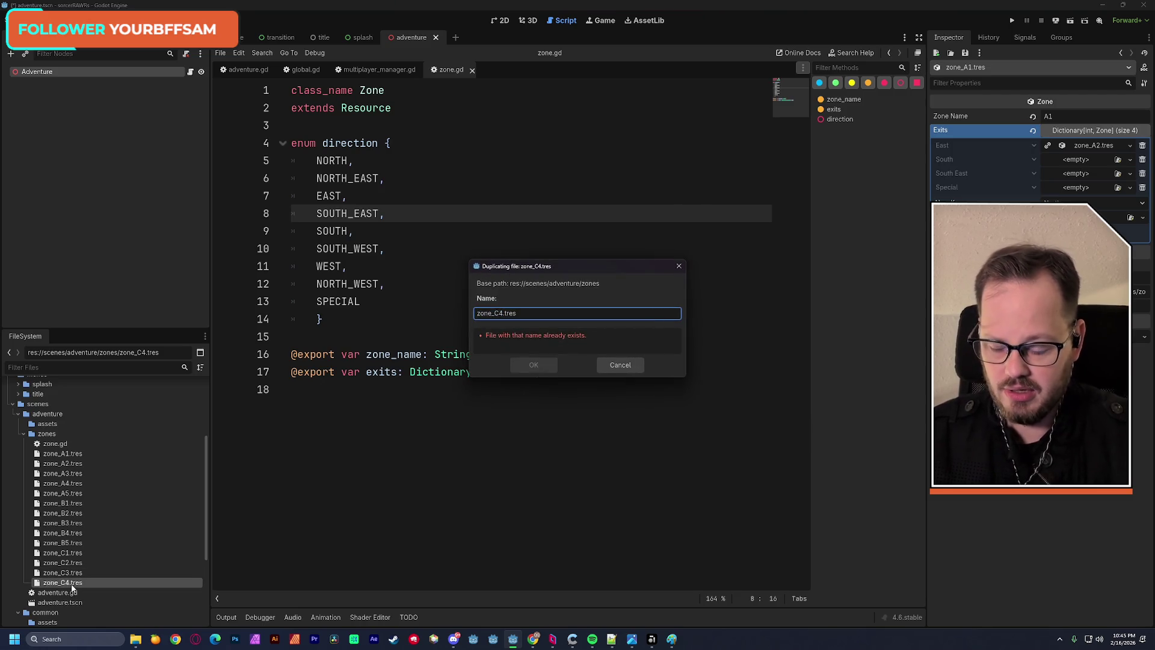
pyautogui.press('Return')
pyautogui.scroll(-5, 111, 562)
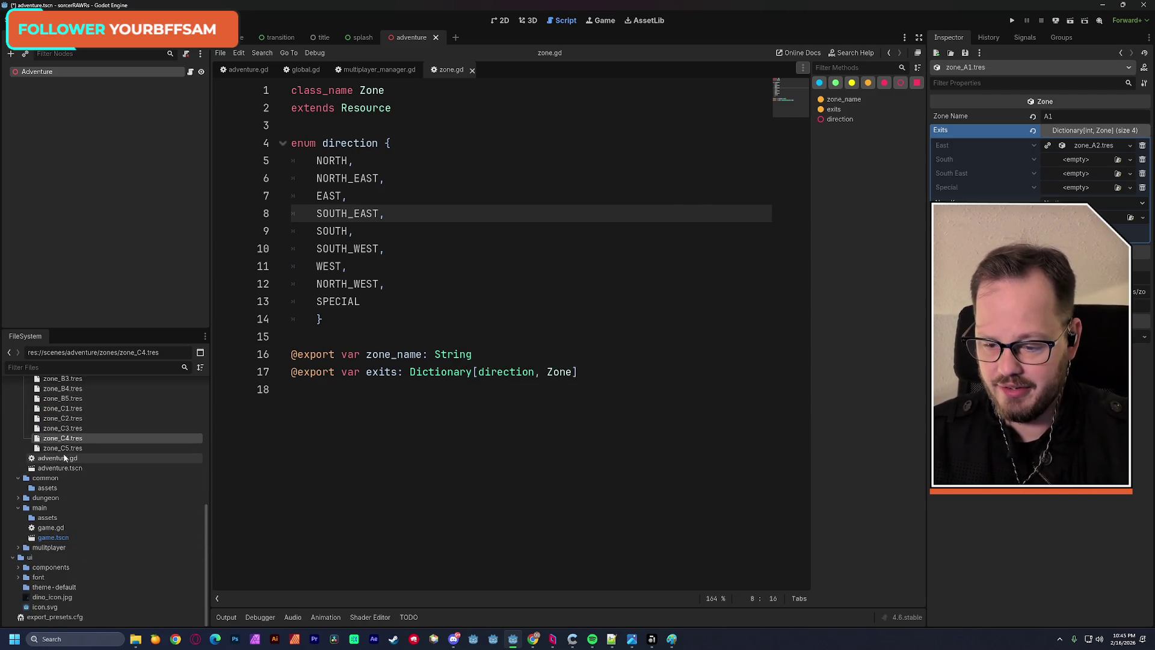
pyautogui.click(97, 450)
# Step: Duplicate zone_C1.tres and rename the copy to zone_D1
pyautogui.click(79, 409)
pyautogui.hotkey('ctrl', 'd')
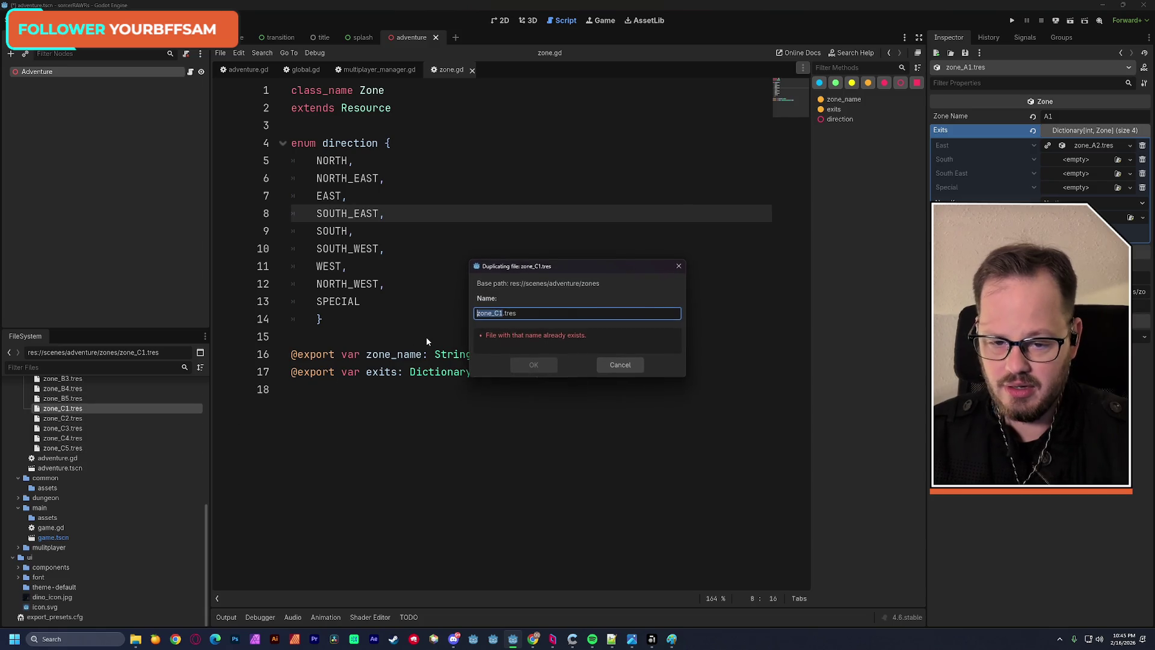
pyautogui.press('Left')
pyautogui.press('BackSpace')
pyautogui.write('D')
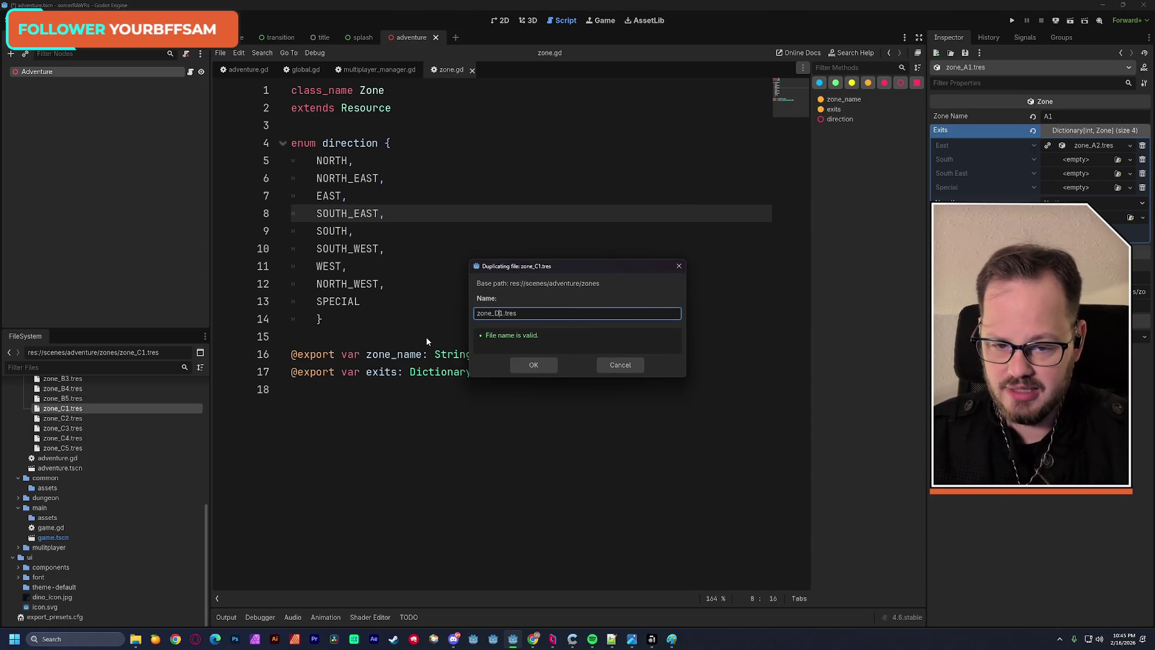
pyautogui.press('Return')
# Step: Create zone_D2.tres and zone_D3.tres by duplicating along the D row
pyautogui.click(85, 460)
pyautogui.hotkey('ctrl', 'd')
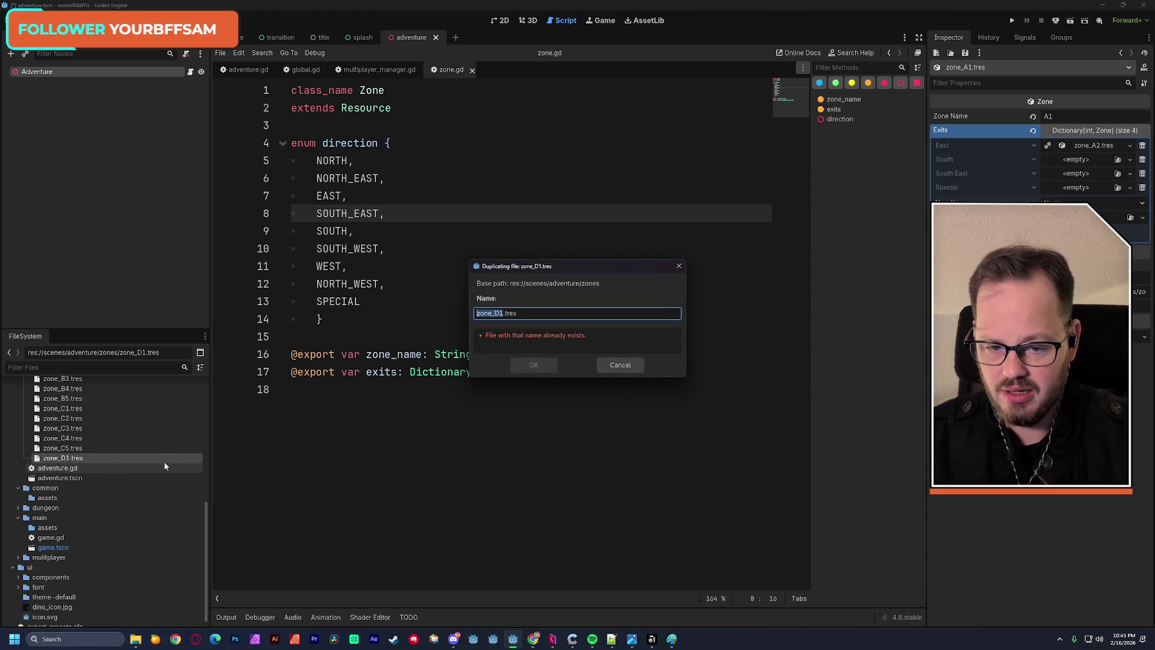
pyautogui.press('Right')
pyautogui.press('BackSpace')
pyautogui.write('2')
pyautogui.press('Return')
pyautogui.click(95, 467)
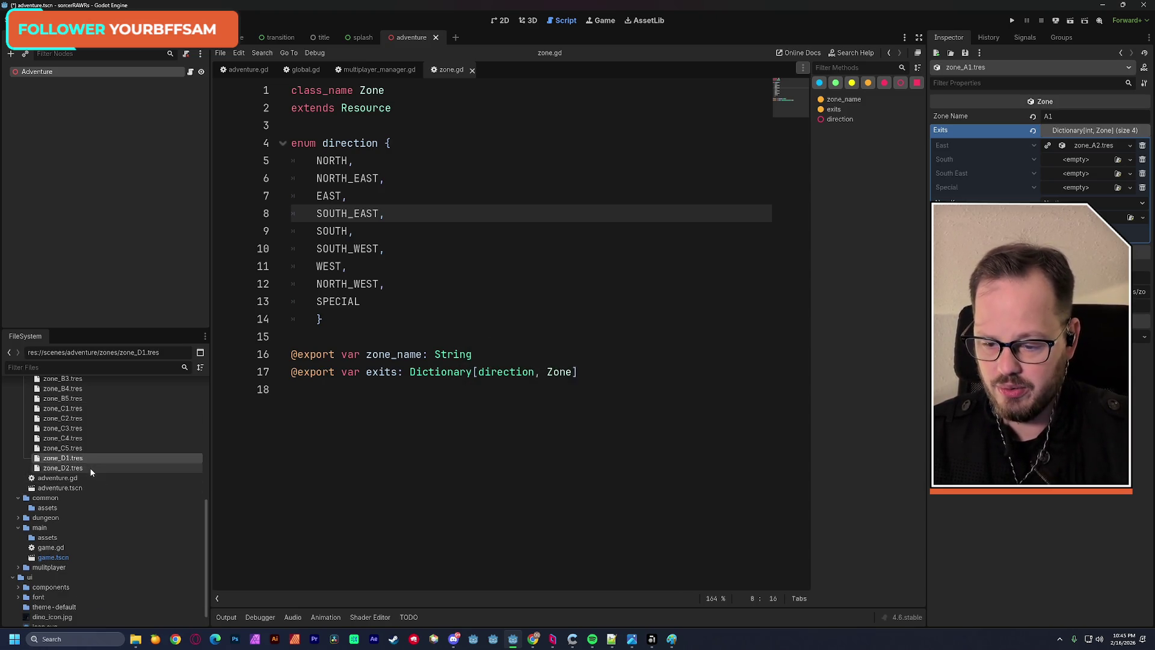
pyautogui.hotkey('ctrl', 'd')
pyautogui.press('Right')
pyautogui.press('BackSpace')
pyautogui.write('3')
pyautogui.press('Return')
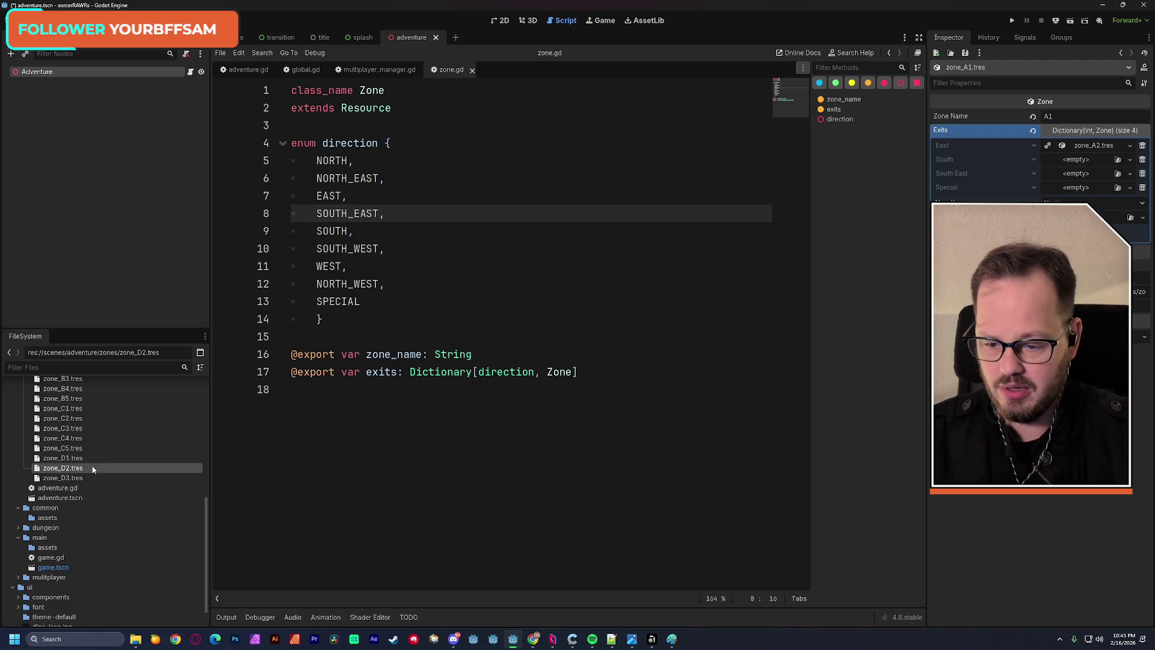
# Step: Complete the D row with duplicates zone_D4 and zone_D5.tres
pyautogui.click(77, 477)
pyautogui.hotkey('ctrl', 'd')
pyautogui.press('Right')
pyautogui.press('BackSpace')
pyautogui.write('4')
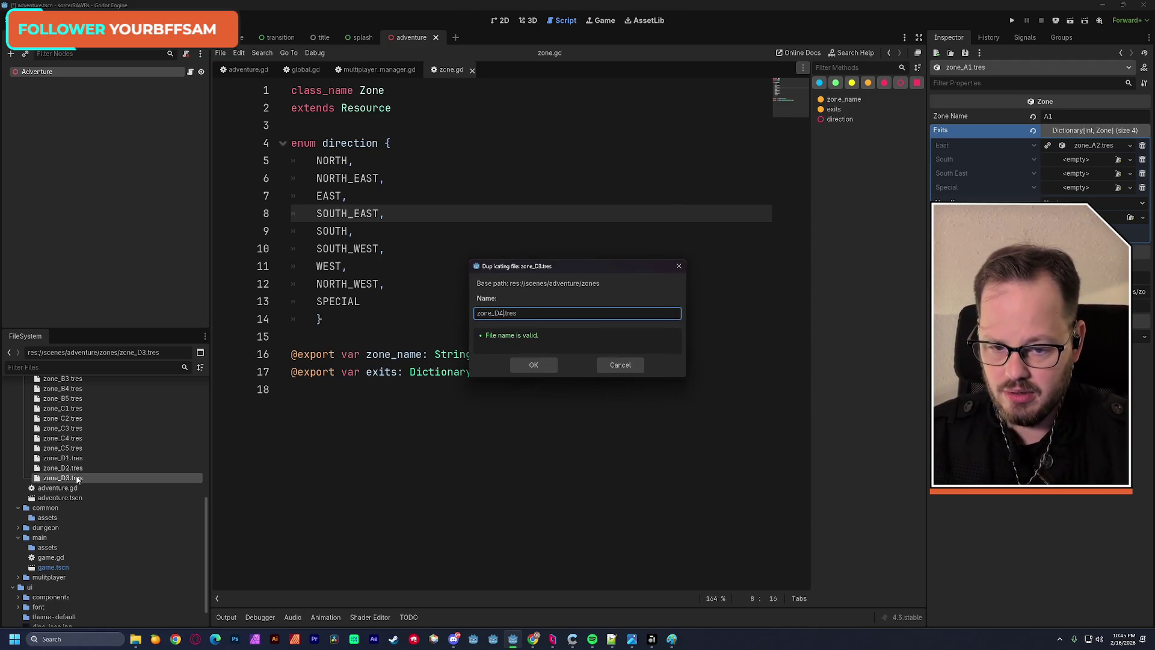
pyautogui.press('Return')
pyautogui.click(86, 487)
pyautogui.hotkey('ctrl', 'd')
pyautogui.press('Right')
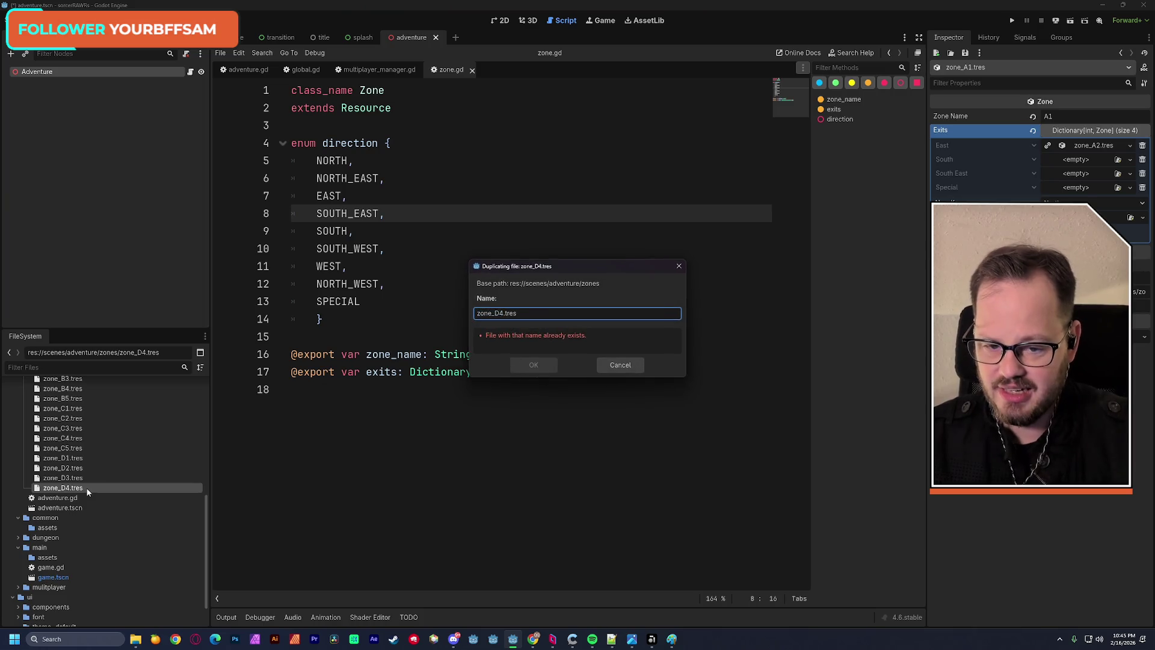
pyautogui.press('BackSpace')
pyautogui.write('5')
pyautogui.press('Return')
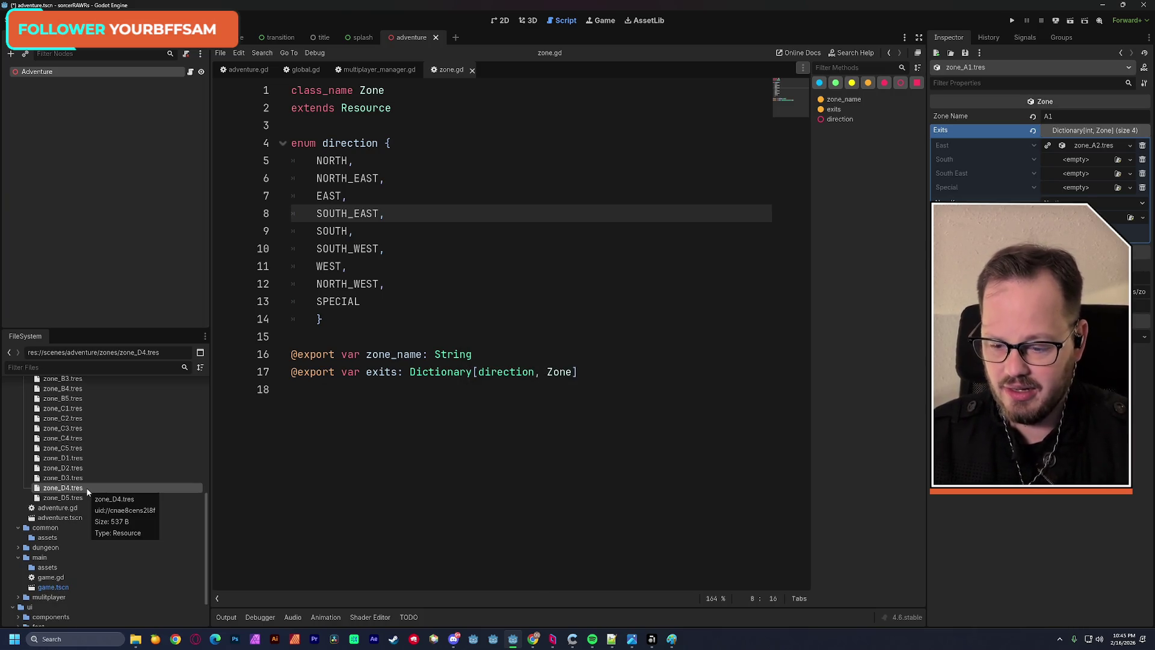
# Step: Duplicate zone_D1.tres and rename the copy to zone_E1
pyautogui.click(72, 458)
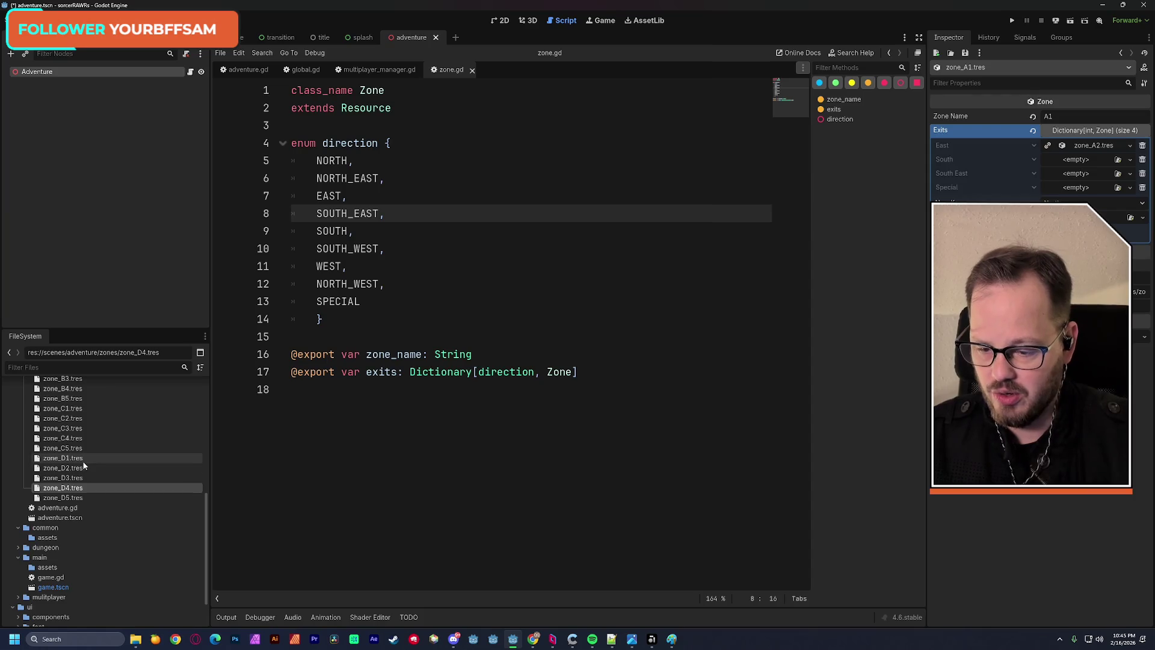
pyautogui.scroll(-1, 165, 489)
pyautogui.hotkey('ctrl', 'd')
pyautogui.press('Right')
pyautogui.press('Left')
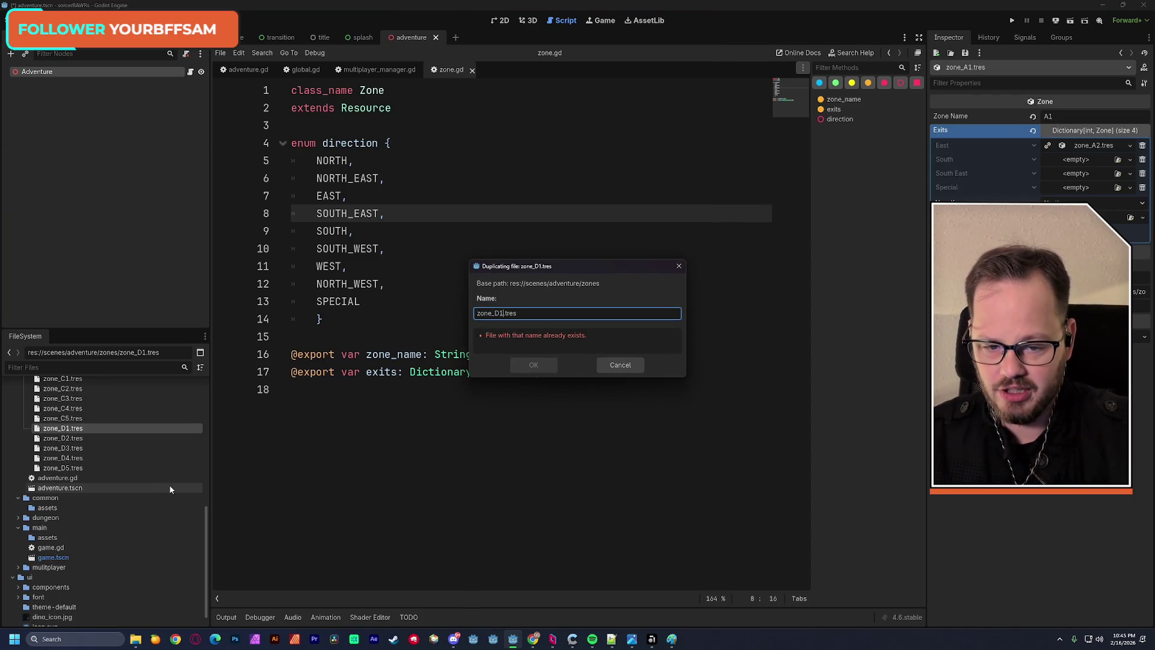
pyautogui.press('BackSpace')
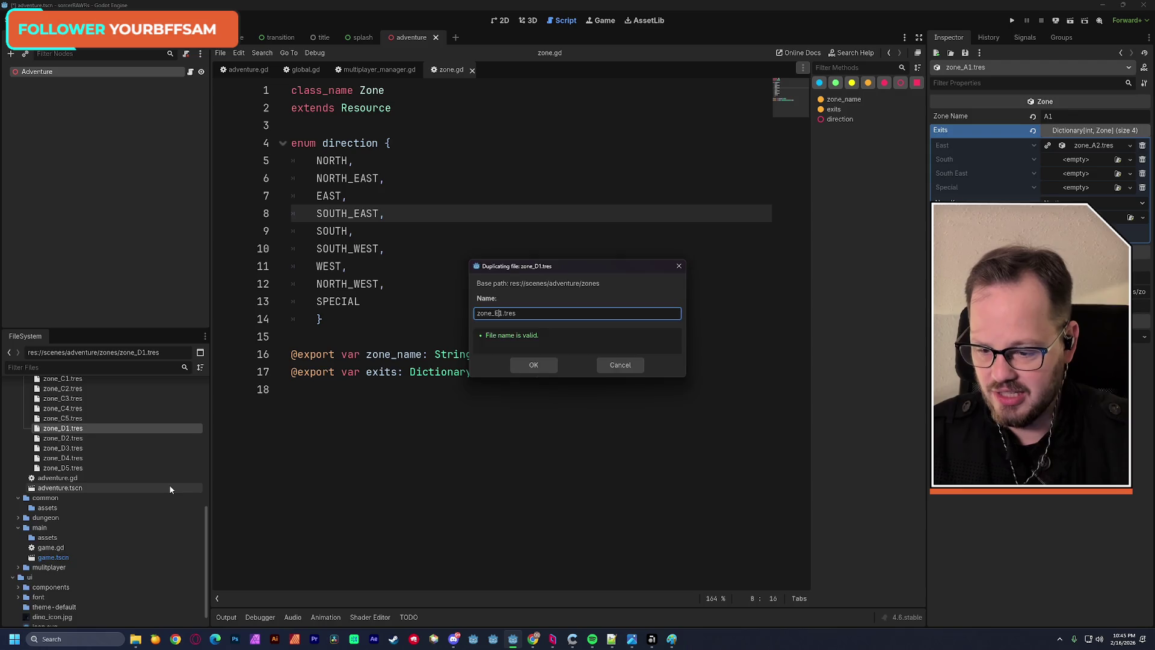
pyautogui.press('Return')
# Step: Create zone_E2.tres and zone_E3.tres by duplicating along the E row
pyautogui.hotkey('ctrl', 'd')
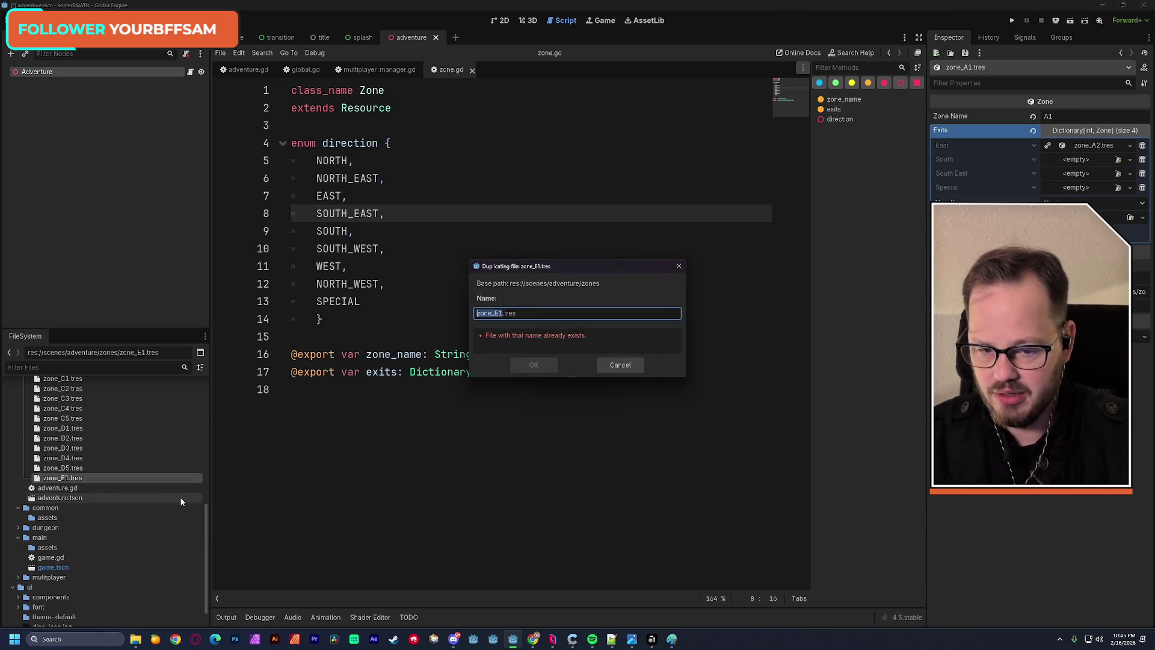
pyautogui.press('Right')
pyautogui.press('BackSpace')
pyautogui.write('2')
pyautogui.press('Return')
pyautogui.click(106, 487)
pyautogui.hotkey('ctrl', 'd')
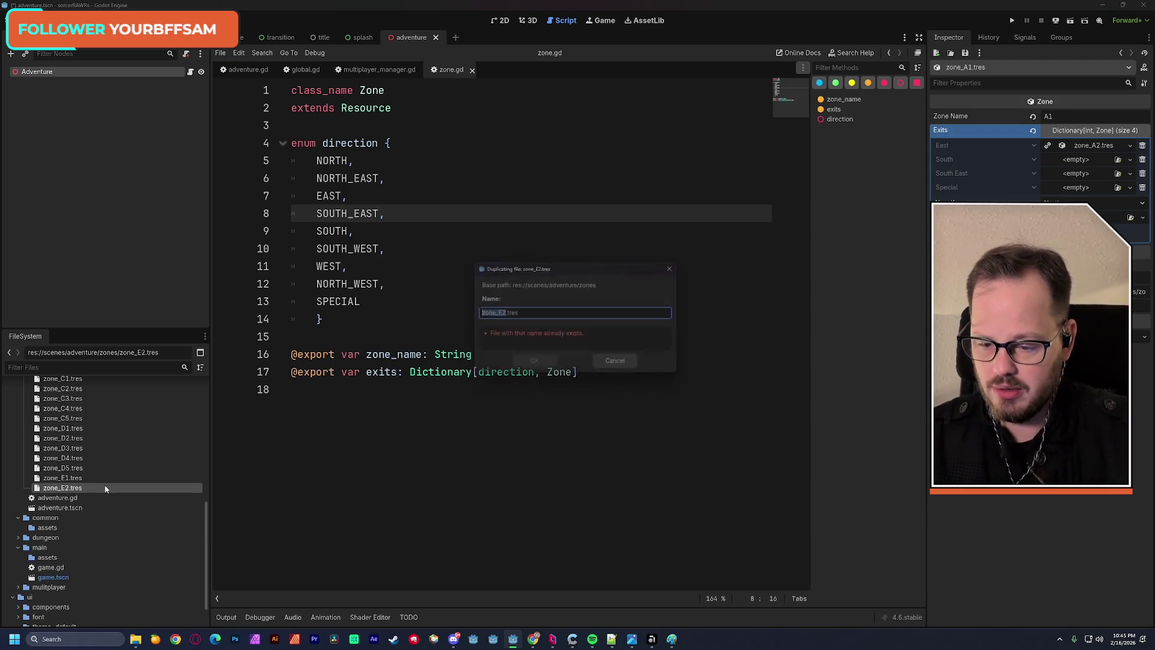
pyautogui.press('BackSpace')
pyautogui.write('3')
pyautogui.press('Return')
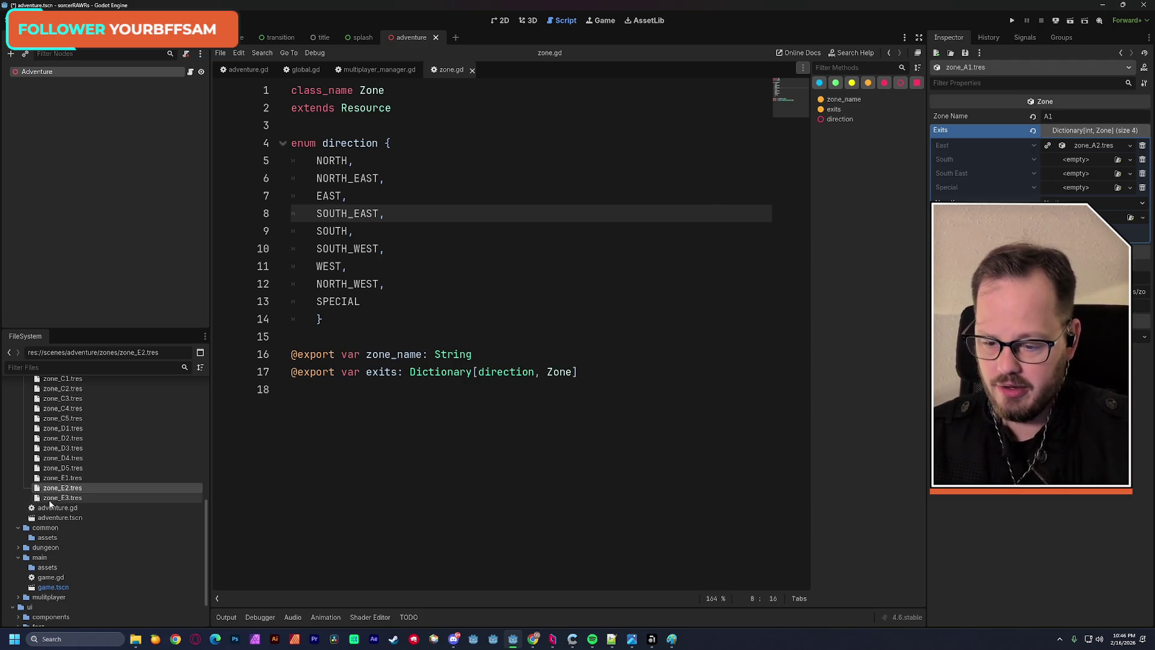
# Step: Complete the grid with duplicates zone_E4 and zone_E5.tres
pyautogui.click(49, 499)
pyautogui.hotkey('ctrl', 'd')
pyautogui.press('BackSpace')
pyautogui.write('4')
pyautogui.press('Return')
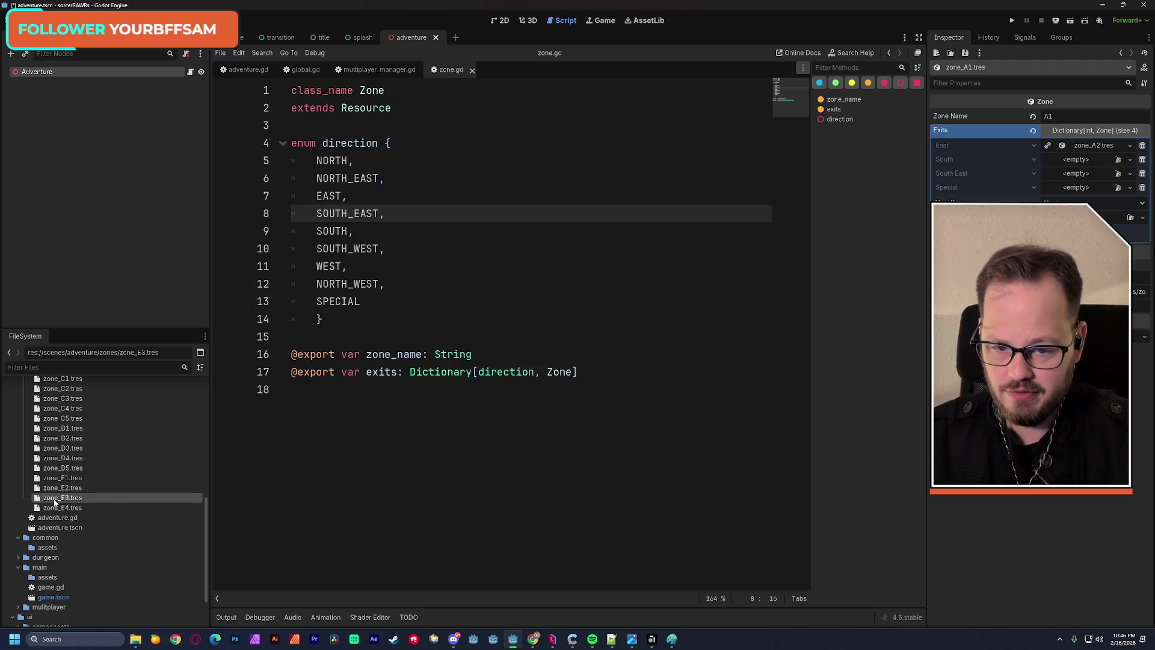
pyautogui.click(61, 509)
pyautogui.hotkey('ctrl', 'd')
pyautogui.press('BackSpace')
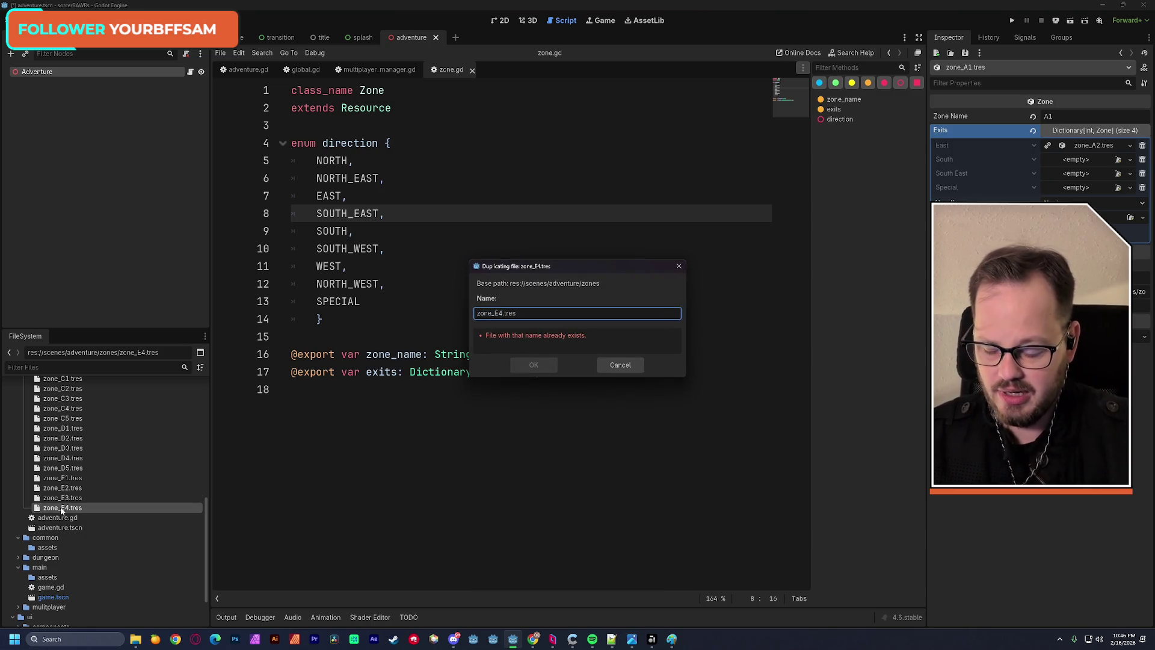
pyautogui.write('5')
pyautogui.press('Return')
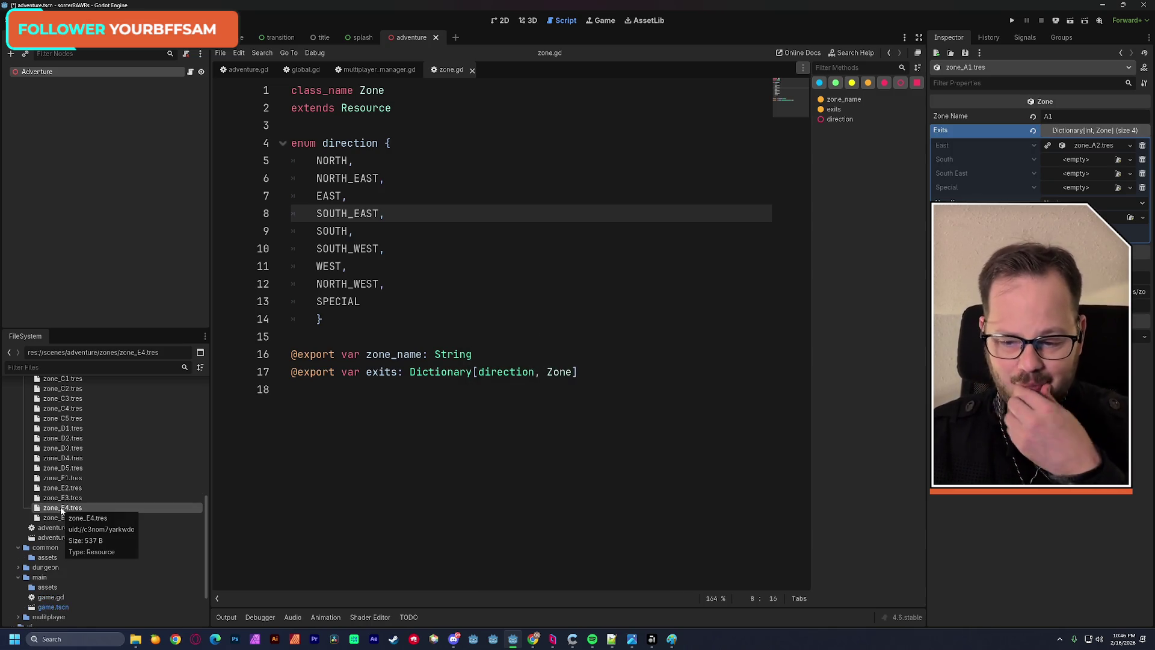
# Step: Enlarge the FileSystem dock so the whole zones folder is visible
pyautogui.scroll(3, 110, 505)
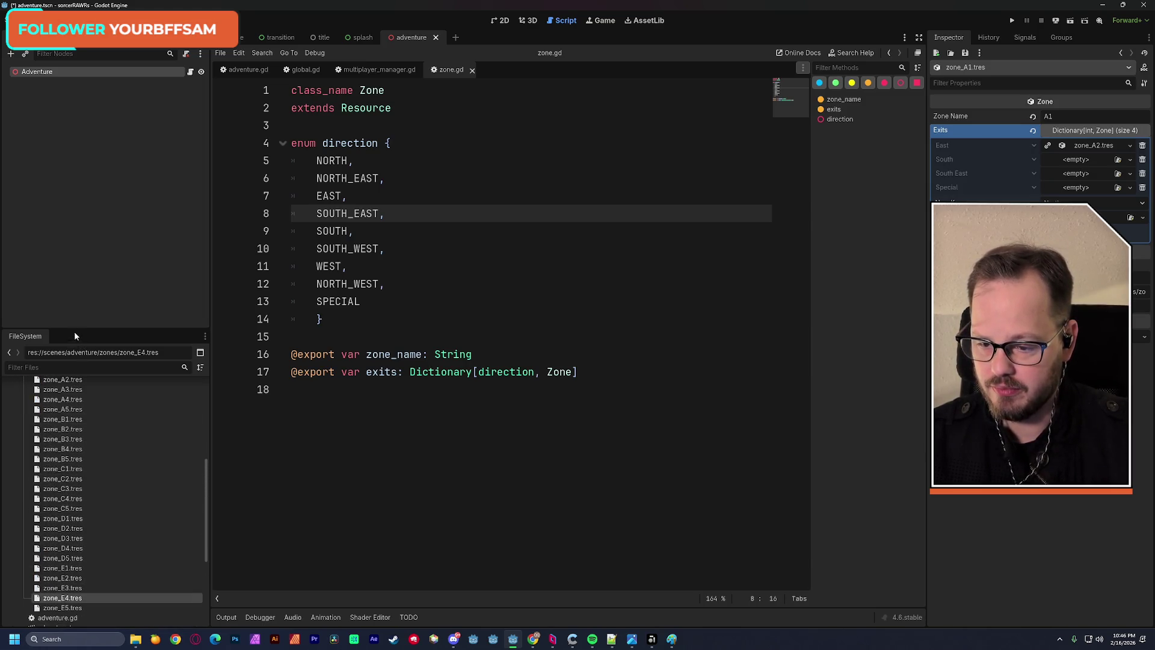
pyautogui.moveTo(75, 327)
pyautogui.mouseDown()
pyautogui.moveTo(85, 136)
pyautogui.moveTo(82, 163)
pyautogui.mouseUp()
pyautogui.scroll(2, 83, 274)
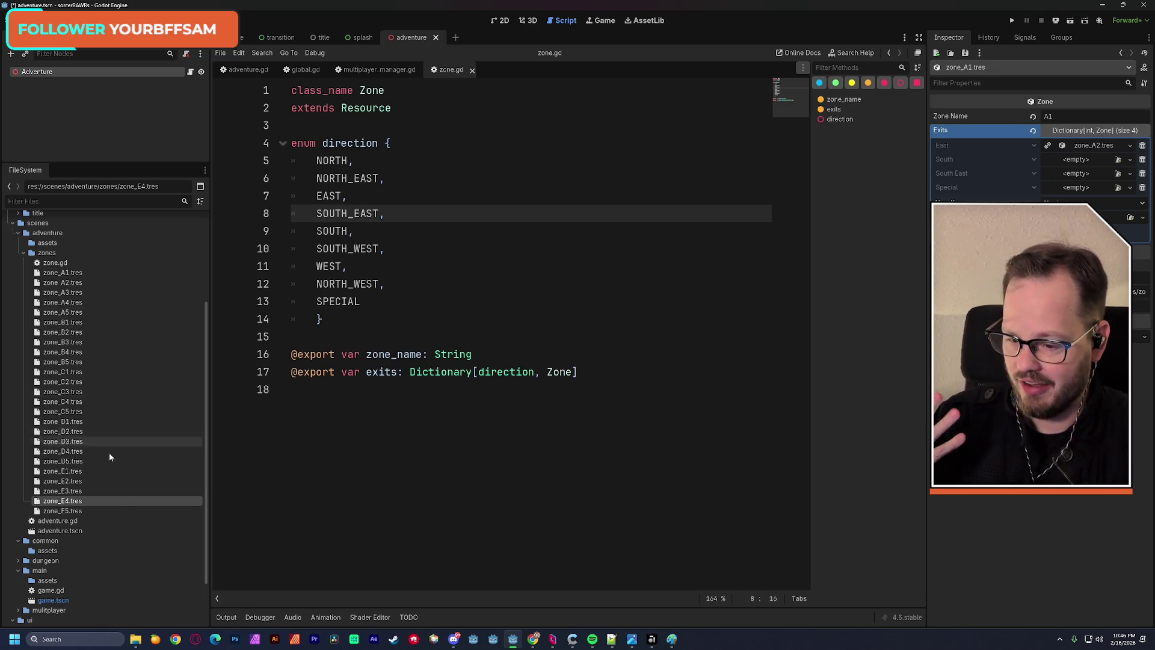
# Step: Check the hand-drawn zone map, then select zone_E5.tres and save the adventure scene
pyautogui.click(631, 641)
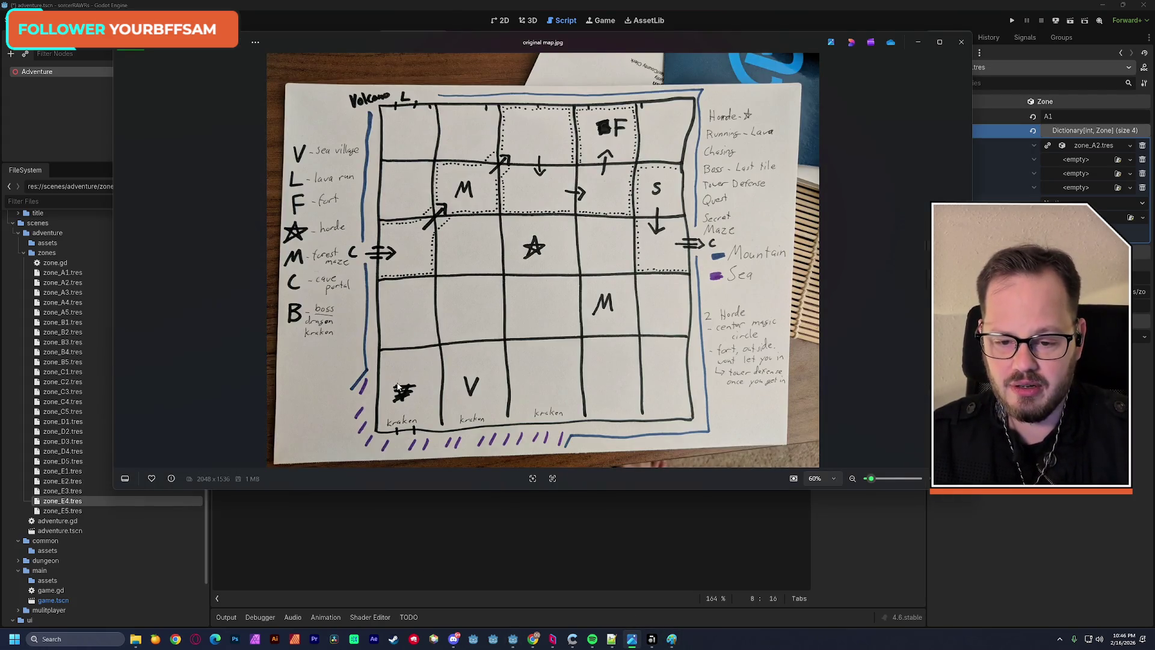
pyautogui.hotkey('alt', 'Tab')
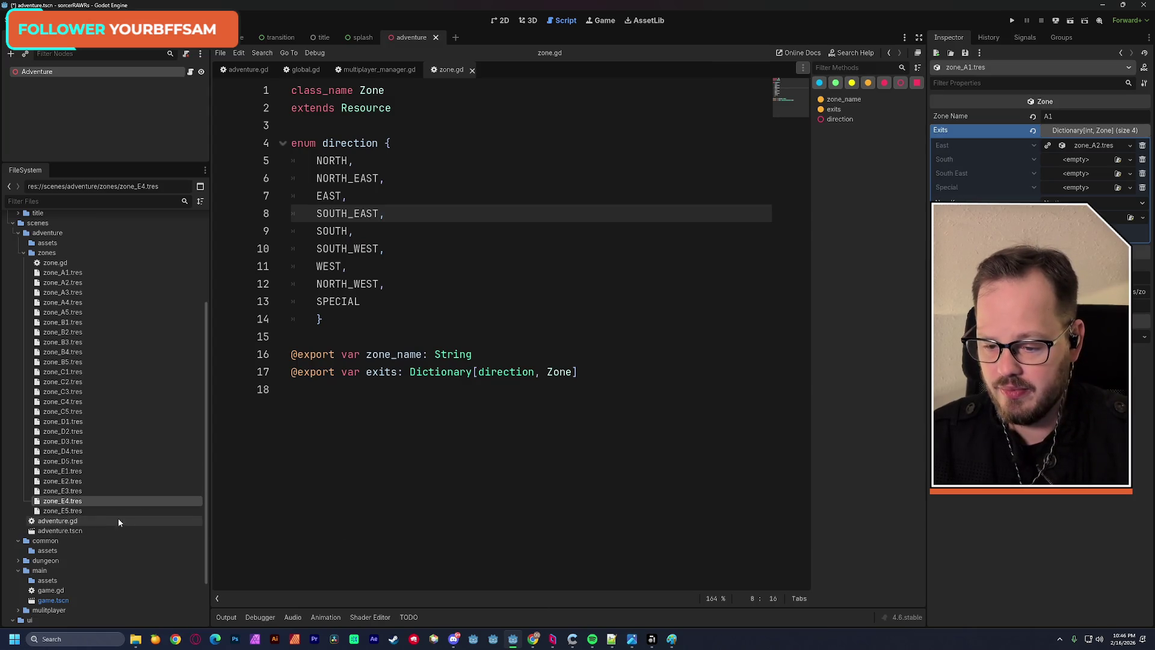
pyautogui.click(111, 511)
pyautogui.hotkey('ctrl', 's')
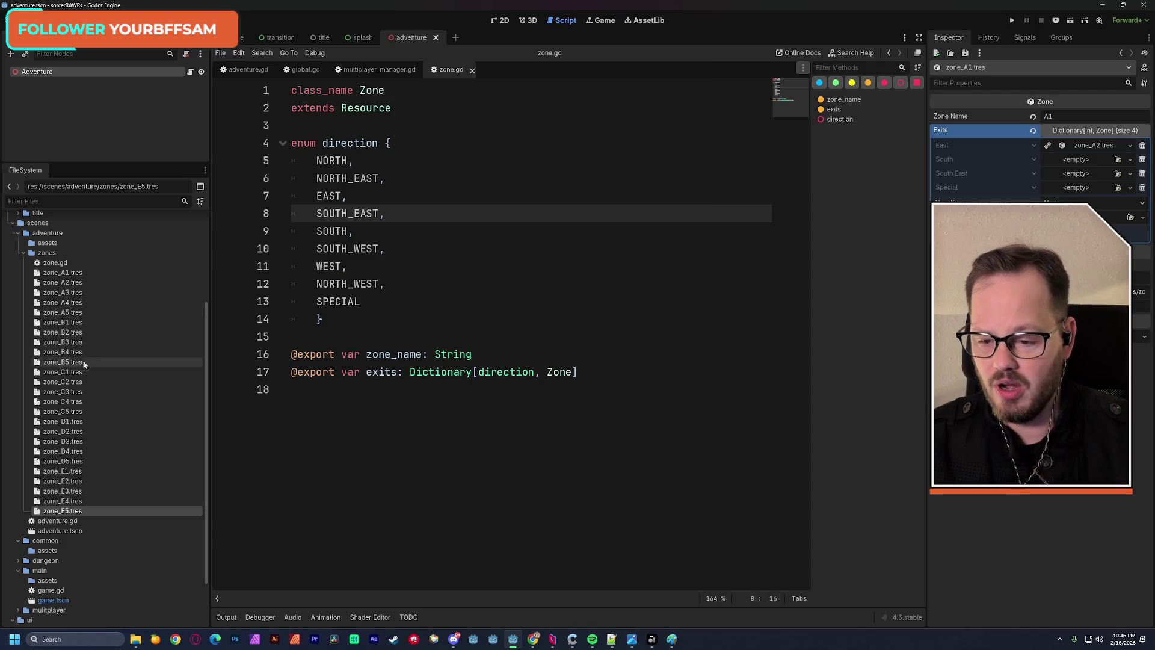
# Step: Quick Load zone_B1 into A1's South exit and zone_B2 into its South East exit
pyautogui.click(1129, 159)
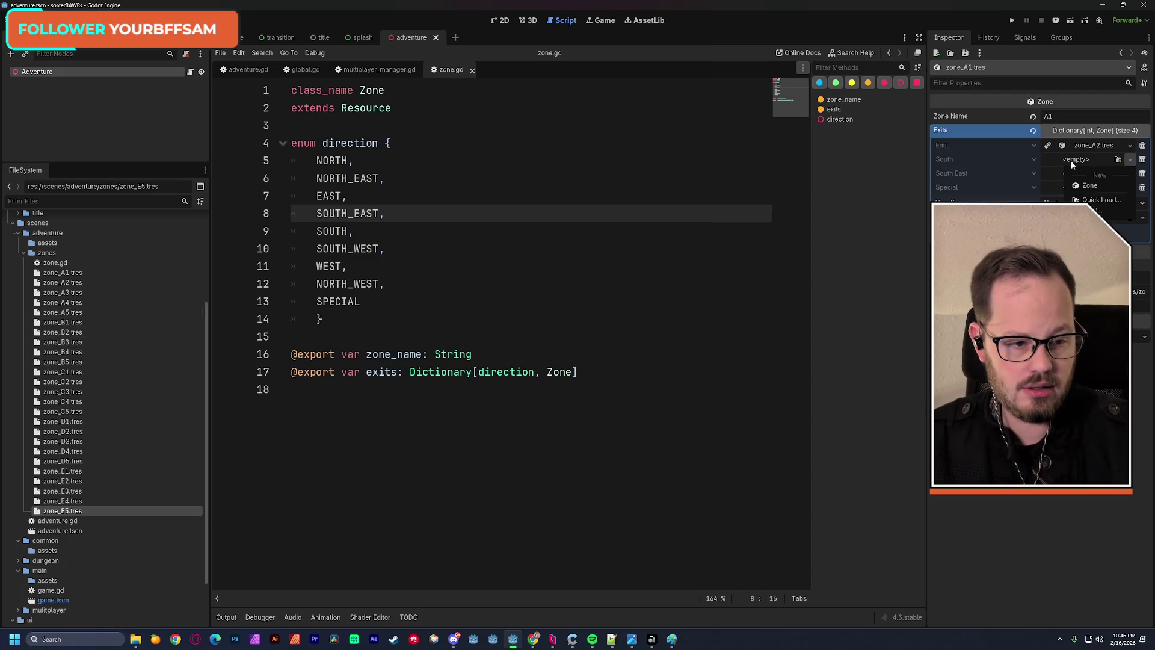
pyautogui.click(1093, 200)
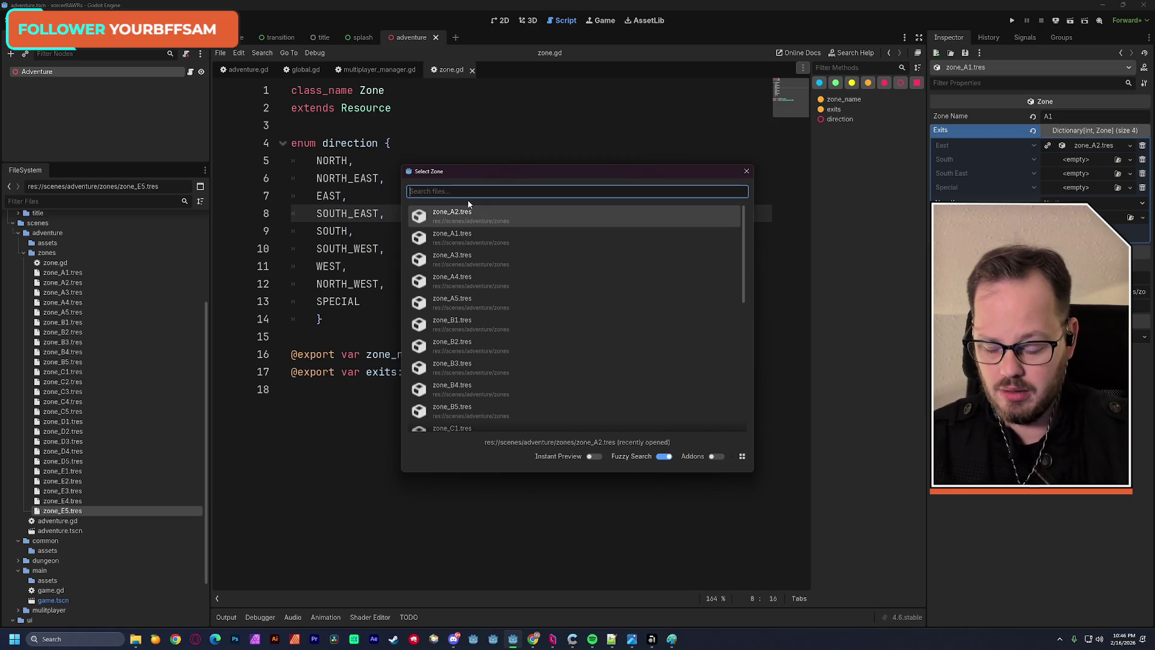
pyautogui.write('b1')
pyautogui.press('Return')
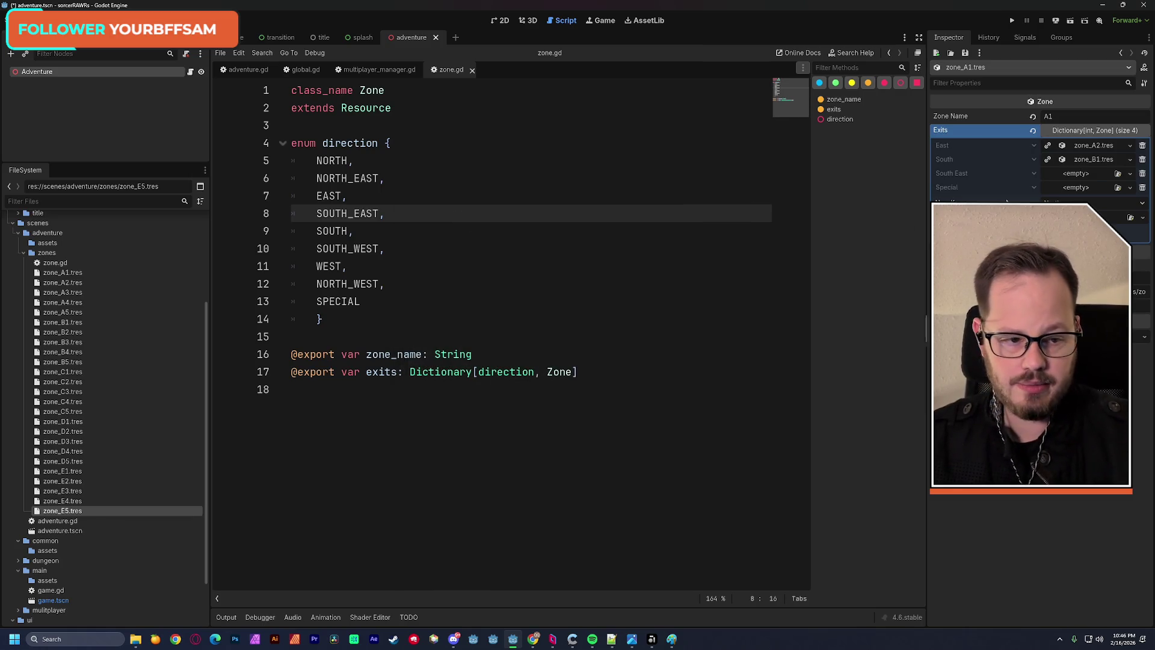
pyautogui.click(1130, 173)
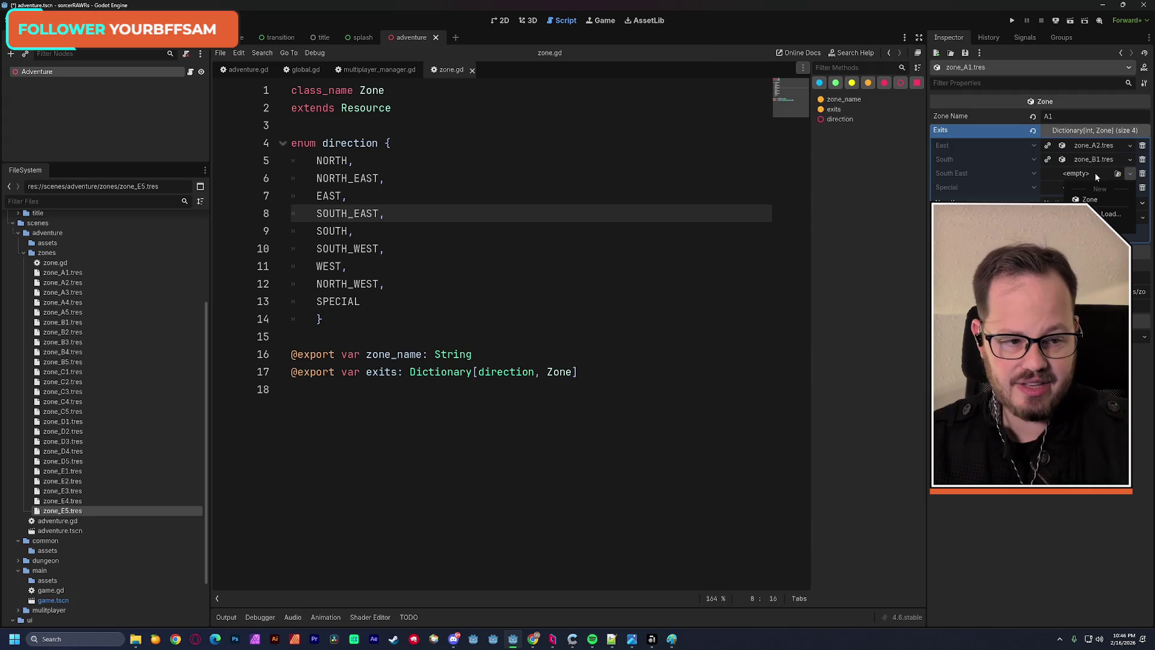
pyautogui.click(1110, 214)
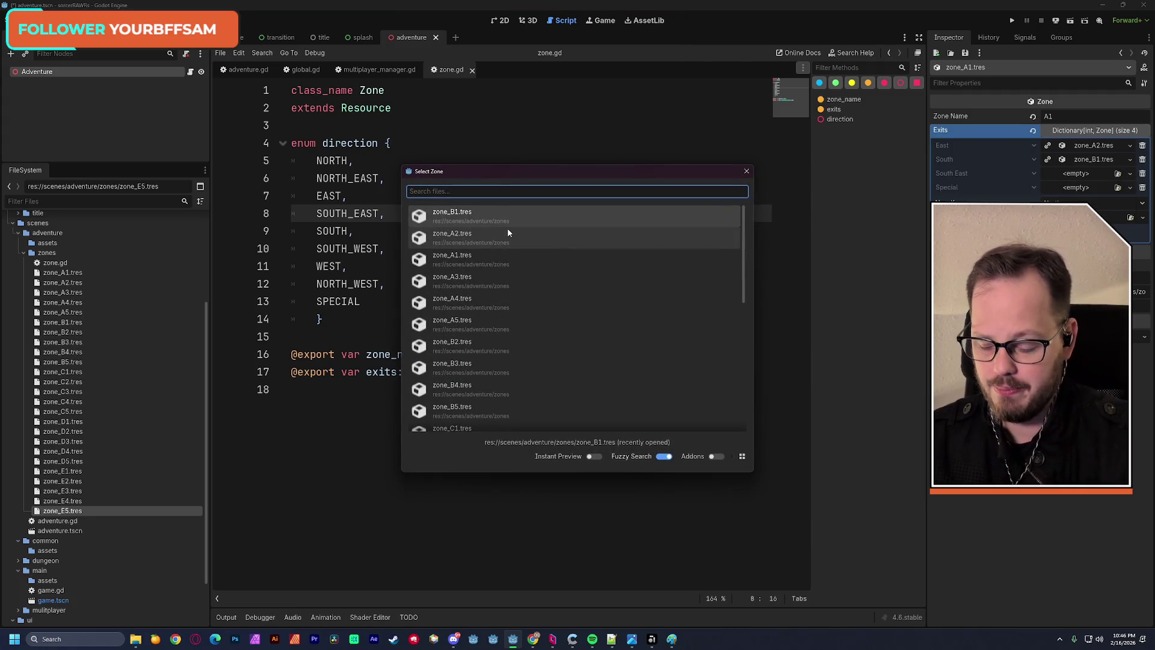
pyautogui.write('b2')
pyautogui.press('Return')
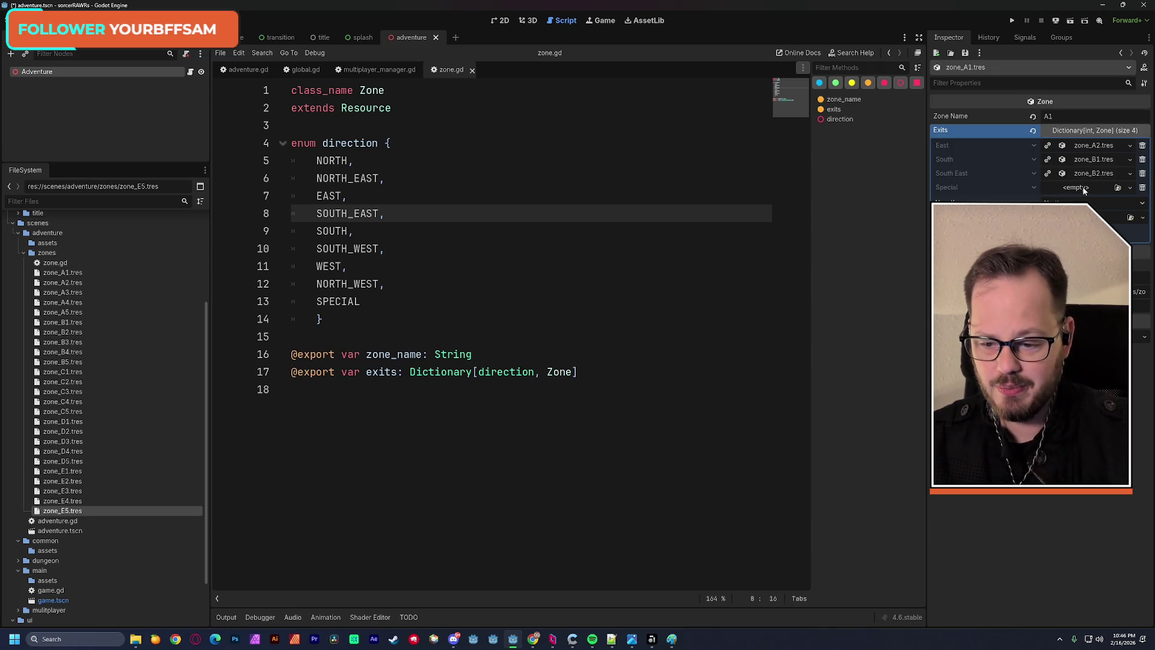
# Step: Quick Load zone_D1 into A1's Special exit
pyautogui.click(1130, 187)
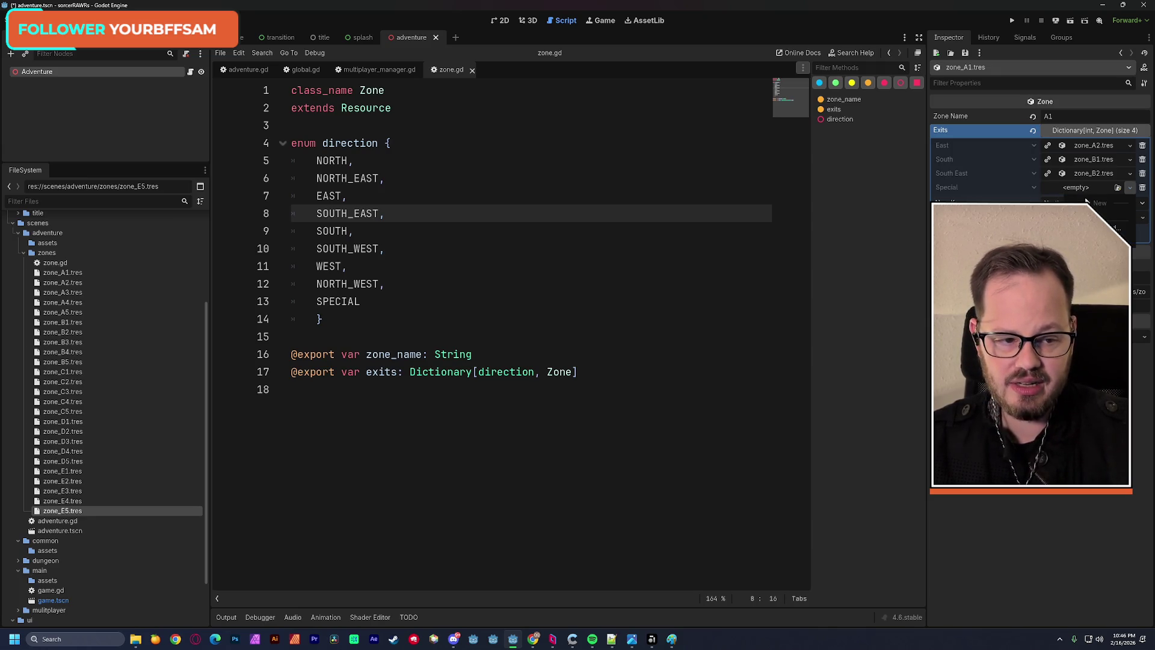
pyautogui.click(1116, 229)
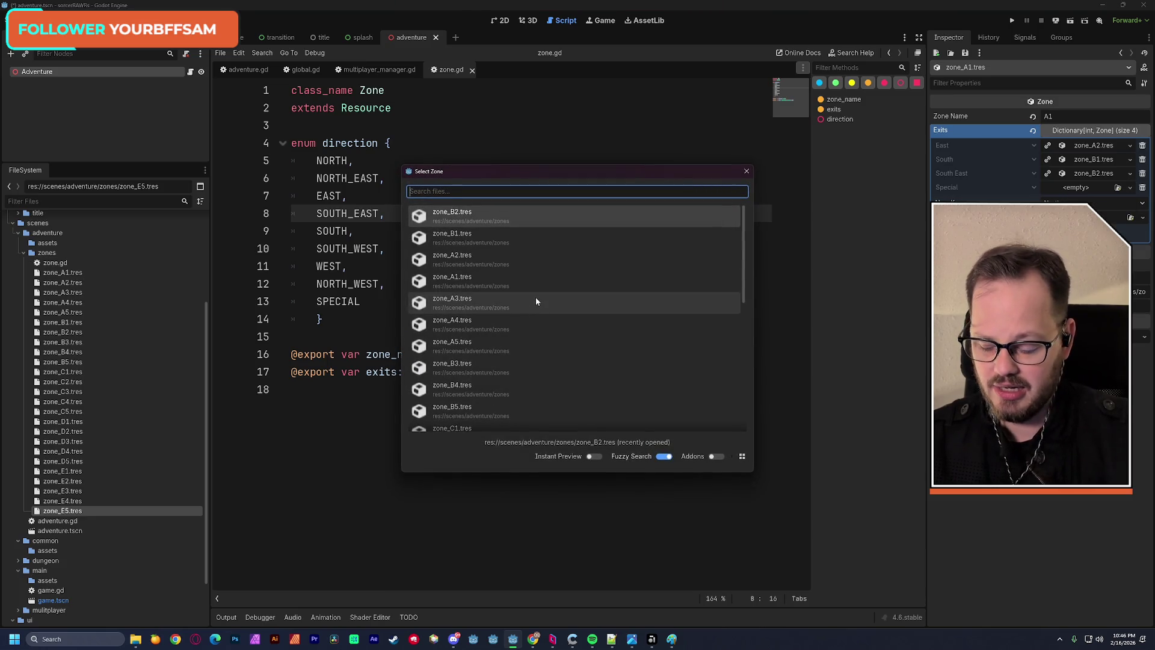
pyautogui.write('d1')
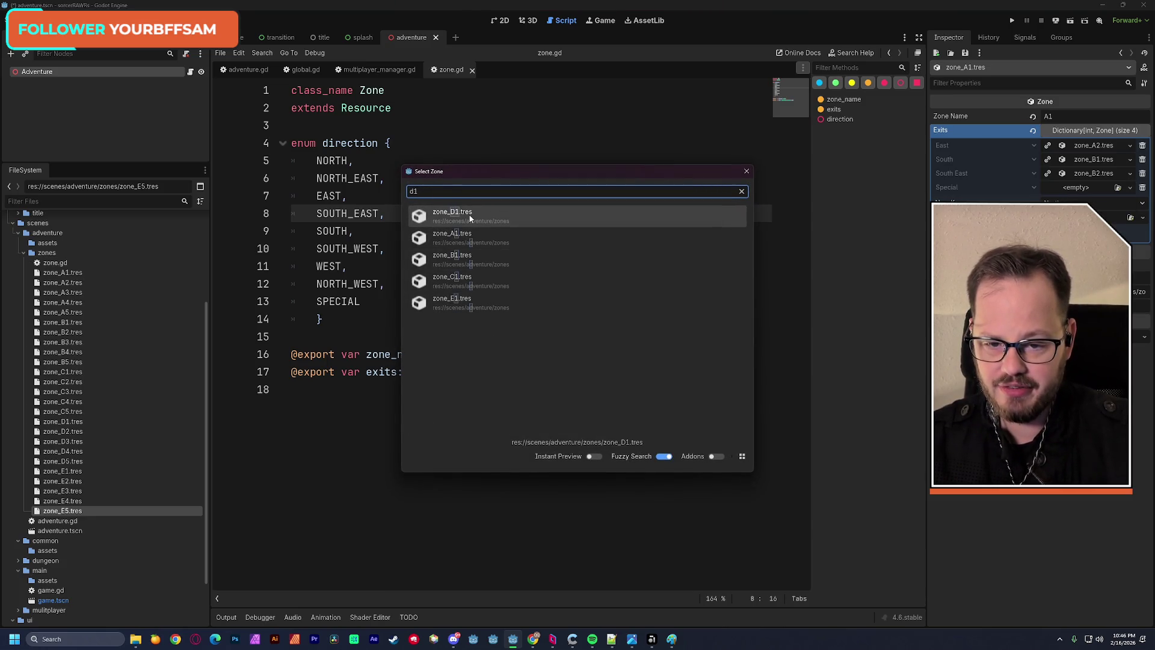
pyautogui.doubleClick(471, 217)
# Step: Check A1's possible next zones in the old C# quest code in Notepad++, then save the scene
pyautogui.hotkey('alt', 'Tab')
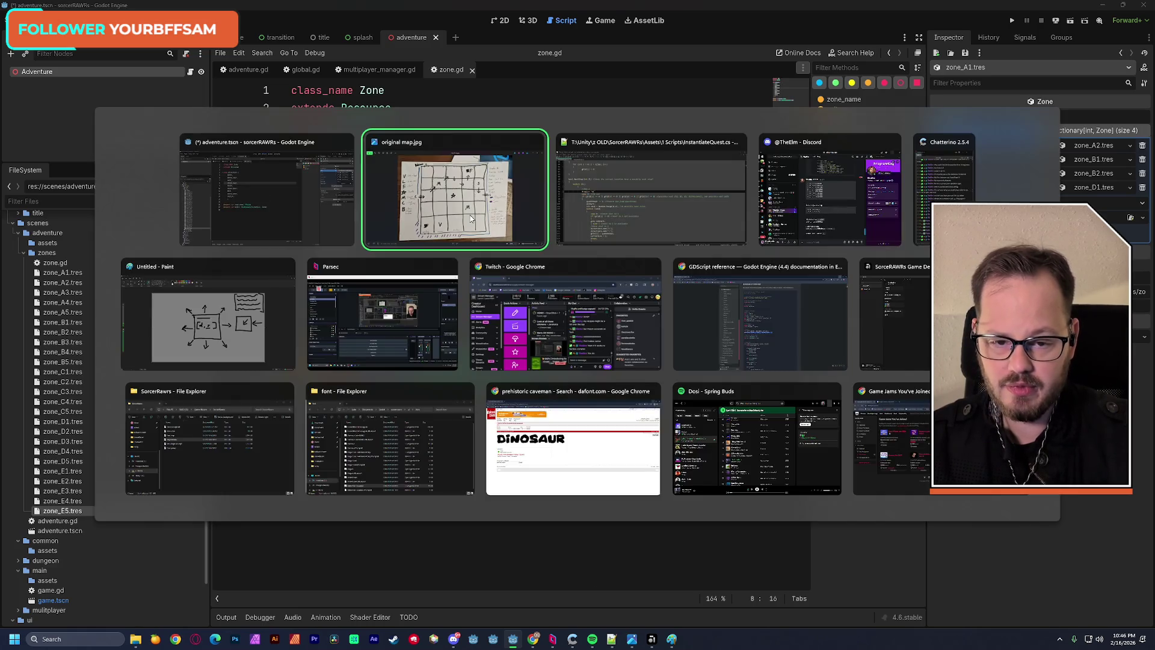
pyautogui.click(650, 228)
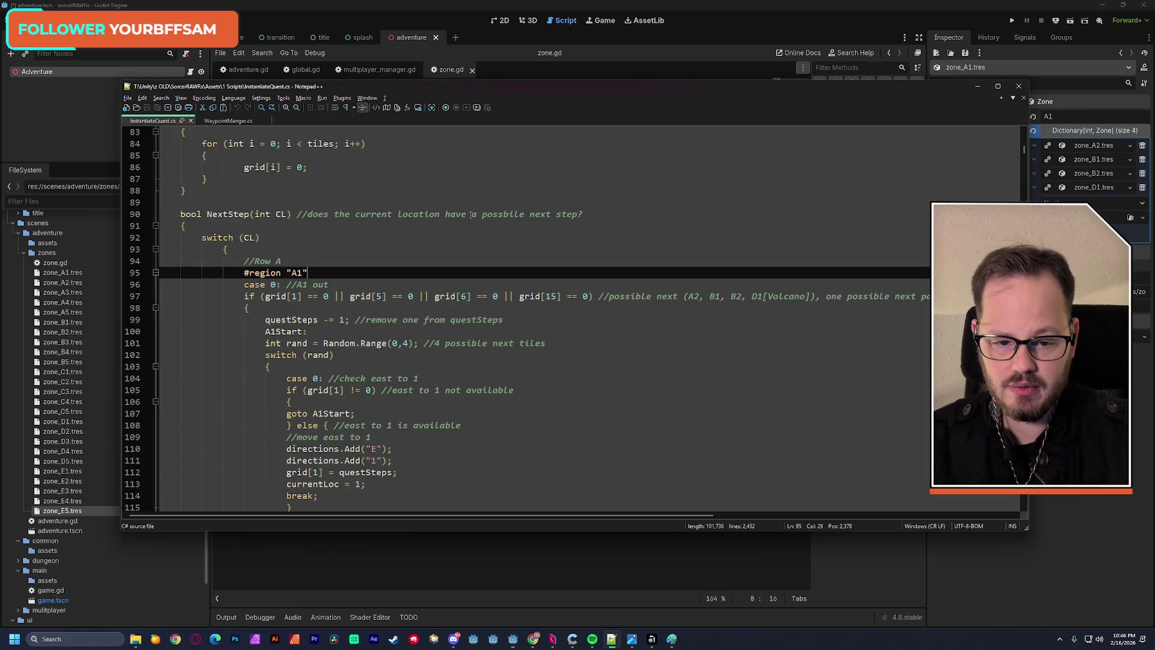
pyautogui.click(750, 296)
pyautogui.press('Up')
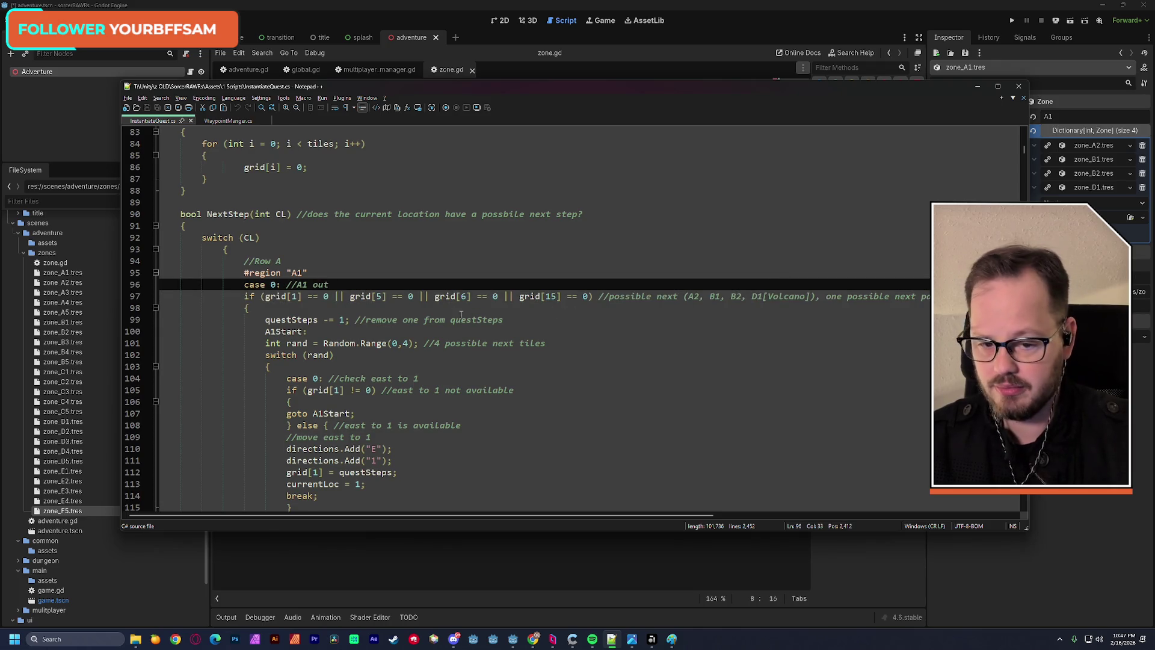
pyautogui.click(330, 9)
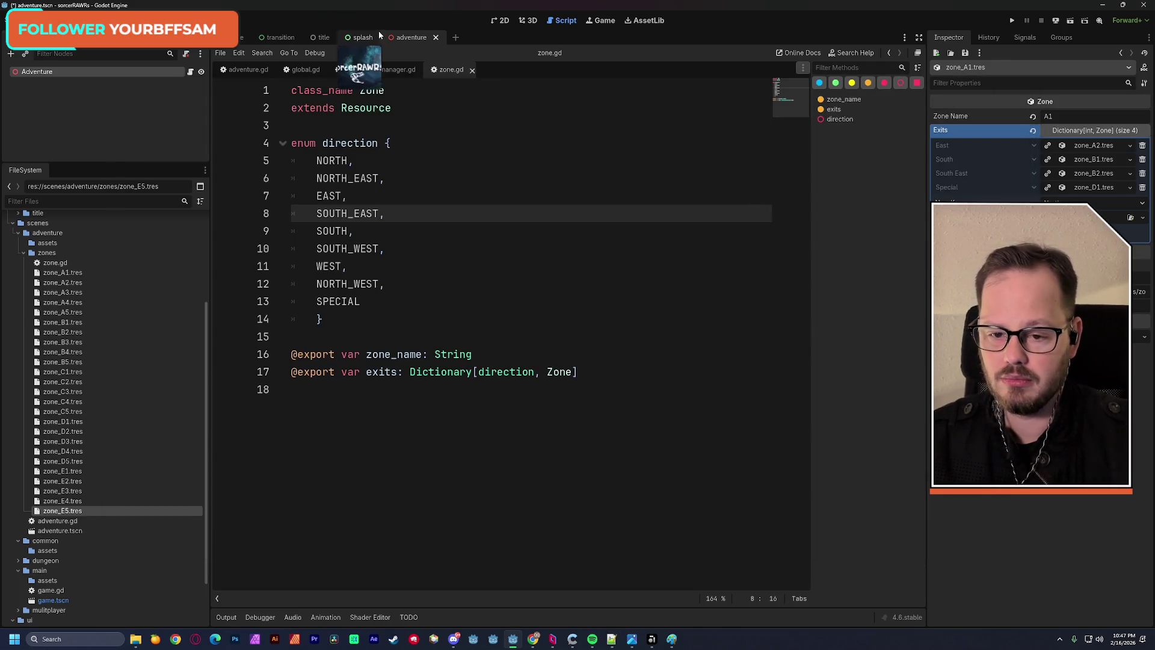
pyautogui.hotkey('ctrl', 's')
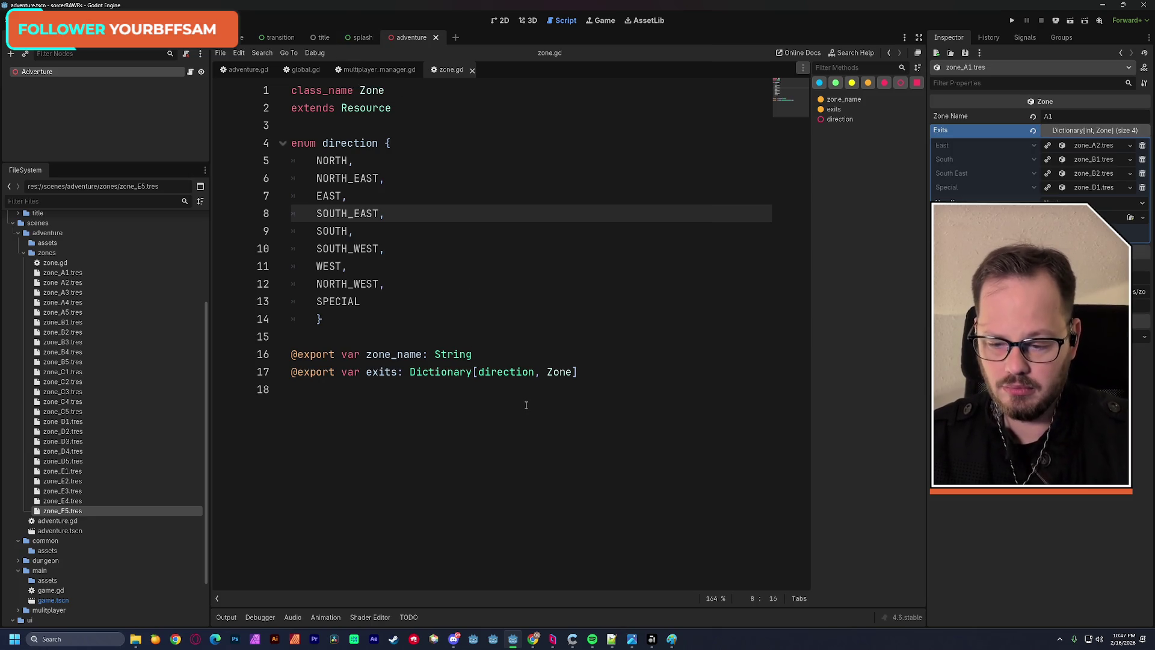
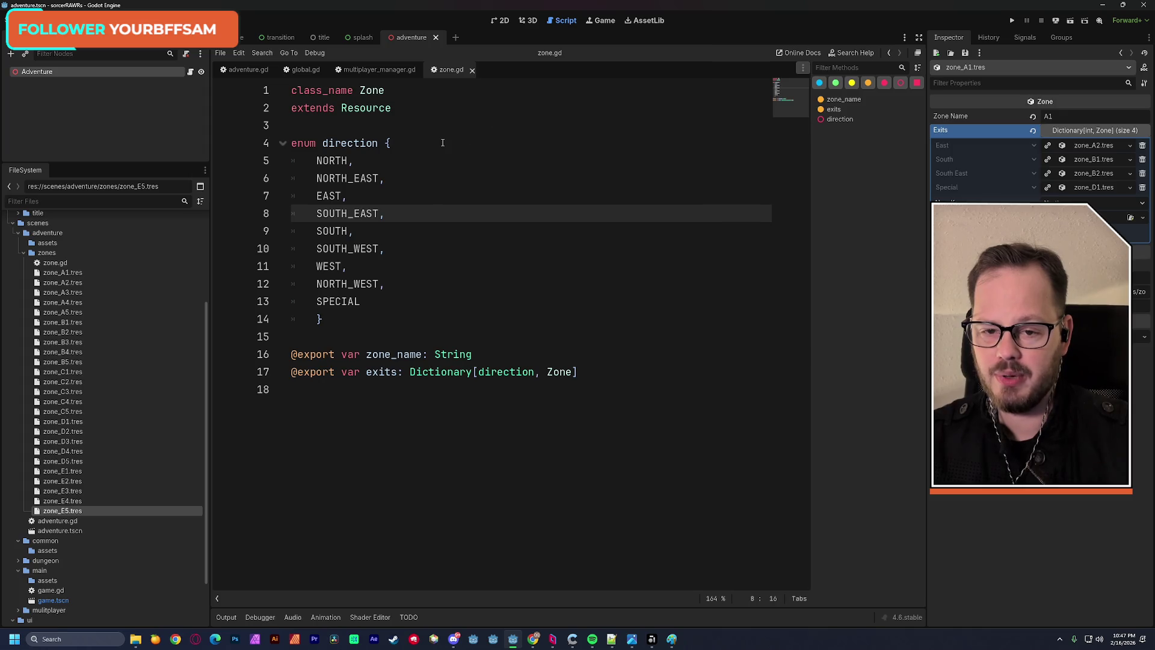
pyautogui.click(237, 70)
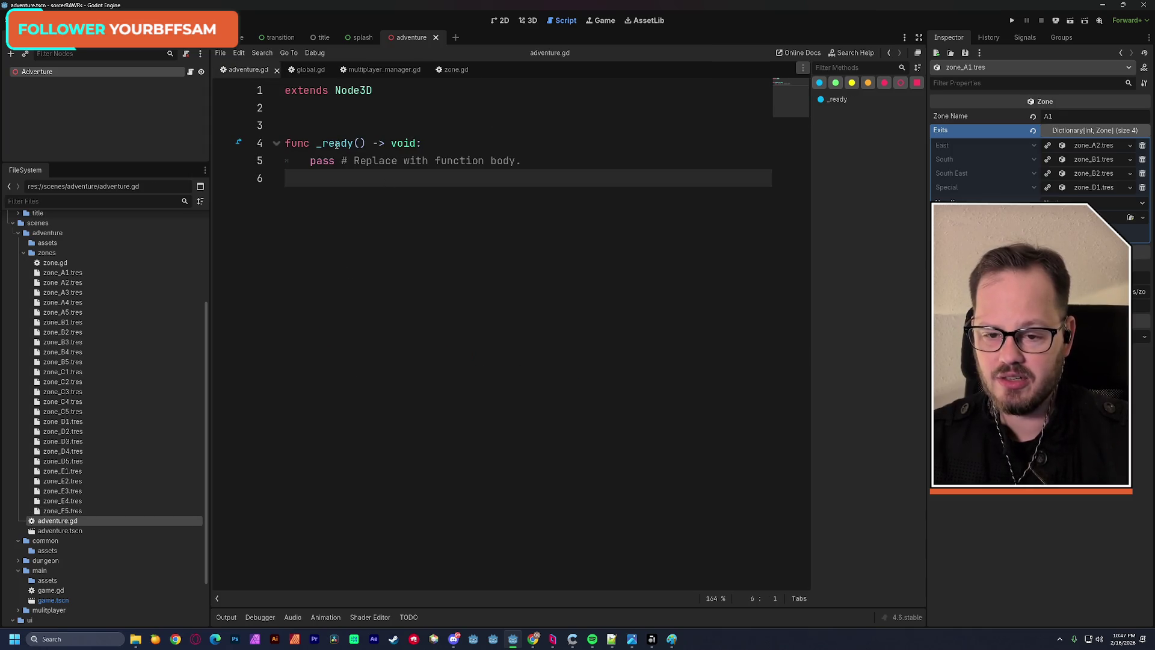
pyautogui.moveTo(316, 160); pyautogui.dragTo(528, 160)
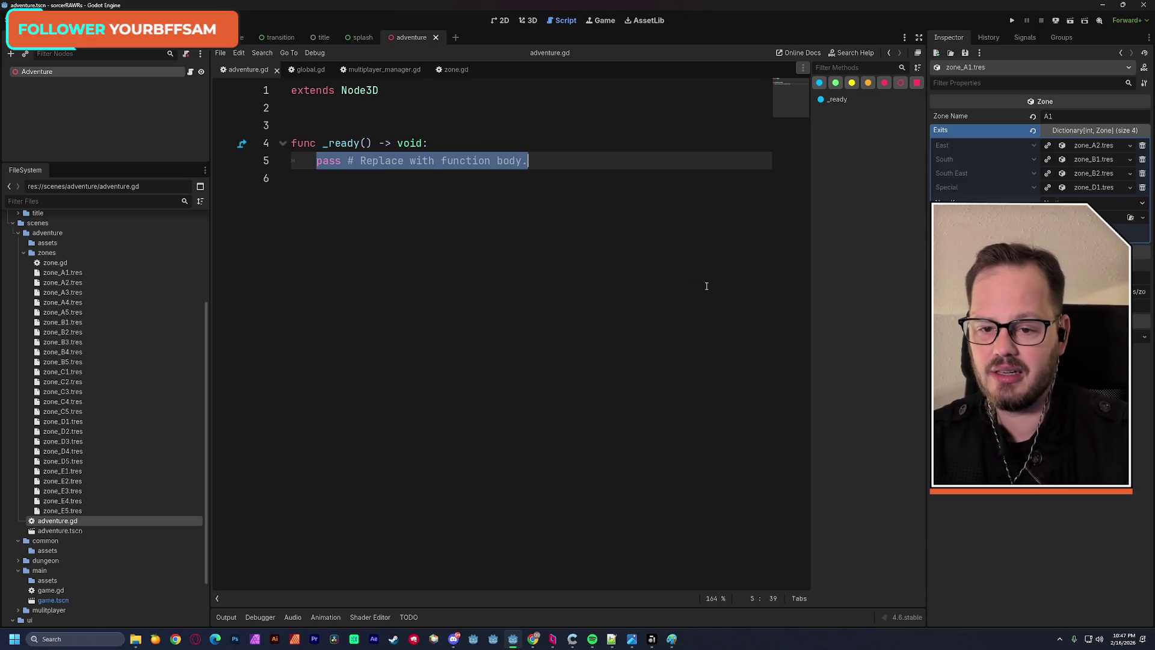
pyautogui.click(450, 113)
pyautogui.press('Return')
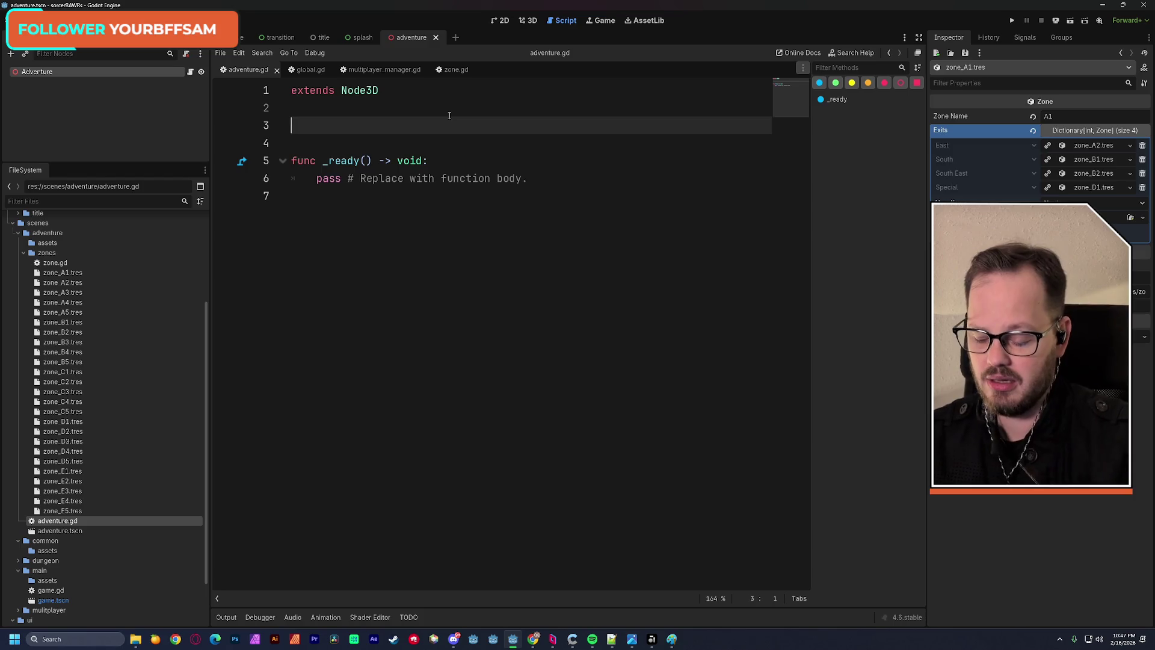
pyautogui.write('@ex')
pyautogui.press('Return')
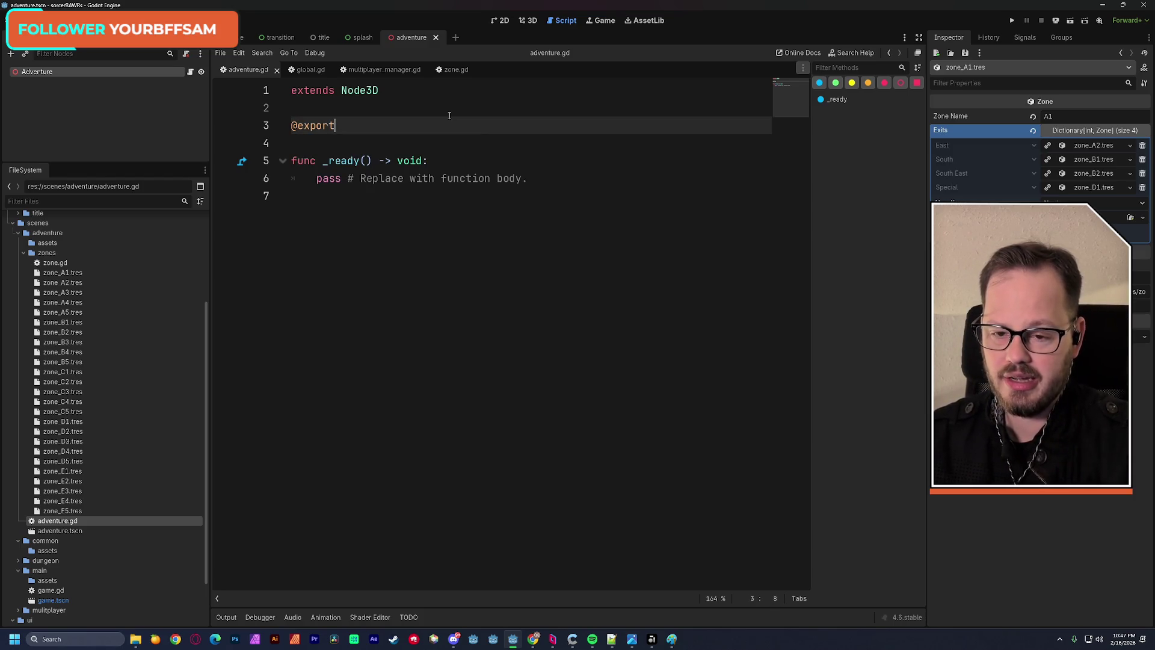
# Step: Complete it as 'var available_zones: Array[Zone]' and save the script
pyautogui.write('r a')
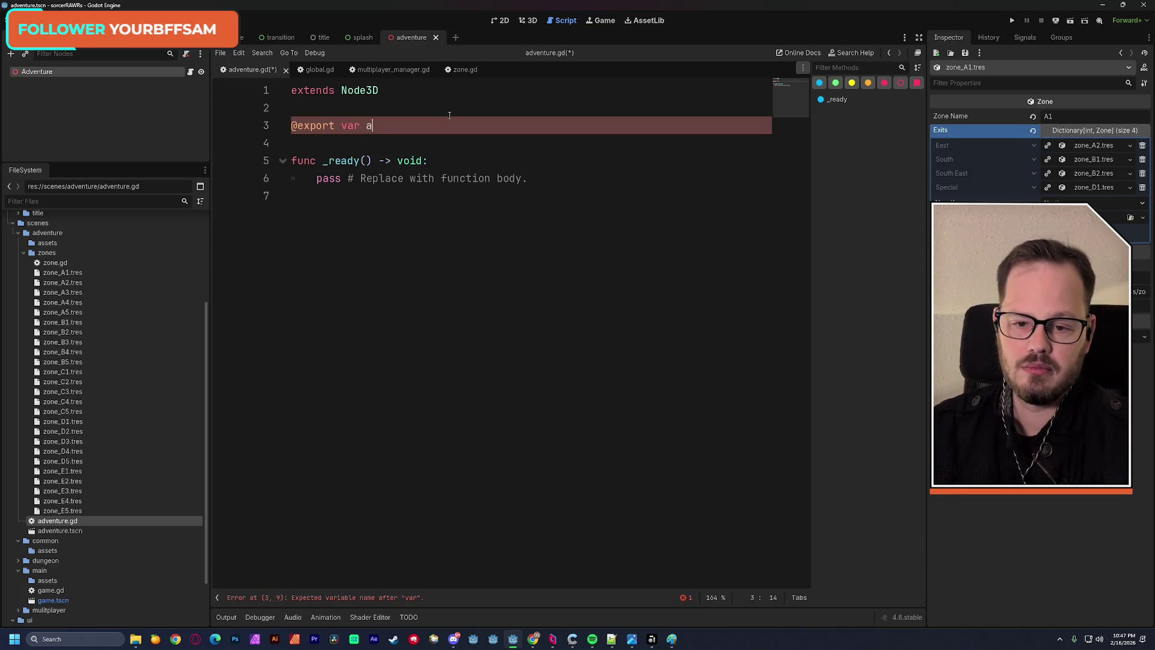
pyautogui.write('ilable_')
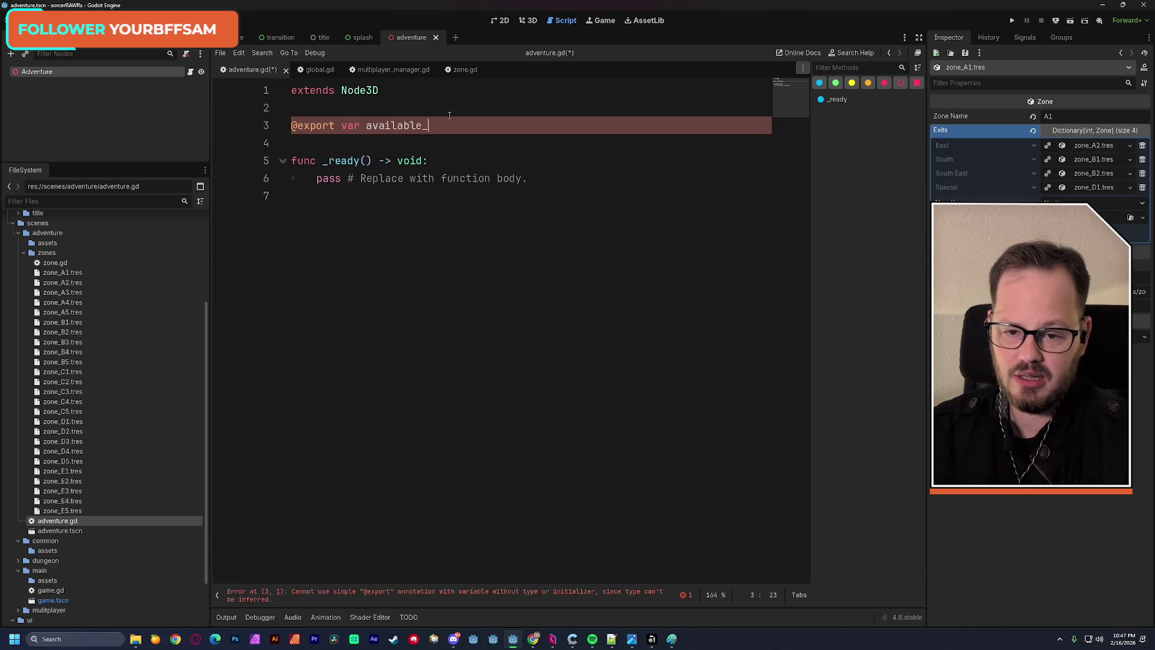
pyautogui.write('zones:')
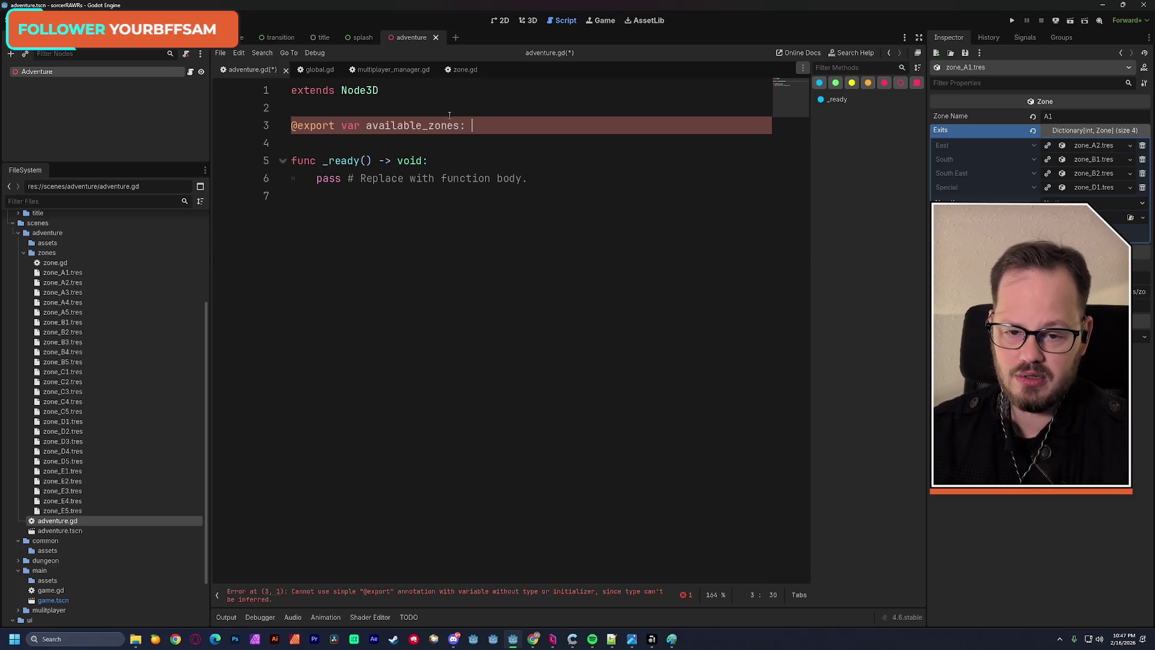
pyautogui.write('arr')
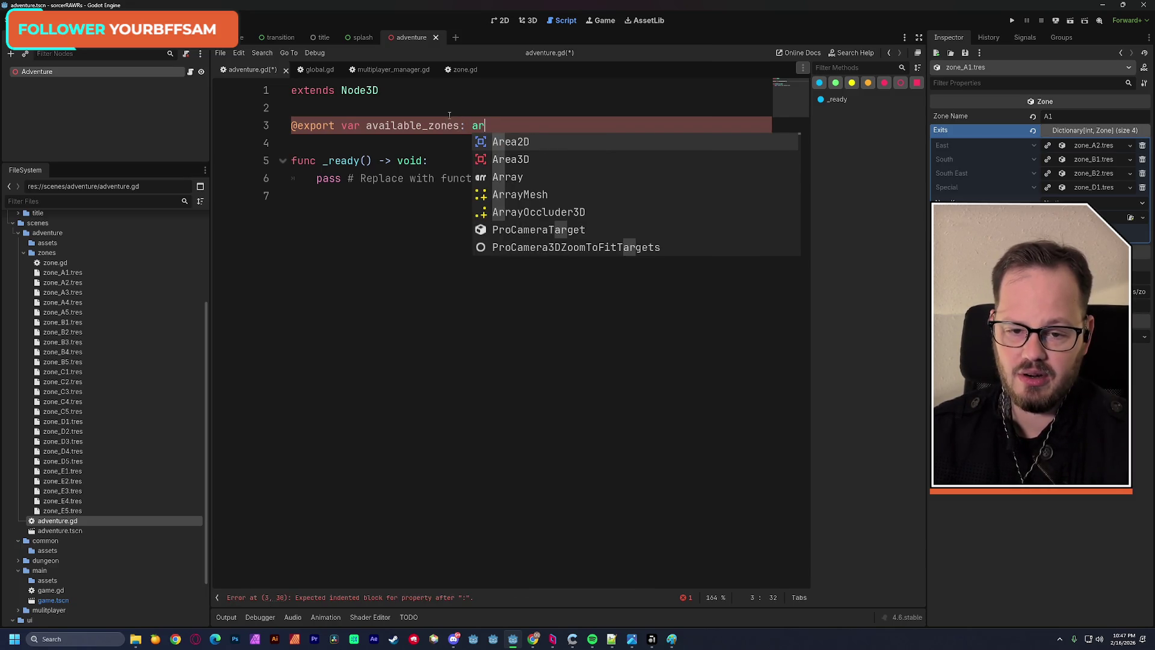
pyautogui.press('Return')
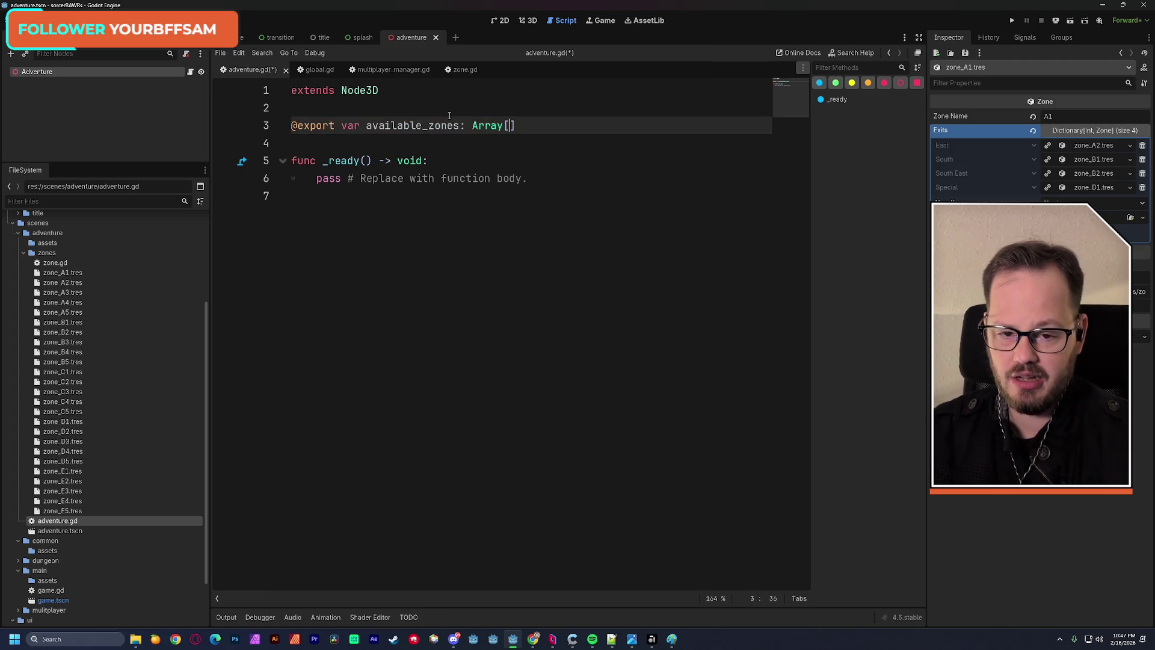
pyautogui.write('Zon')
pyautogui.press('Return')
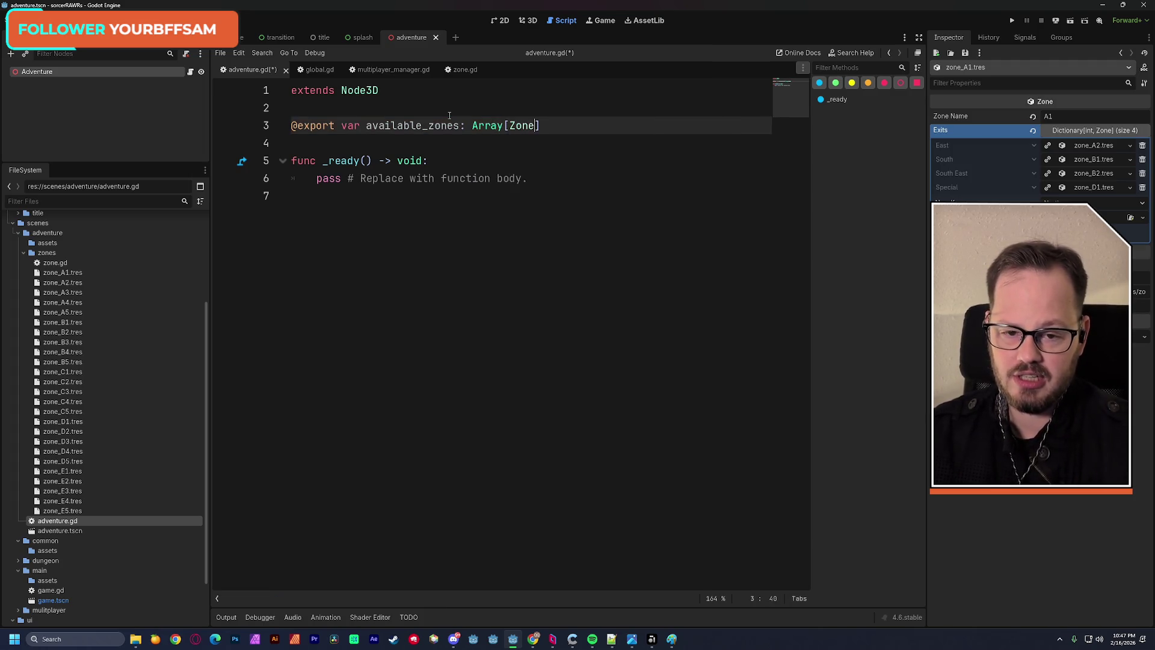
pyautogui.click(473, 110)
pyautogui.hotkey('ctrl', 's')
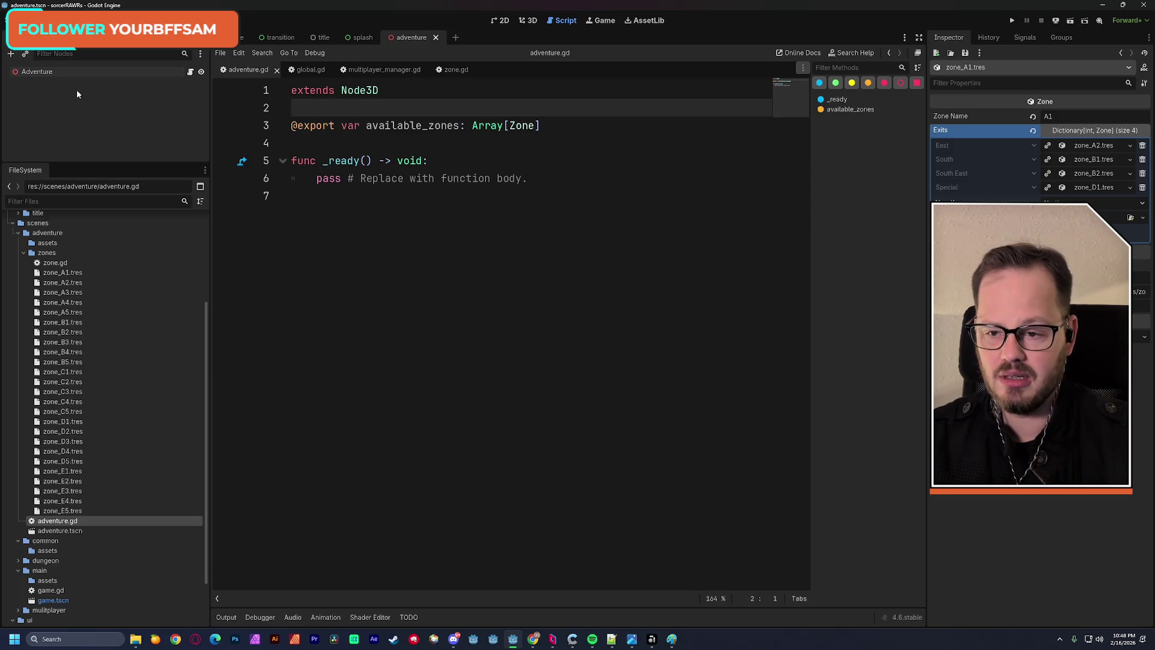
# Step: Set the Adventure node's Available Zones array size to 25 and save the scene
pyautogui.click(64, 71)
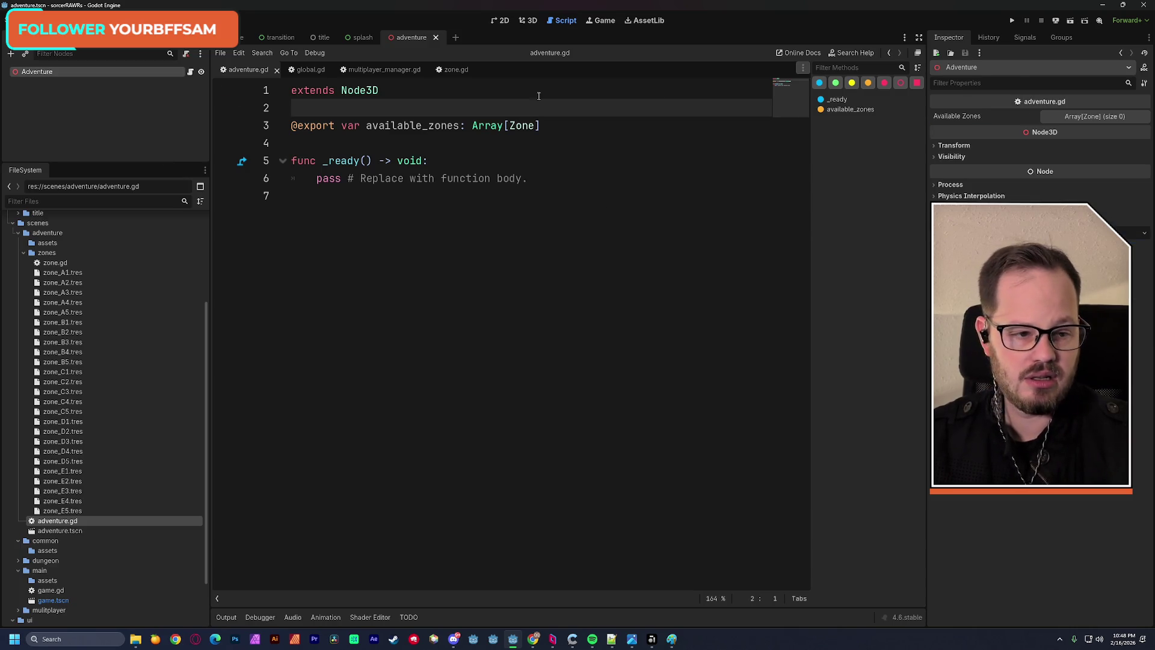
pyautogui.click(1069, 118)
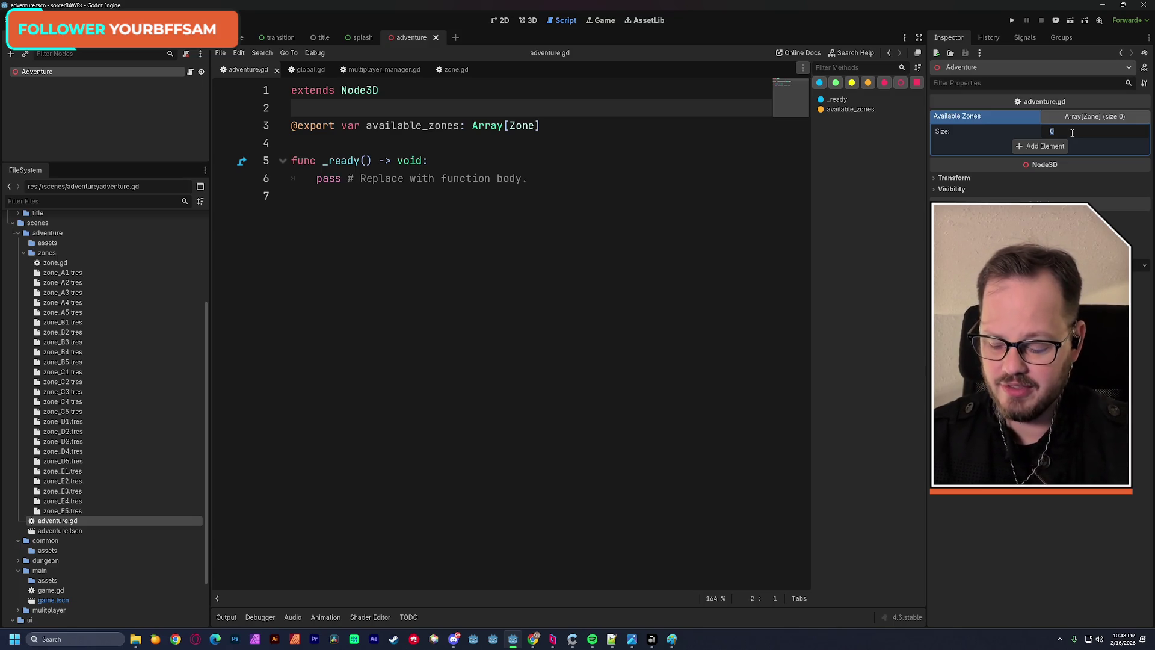
pyautogui.press('Return')
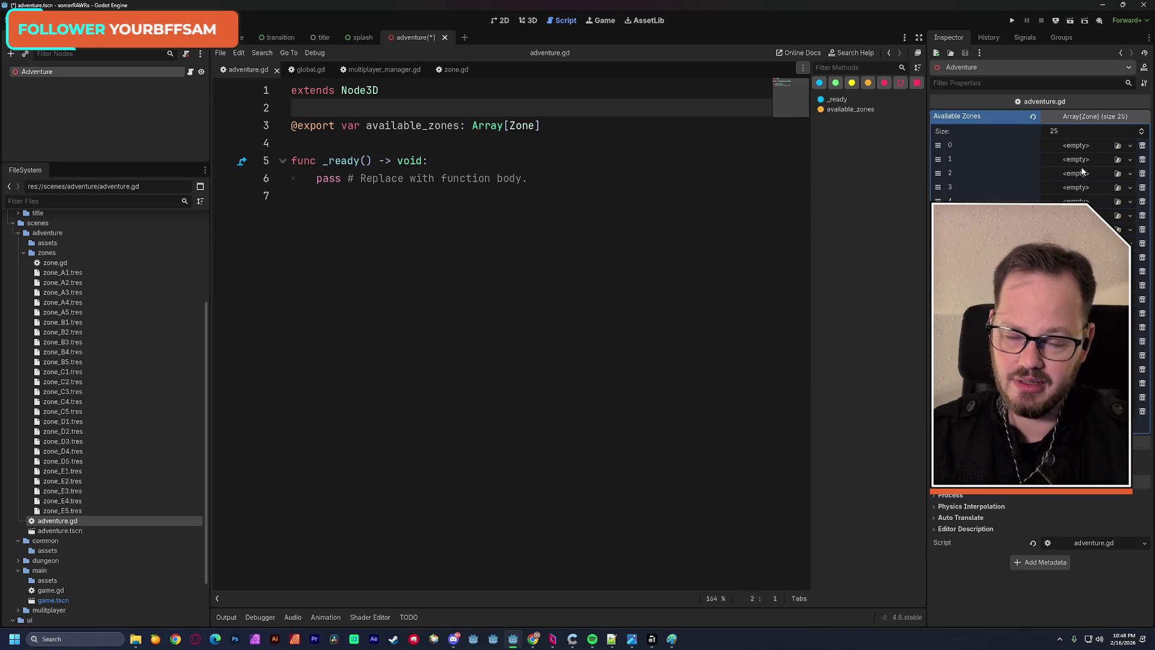
pyautogui.hotkey('ctrl', 's')
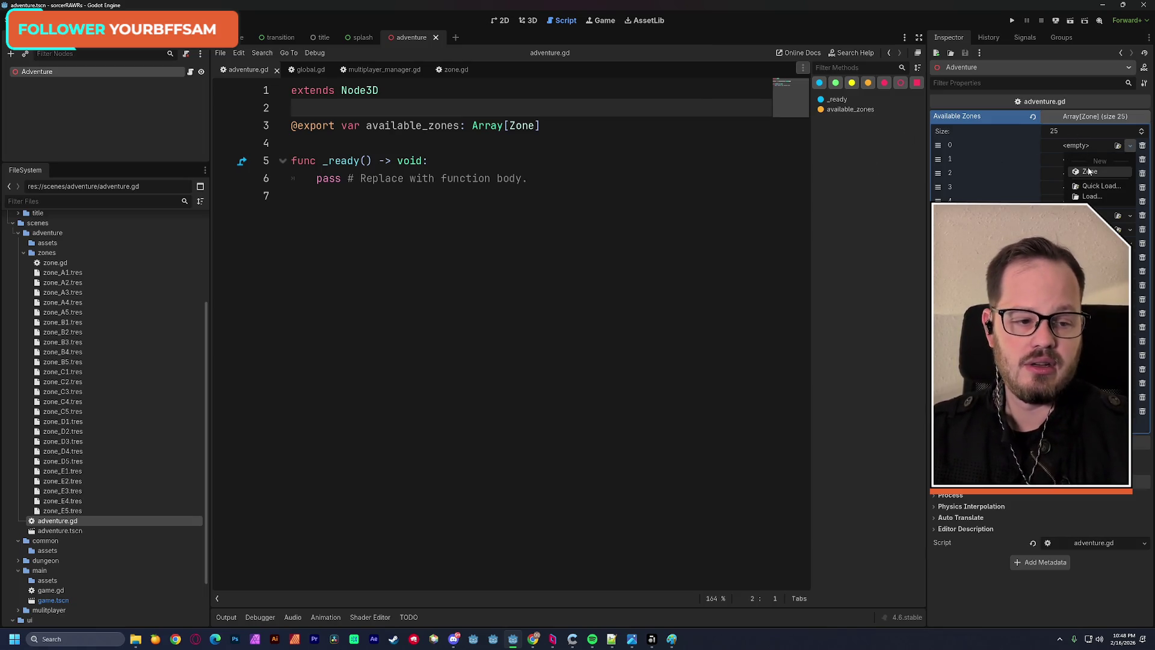
# Step: Drag zone_A1 through zone_A5 and zone_B1 into the first array elements
pyautogui.moveTo(63, 273); pyautogui.dragTo(1060, 150)
pyautogui.moveTo(63, 282); pyautogui.dragTo(1059, 160)
pyautogui.moveTo(63, 292)
pyautogui.mouseDown()
pyautogui.moveTo(433, 285)
pyautogui.moveTo(1050, 177)
pyautogui.mouseUp()
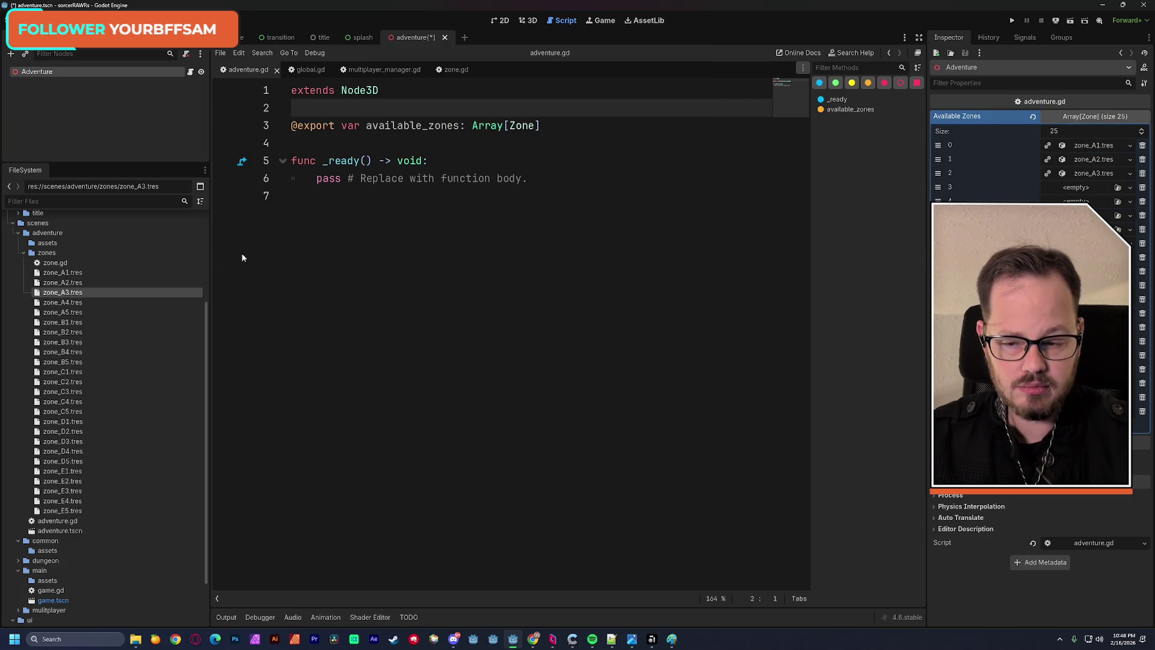
pyautogui.moveTo(88, 301); pyautogui.dragTo(1049, 192)
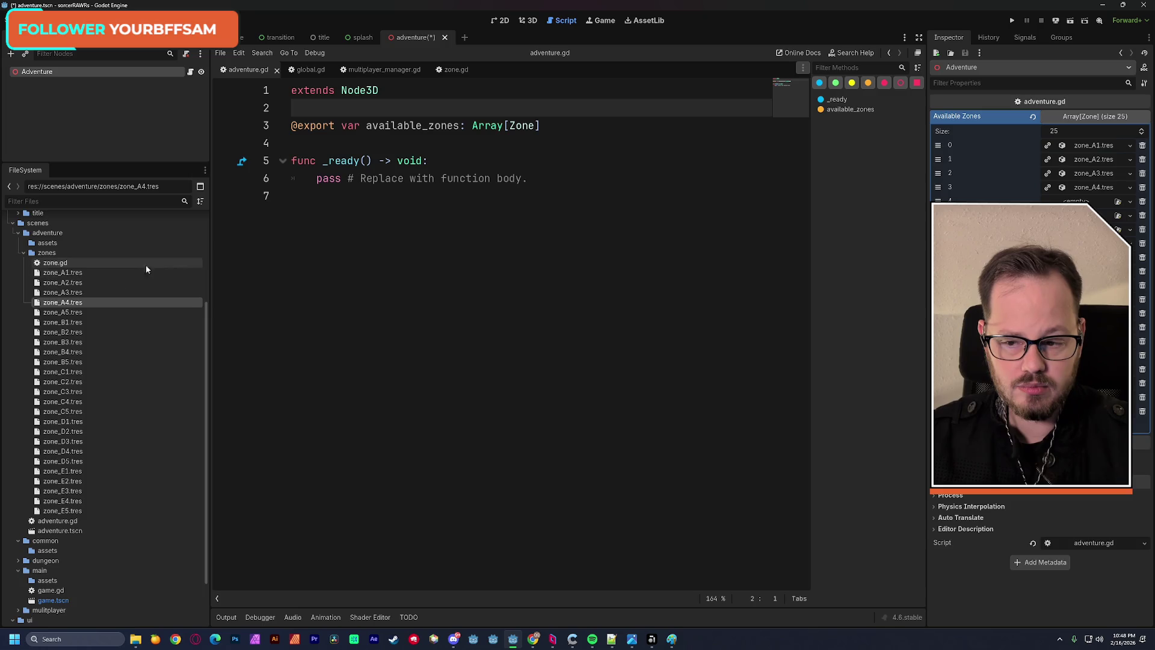
pyautogui.moveTo(63, 312); pyautogui.dragTo(928, 204)
pyautogui.moveTo(1077, 203); pyautogui.dragTo(1077, 203)
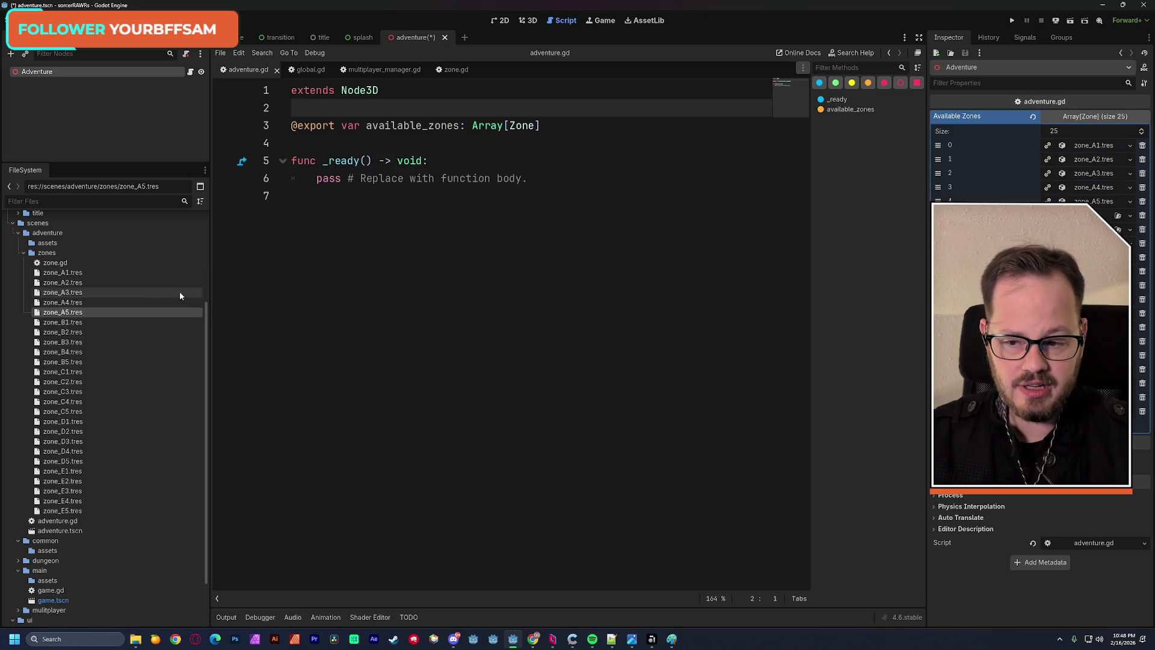
pyautogui.moveTo(63, 321)
pyautogui.mouseDown()
pyautogui.moveTo(962, 217)
pyautogui.moveTo(1082, 215)
pyautogui.moveTo(88, 331)
pyautogui.moveTo(469, 306)
pyautogui.moveTo(1109, 145)
pyautogui.mouseUp()
# Step: Add zone_D2 through zone_D5 to the zone list
pyautogui.click(62, 431)
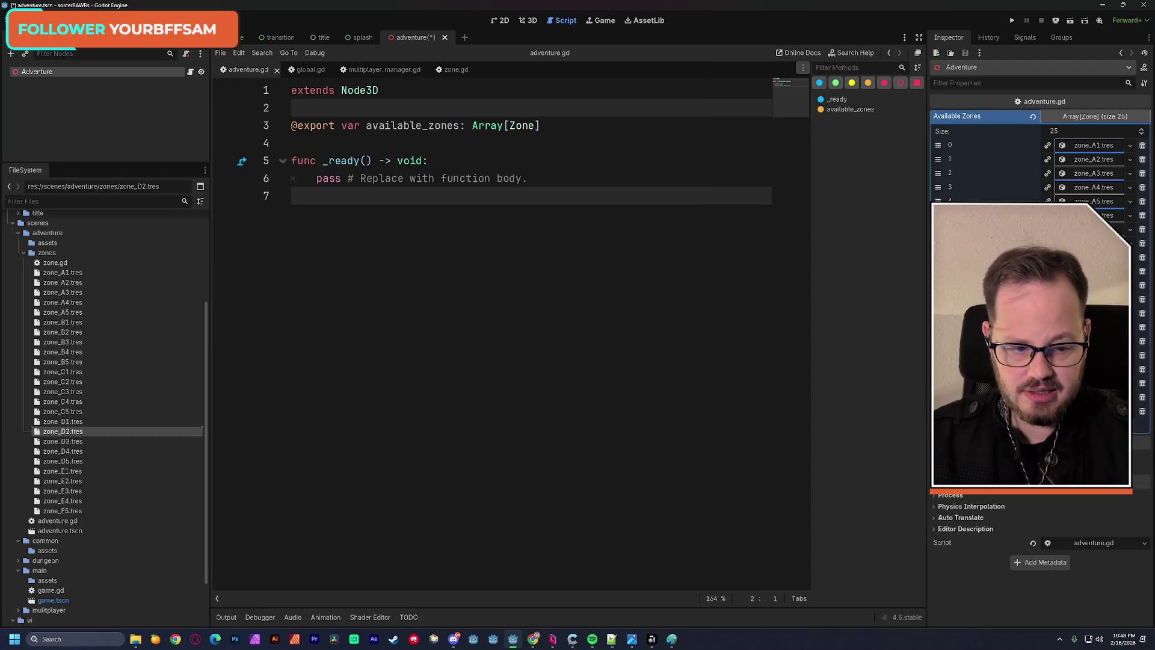
pyautogui.moveTo(78, 442)
pyautogui.mouseDown()
pyautogui.moveTo(688, 402)
pyautogui.moveTo(345, 284)
pyautogui.mouseUp()
pyautogui.moveTo(84, 452); pyautogui.dragTo(485, 434)
pyautogui.moveTo(1093, 397); pyautogui.dragTo(1094, 397)
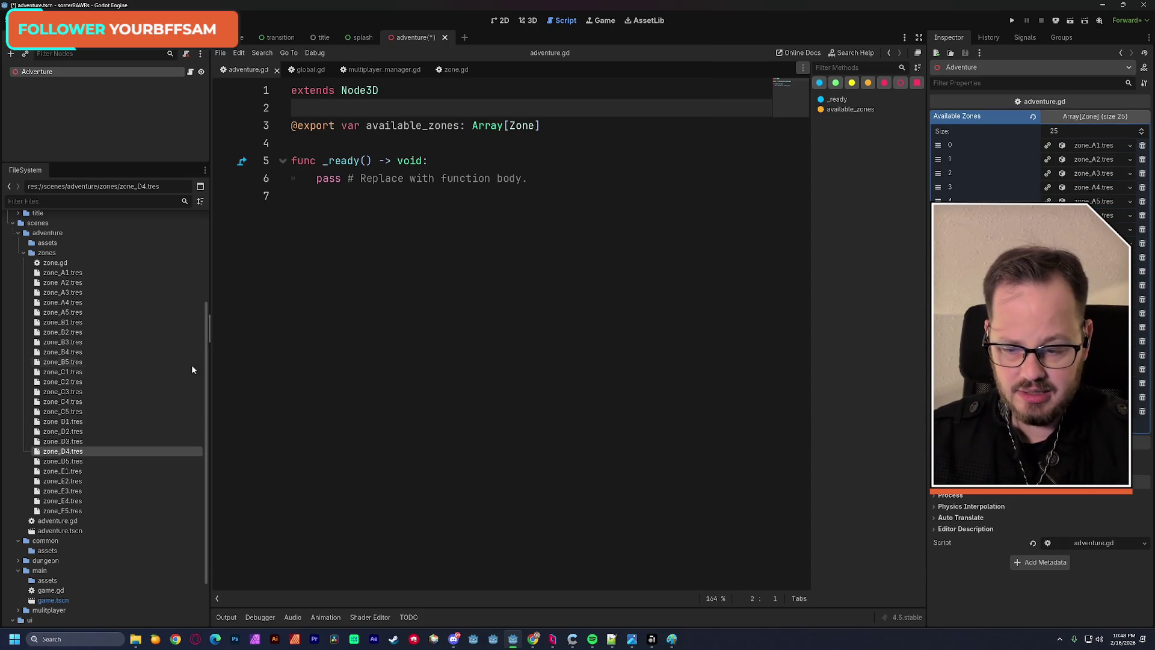
pyautogui.moveTo(63, 461)
pyautogui.mouseDown()
pyautogui.moveTo(619, 420)
pyautogui.moveTo(1094, 411)
pyautogui.mouseUp()
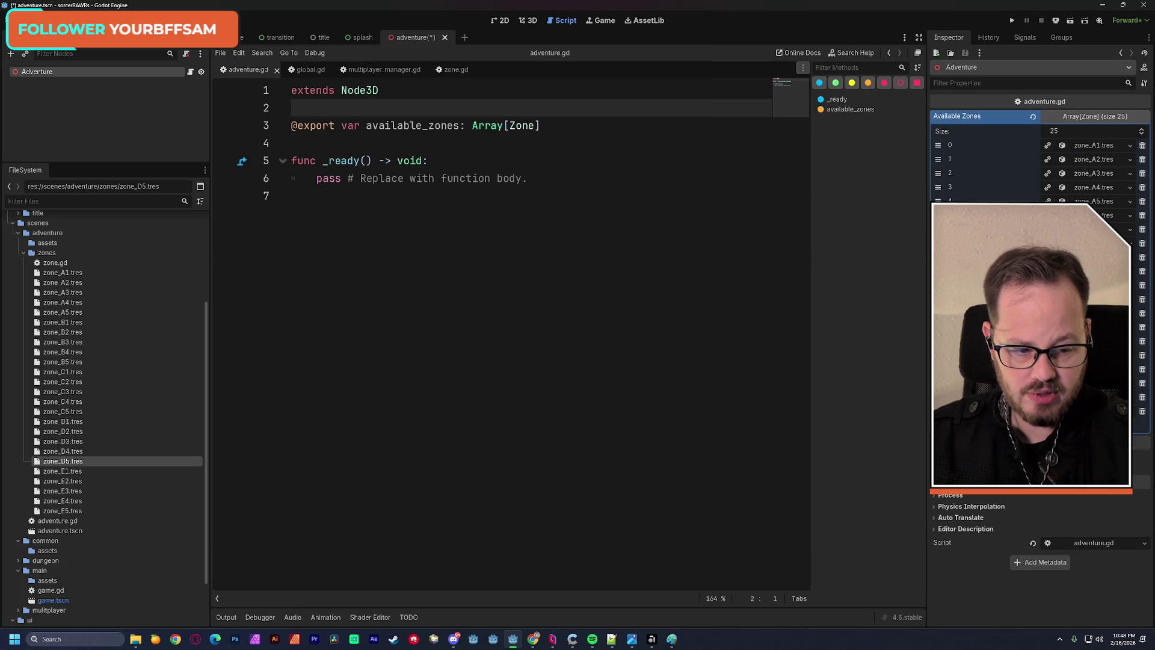
# Step: Fill the remaining slots with zone_E1 through zone_E4 and save the scene
pyautogui.moveTo(65, 471)
pyautogui.mouseDown()
pyautogui.moveTo(1092, 172)
pyautogui.moveTo(1075, 146)
pyautogui.mouseUp()
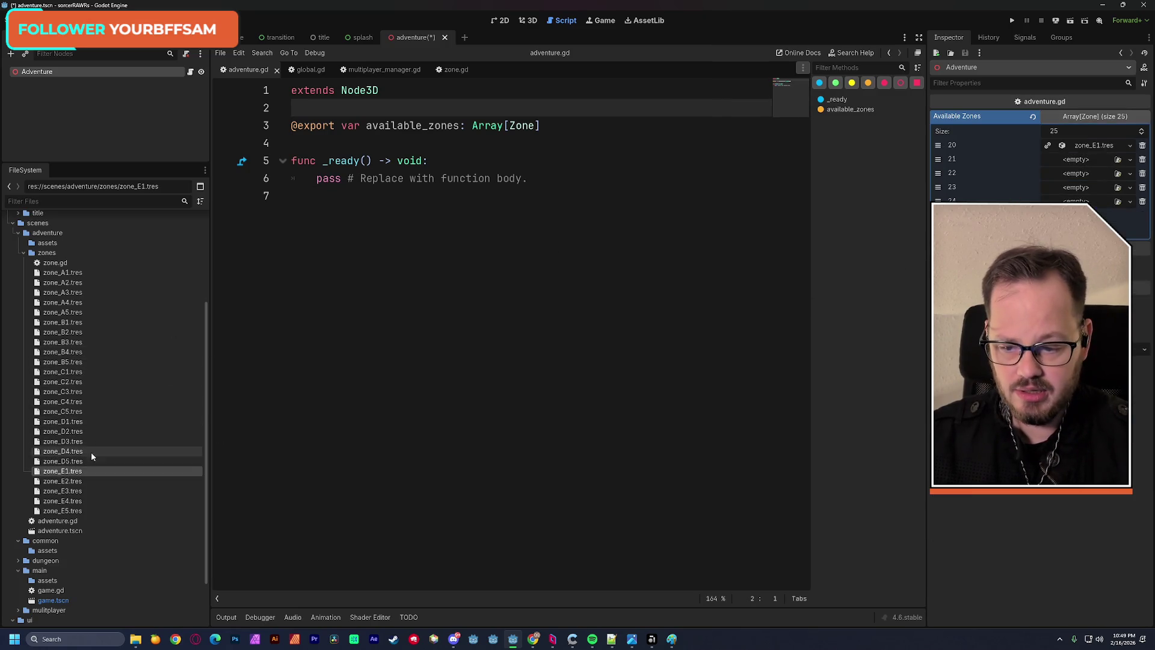
pyautogui.click(85, 482)
pyautogui.moveTo(84, 482); pyautogui.dragTo(1076, 159)
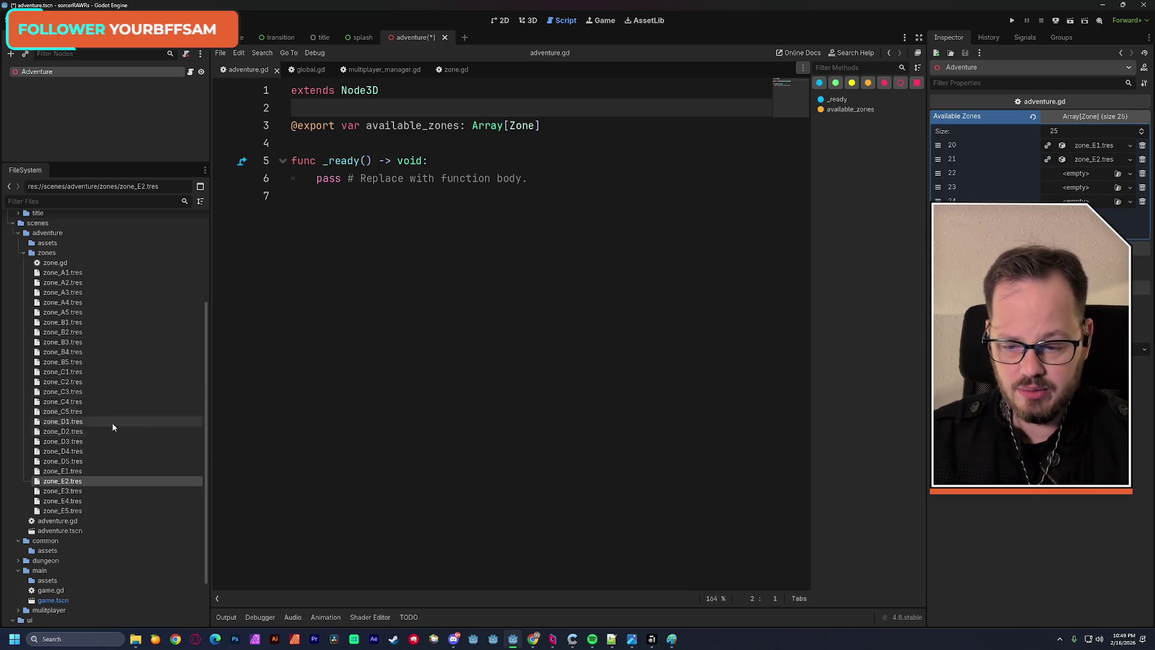
pyautogui.moveTo(77, 491); pyautogui.dragTo(811, 277)
pyautogui.moveTo(1049, 180); pyautogui.dragTo(1050, 181)
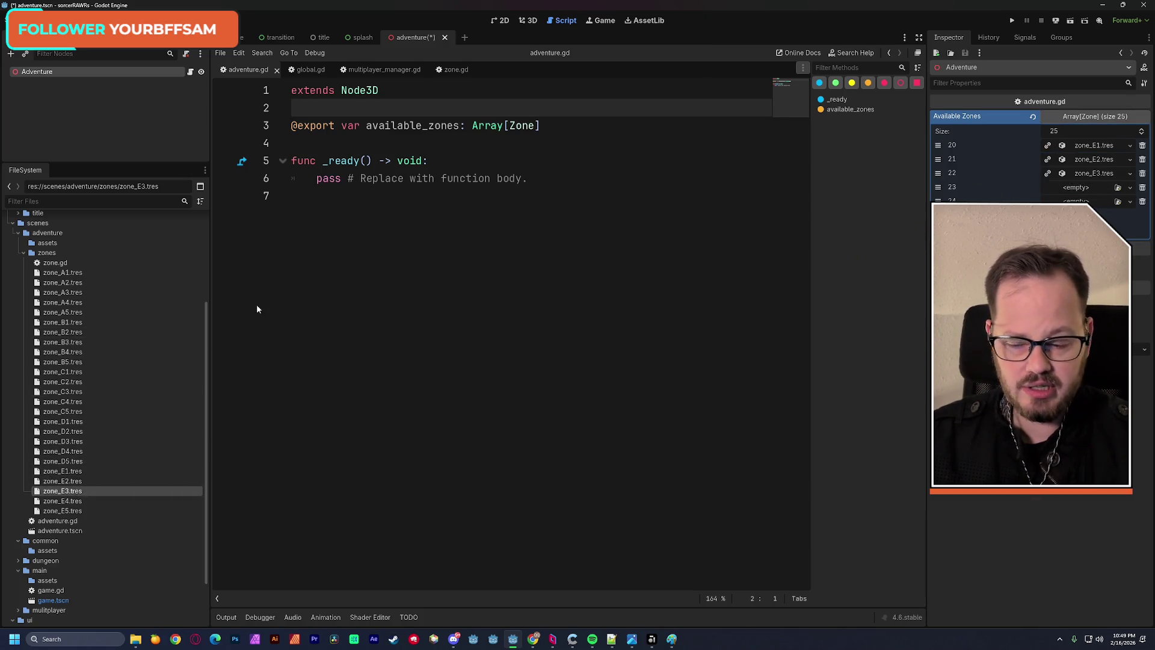
pyautogui.moveTo(62, 500)
pyautogui.mouseDown()
pyautogui.moveTo(812, 313)
pyautogui.moveTo(1058, 193)
pyautogui.mouseUp()
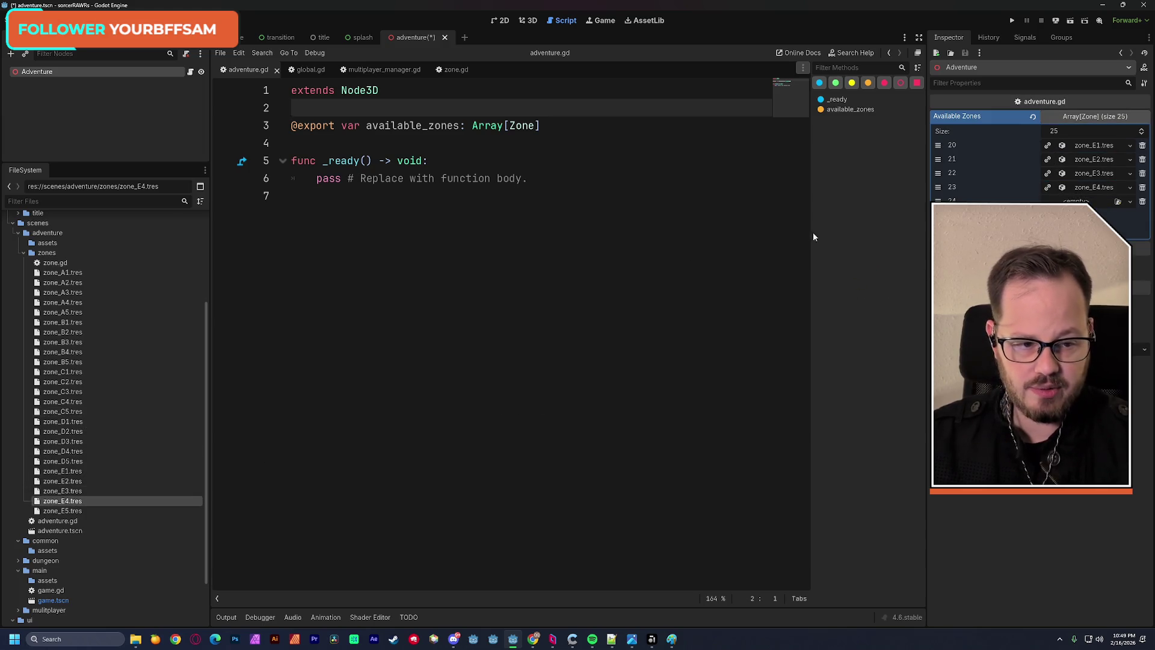
pyautogui.moveTo(66, 510); pyautogui.dragTo(1077, 201)
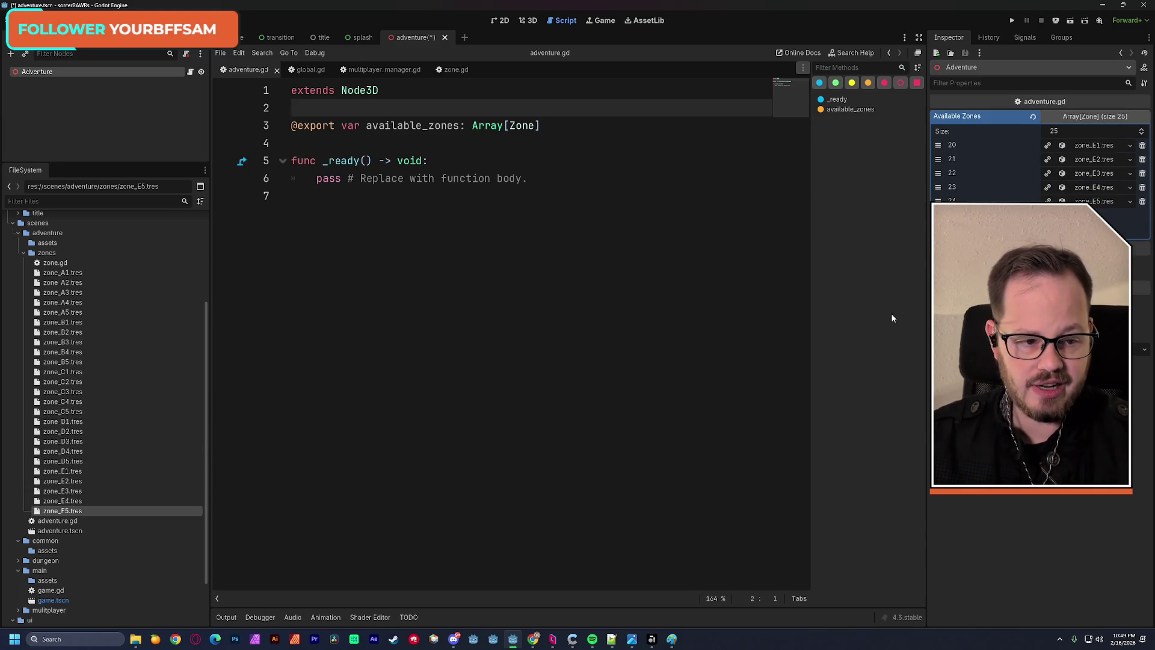
pyautogui.hotkey('ctrl', 's')
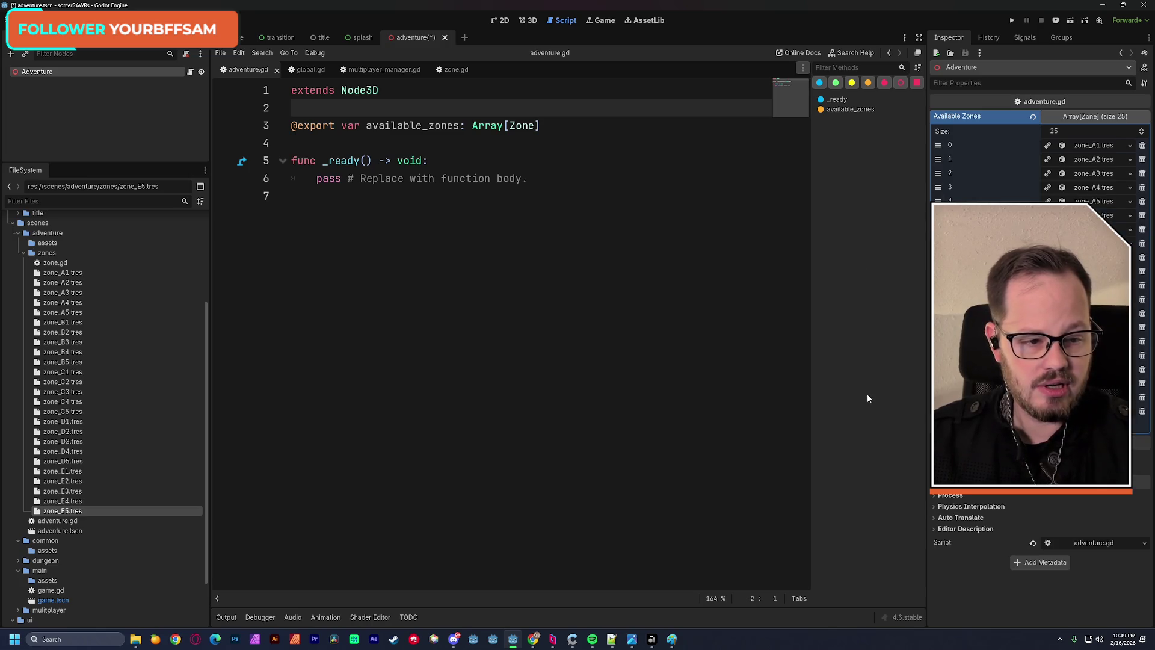
# Step: Delete the placeholder body of _ready
pyautogui.doubleClick(412, 125)
pyautogui.tripleClick(329, 178)
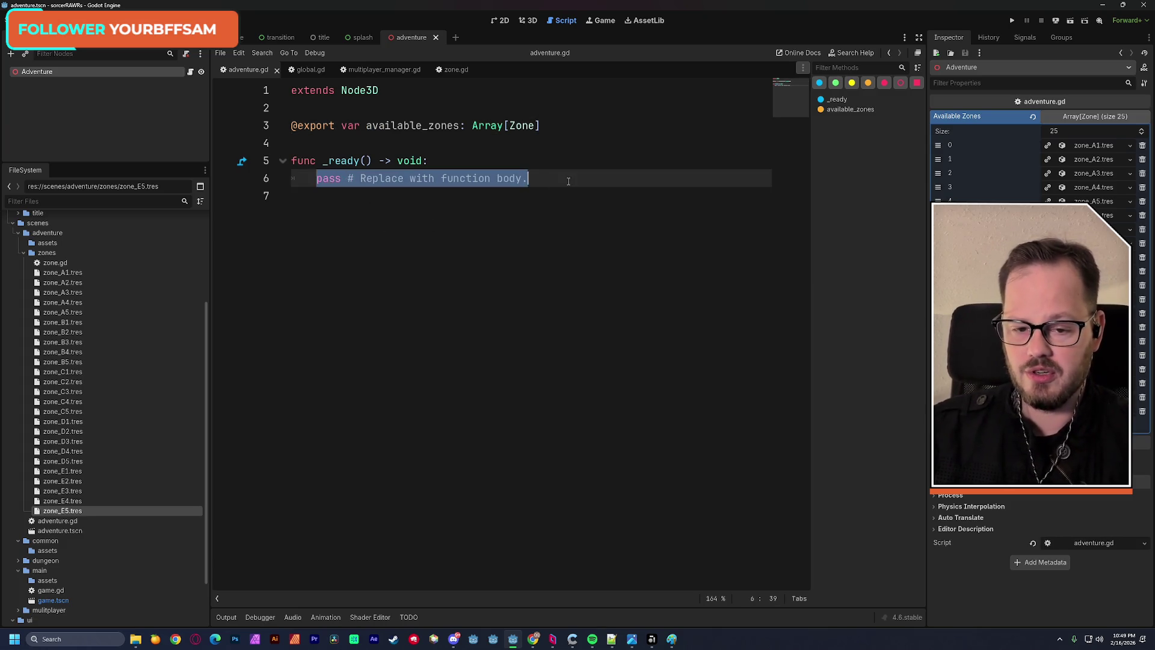
pyautogui.press('BackSpace')
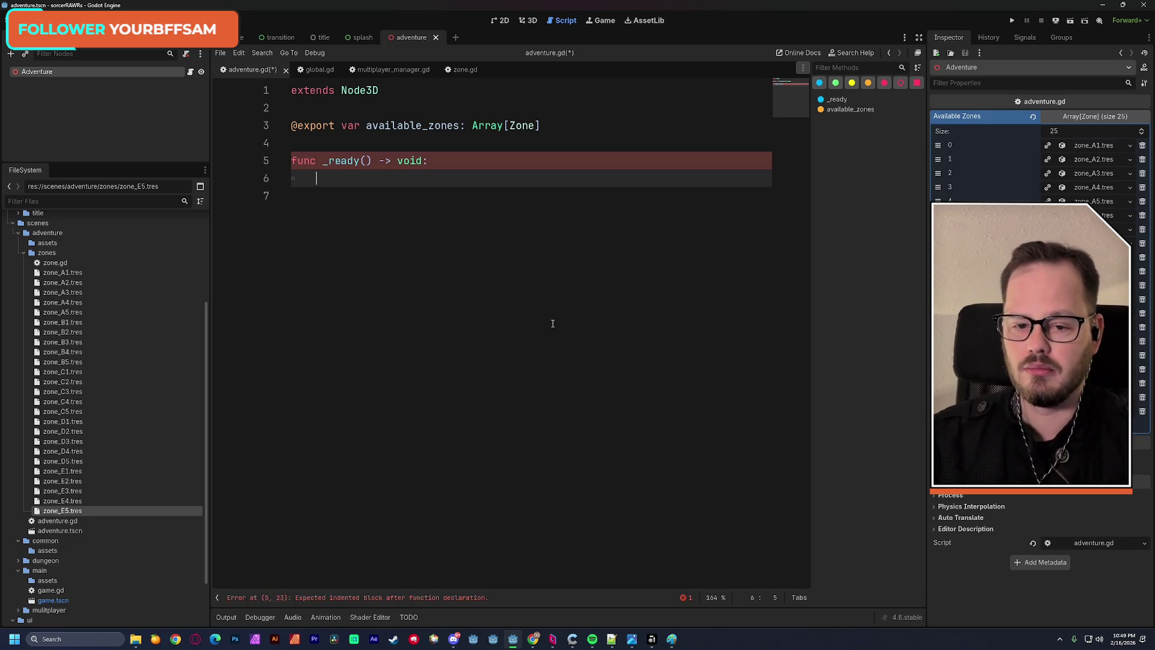
pyautogui.click(592, 126)
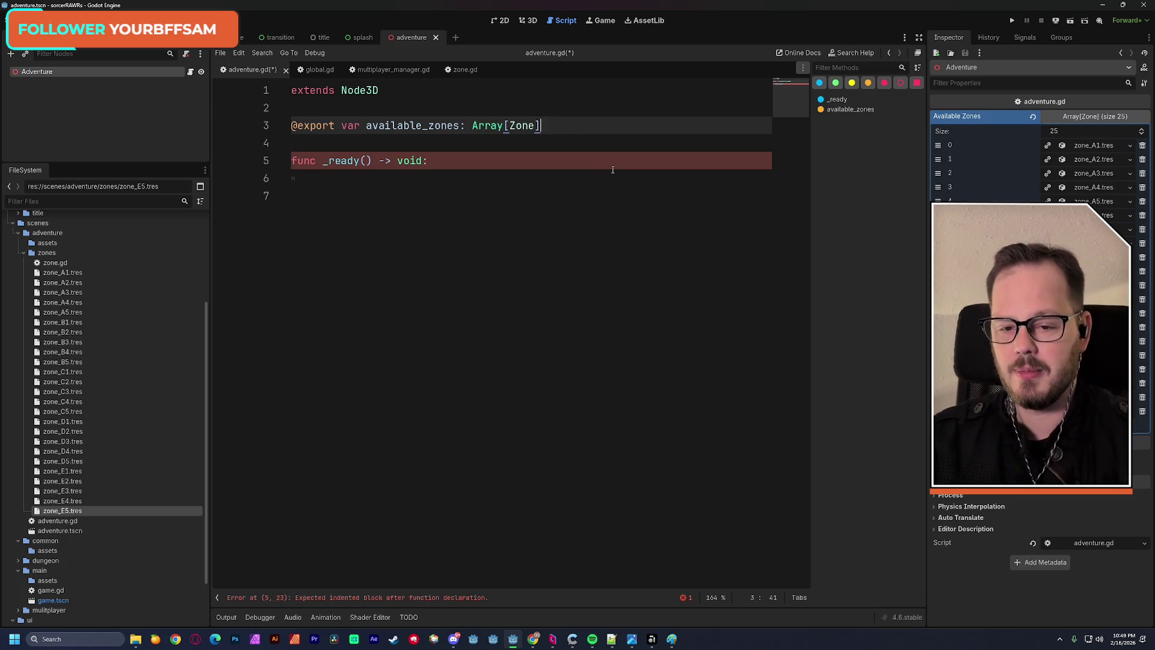
pyautogui.press('Return')
pyautogui.write('var')
pyautogui.press('BackSpace')
pyautogui.press('BackSpace')
pyautogui.press('BackSpace')
pyautogui.write('@')
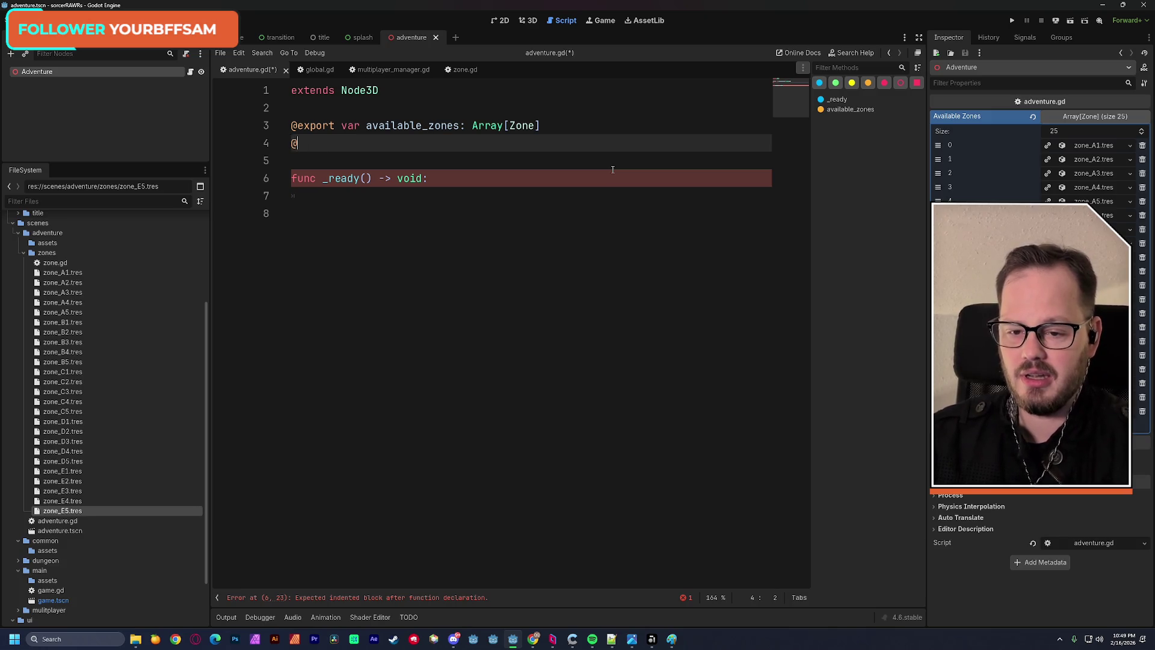
pyautogui.press('Down')
pyautogui.press('Return')
pyautogui.write('var sta')
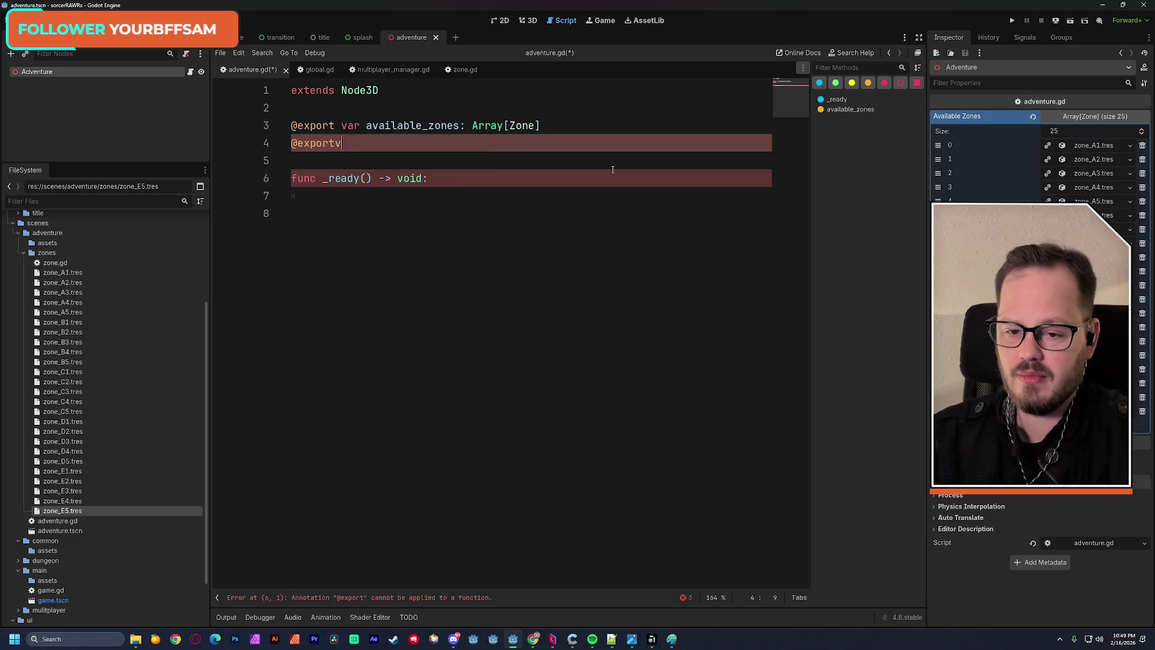
pyautogui.write('rting_zone: ')
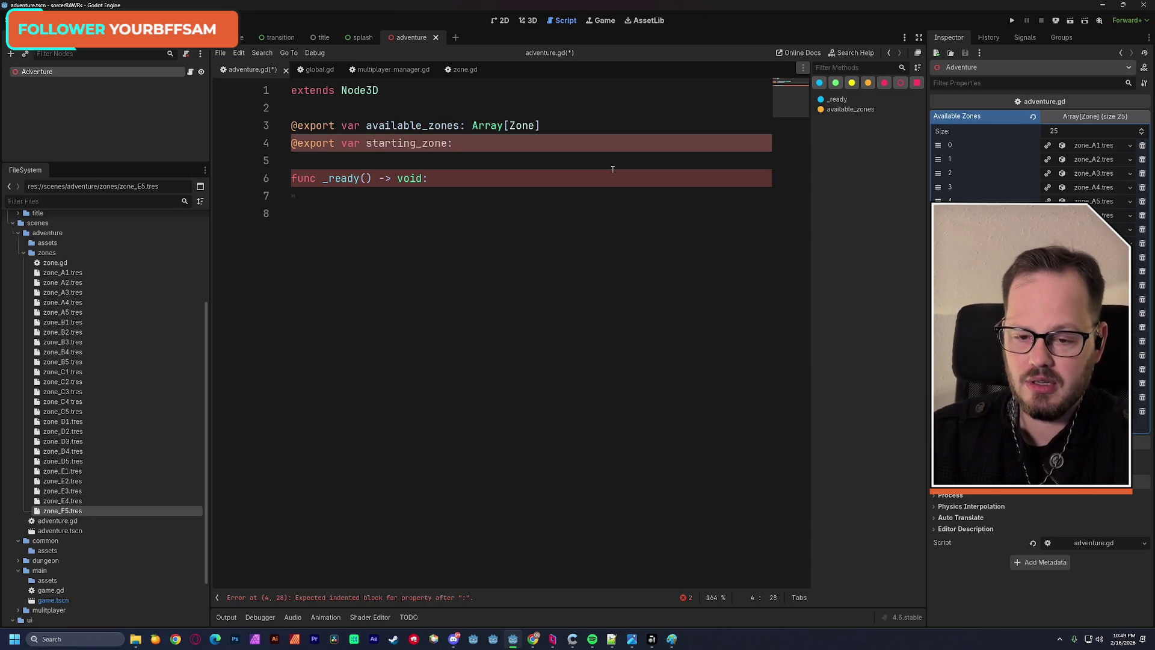
pyautogui.write('zone')
pyautogui.press('Return')
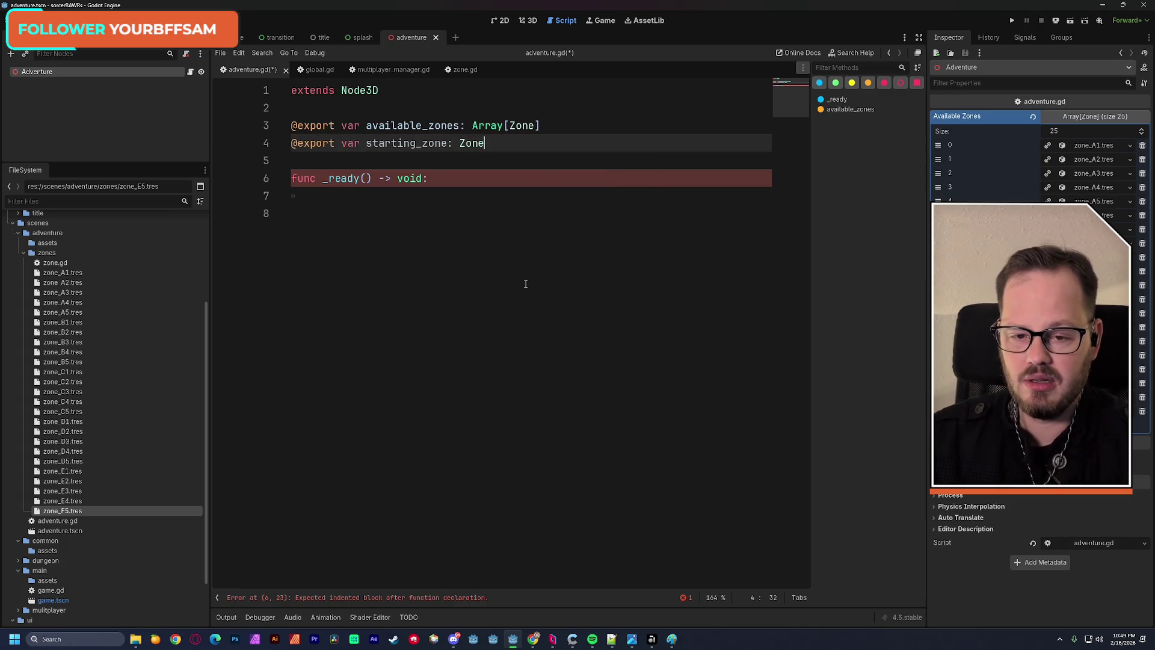
pyautogui.click(527, 289)
pyautogui.hotkey('ctrl', 's')
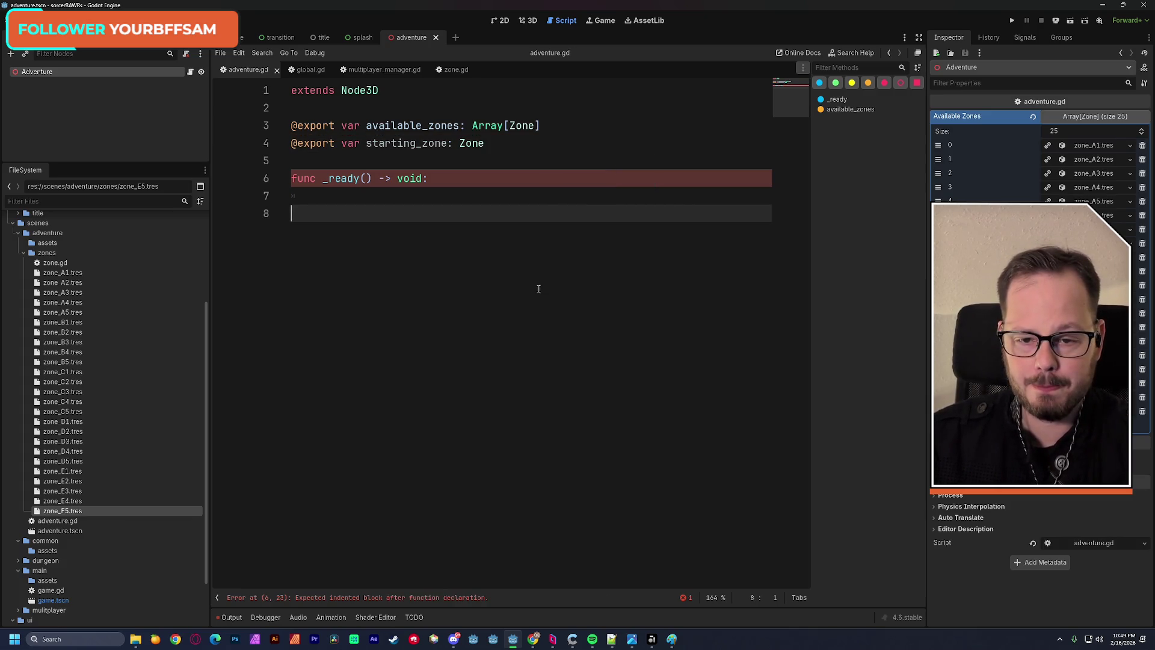
# Step: Write pass in _ready, assign zone_A1.tres as Starting Zone, and save
pyautogui.click(426, 192)
pyautogui.write('pass')
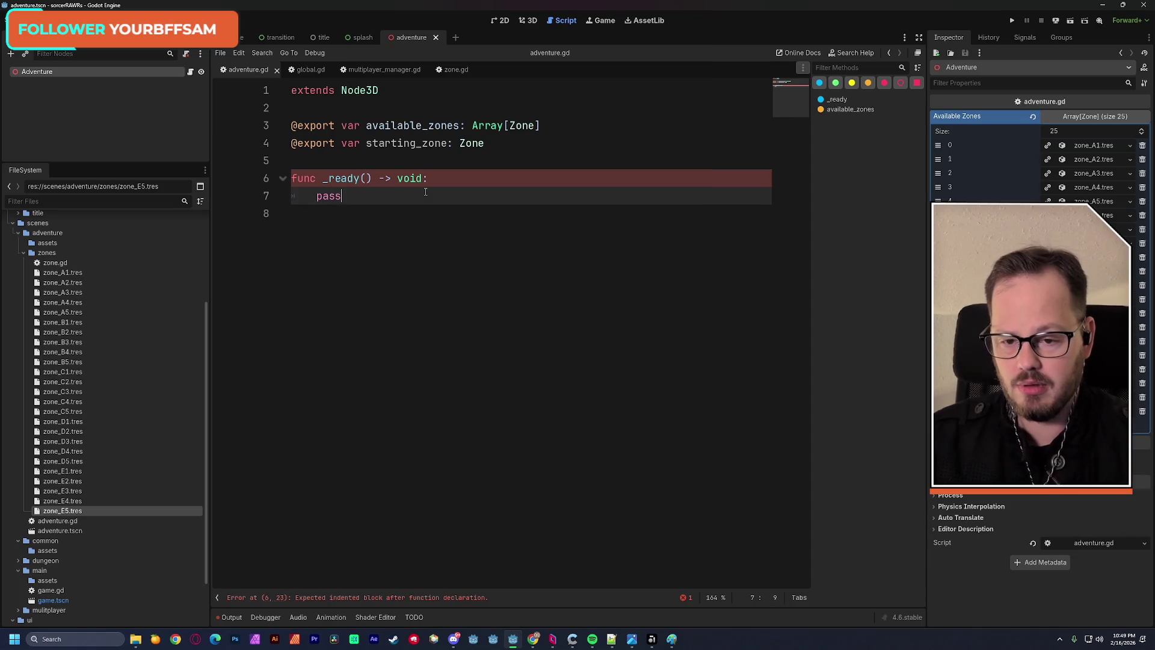
pyautogui.hotkey('ctrl', 's')
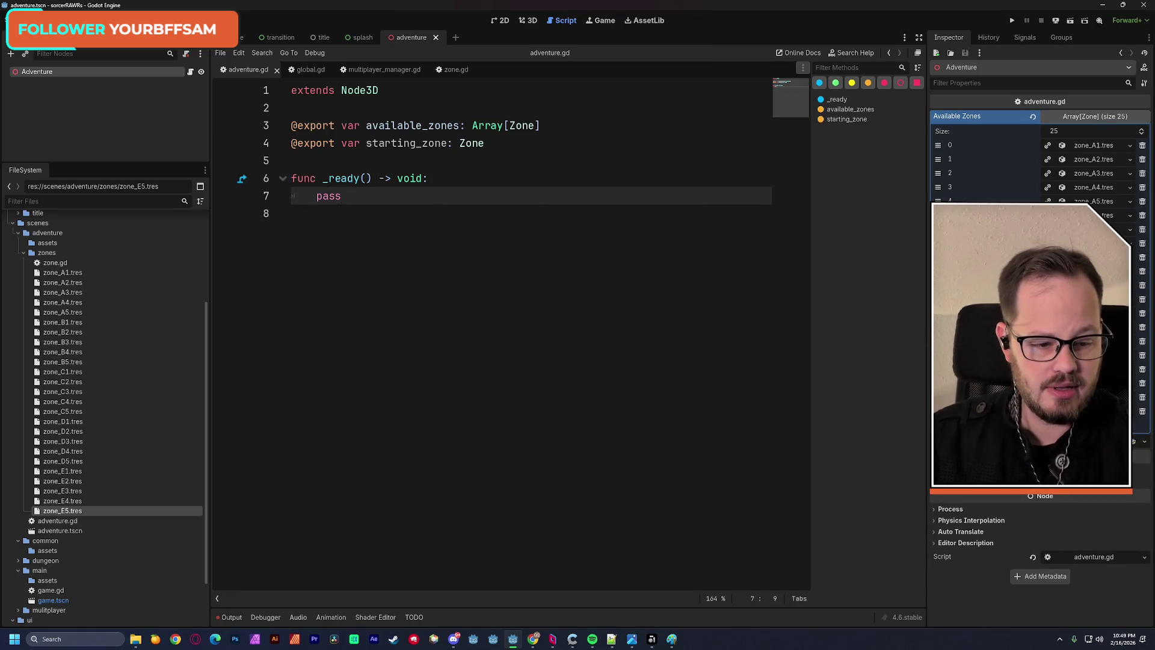
pyautogui.click(50, 274)
pyautogui.moveTo(50, 274)
pyautogui.mouseDown()
pyautogui.moveTo(421, 213)
pyautogui.moveTo(902, 360)
pyautogui.moveTo(1095, 455)
pyautogui.mouseUp()
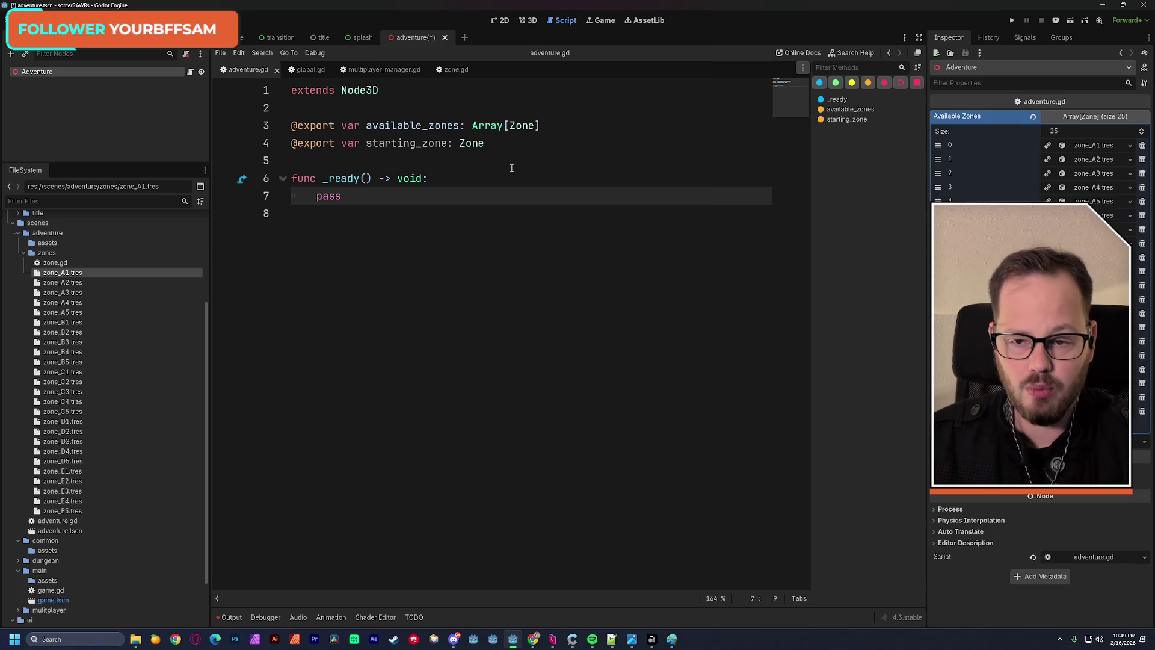
pyautogui.hotkey('ctrl', 's')
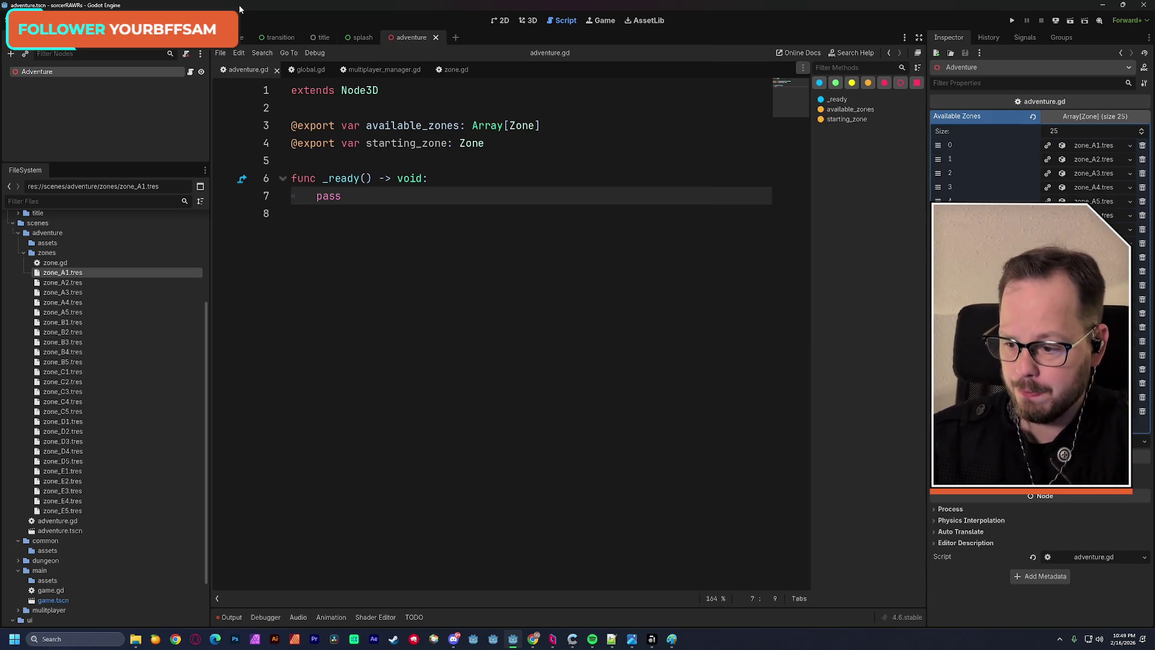
# Step: Replace pass with an 'if starting_zone.exits' attempt, then delete it
pyautogui.doubleClick(328, 197)
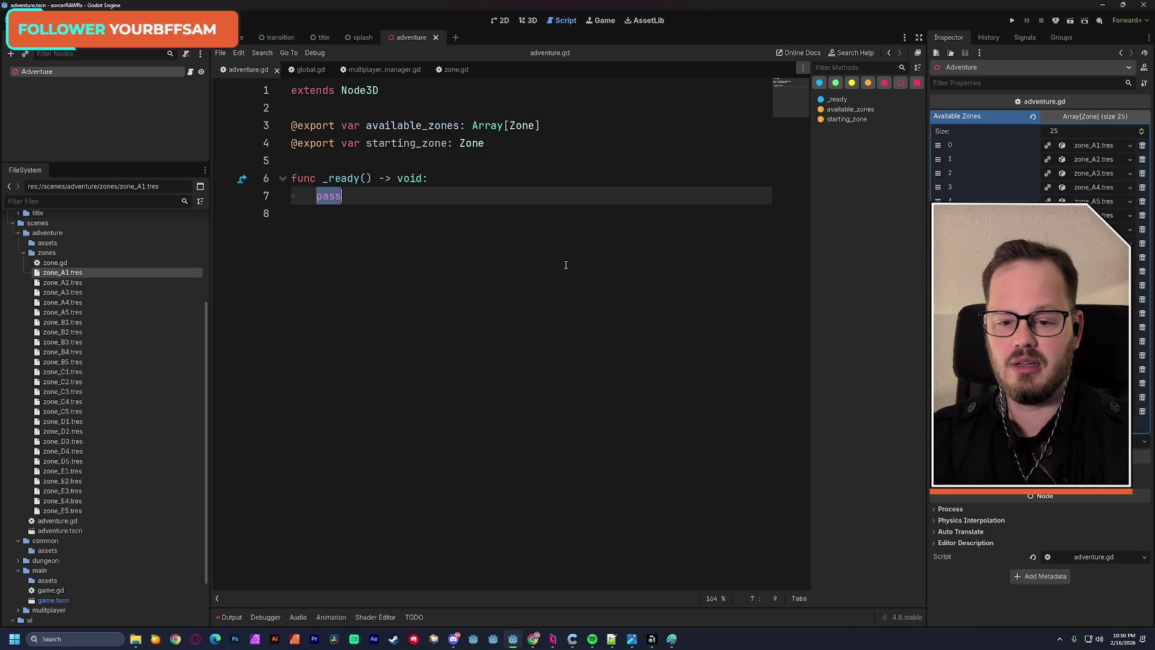
pyautogui.write('if')
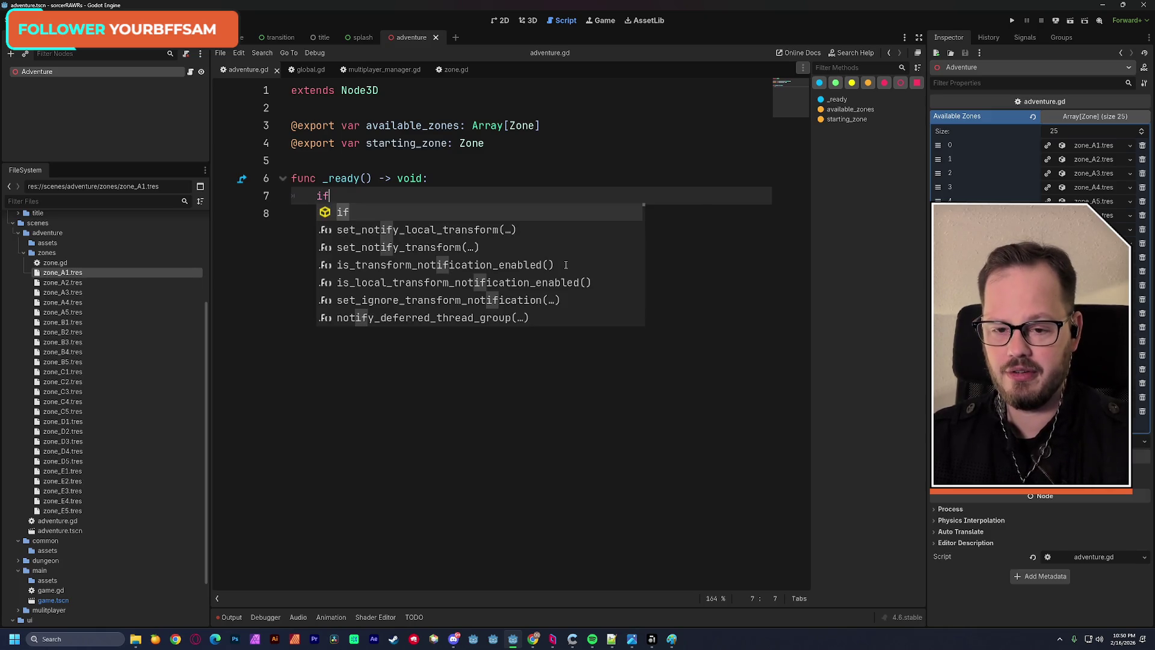
pyautogui.write(' starting_zone.')
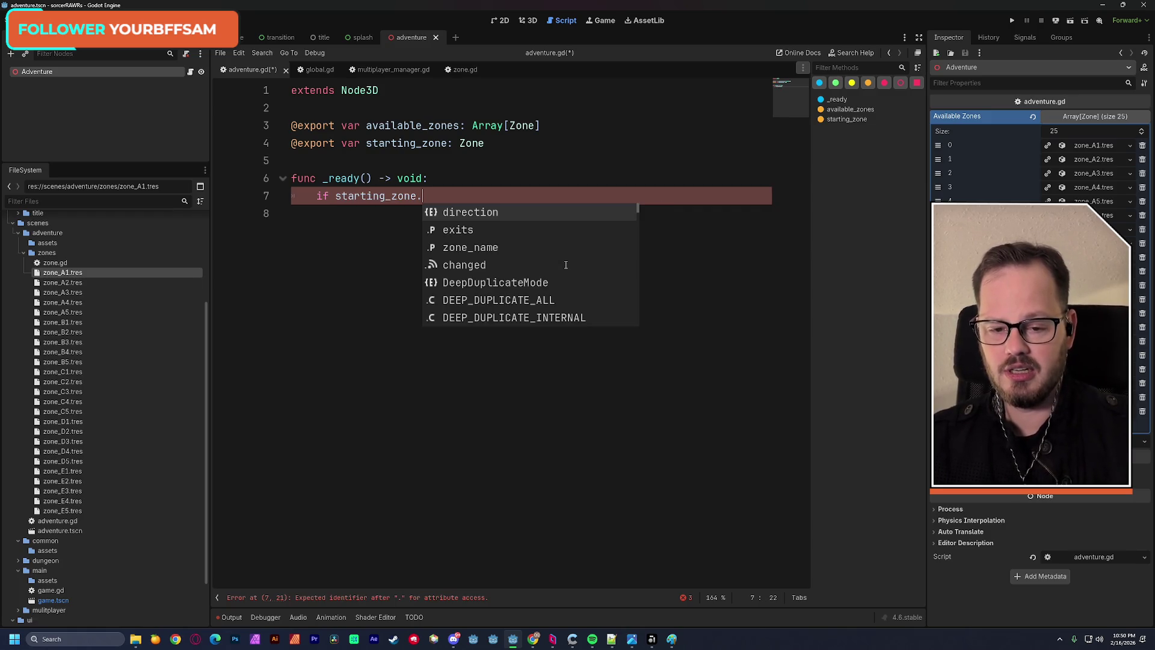
pyautogui.press('Down')
pyautogui.press('Return')
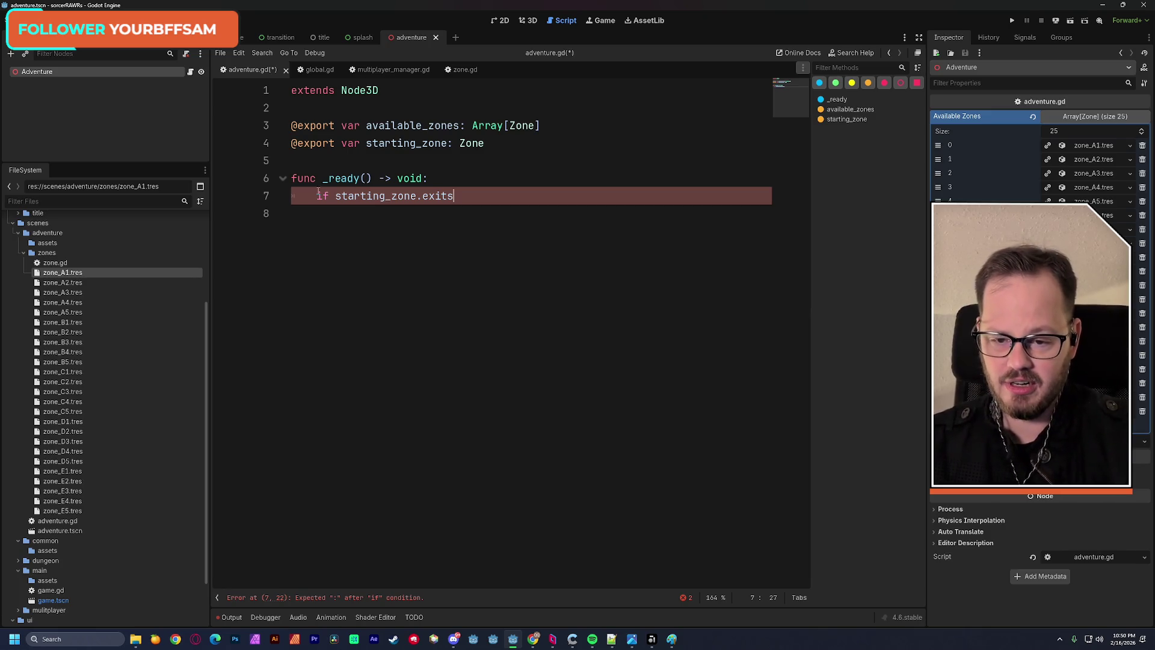
pyautogui.hotkey('shift', 'Home')
pyautogui.press('BackSpace')
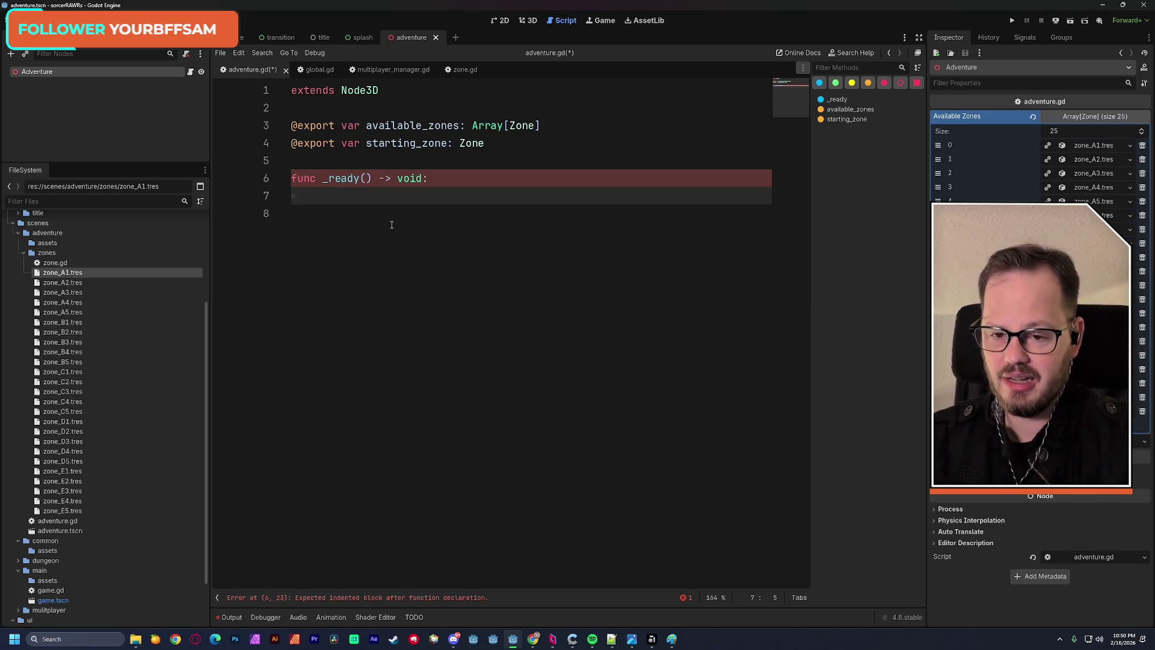
# Step: Type 'MathUtil.rng.randi_range(0, starting_zone.exits.' using autocomplete
pyautogui.write('math')
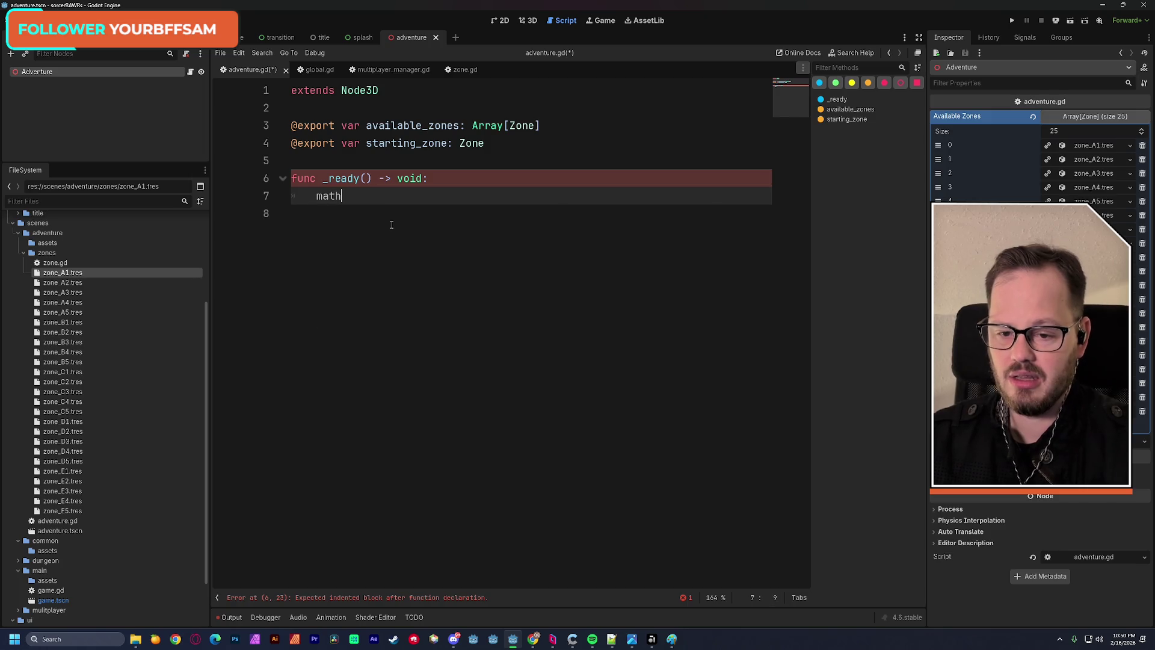
pyautogui.press('Return')
pyautogui.write('.rng.')
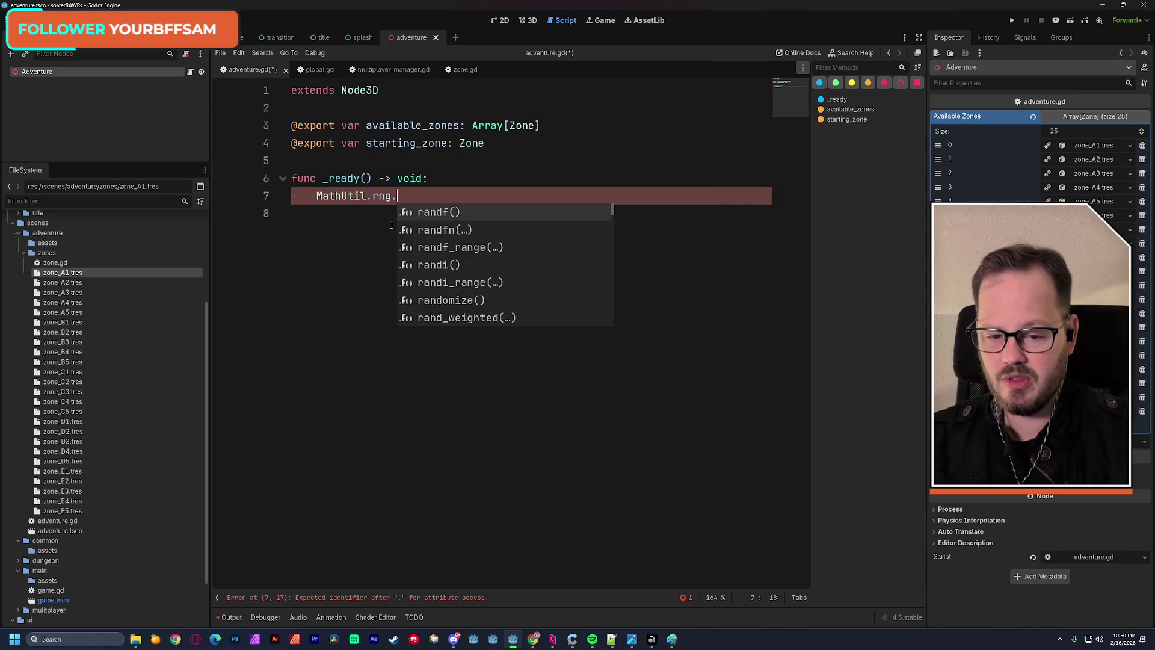
pyautogui.press('Down')
pyautogui.press('Down')
pyautogui.press('Down')
pyautogui.press('Return')
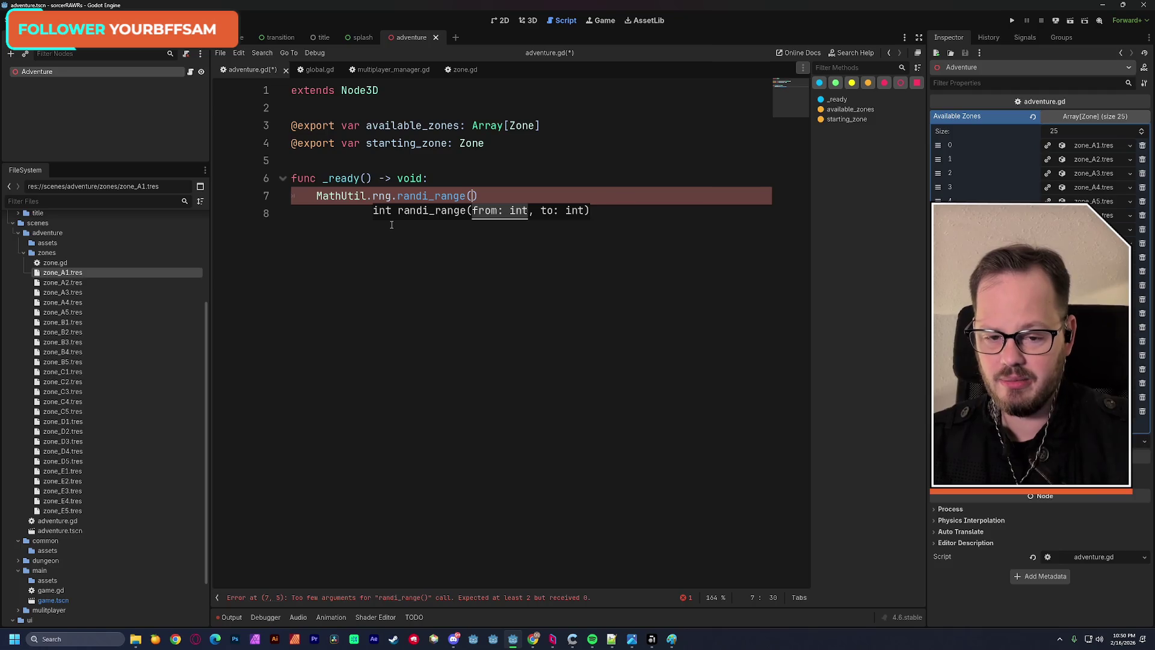
pyautogui.write('0,')
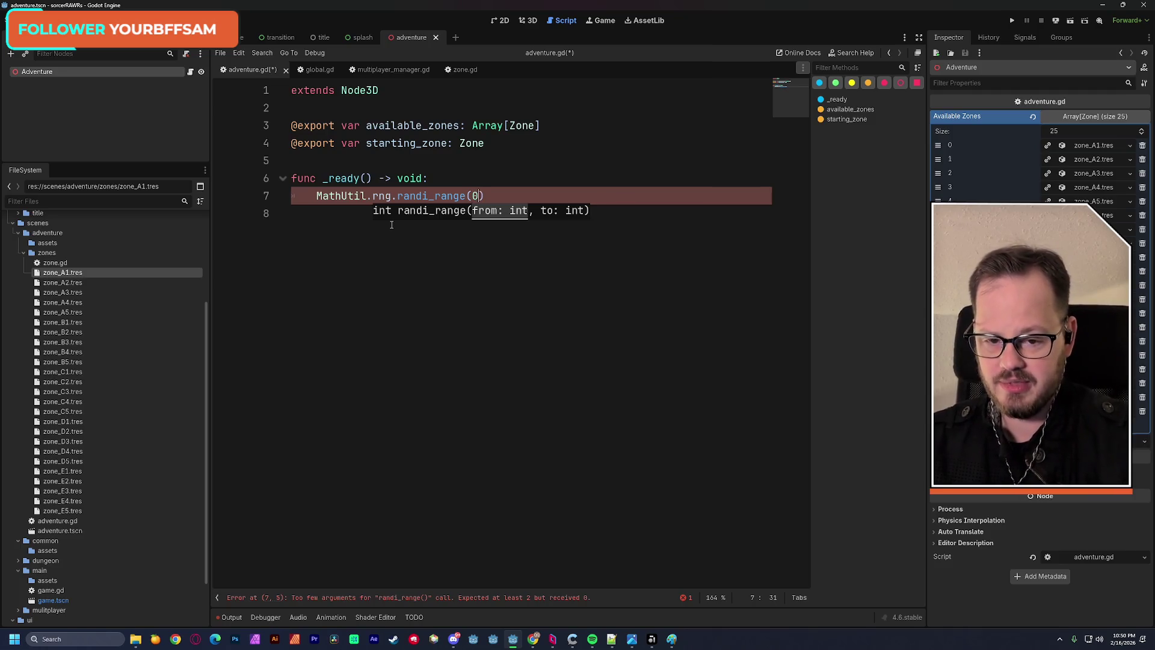
pyautogui.write(' sta')
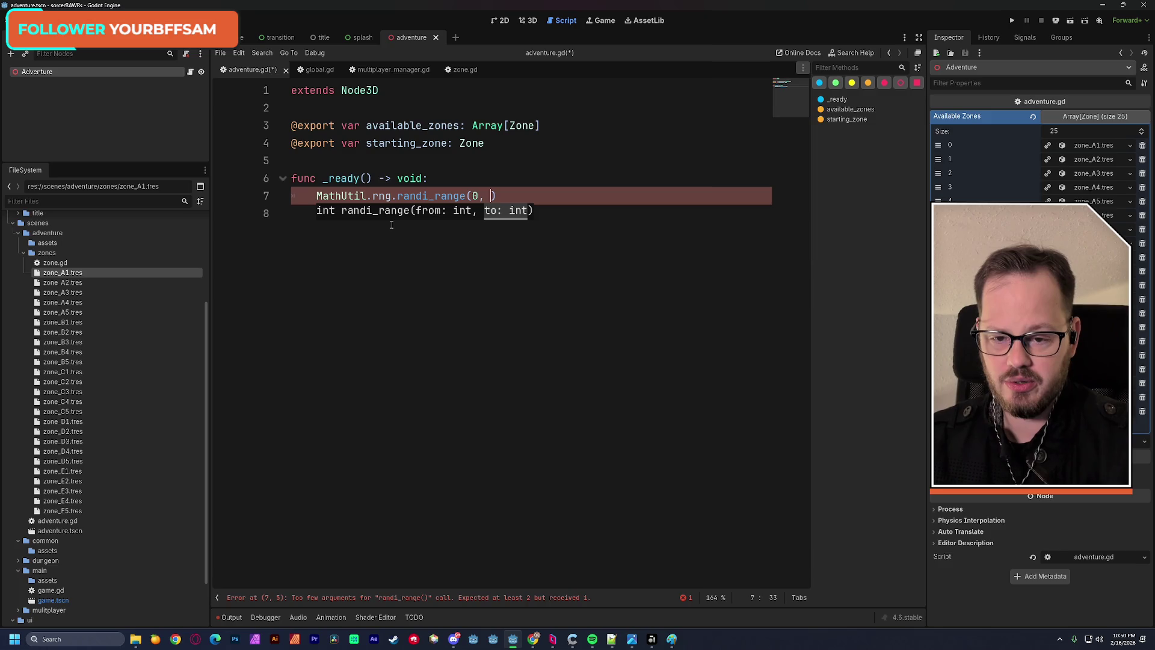
pyautogui.write('r')
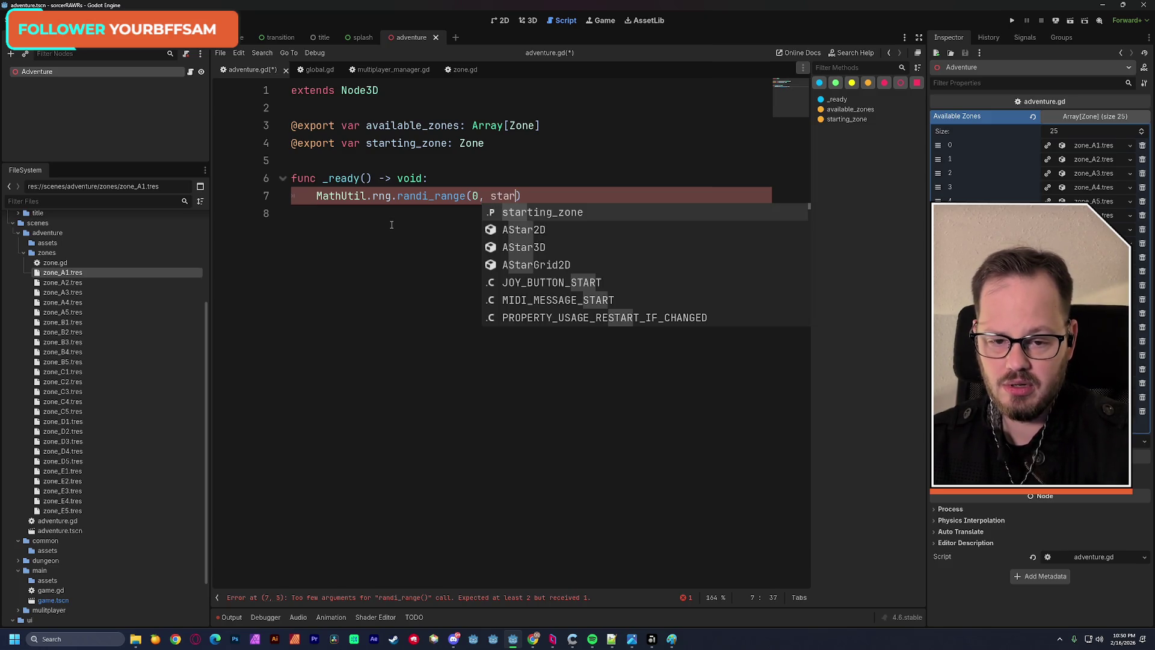
pyautogui.press('Return')
pyautogui.write('.')
pyautogui.write('e.e')
pyautogui.press('Return')
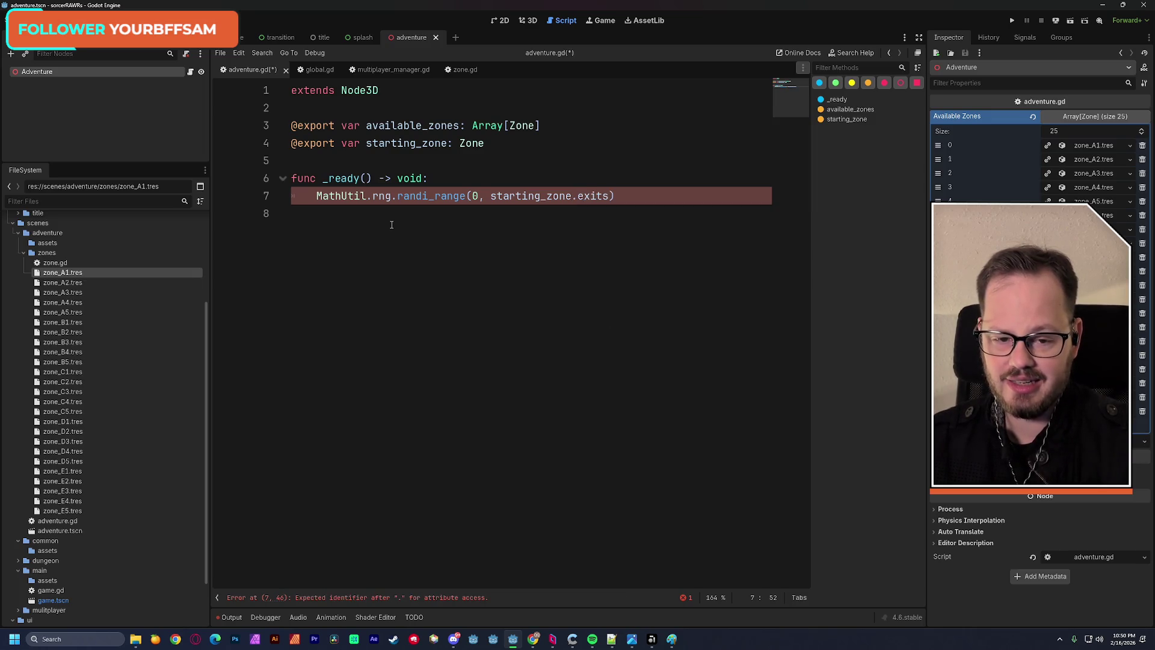
pyautogui.write('.')
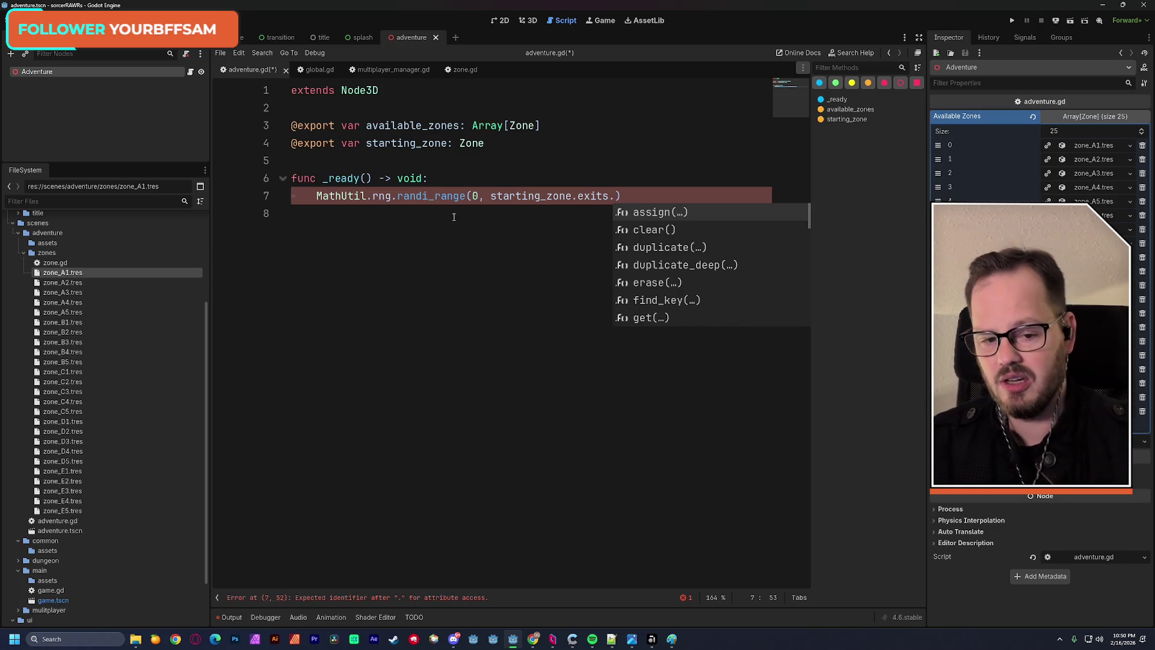
# Step: Complete the upper bound as starting_zone.exits.size() and move to the end of line 7
pyautogui.scroll(-4, 723, 272)
pyautogui.scroll(-8, 724, 274)
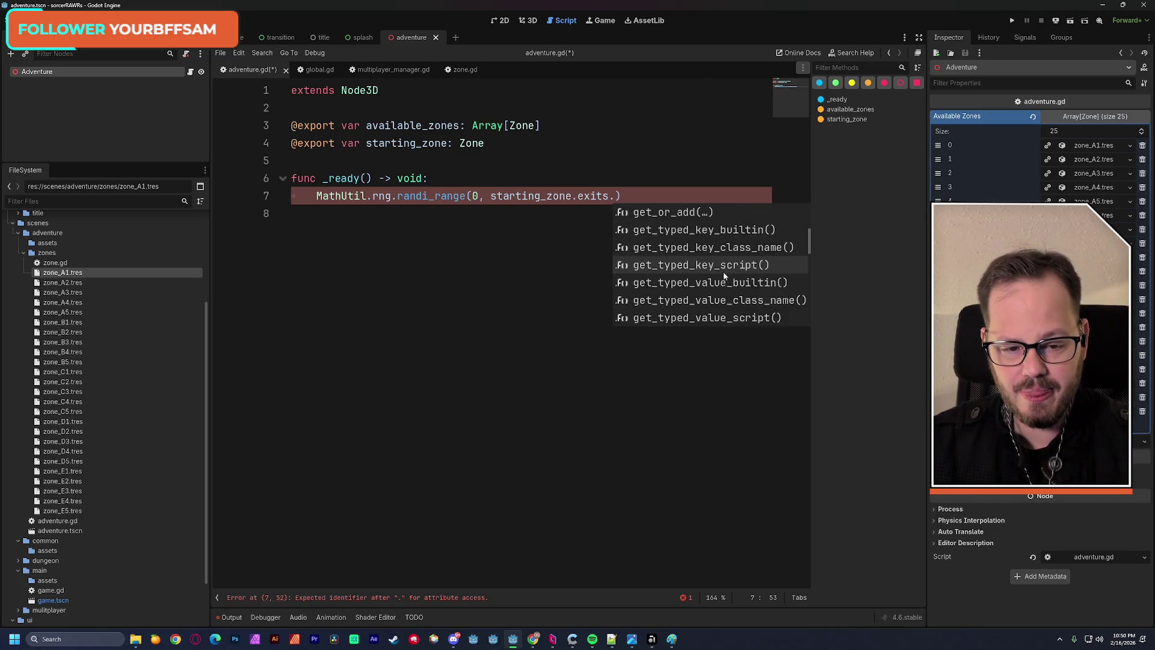
pyautogui.scroll(-8, 723, 276)
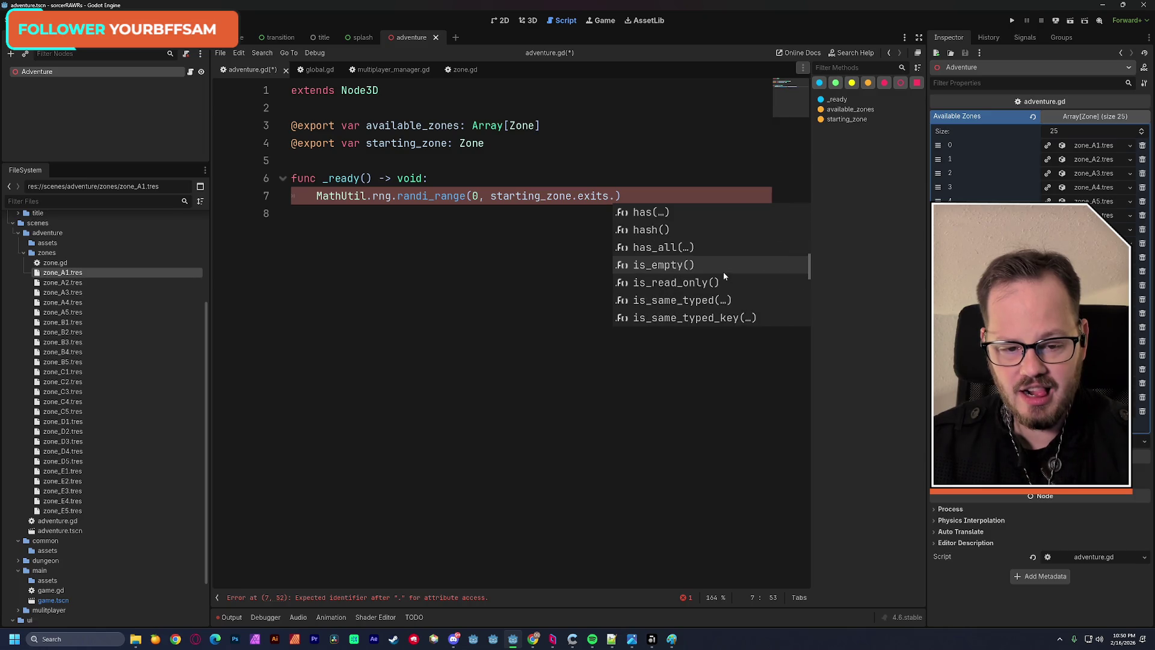
pyautogui.scroll(-7, 725, 277)
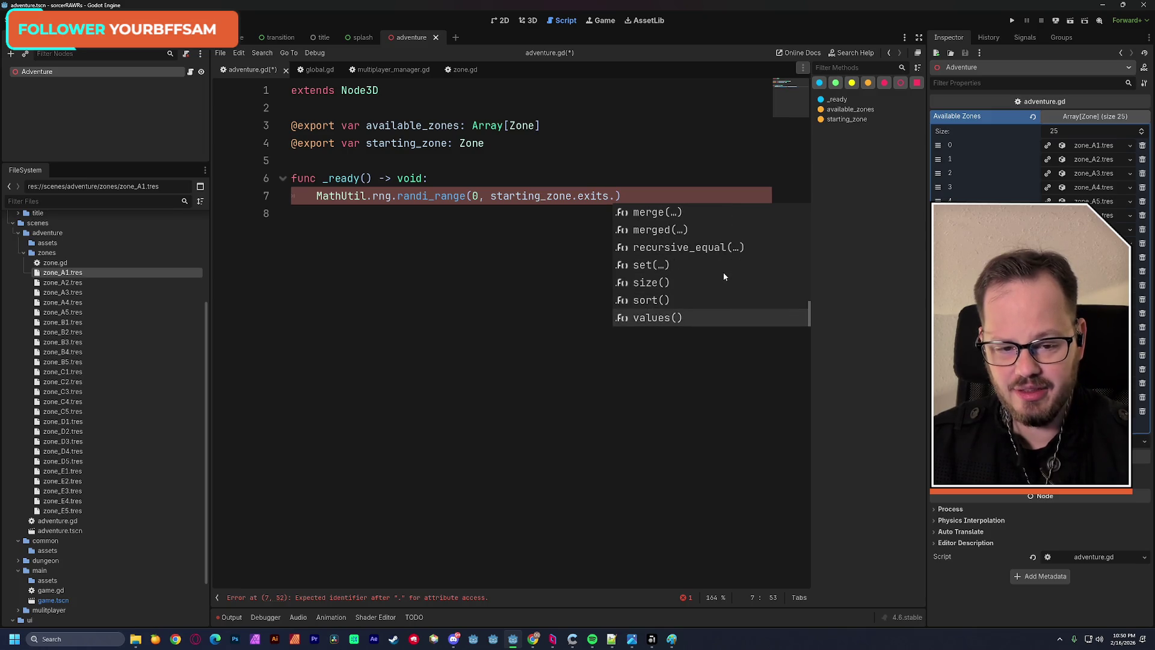
pyautogui.scroll(2, 724, 276)
pyautogui.scroll(10, 724, 276)
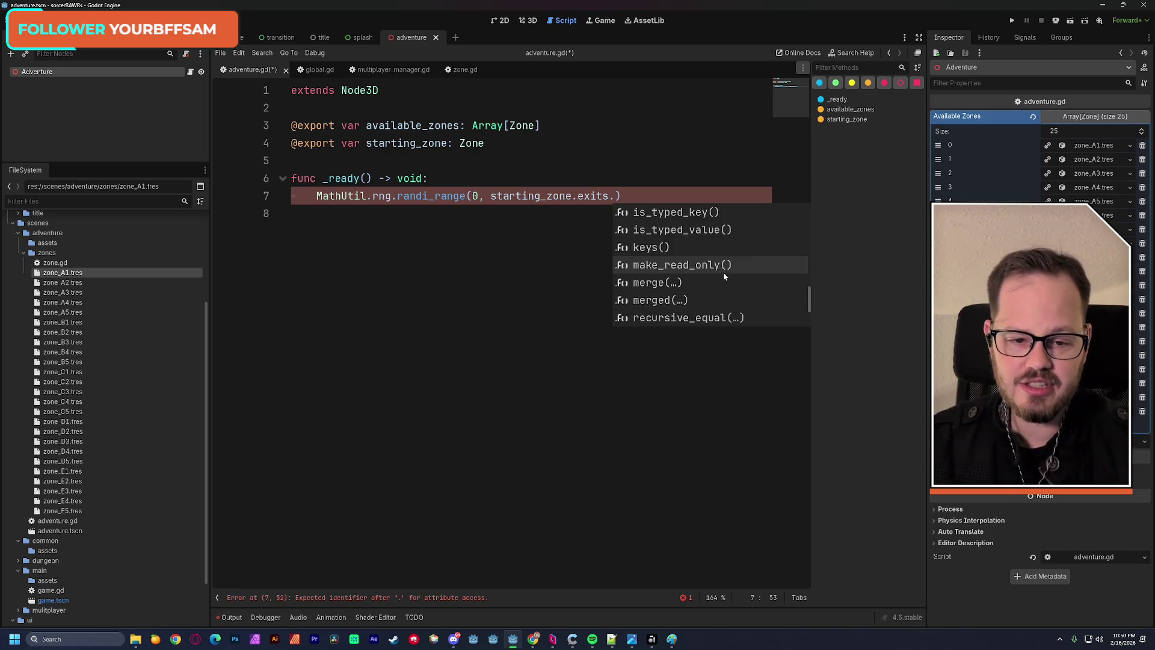
pyautogui.scroll(11, 724, 277)
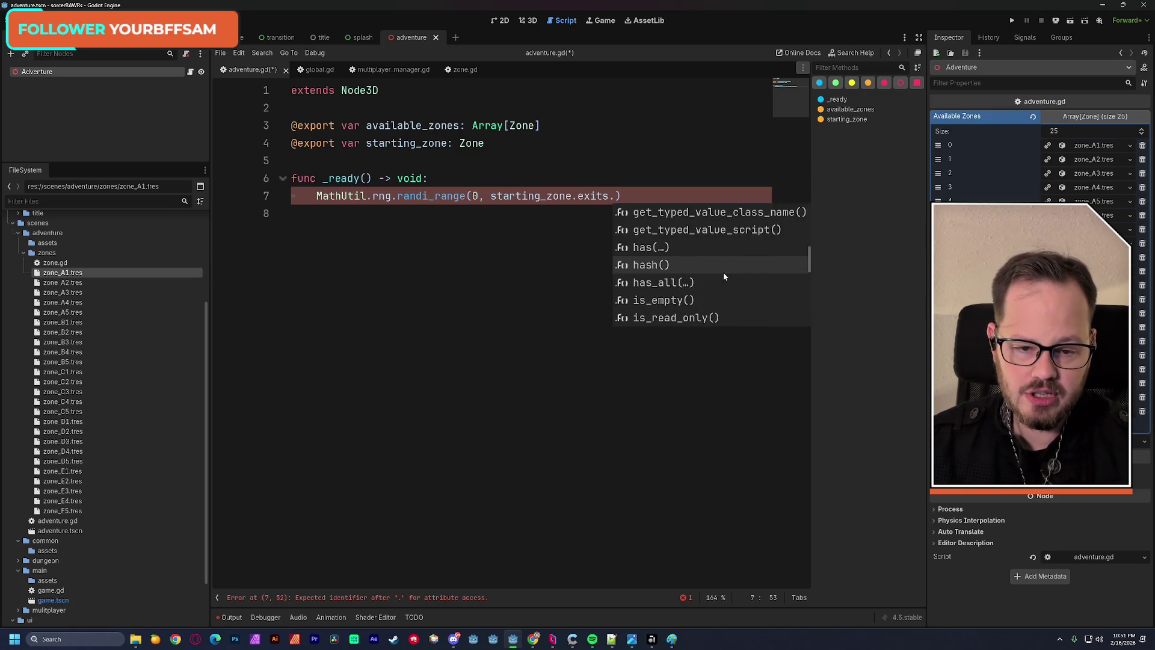
pyautogui.scroll(4, 724, 275)
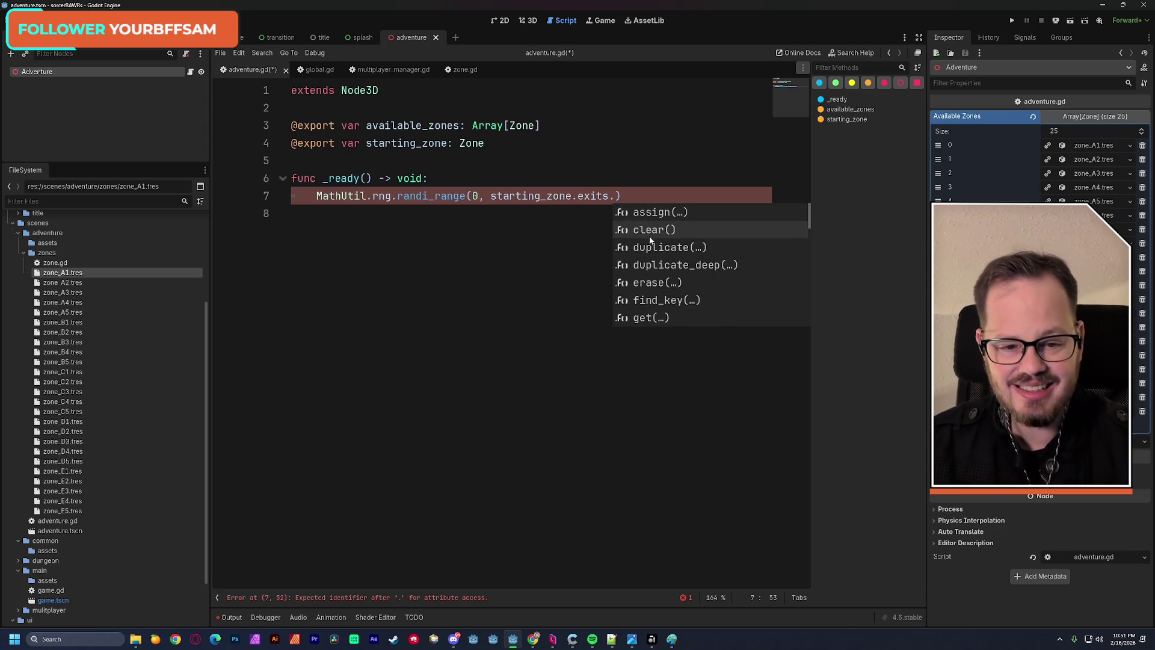
pyautogui.write('z')
pyautogui.press('Return')
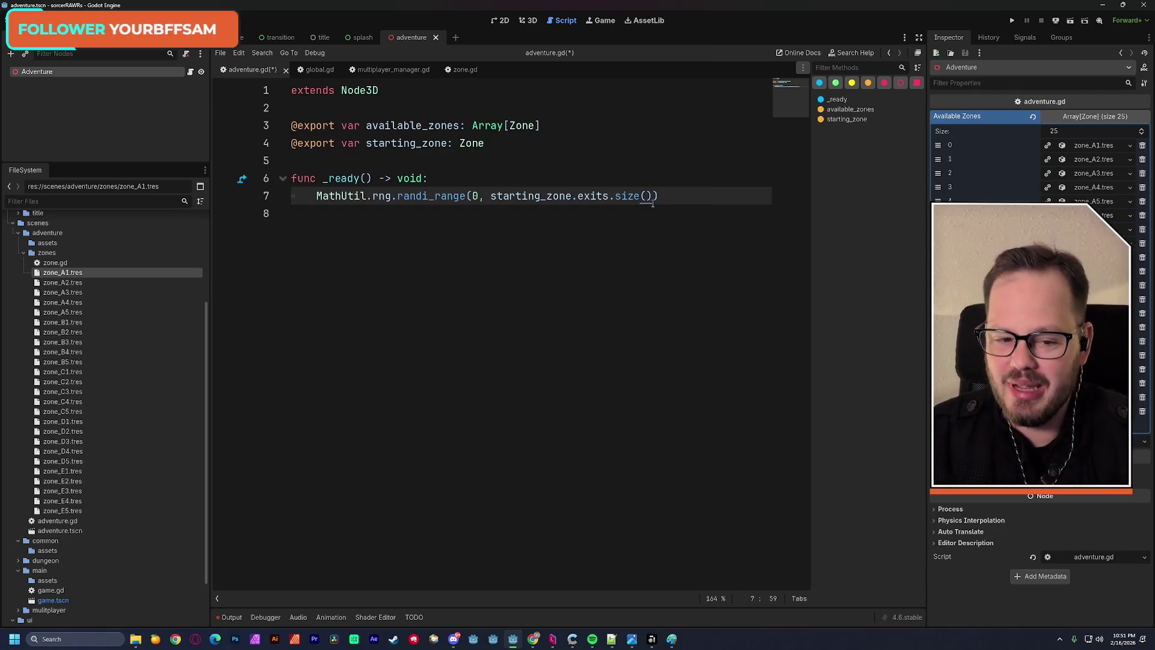
pyautogui.moveTo(615, 197); pyautogui.dragTo(657, 196)
pyautogui.click(672, 197)
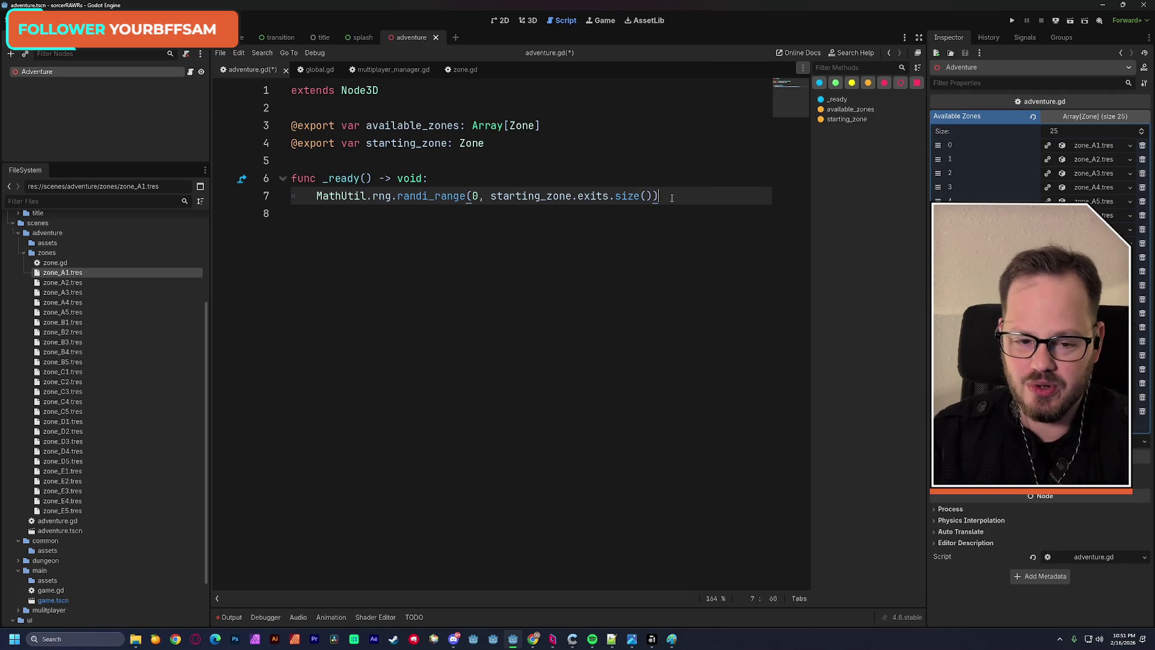
# Step: Prefix line 7 with 'var rnd: int =' to store the randi_range result
pyautogui.click(322, 196)
pyautogui.press('Left')
pyautogui.write('var')
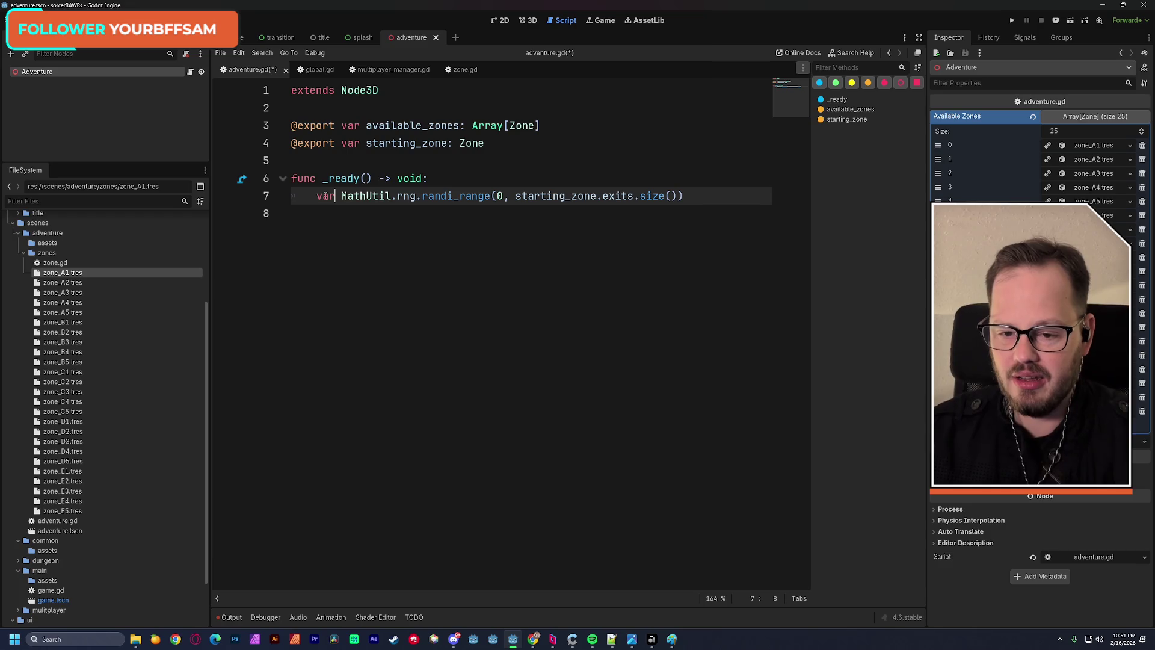
pyautogui.write(' rn')
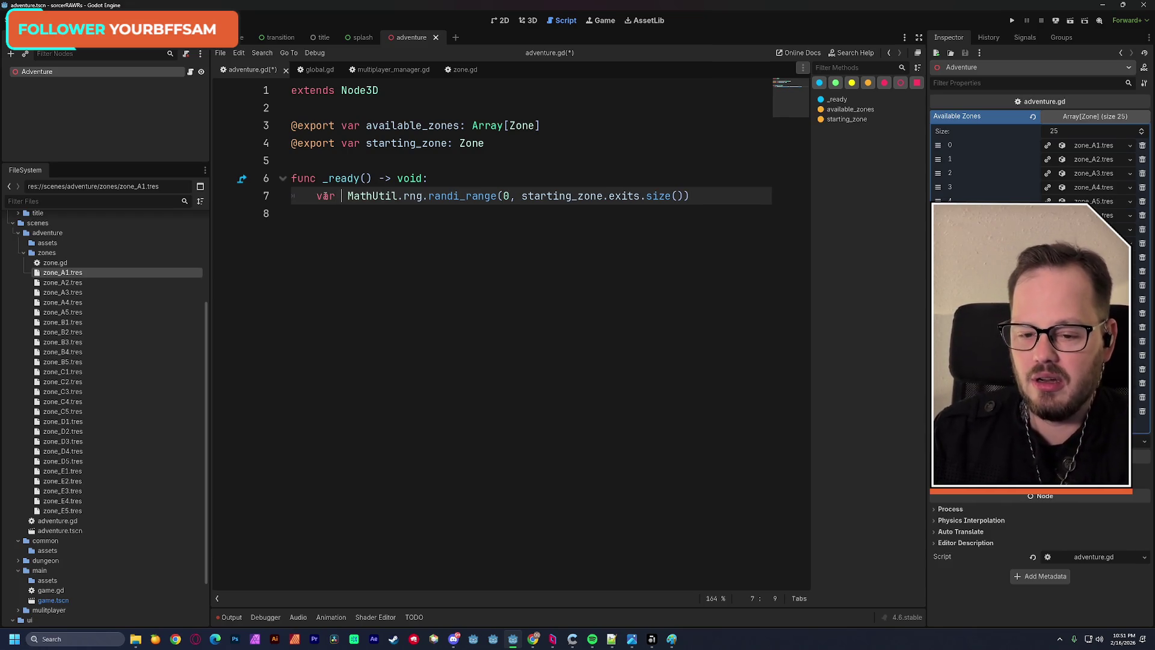
pyautogui.write('d:')
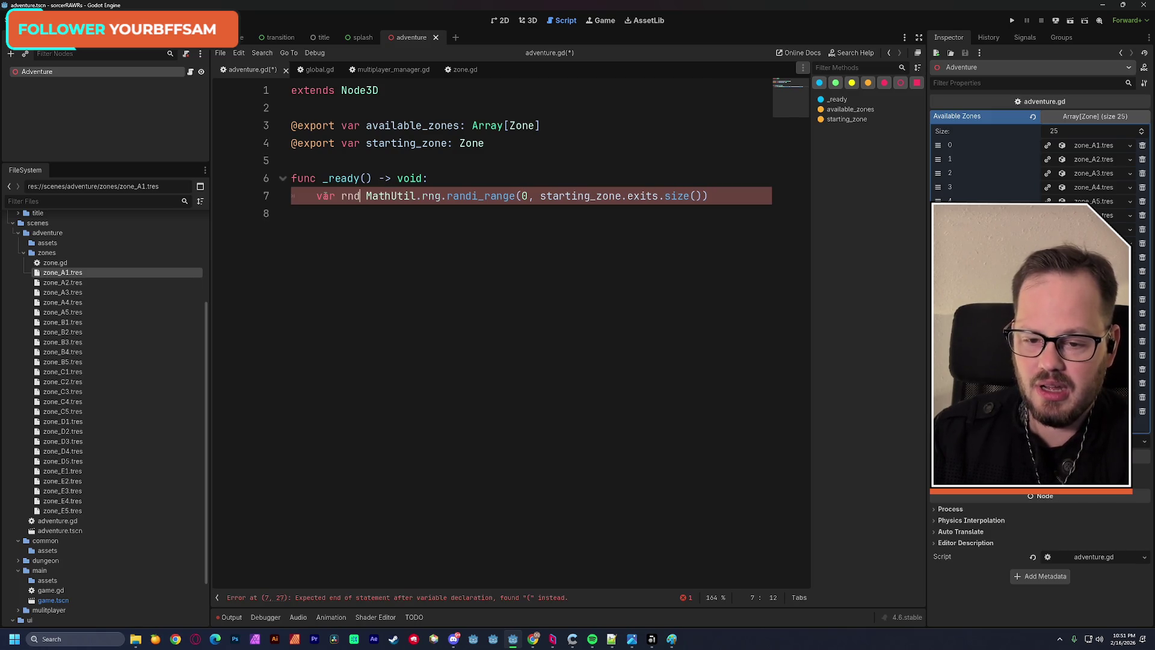
pyautogui.write(' int')
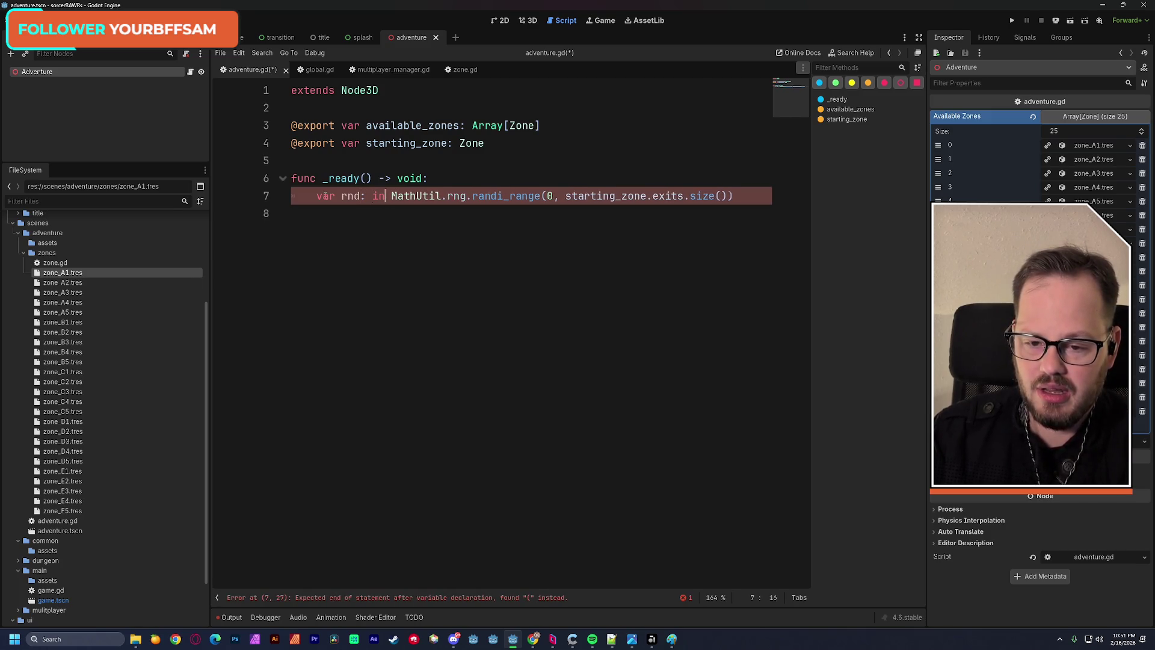
pyautogui.write(' =')
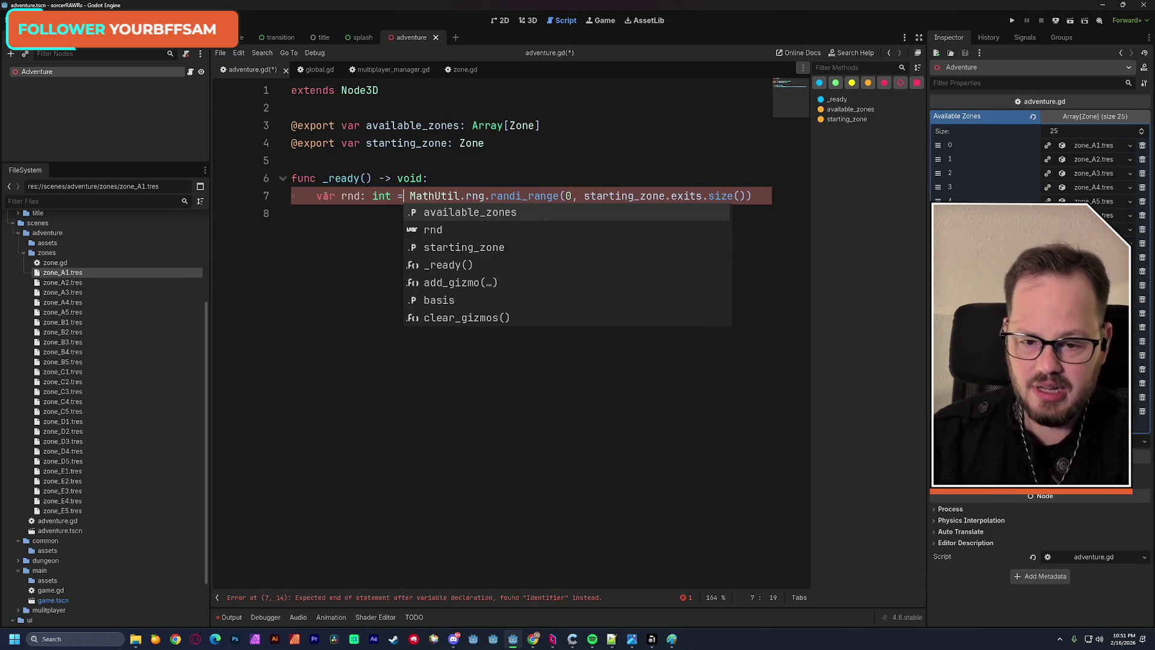
pyautogui.click(350, 230)
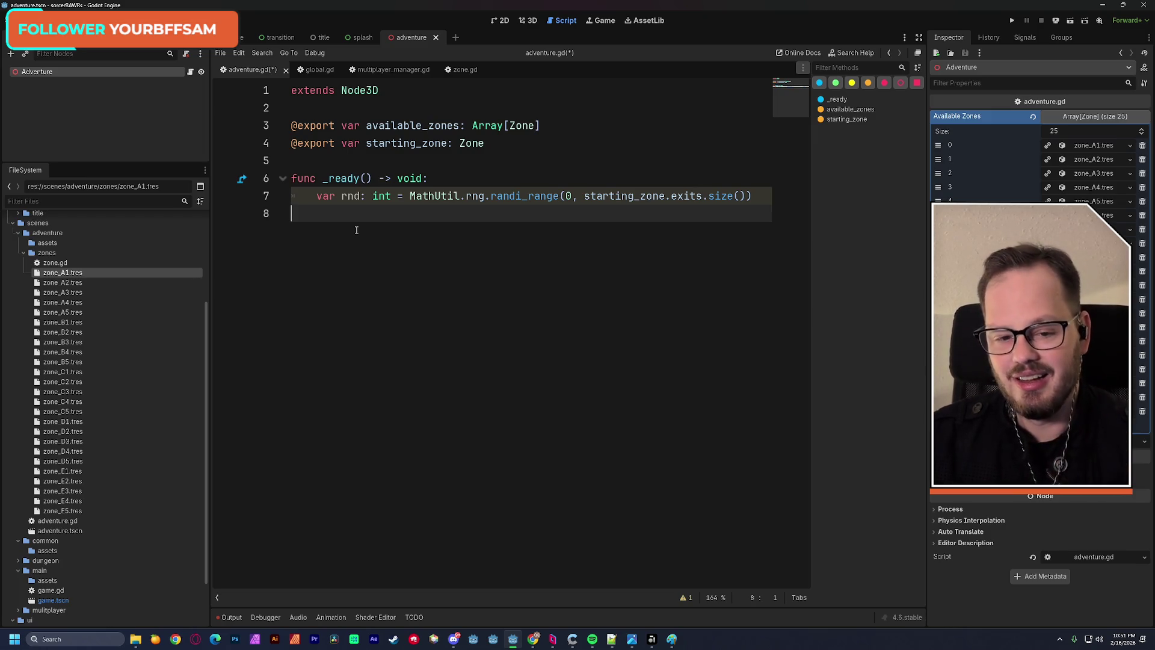
pyautogui.click(584, 195)
# Step: Insert len(starting_zone.exits) ahead of the existing size argument in randi_range
pyautogui.press('Left')
pyautogui.write('le')
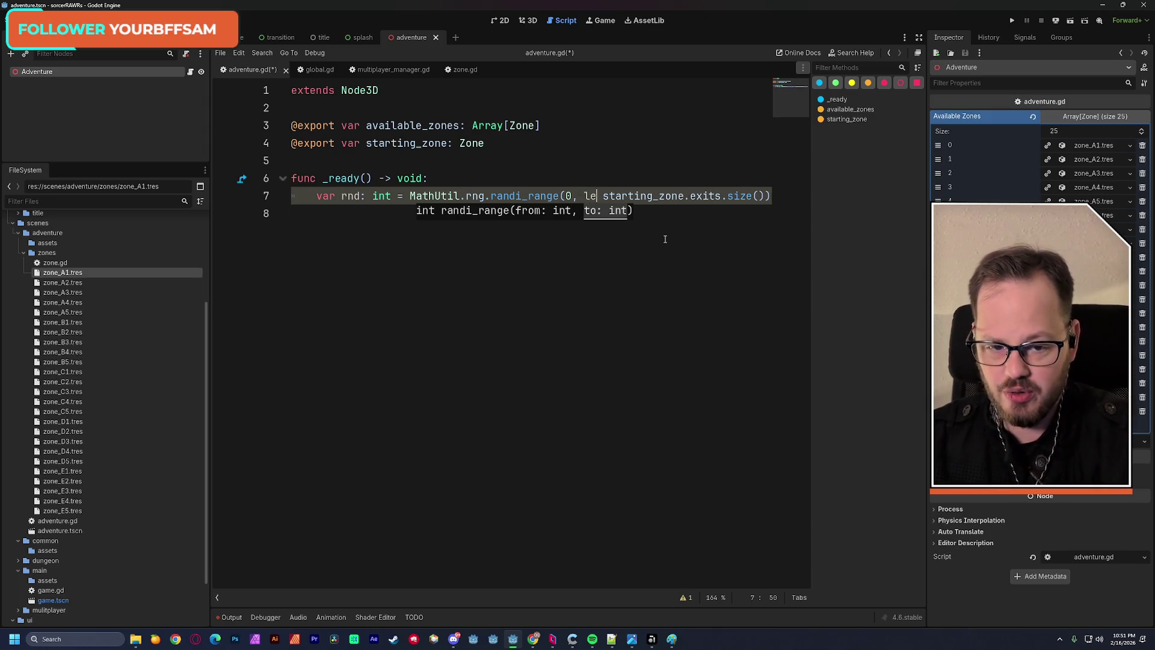
pyautogui.write('n')
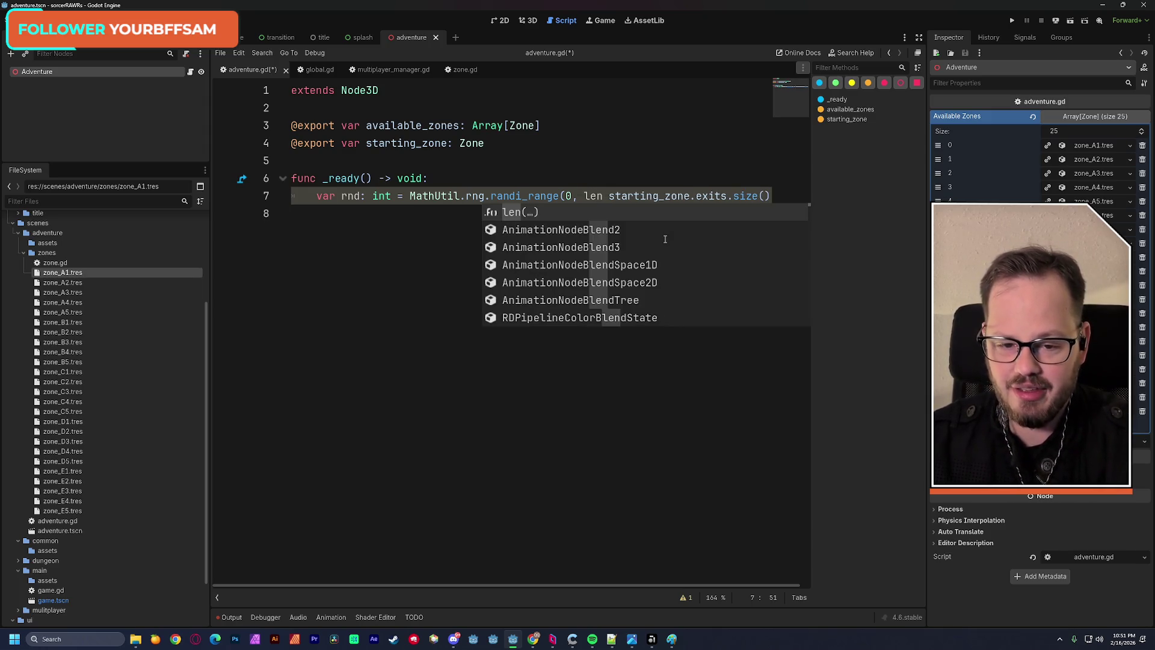
pyautogui.press('Return')
pyautogui.doubleClick(661, 196)
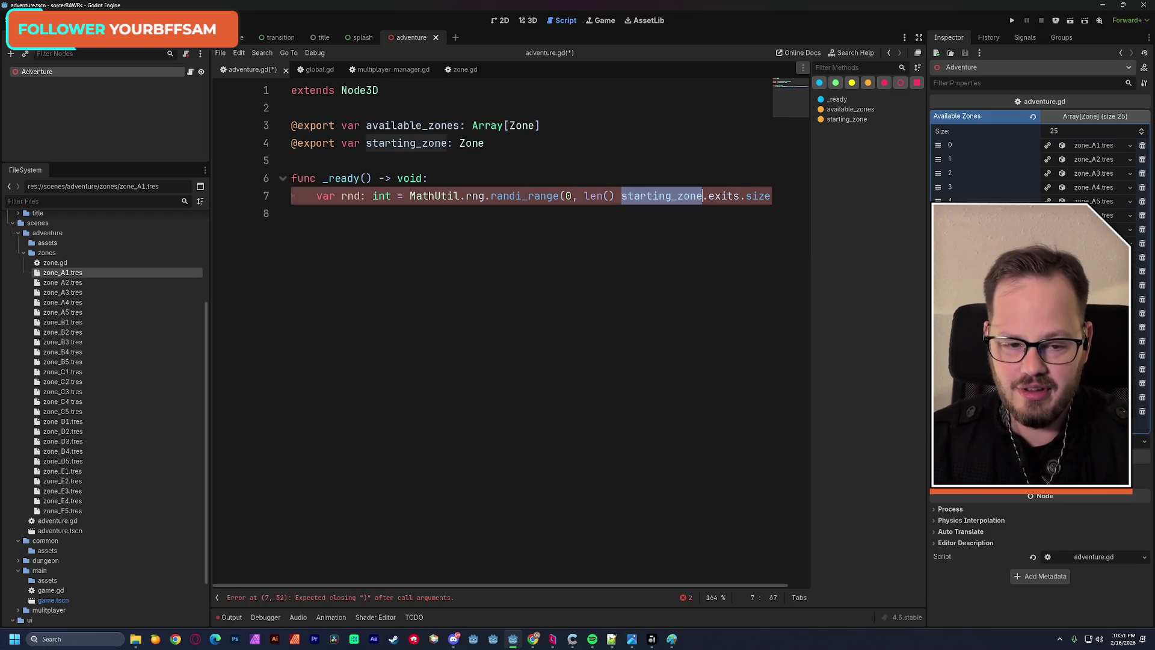
pyautogui.hotkey('ctrl', 'shift', 'Right')
pyautogui.hotkey('ctrl', 'c')
pyautogui.click(607, 196)
pyautogui.hotkey('ctrl', 'v')
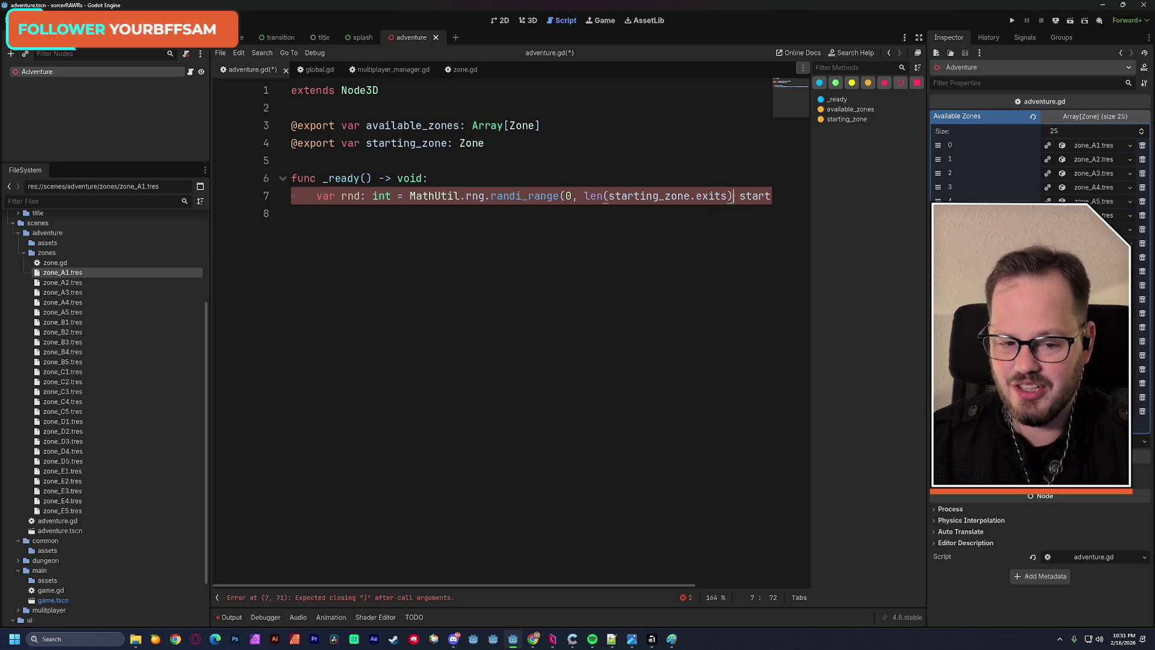
# Step: Read the len() documentation, then return to adventure.gd
pyautogui.moveTo(733, 195); pyautogui.dragTo(584, 197)
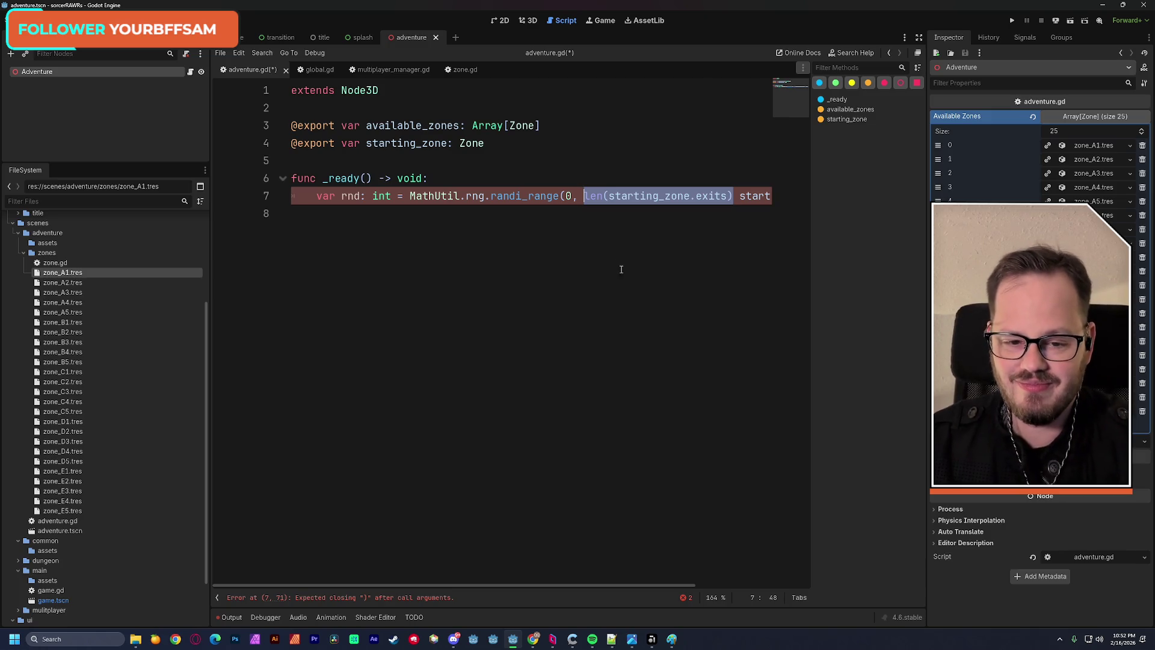
pyautogui.keyDown('ctrl'); pyautogui.click(593, 196); pyautogui.keyUp('ctrl')
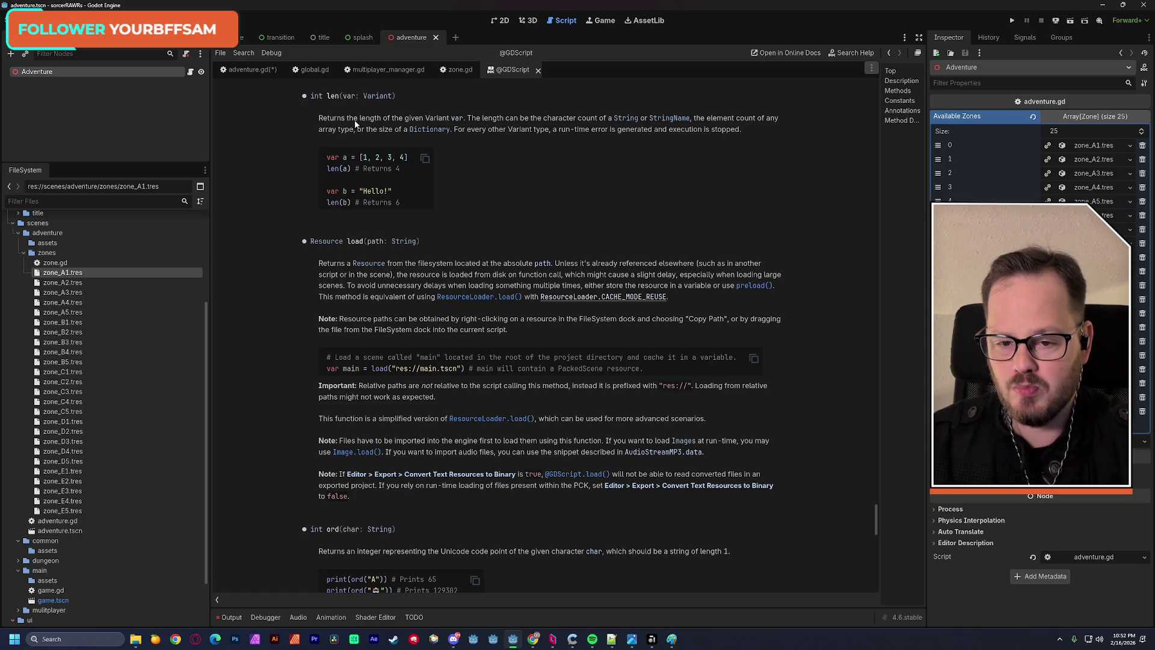
pyautogui.moveTo(365, 119); pyautogui.dragTo(445, 118)
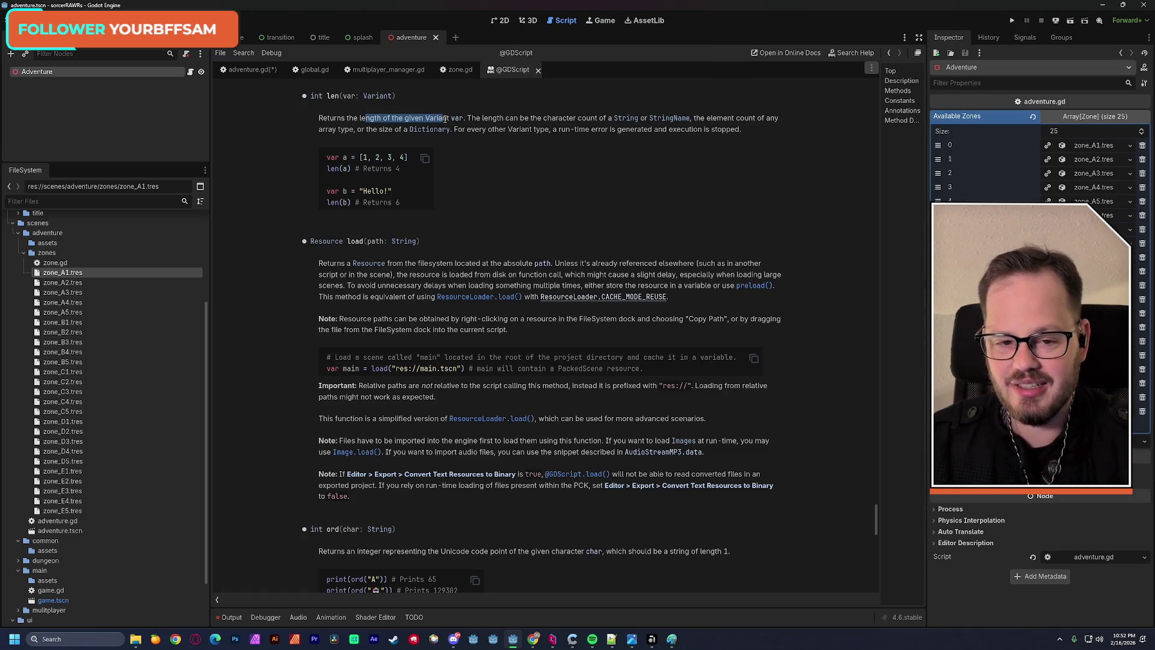
pyautogui.click(445, 119)
pyautogui.click(537, 69)
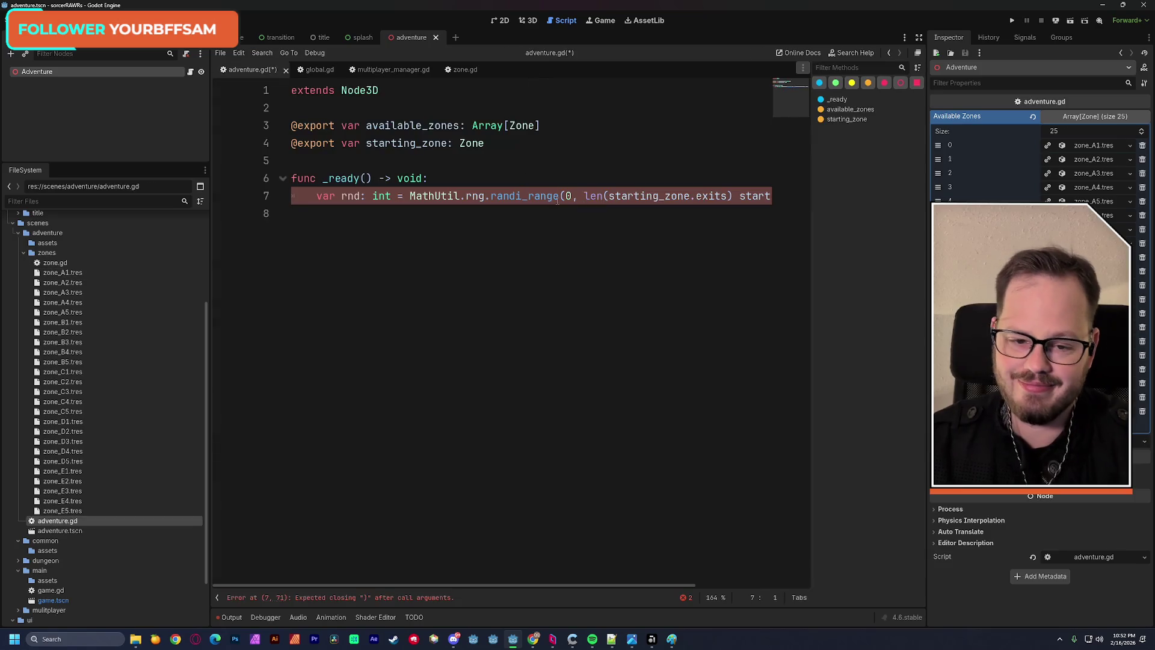
# Step: Delete len(starting_zone.exits) so line 7 uses exits.size() again, and save
pyautogui.click(546, 161)
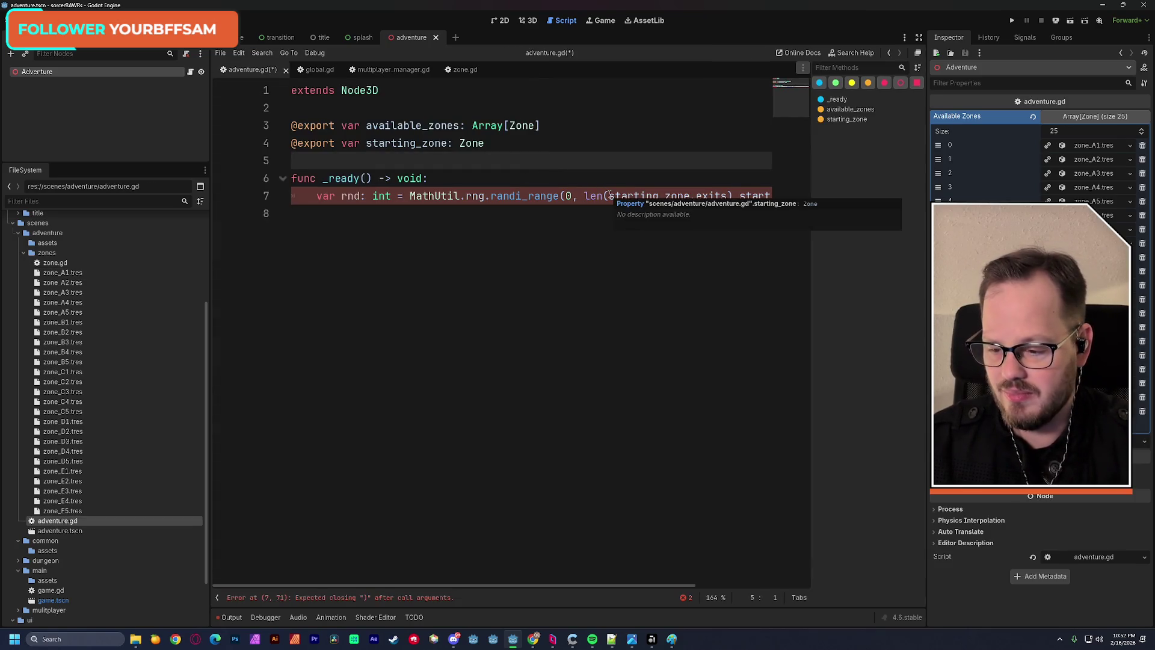
pyautogui.moveTo(734, 196); pyautogui.dragTo(582, 197)
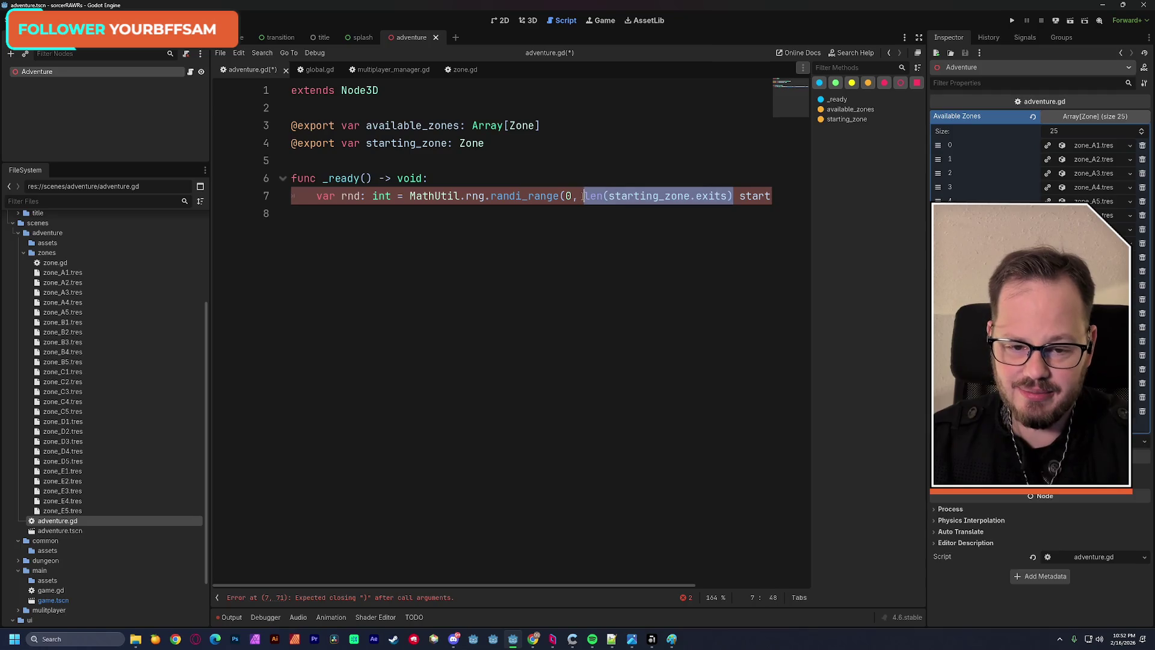
pyautogui.press('BackSpace')
pyautogui.press('BackSpace')
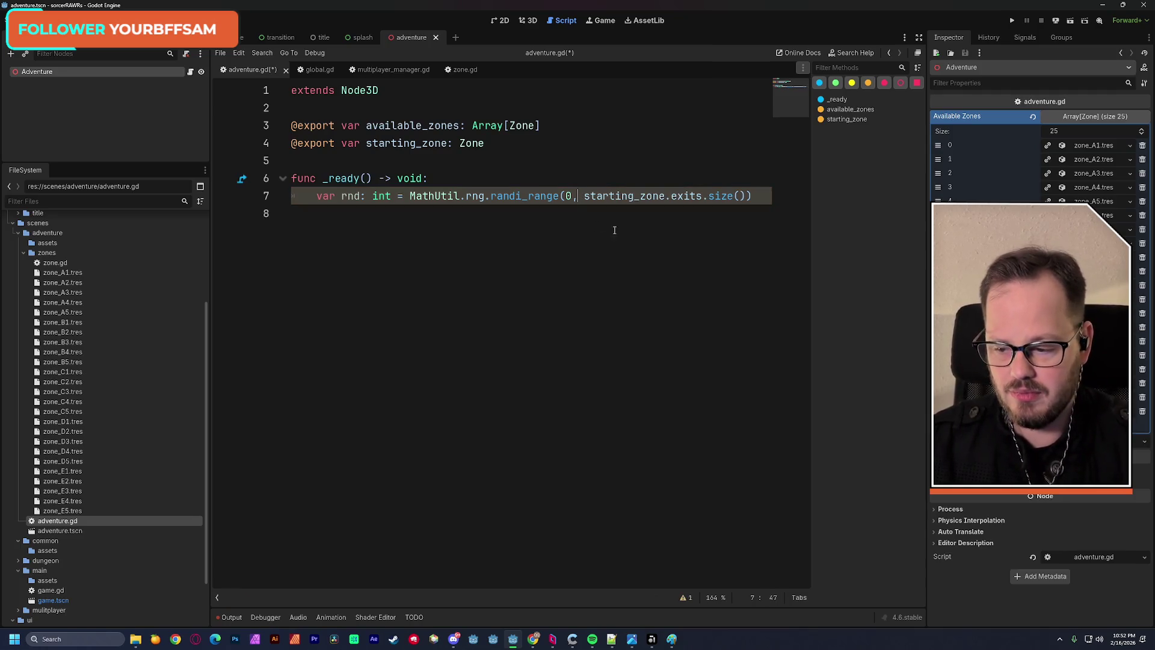
pyautogui.press('End')
pyautogui.hotkey('ctrl', 's')
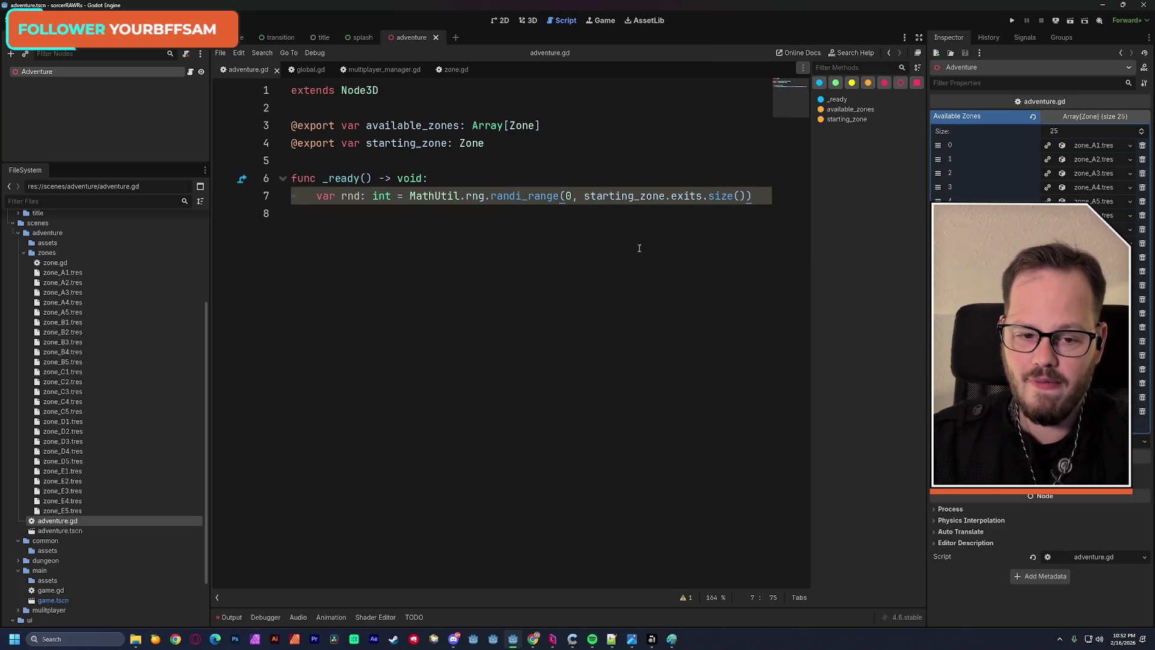
pyautogui.moveTo(745, 196); pyautogui.dragTo(708, 196)
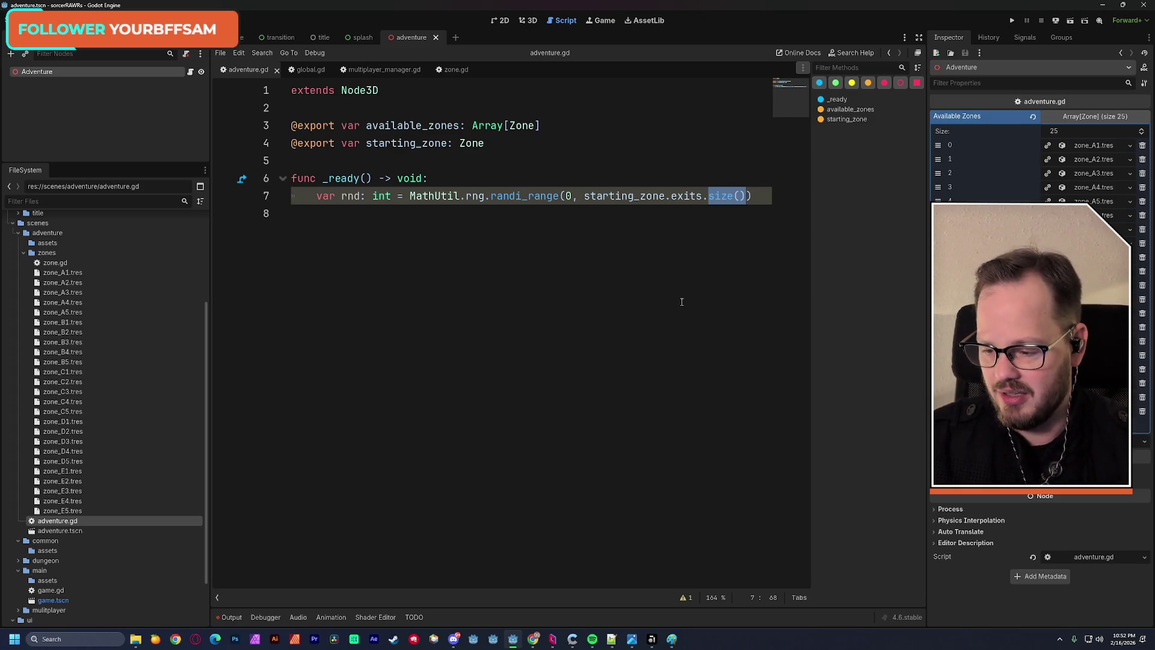
pyautogui.click(740, 196)
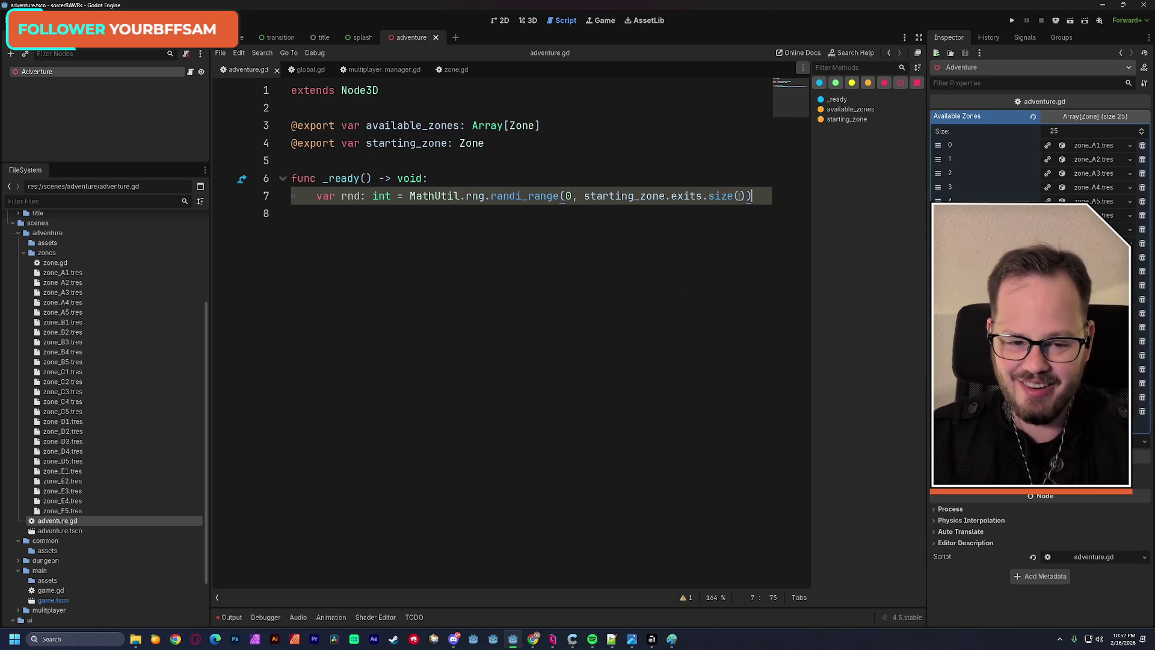
pyautogui.click(758, 196)
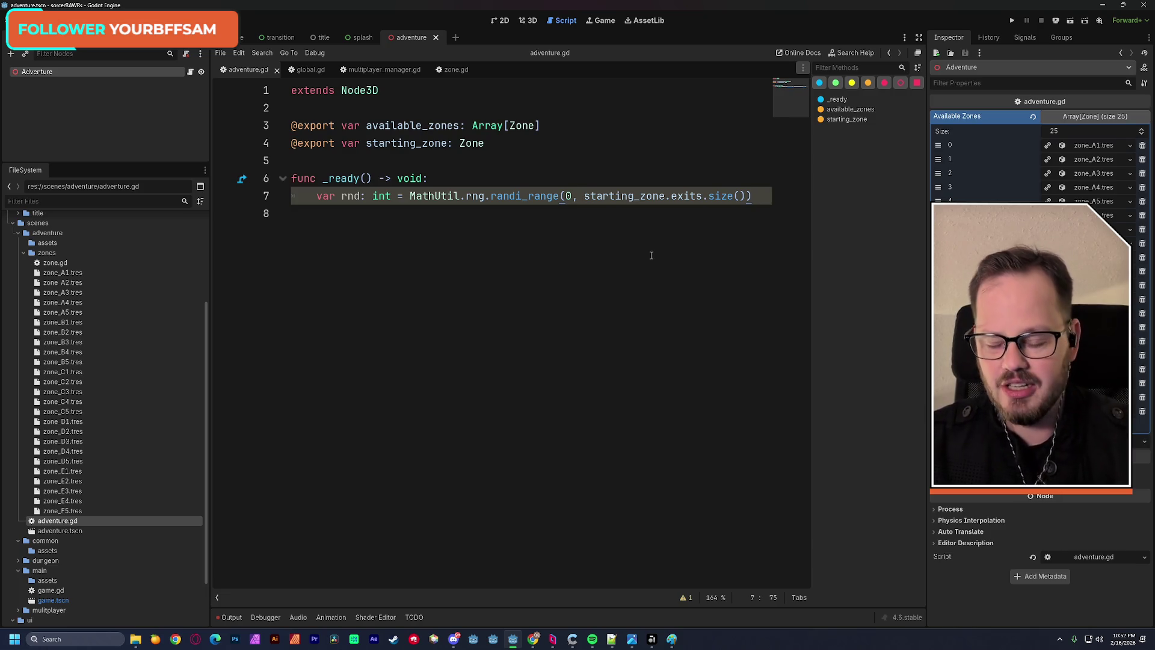
pyautogui.doubleClick(326, 196)
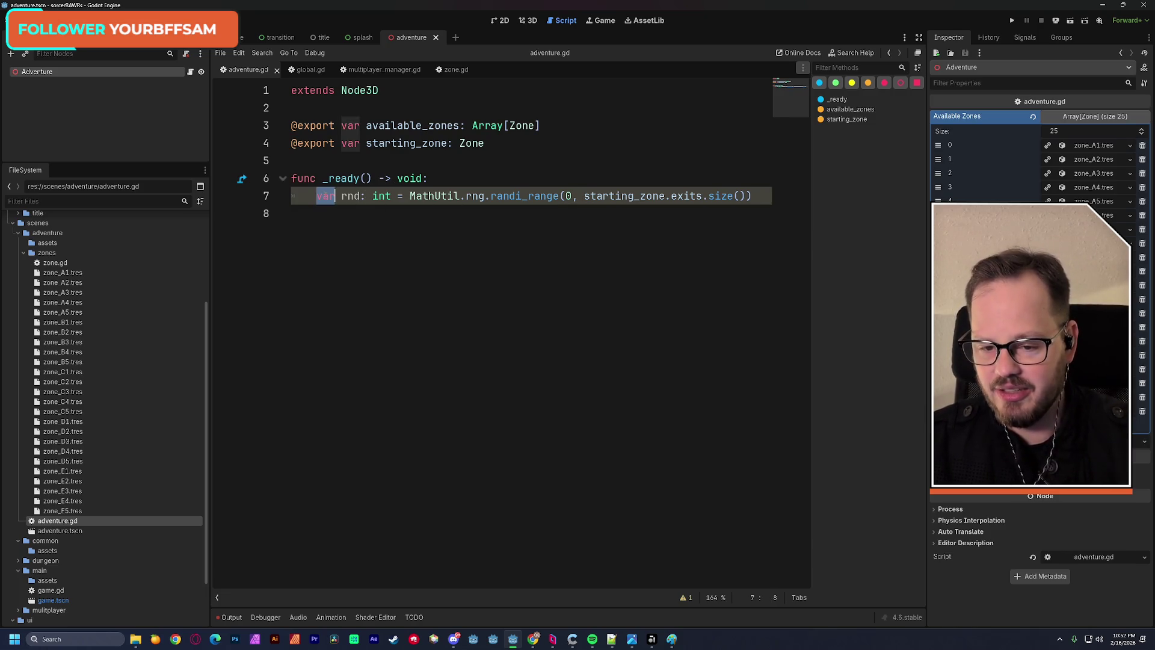
pyautogui.moveTo(334, 196); pyautogui.dragTo(759, 197)
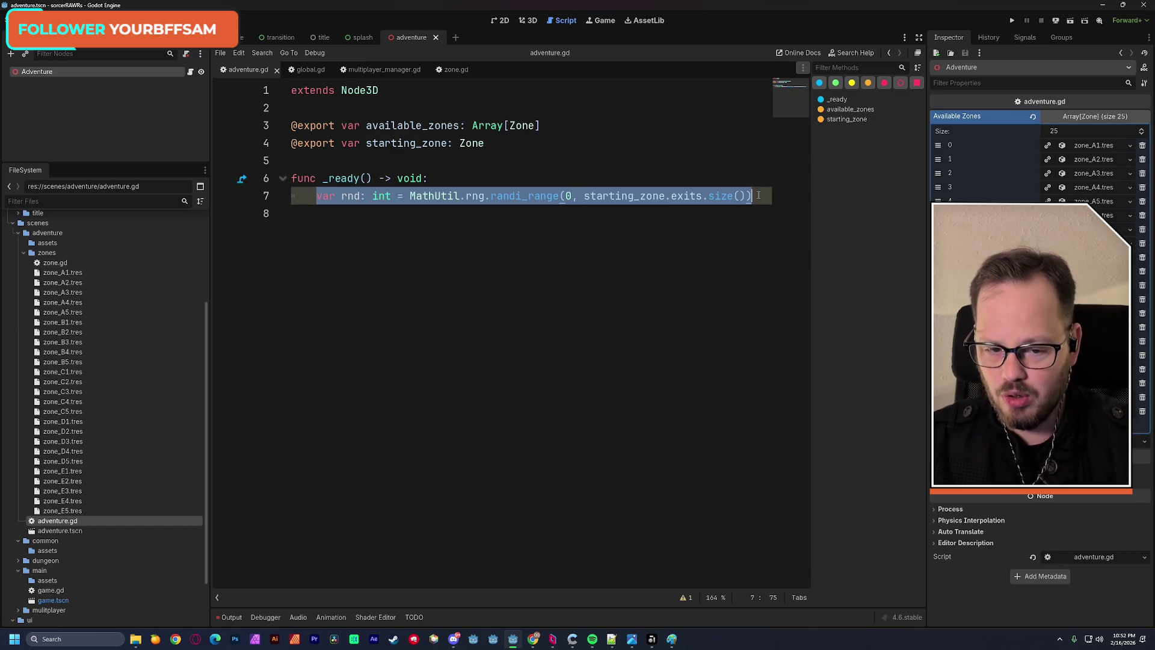
pyautogui.doubleClick(394, 143)
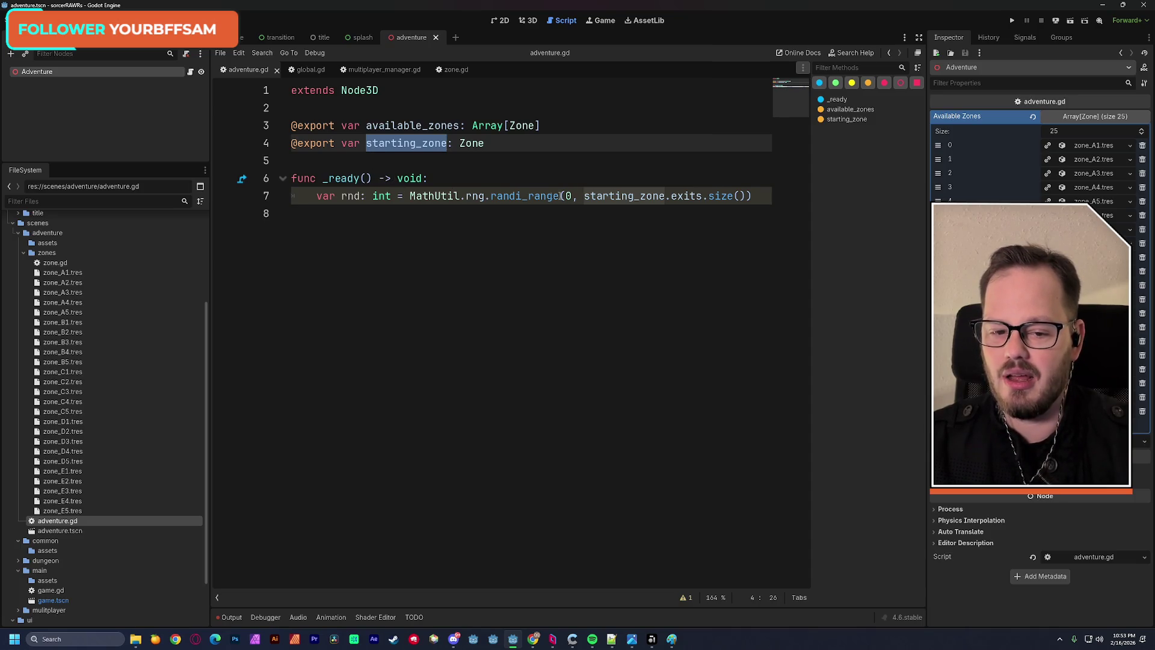
pyautogui.click(553, 196)
pyautogui.moveTo(589, 196); pyautogui.dragTo(791, 193)
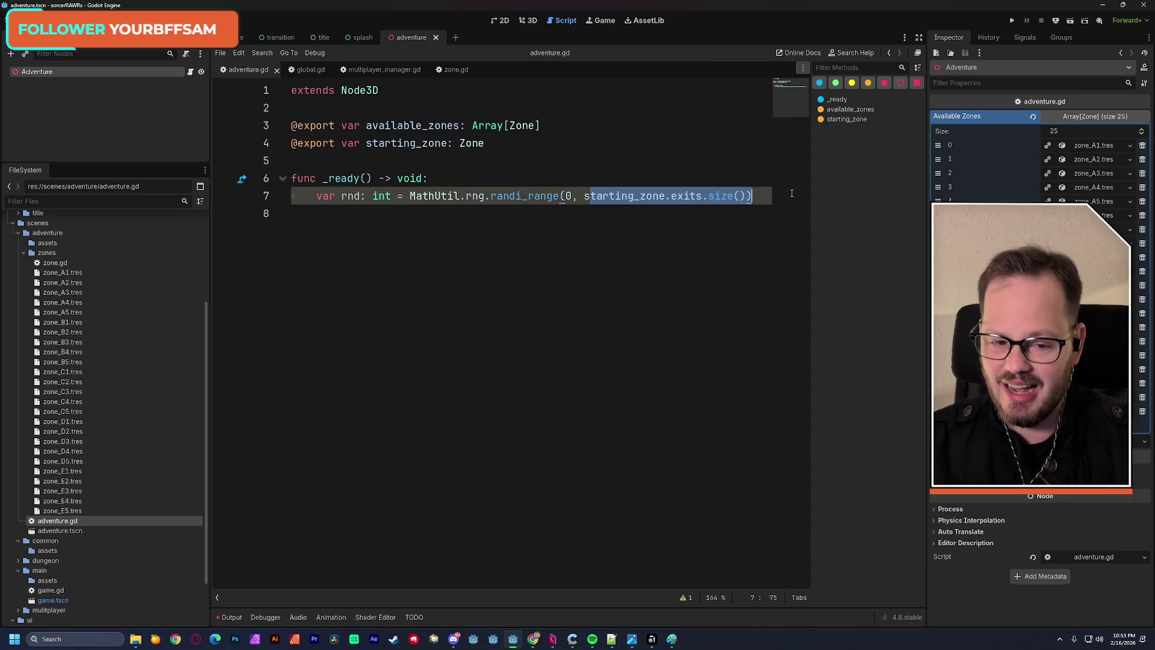
pyautogui.click(753, 196)
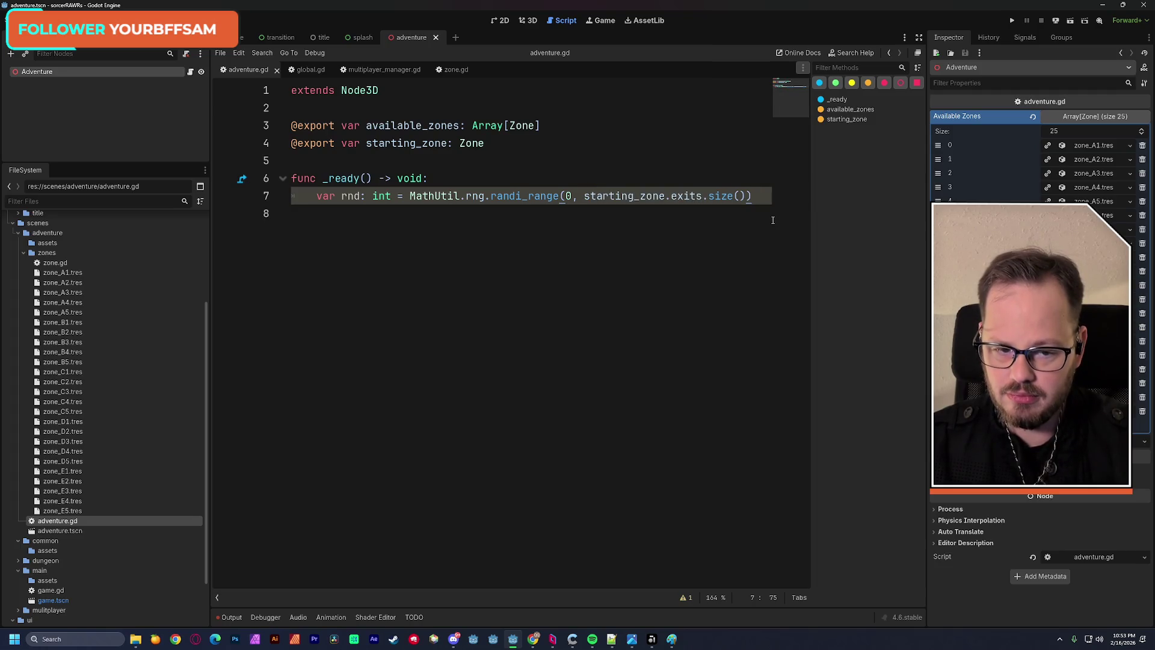
# Step: Start line 8 with 'if available_zones' using the copied variable name
pyautogui.press('Return')
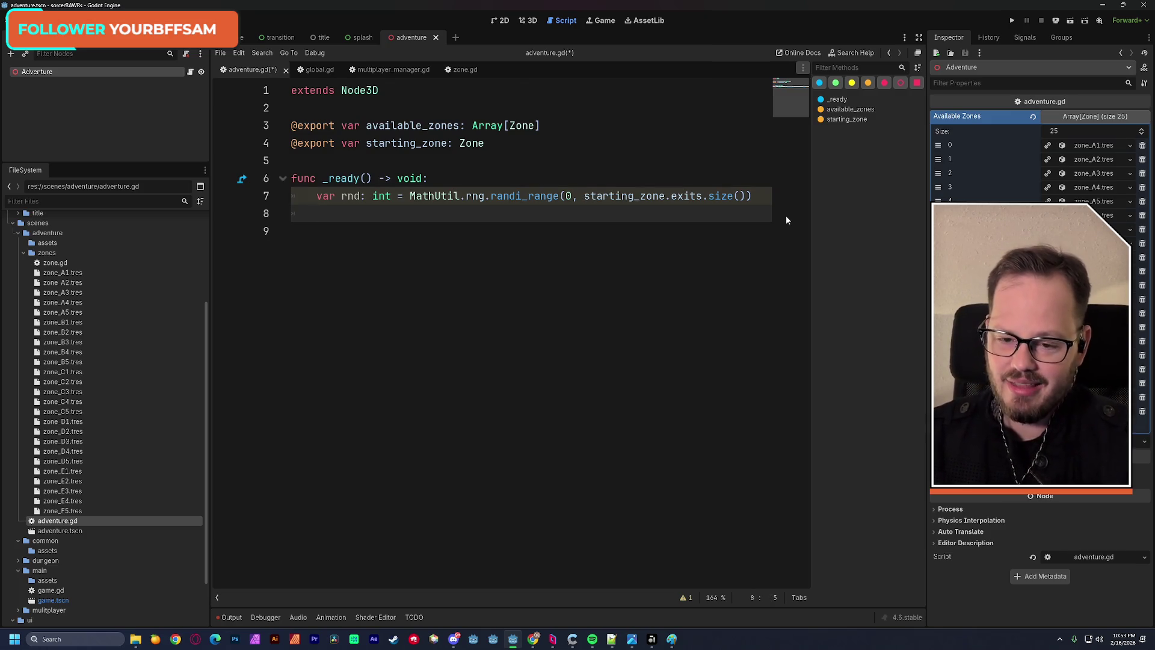
pyautogui.write('if')
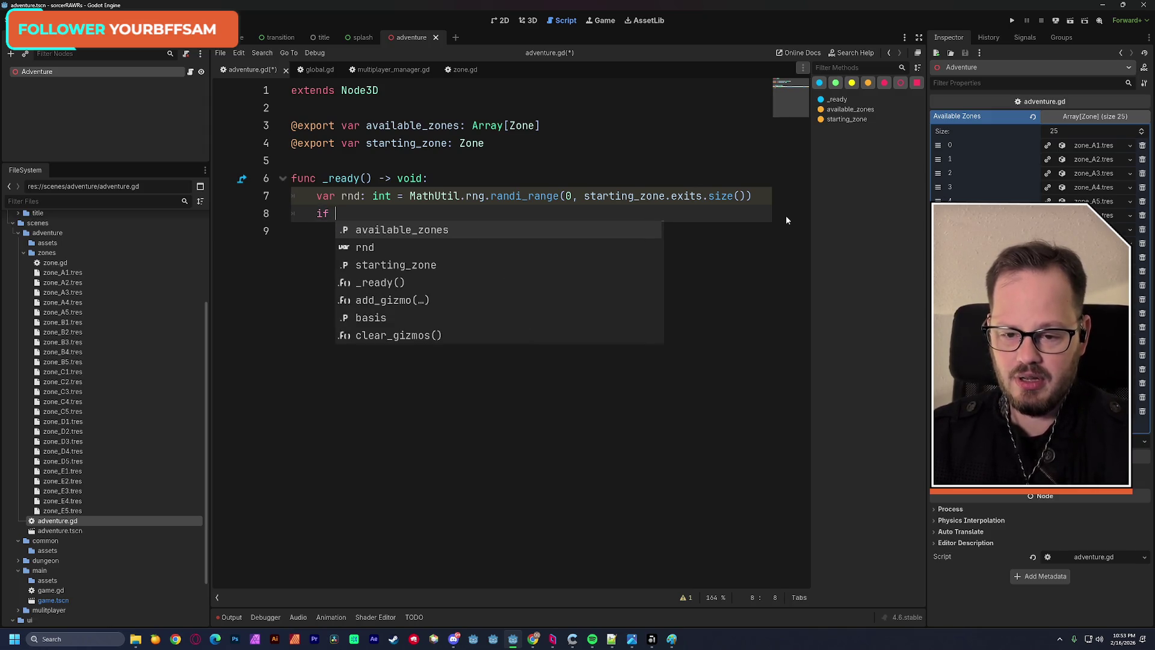
pyautogui.doubleClick(438, 125)
pyautogui.hotkey('ctrl', 'c')
pyautogui.click(359, 213)
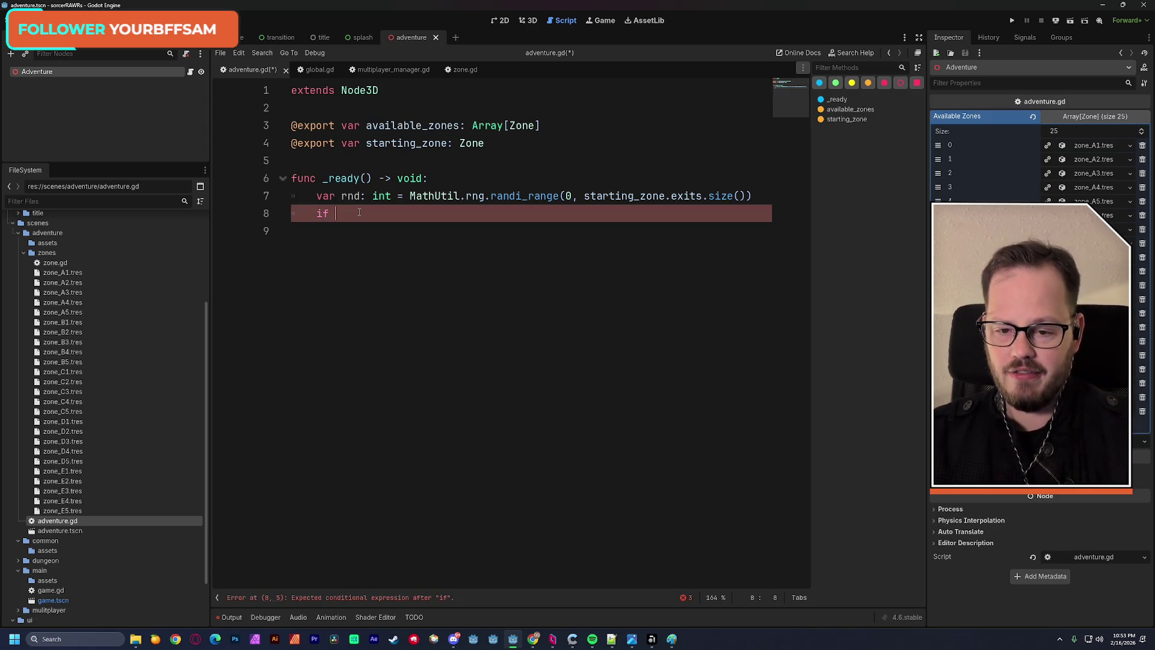
pyautogui.hotkey('ctrl', 'v')
# Step: Extend it to available_zones.has(starting_zone.exits) via autocomplete
pyautogui.write('.con')
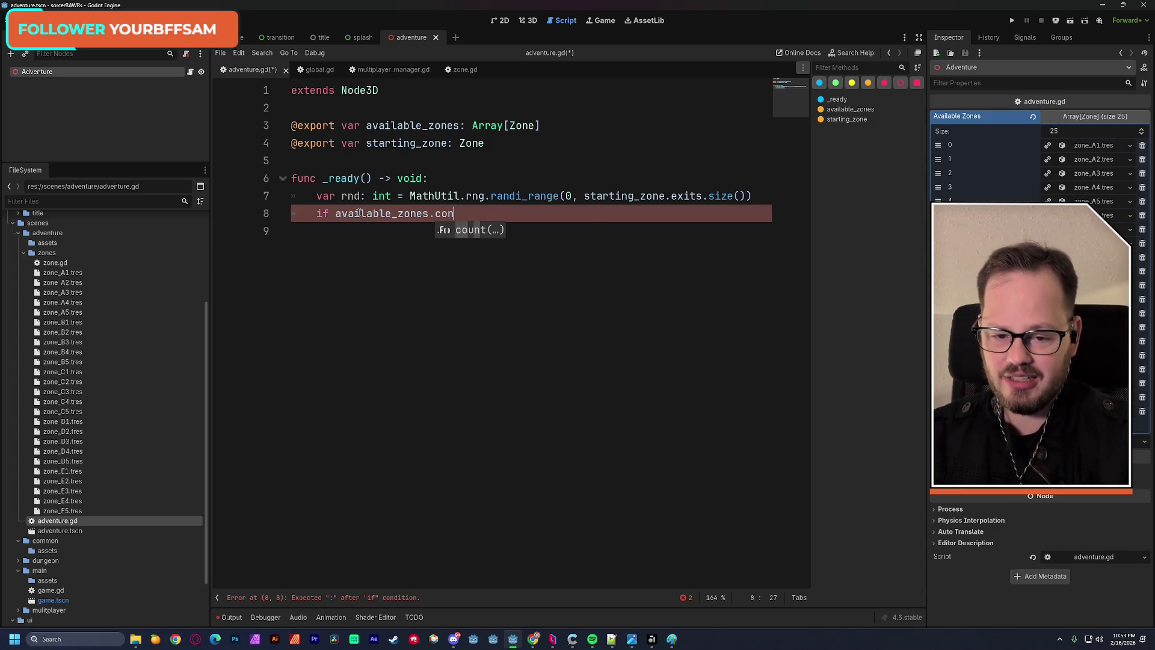
pyautogui.press('BackSpace')
pyautogui.press('BackSpace')
pyautogui.press('BackSpace')
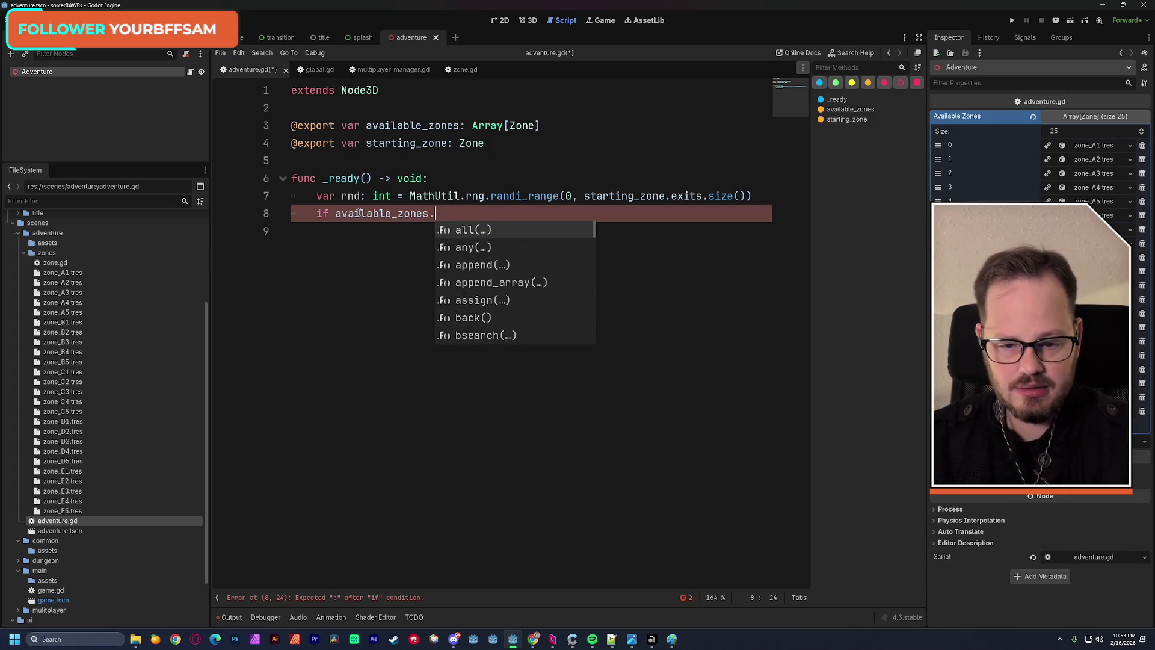
pyautogui.write('has')
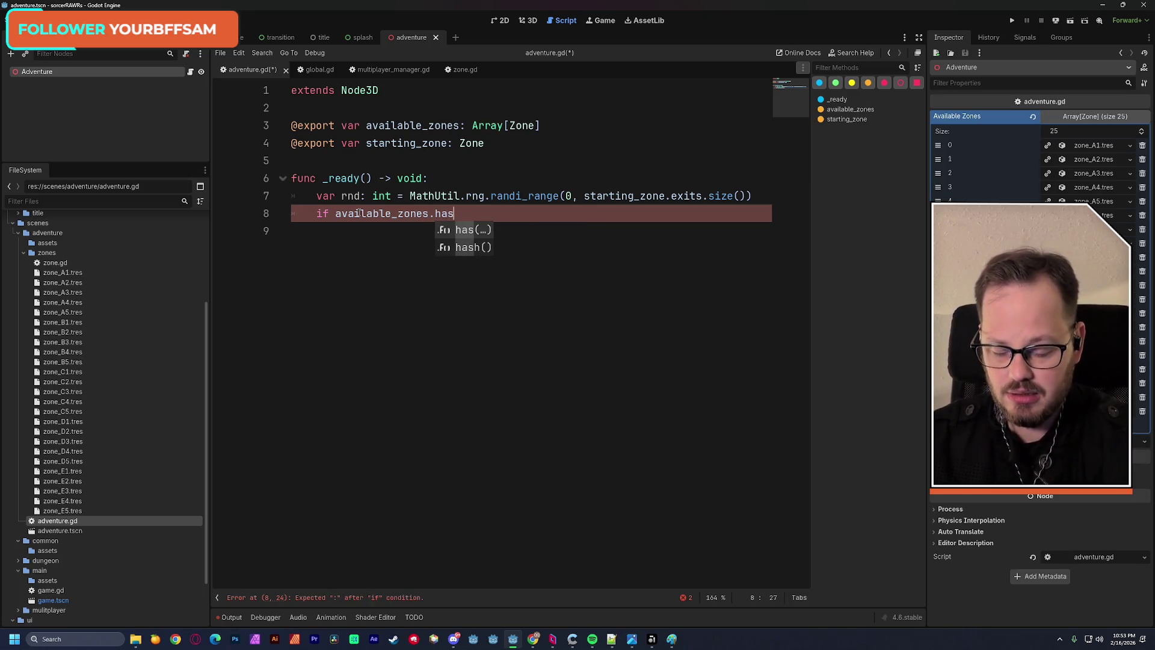
pyautogui.press('Return')
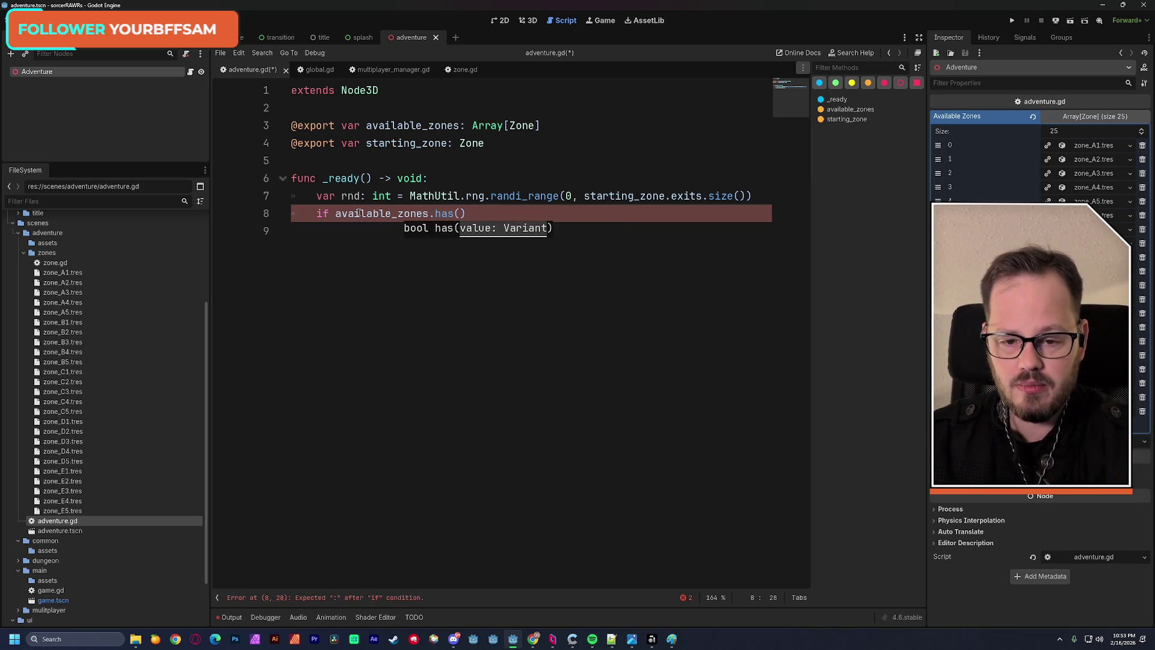
pyautogui.write('start')
pyautogui.press('Return')
pyautogui.write('.')
pyautogui.press('Down')
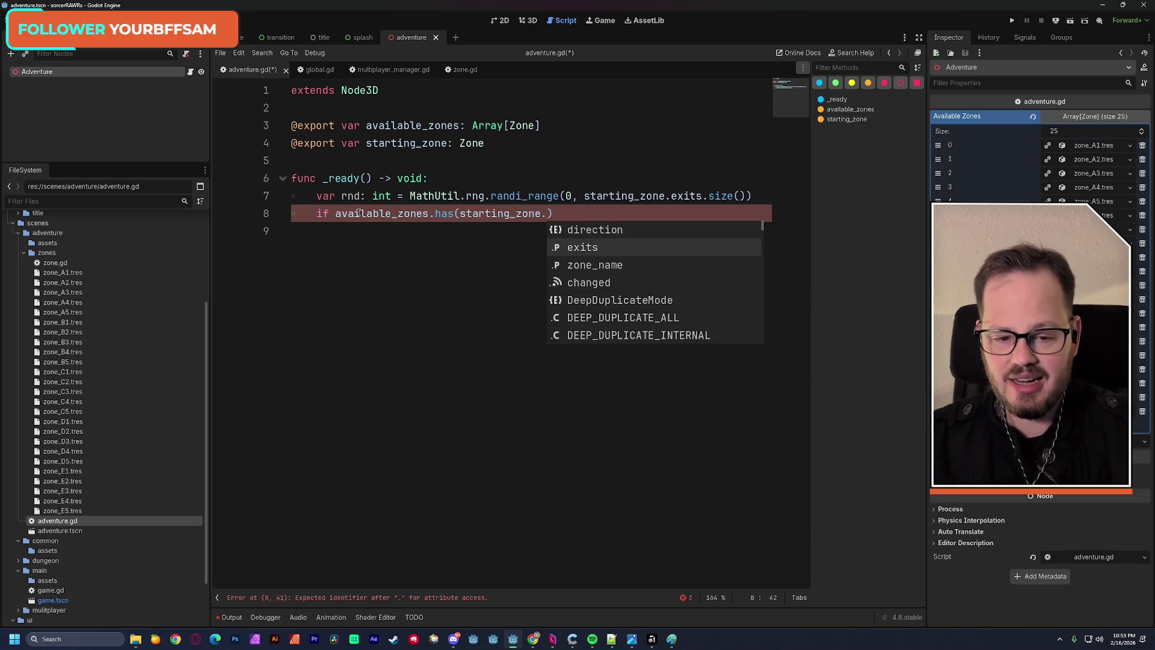
pyautogui.press('Return')
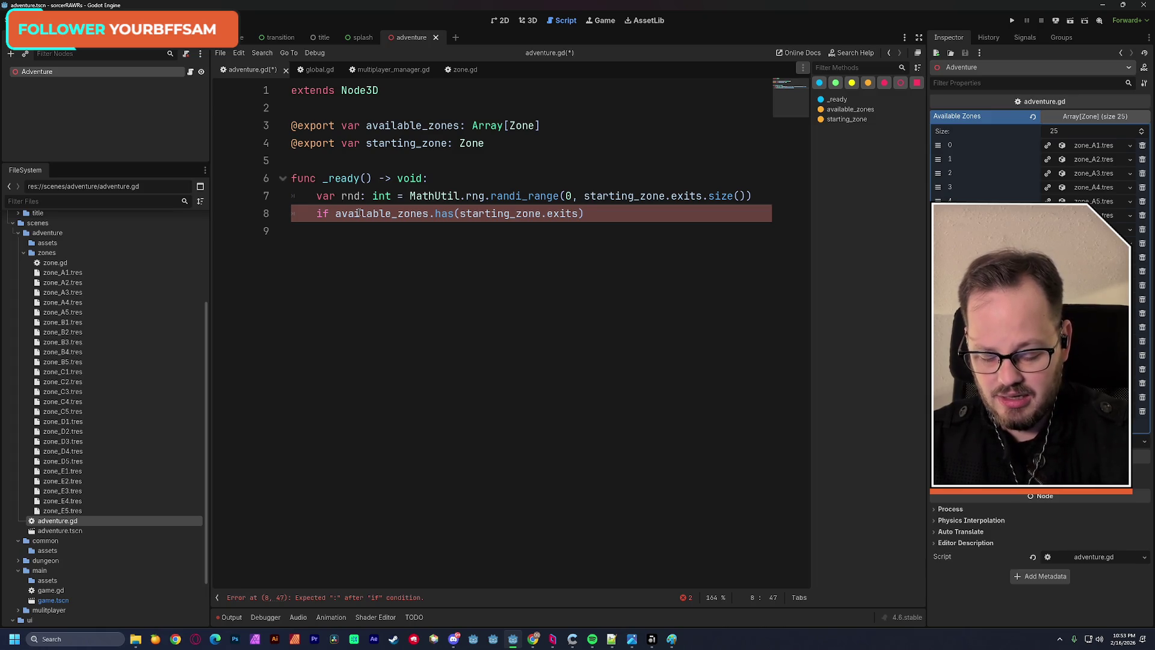
# Step: Try [] and (rnd) after exits, revert both, and save adventure.gd
pyautogui.write('[')
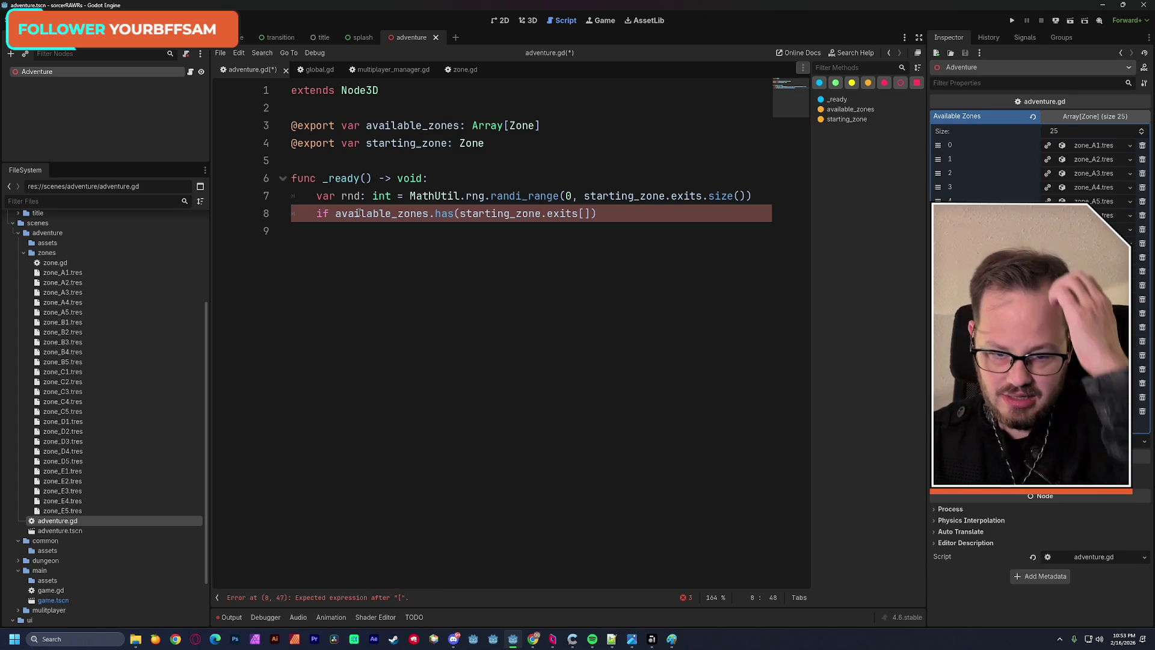
pyautogui.press('Right')
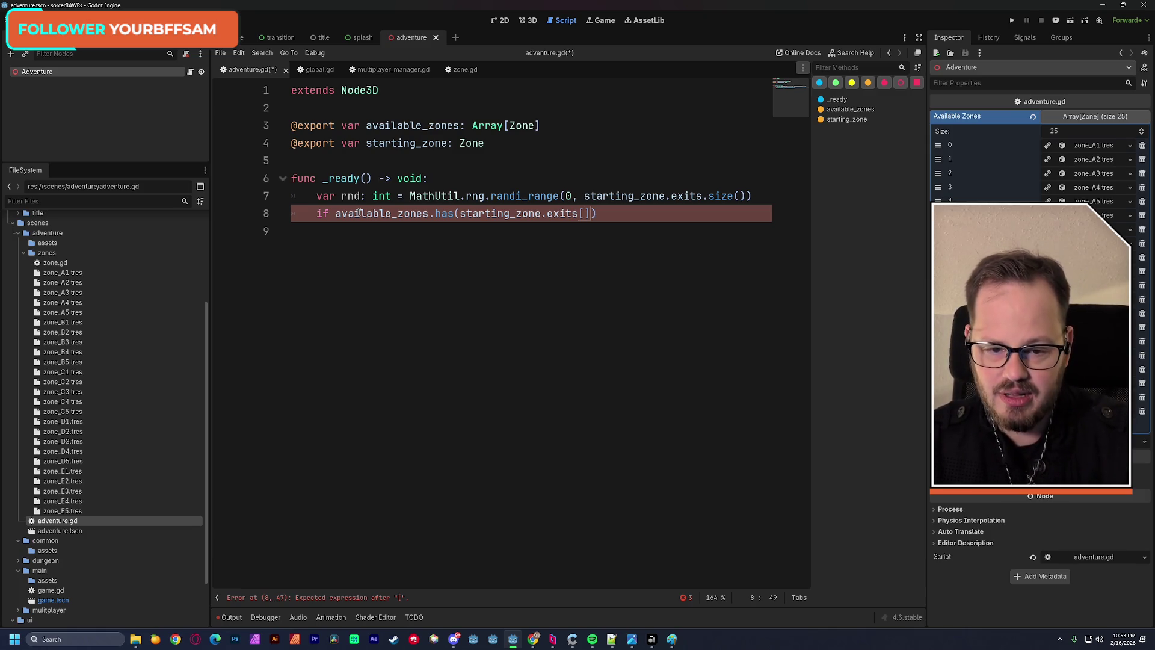
pyautogui.press('BackSpace')
pyautogui.press('BackSpace')
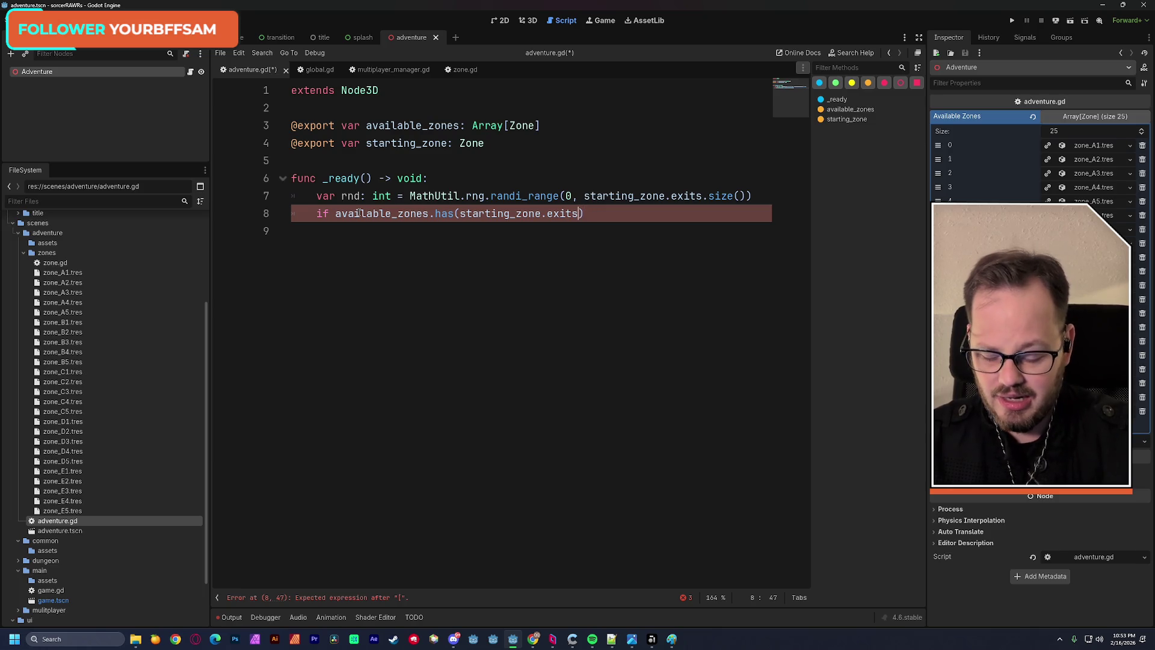
pyautogui.write('()')
pyautogui.press('Left')
pyautogui.write('rnd')
pyautogui.press('Right')
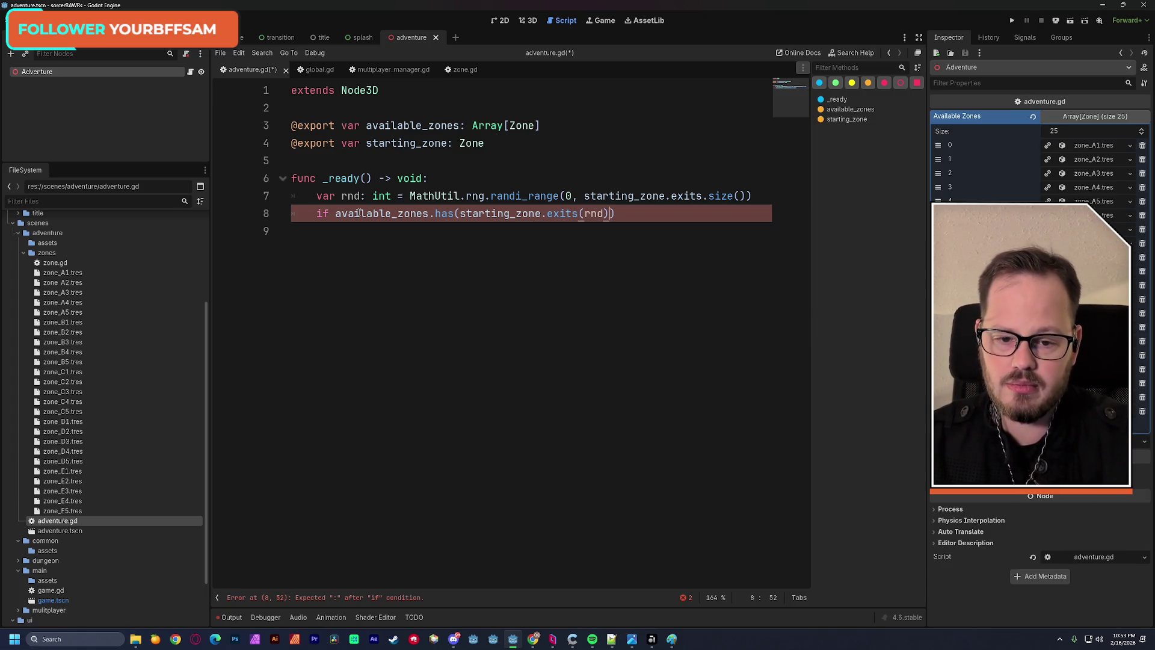
pyautogui.write('.')
pyautogui.press('Left')
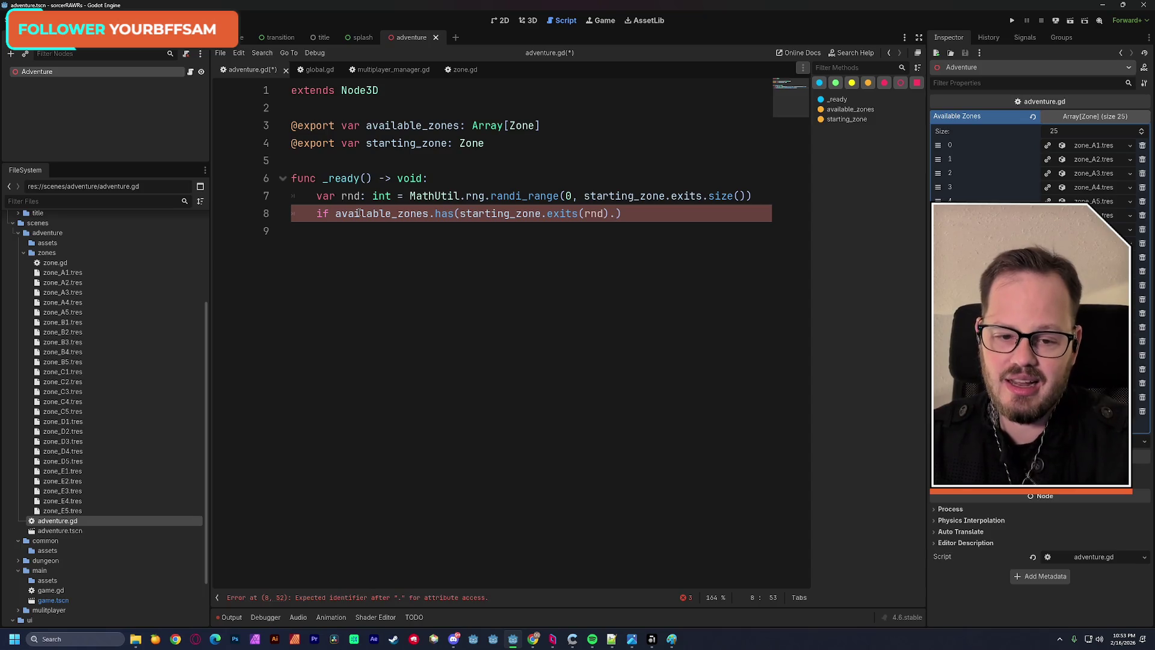
pyautogui.press('BackSpace')
pyautogui.press('BackSpace')
pyautogui.press('BackSpace')
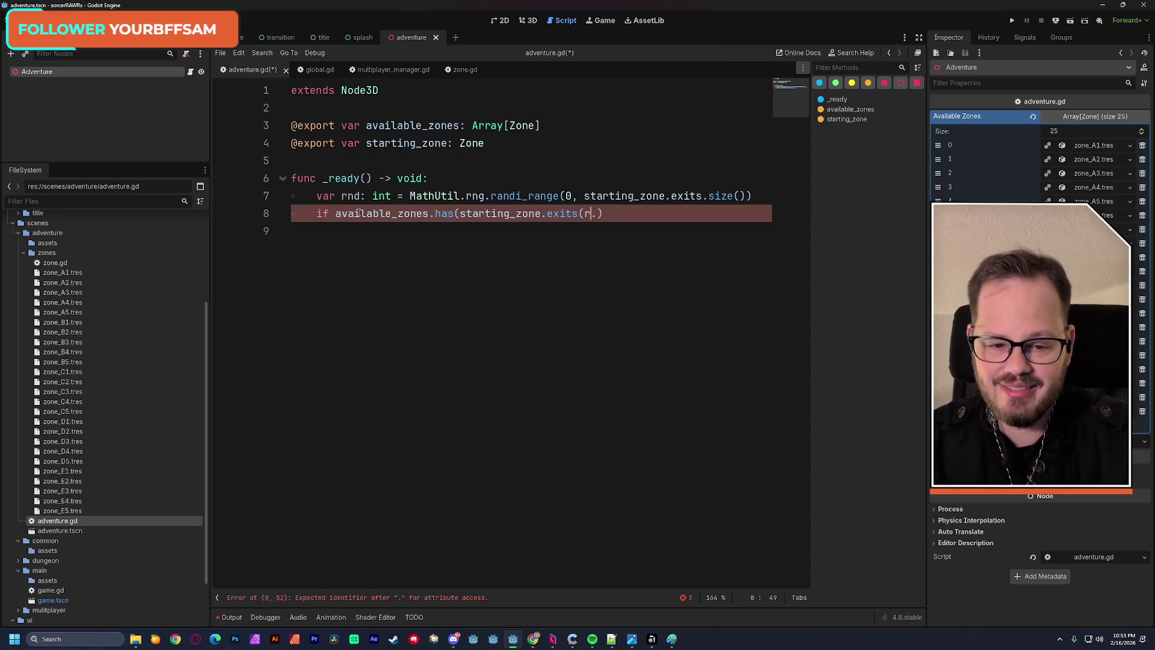
pyautogui.press('Delete')
pyautogui.click(618, 184)
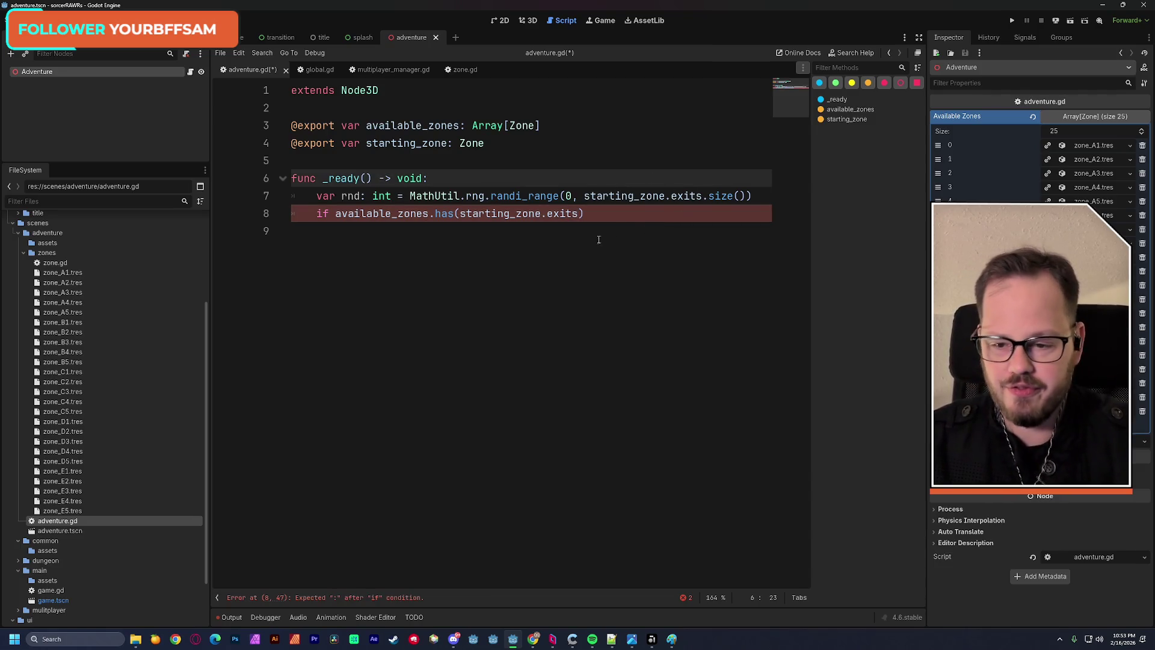
pyautogui.hotkey('ctrl', 's')
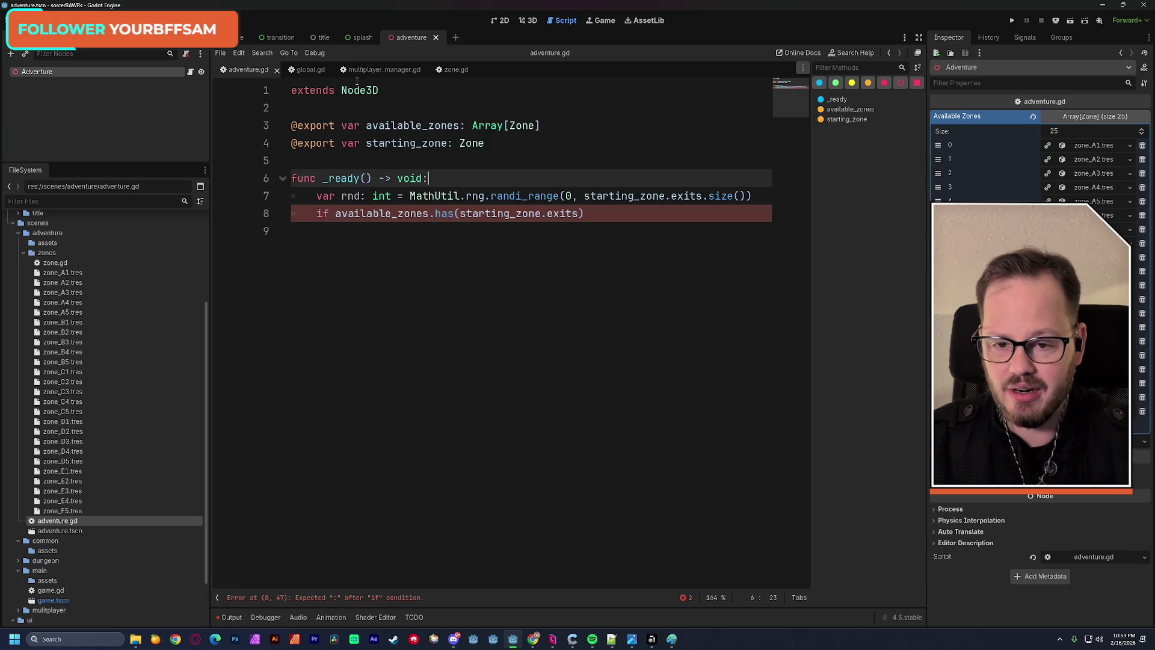
# Step: Review zone_E4.tres and zone_A1.tres, then the exits Dictionary[direction, Zone] declaration on zone.gd line 17
pyautogui.click(78, 501)
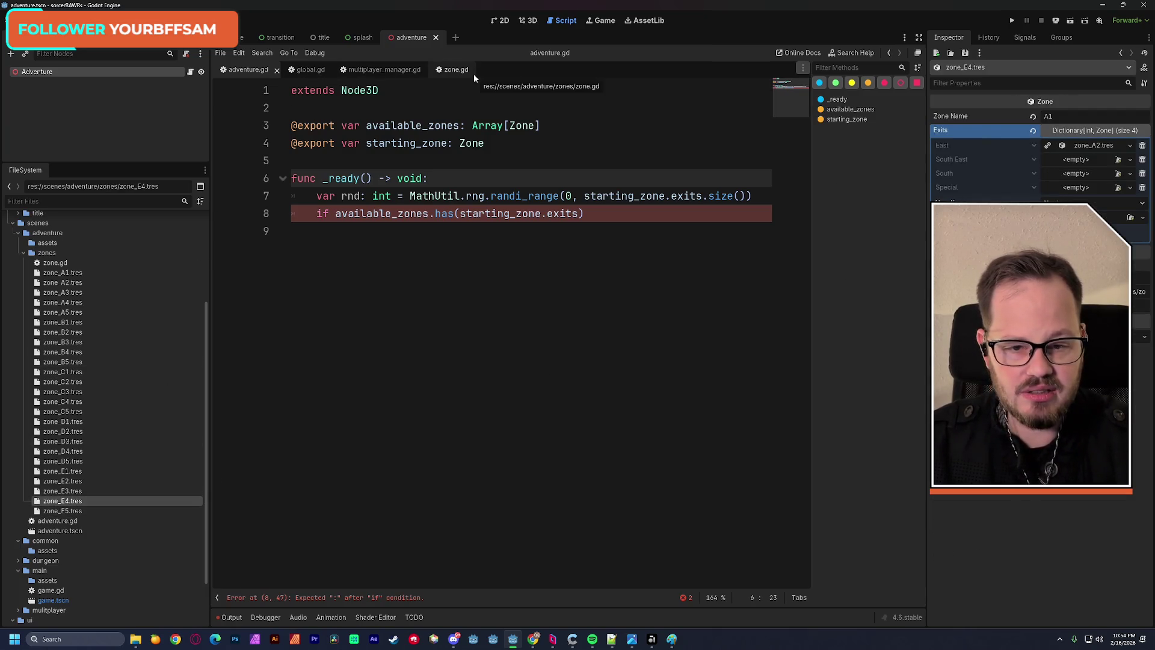
pyautogui.click(58, 274)
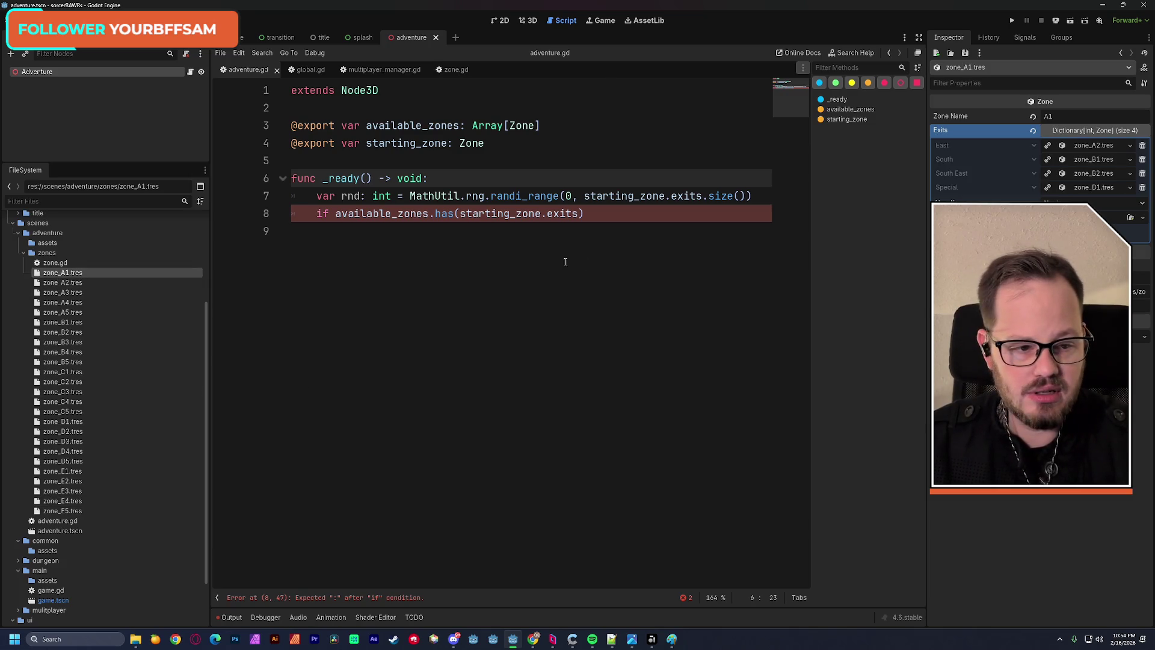
pyautogui.click(453, 69)
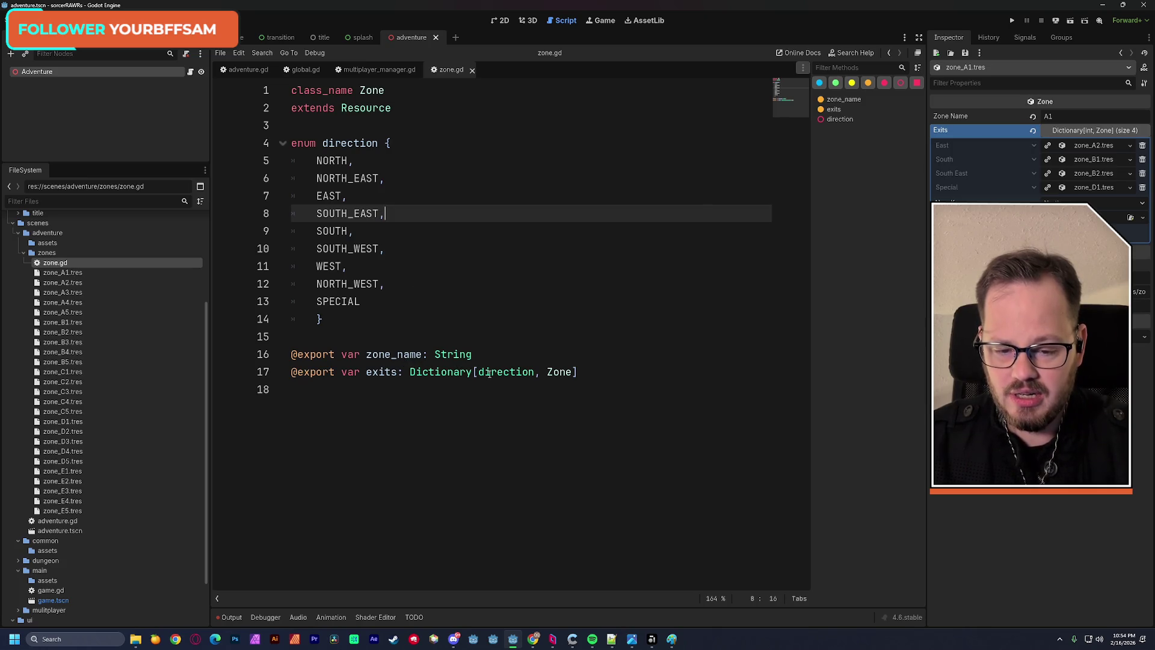
pyautogui.moveTo(488, 373)
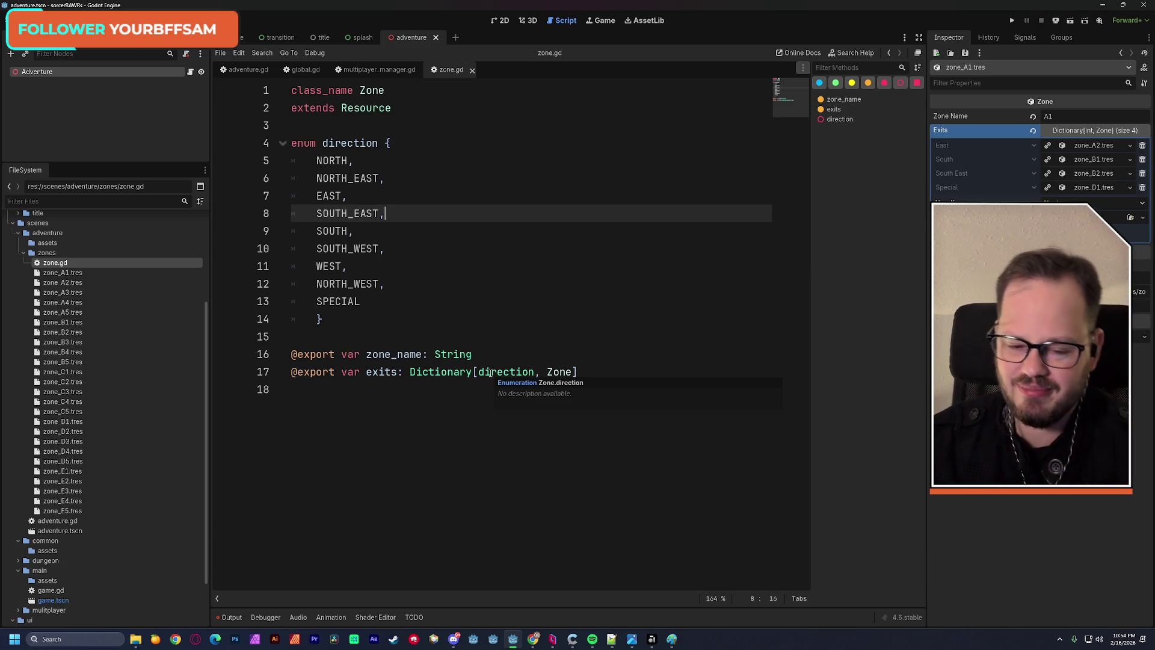
pyautogui.click(509, 352)
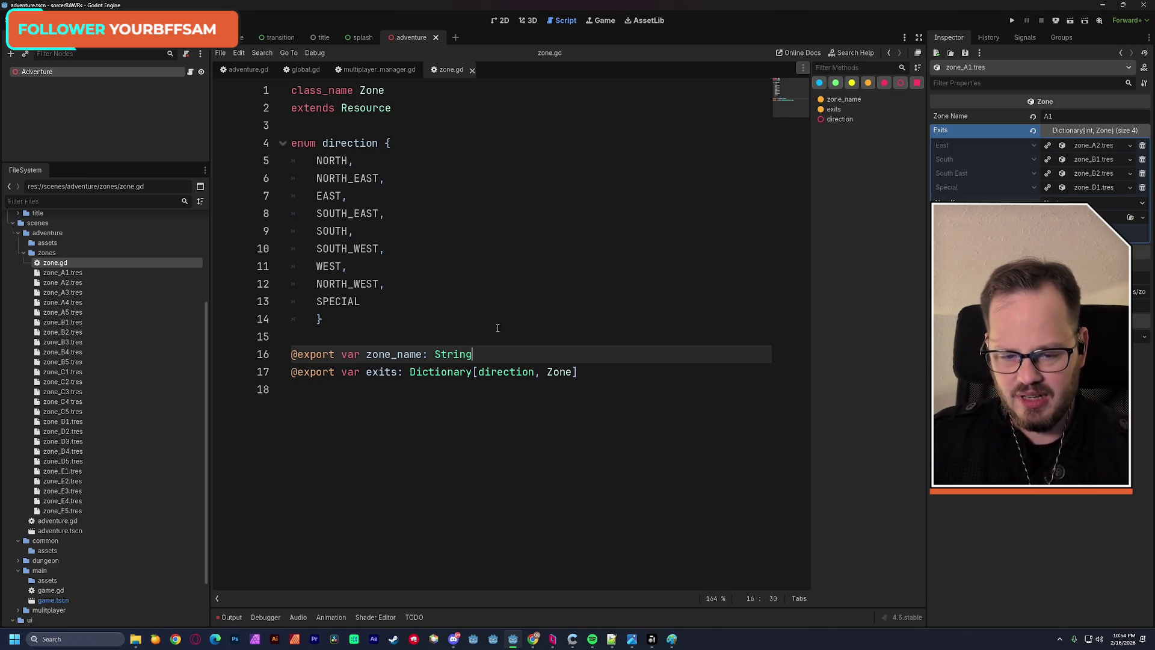
pyautogui.doubleClick(560, 372)
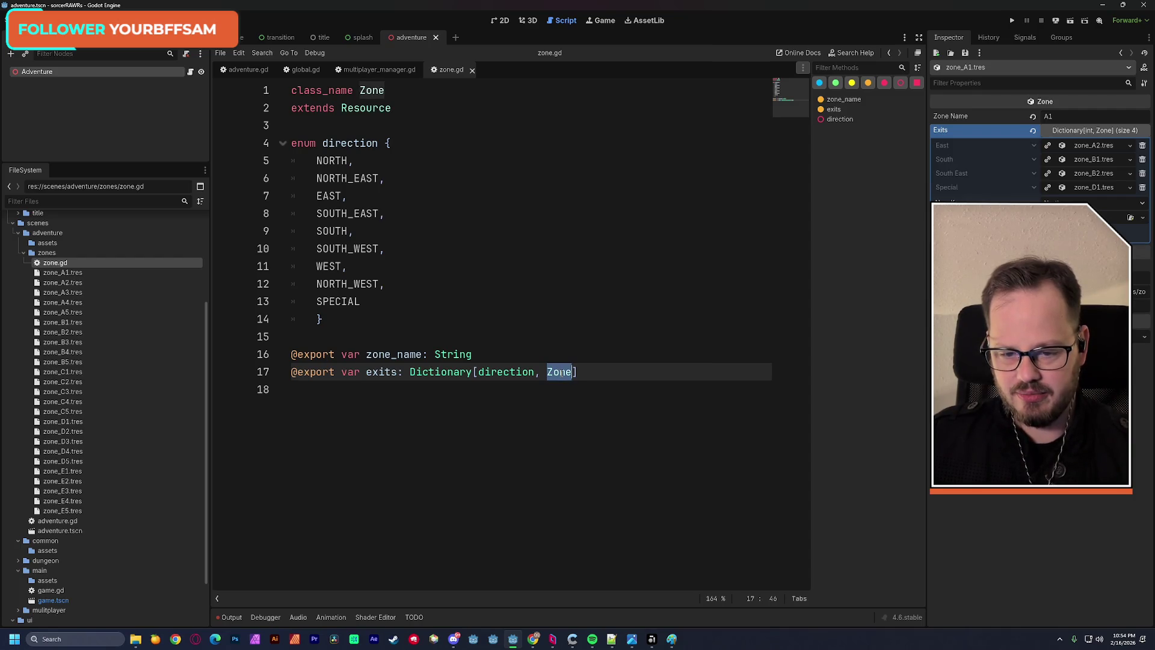
pyautogui.click(576, 373)
pyautogui.moveTo(576, 373); pyautogui.dragTo(292, 372)
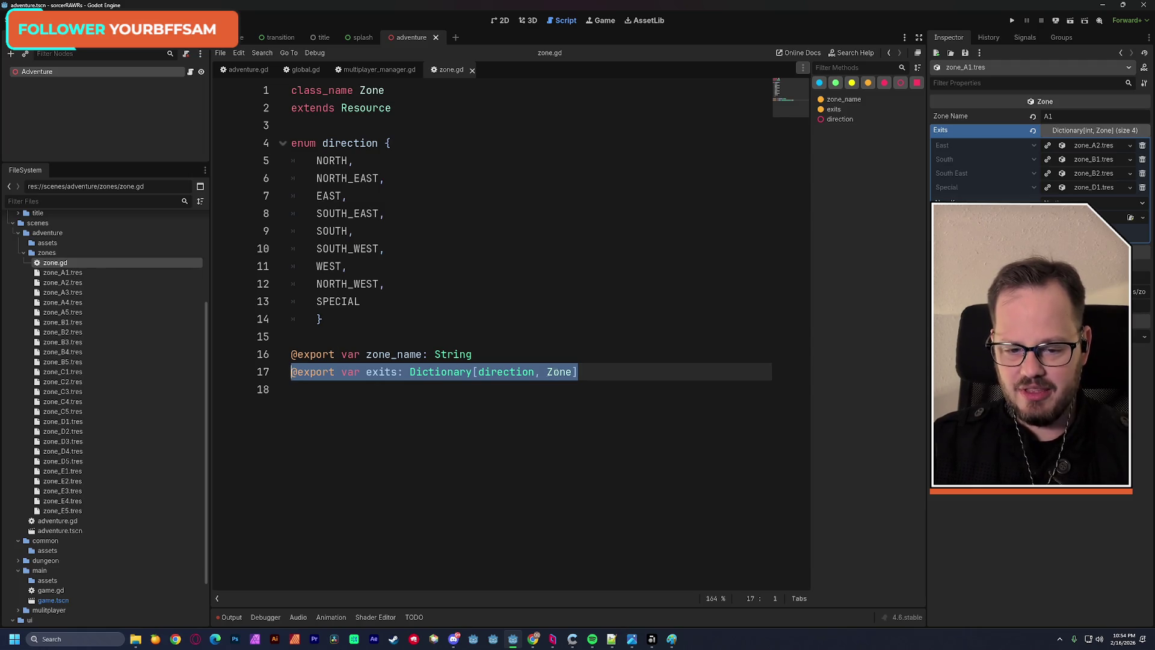
pyautogui.doubleClick(560, 372)
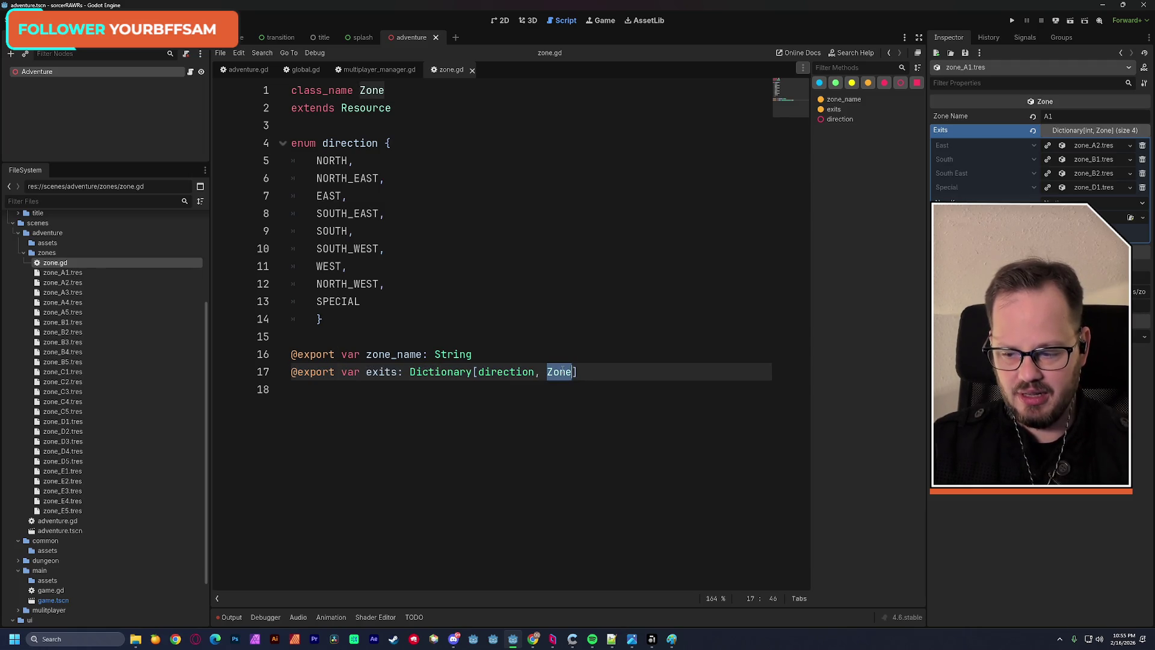
# Step: Back in adventure.gd, review the available_zones.has if line 8 and the rnd line 7
pyautogui.click(252, 72)
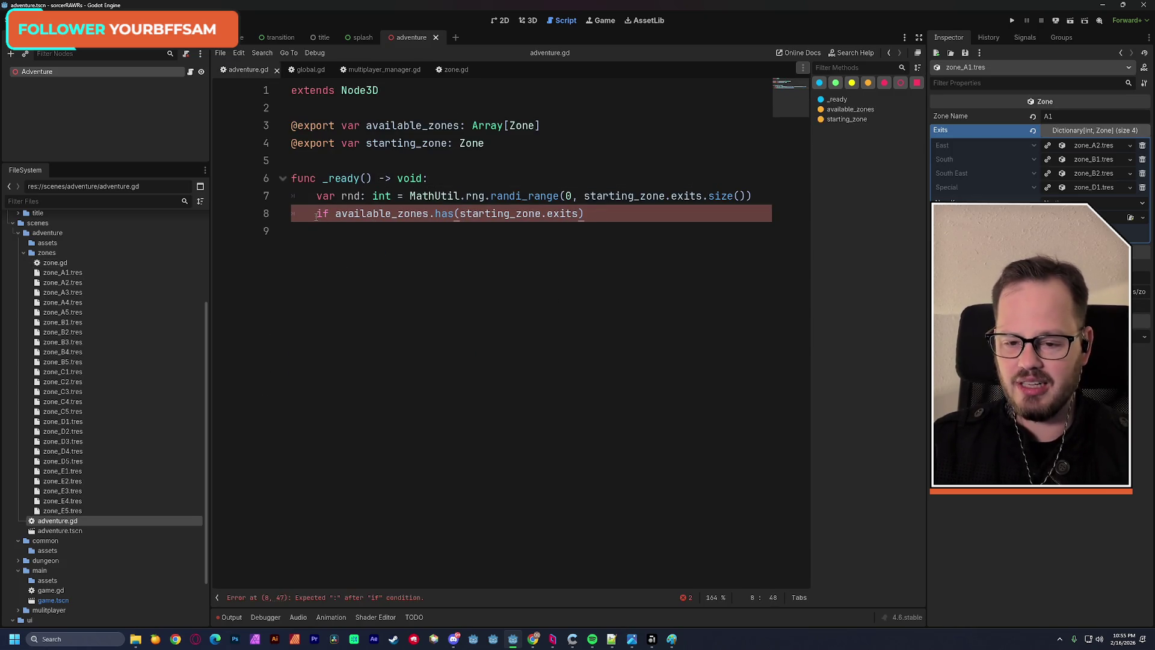
pyautogui.moveTo(317, 214); pyautogui.dragTo(585, 215)
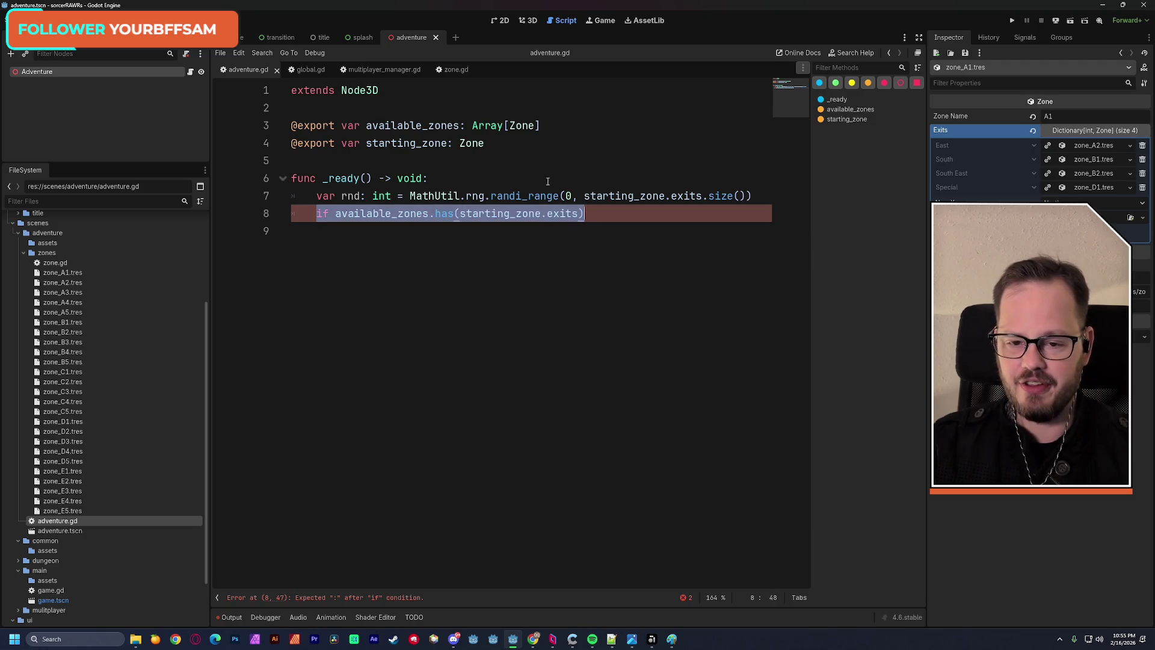
pyautogui.doubleClick(418, 125)
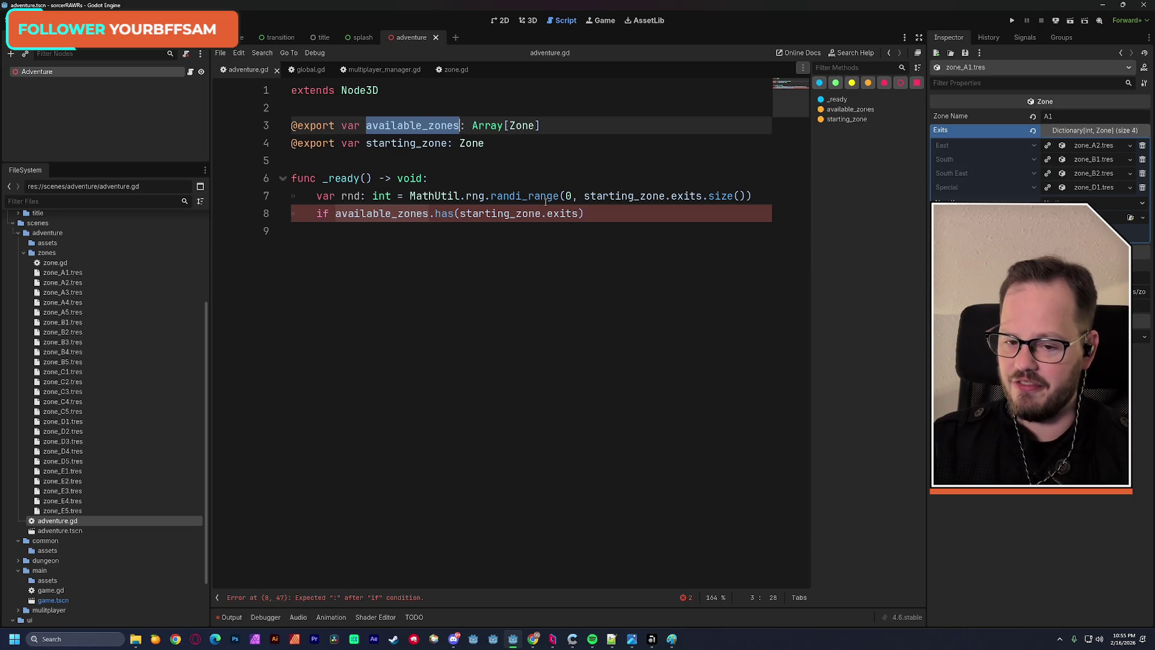
pyautogui.moveTo(317, 196); pyautogui.dragTo(753, 198)
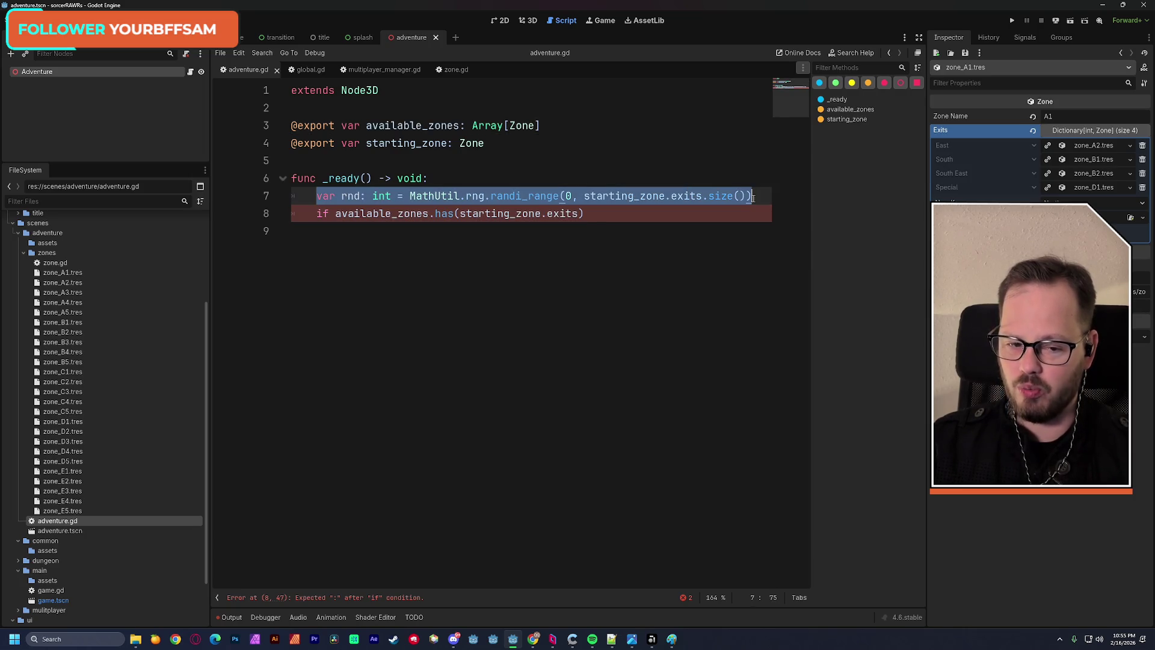
# Step: Compare against the exits declaration on zone.gd line 17, then return to adventure.gd
pyautogui.click(460, 70)
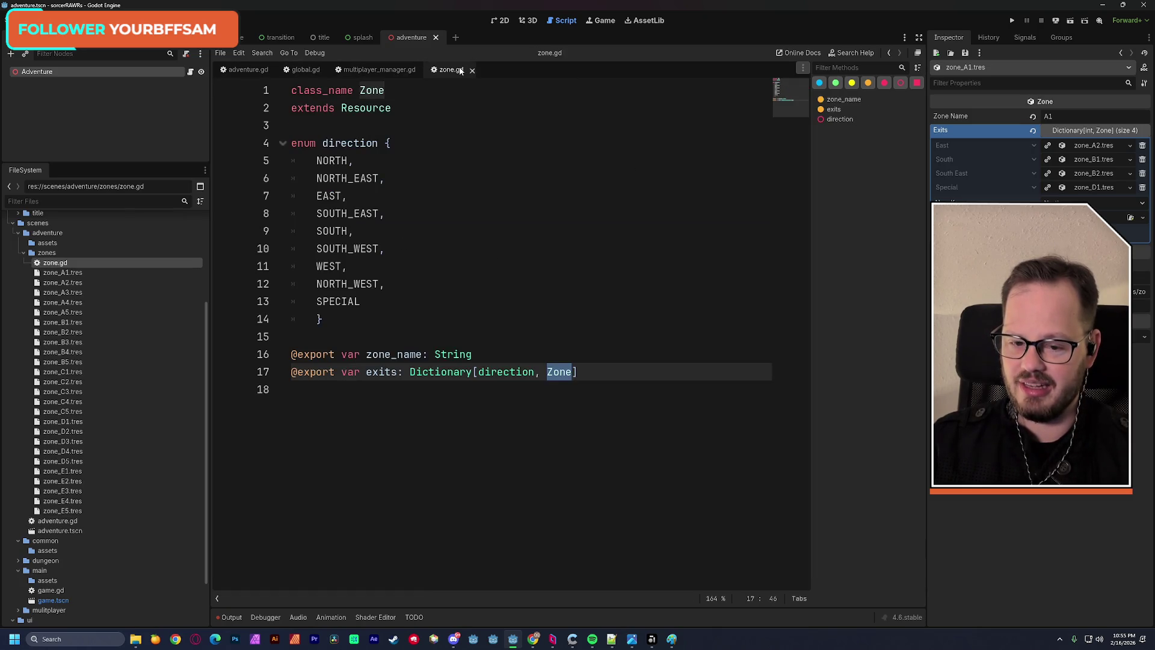
pyautogui.doubleClick(373, 373)
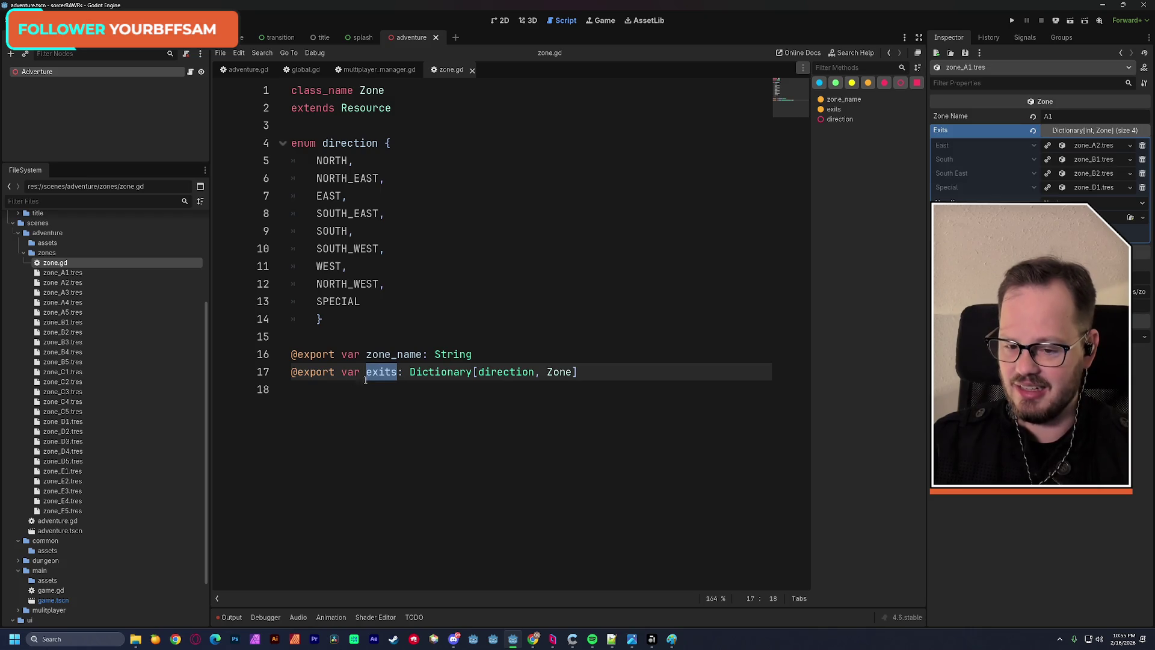
pyautogui.moveTo(293, 373)
pyautogui.mouseDown()
pyautogui.moveTo(628, 380)
pyautogui.moveTo(612, 372)
pyautogui.mouseUp()
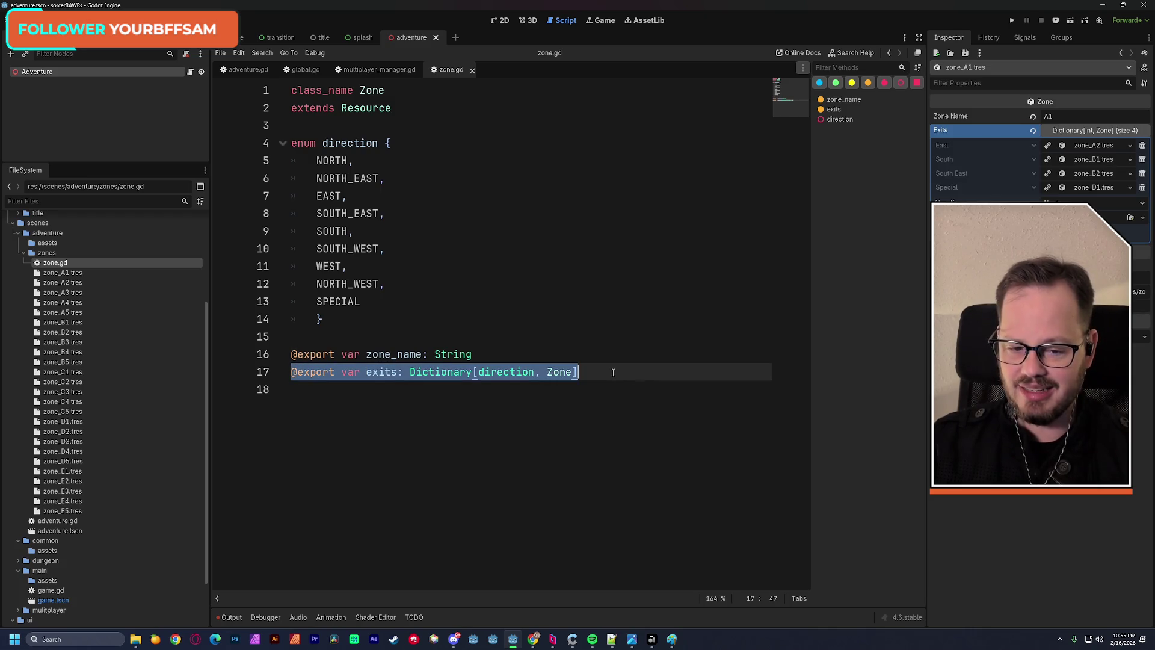
pyautogui.click(613, 373)
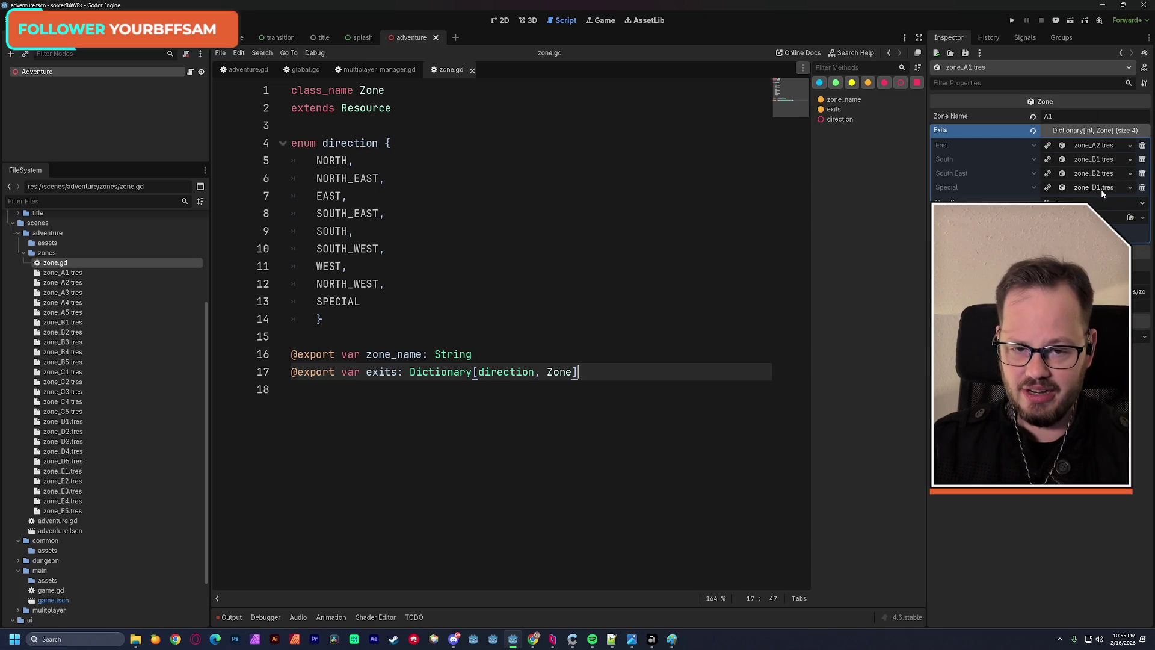
pyautogui.click(248, 69)
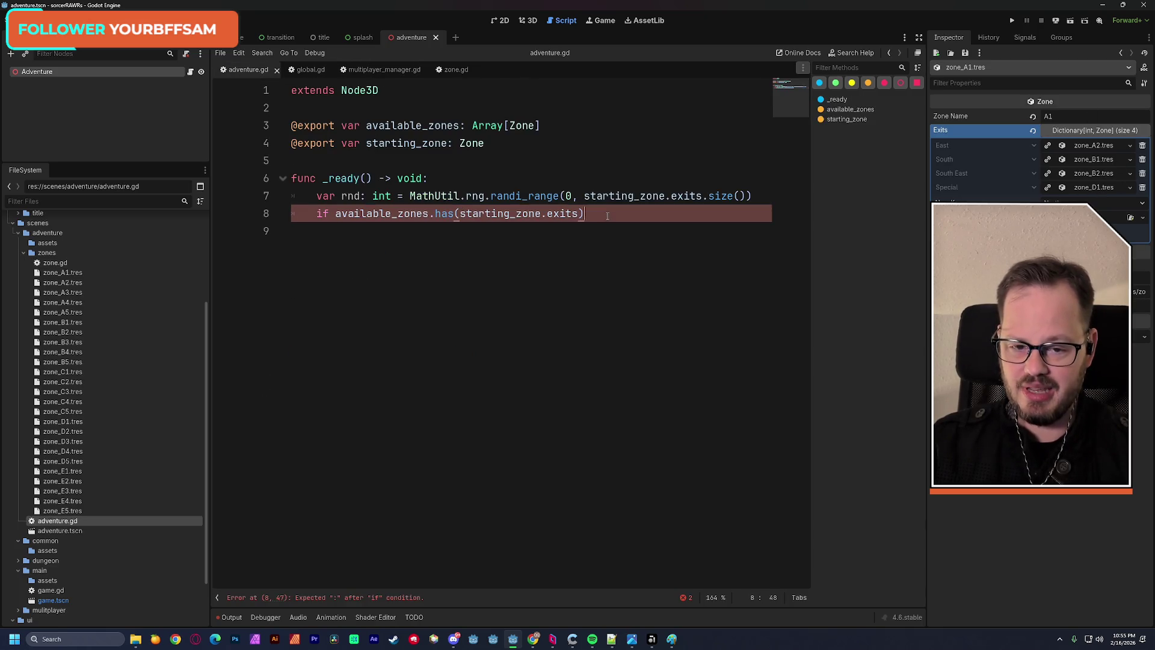
# Step: Comment out the if line 8 with a leading # and review the rnd line above it
pyautogui.write('#')
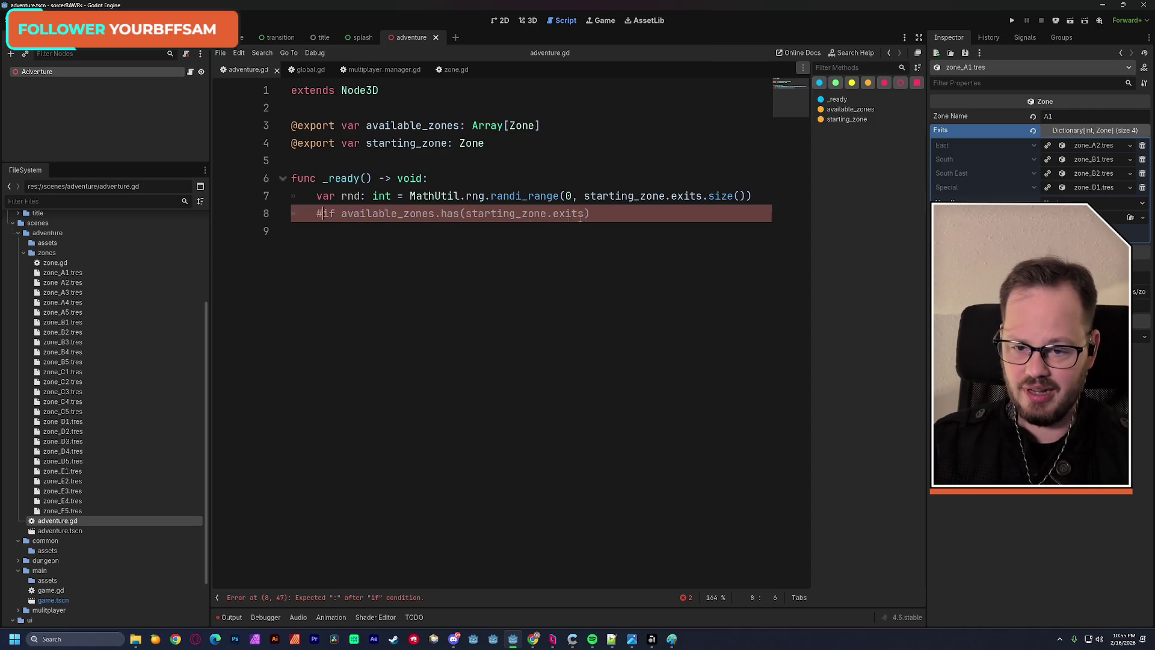
pyautogui.click(606, 217)
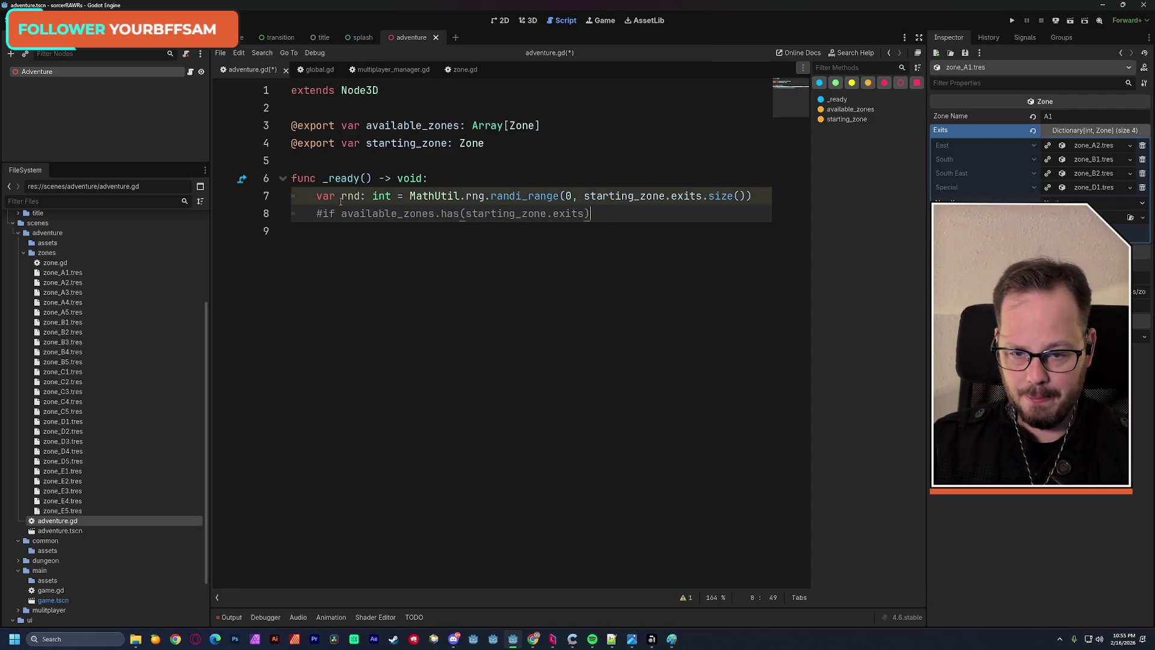
pyautogui.moveTo(373, 196); pyautogui.dragTo(768, 192)
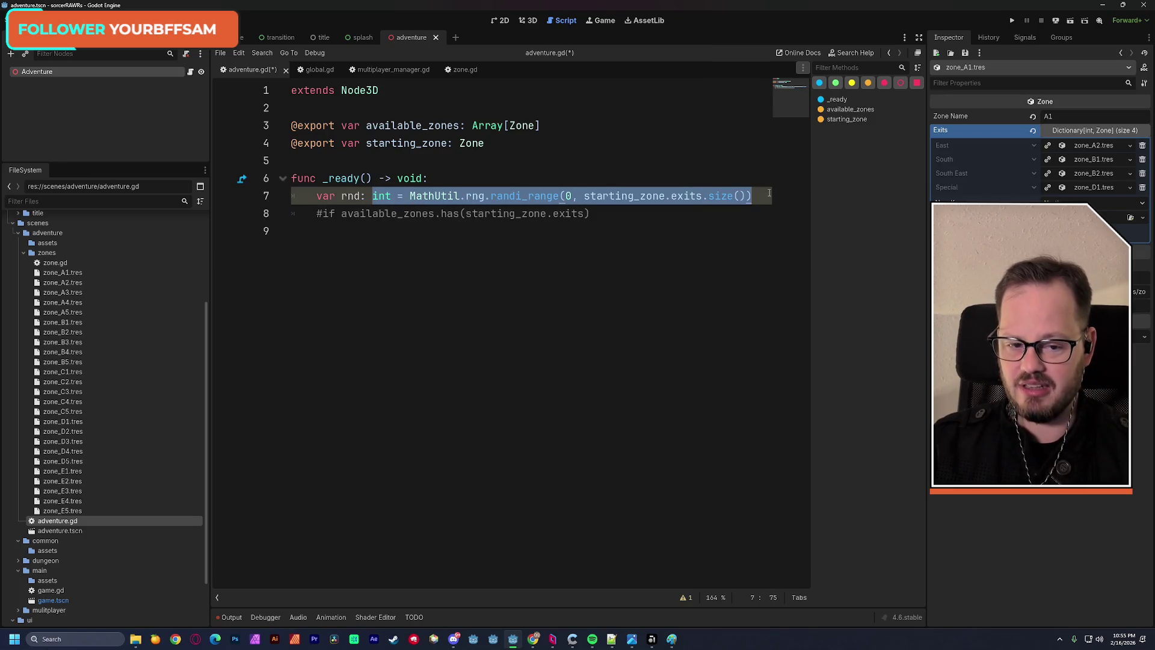
pyautogui.moveTo(583, 217); pyautogui.dragTo(318, 220)
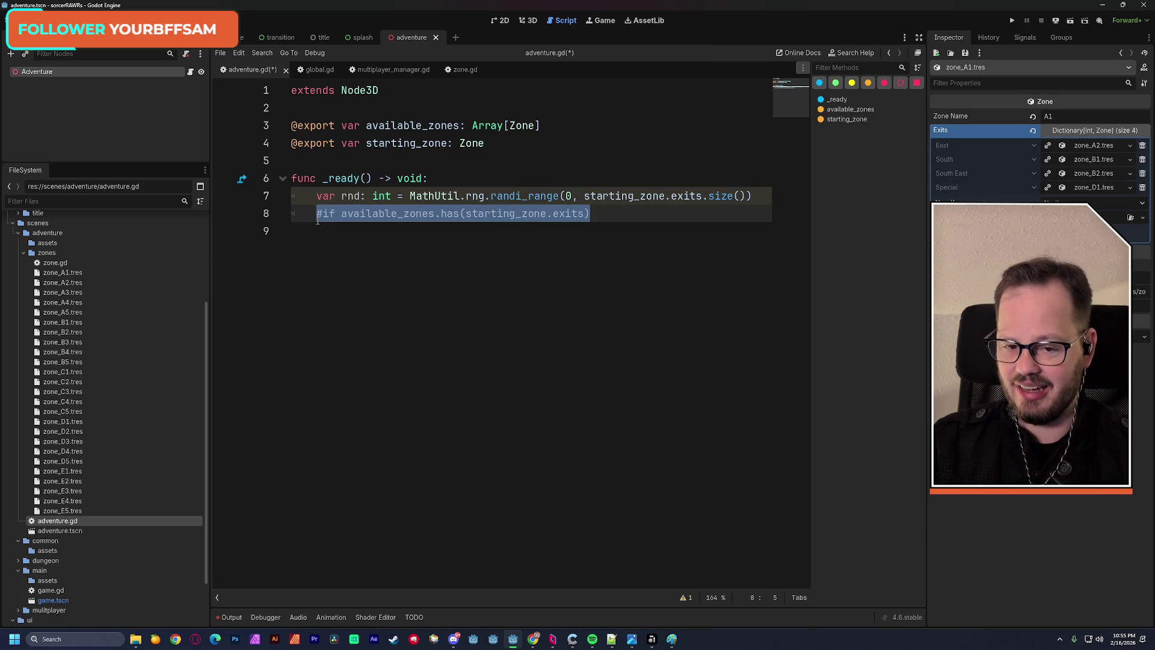
pyautogui.doubleClick(351, 197)
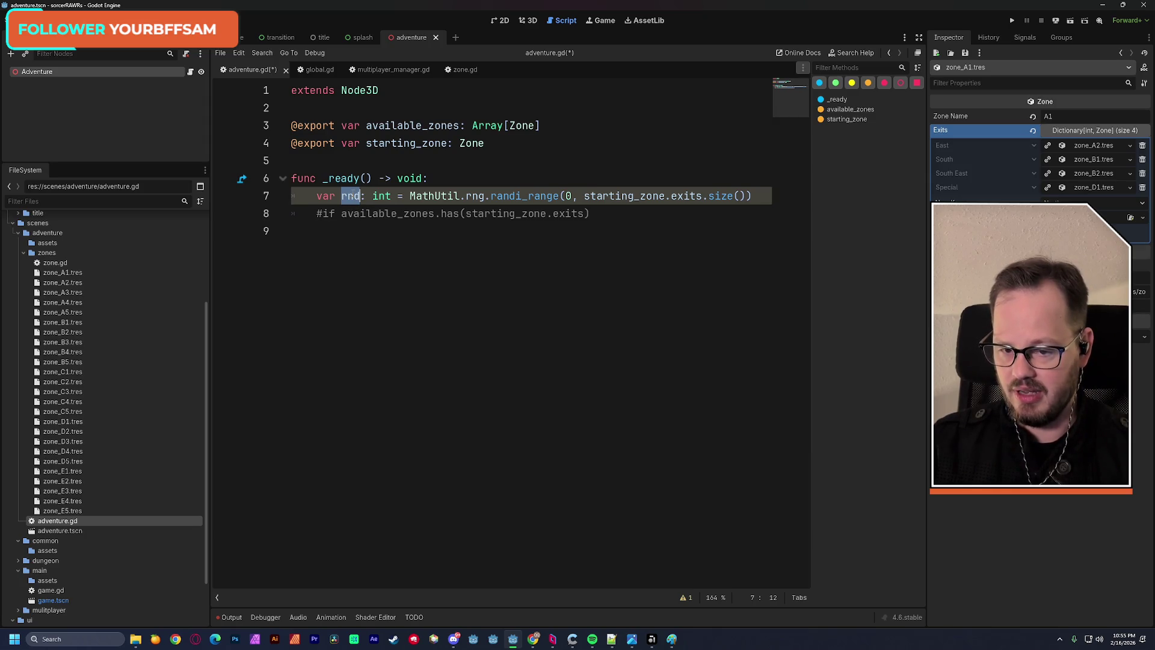
pyautogui.moveTo(317, 213); pyautogui.dragTo(360, 213)
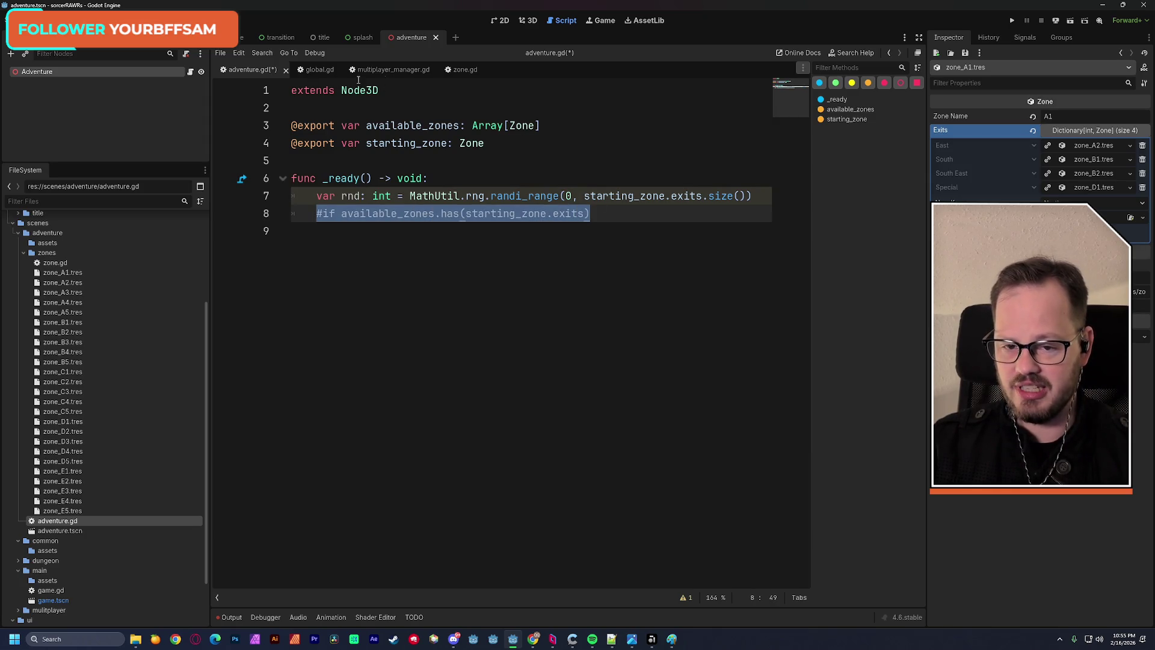
# Step: Check the Zone type in zone.gd's exits Dictionary[direction, Zone] declaration
pyautogui.keyDown('ctrl'); pyautogui.click(566, 214); pyautogui.keyUp('ctrl')
pyautogui.doubleClick(560, 371)
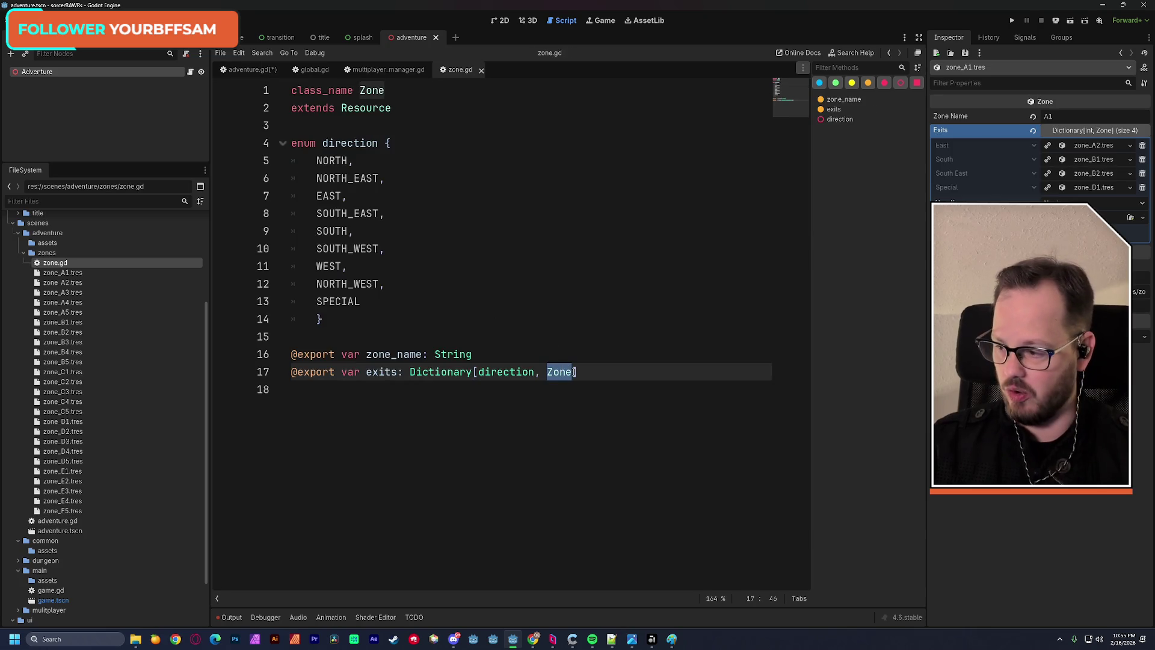
pyautogui.keyDown('ctrl'); pyautogui.scroll(3, 600, 387); pyautogui.keyUp('ctrl')
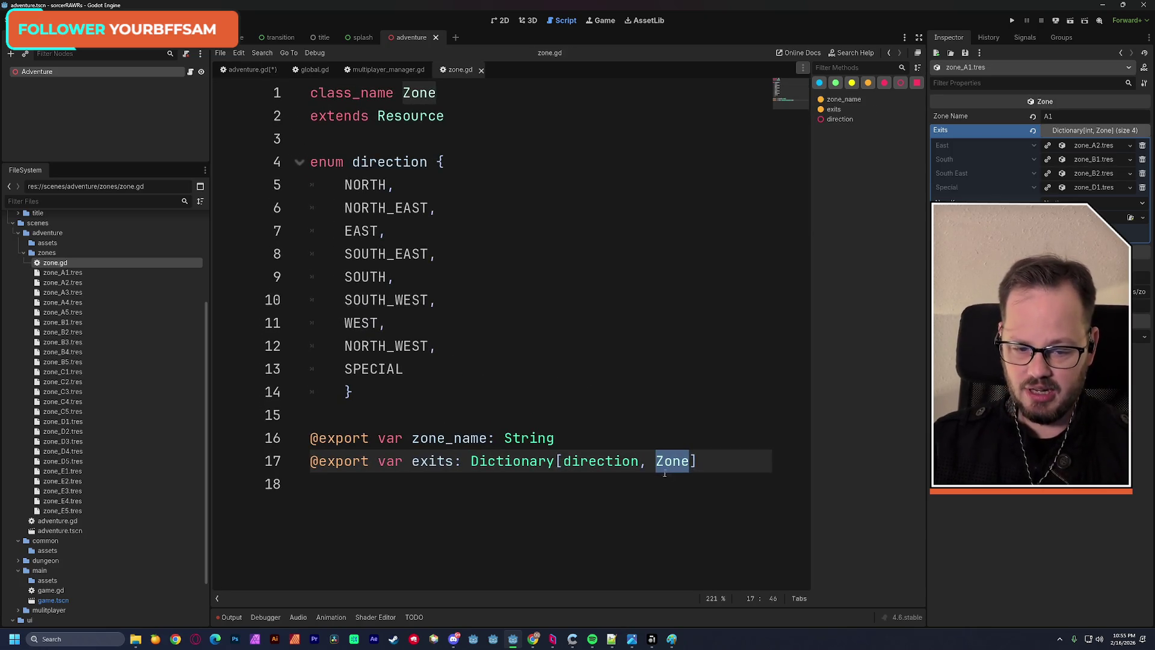
pyautogui.press('End')
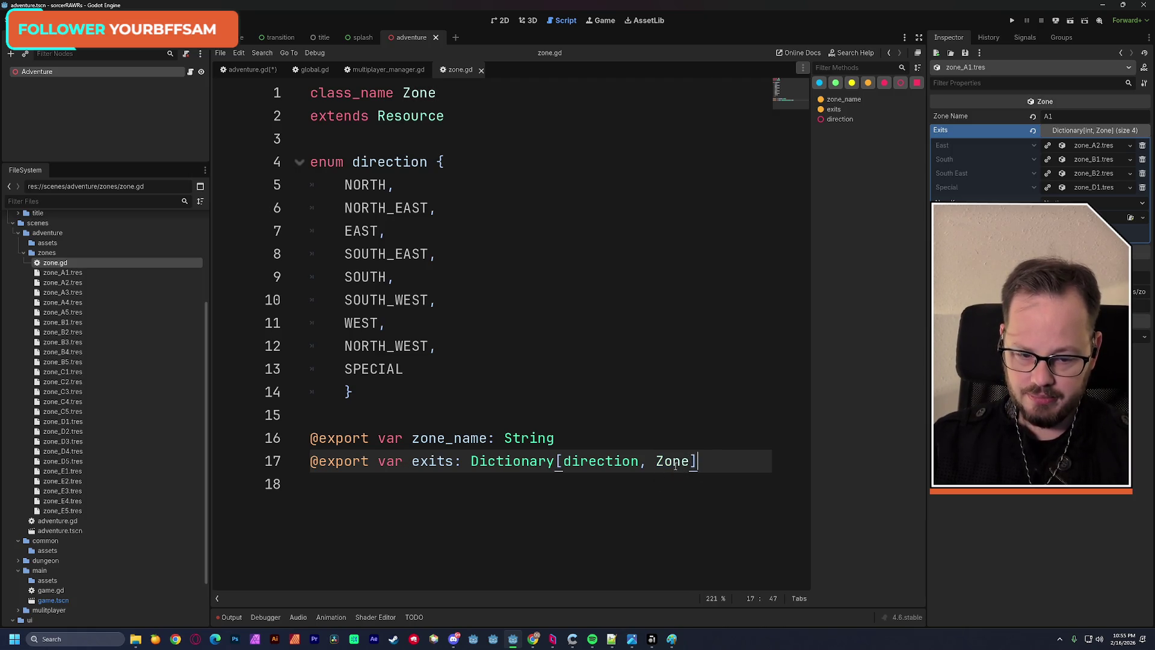
# Step: Return to adventure.gd and look over the available_zones declaration on line 3
pyautogui.doubleClick(673, 461)
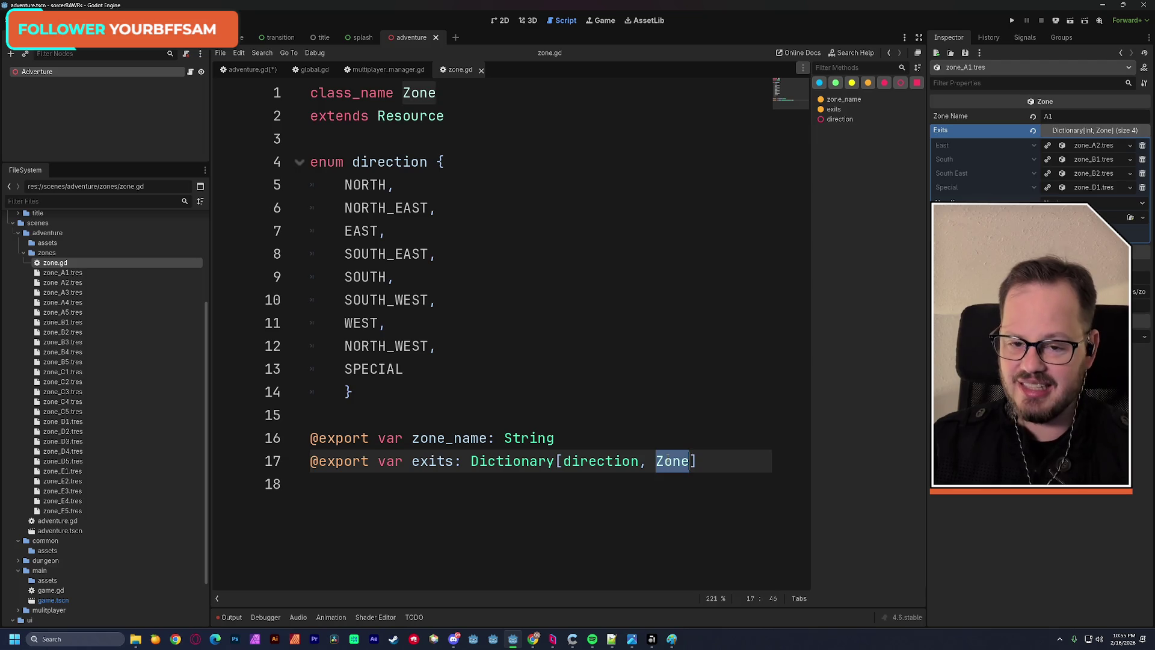
pyautogui.click(252, 71)
pyautogui.moveTo(544, 139); pyautogui.dragTo(452, 138)
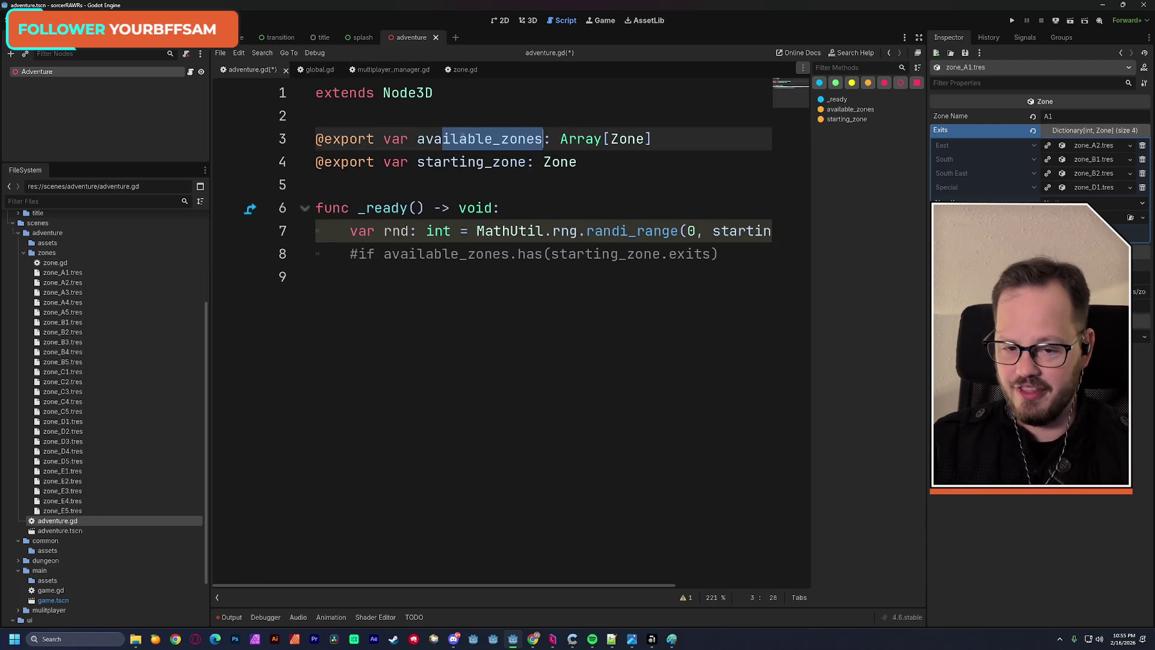
pyautogui.doubleClick(519, 138)
pyautogui.click(661, 141)
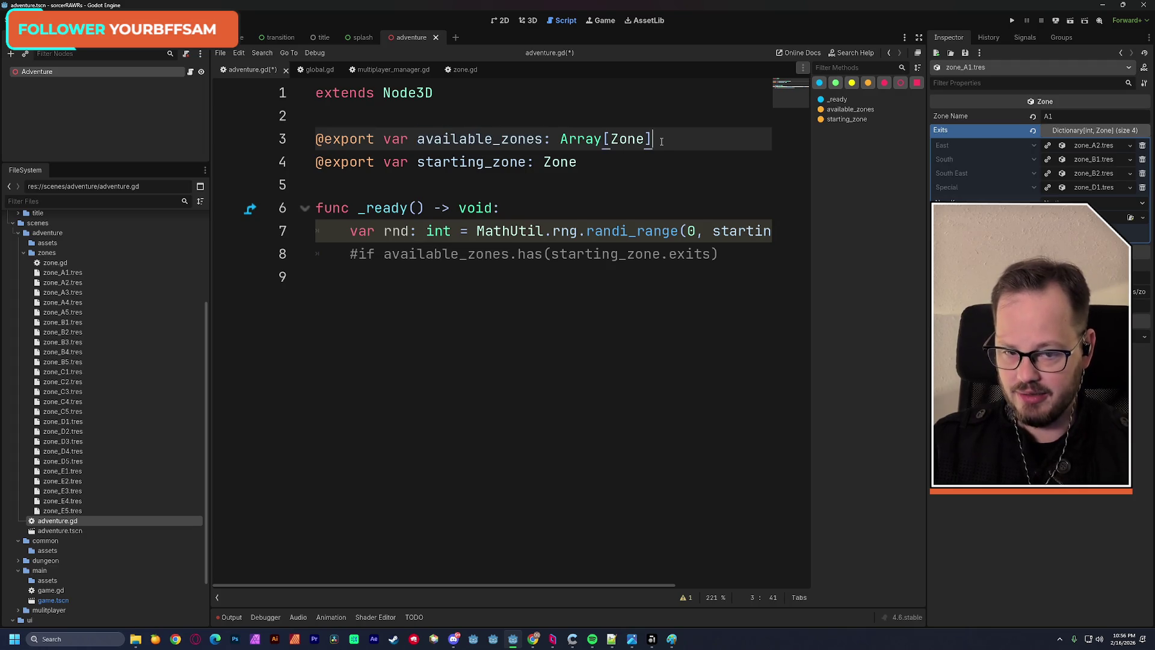
pyautogui.keyDown('ctrl'); pyautogui.scroll(-5, 525, 182); pyautogui.keyUp('ctrl')
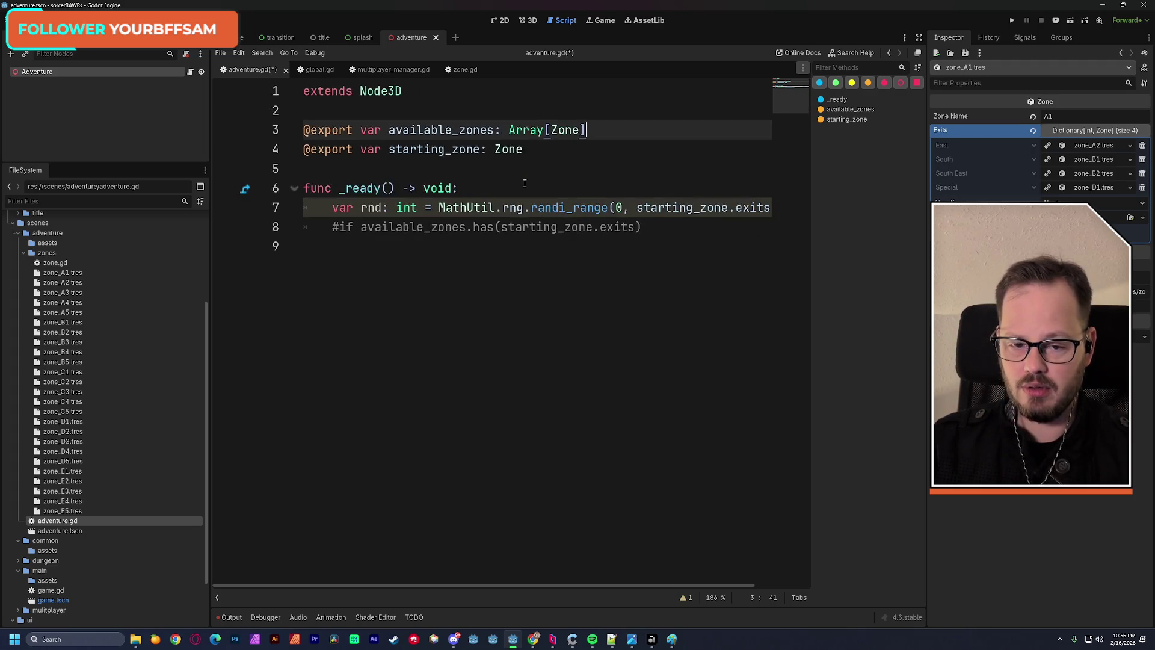
pyautogui.keyDown('ctrl'); pyautogui.scroll(2, 526, 182); pyautogui.keyUp('ctrl')
# Step: Save adventure.gd with the if line 8 still commented out
pyautogui.hotkey('ctrl', 's')
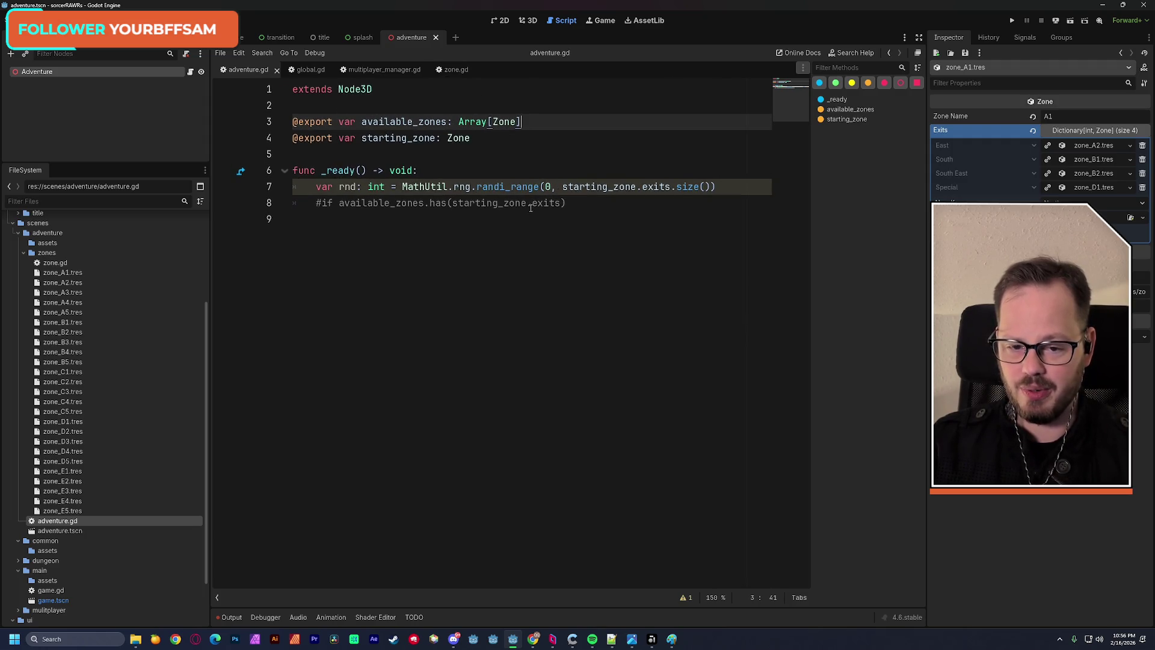
pyautogui.click(323, 203)
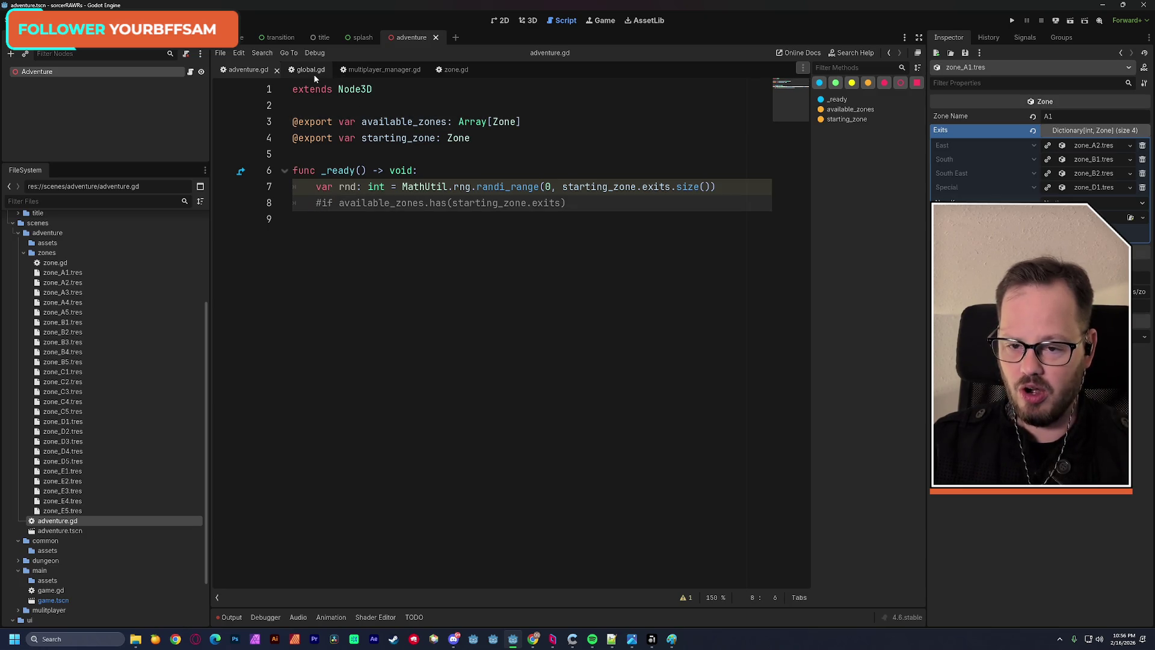
pyautogui.click(463, 73)
pyautogui.doubleClick(484, 349)
pyautogui.doubleClick(533, 349)
pyautogui.click(529, 349)
pyautogui.doubleClick(484, 349)
pyautogui.click(525, 349)
pyautogui.doubleClick(526, 349)
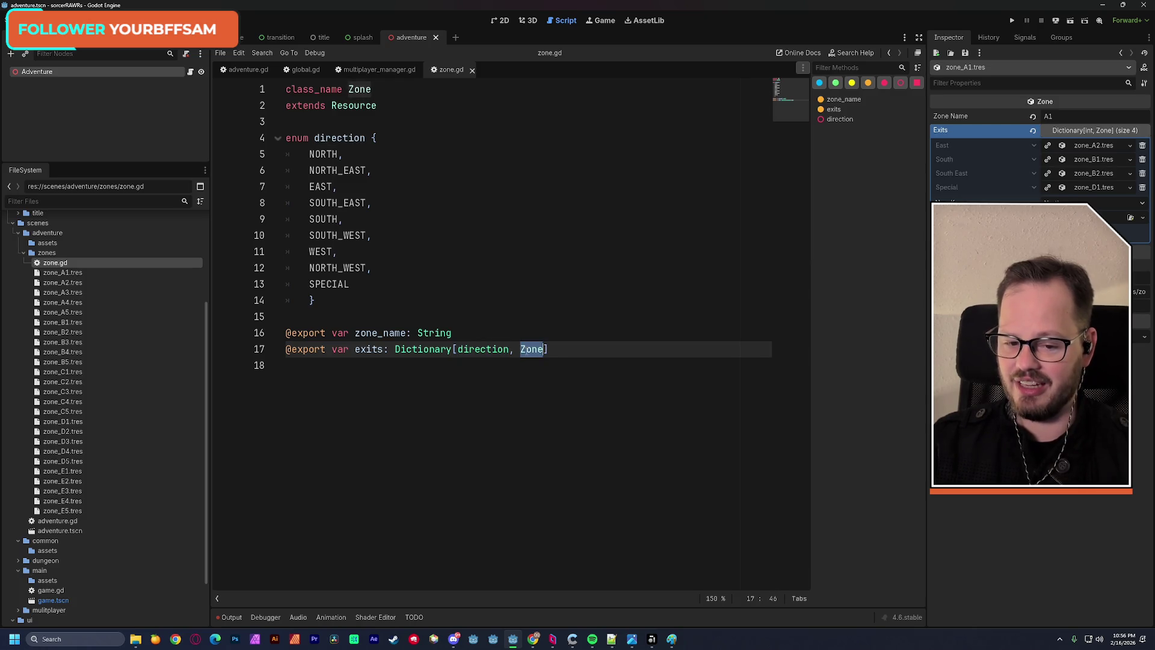
pyautogui.doubleClick(483, 349)
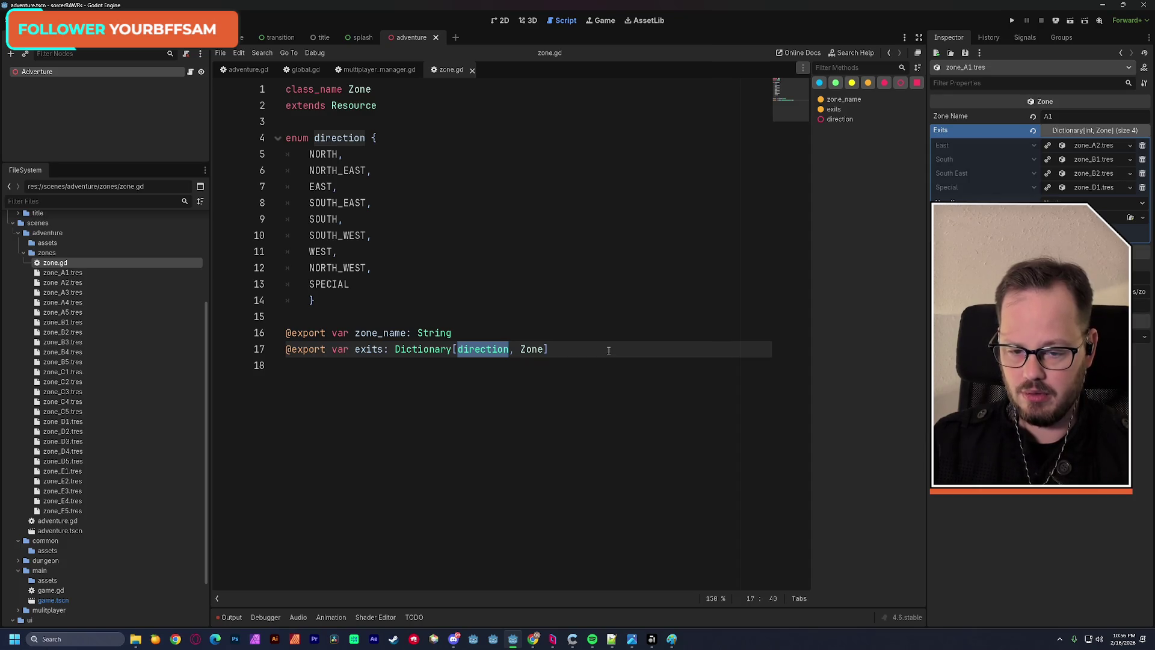
pyautogui.doubleClick(438, 349)
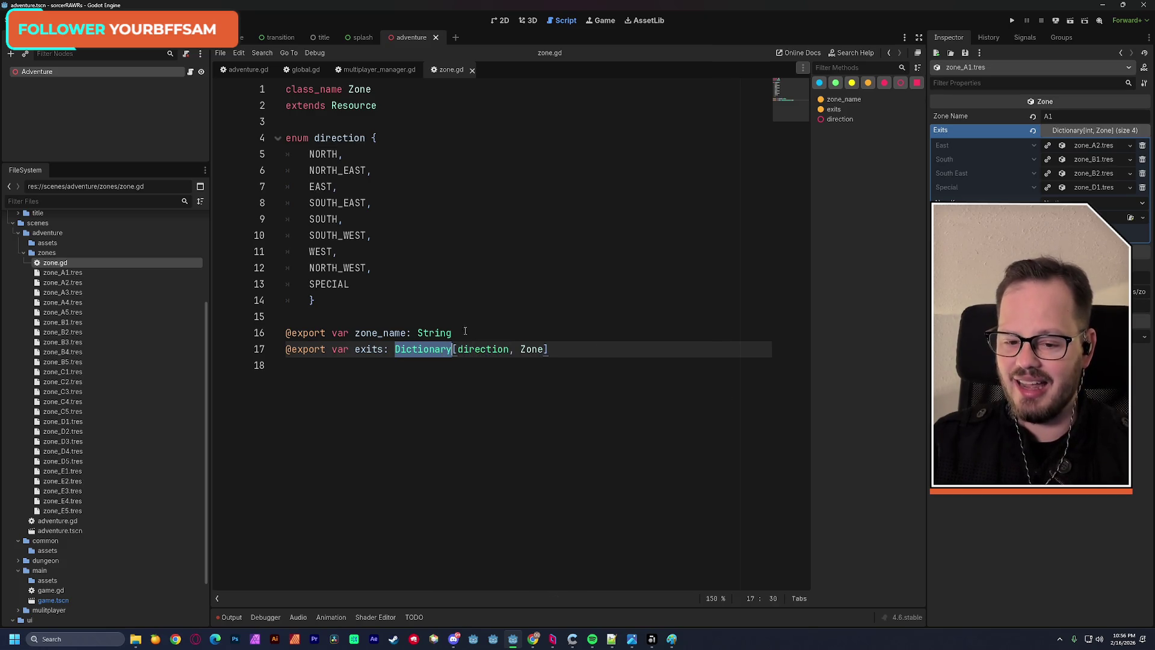
pyautogui.click(560, 349)
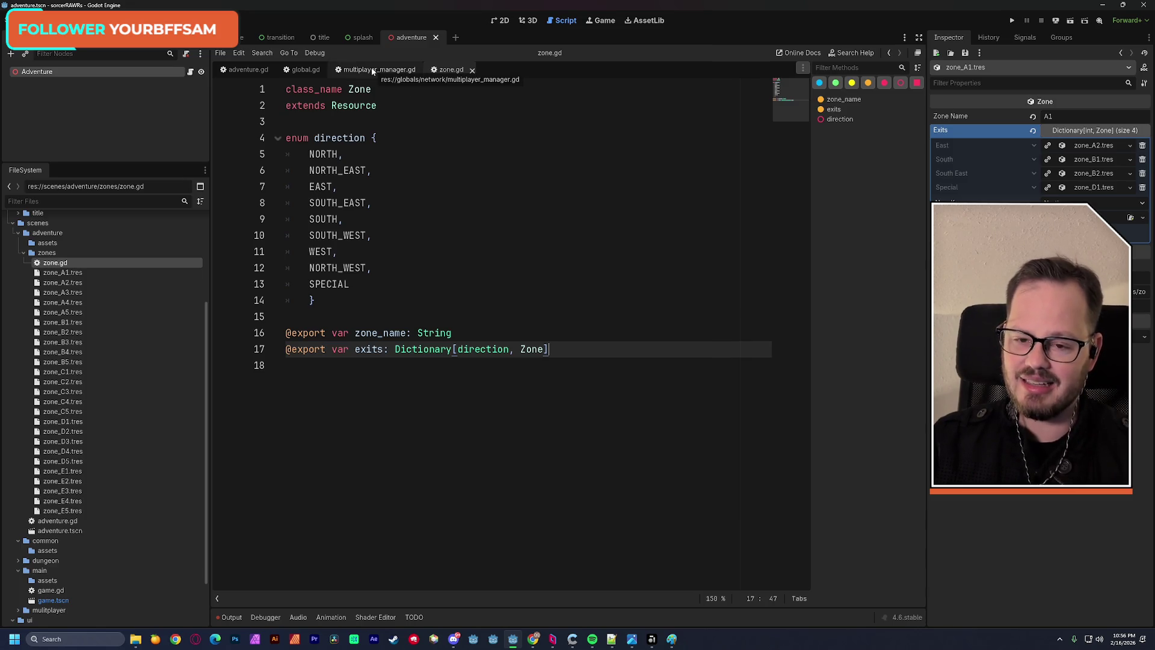
pyautogui.click(258, 71)
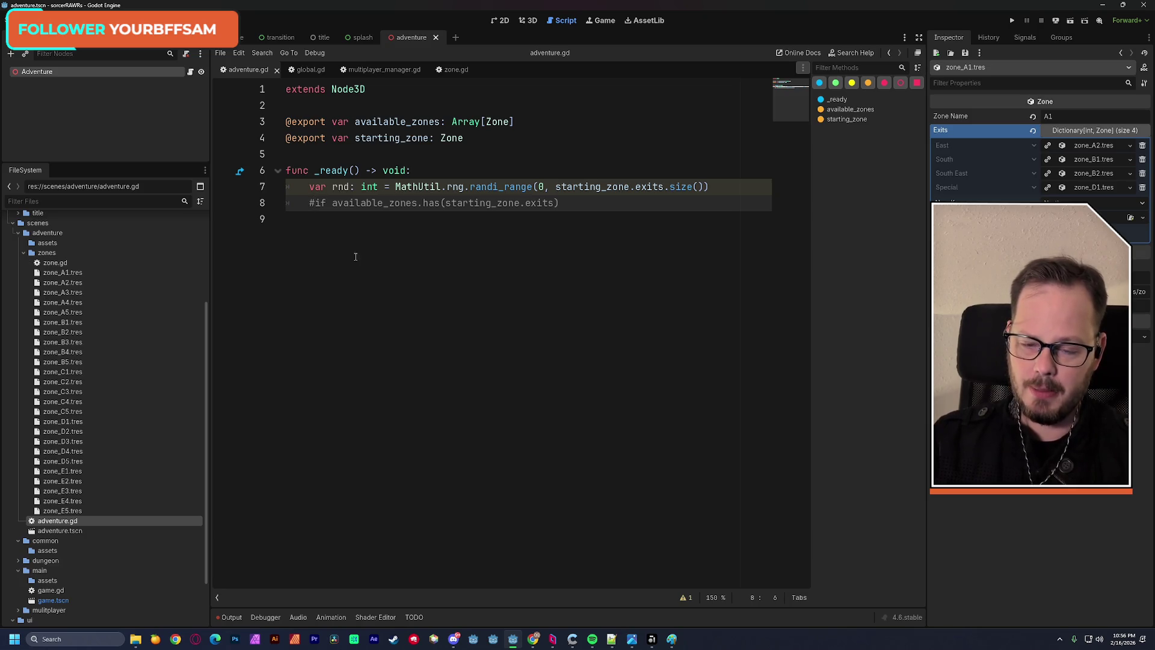
# Step: Insert a new line 8 above the commented if check and start typing 'var zone'
pyautogui.moveTo(558, 204); pyautogui.dragTo(307, 203)
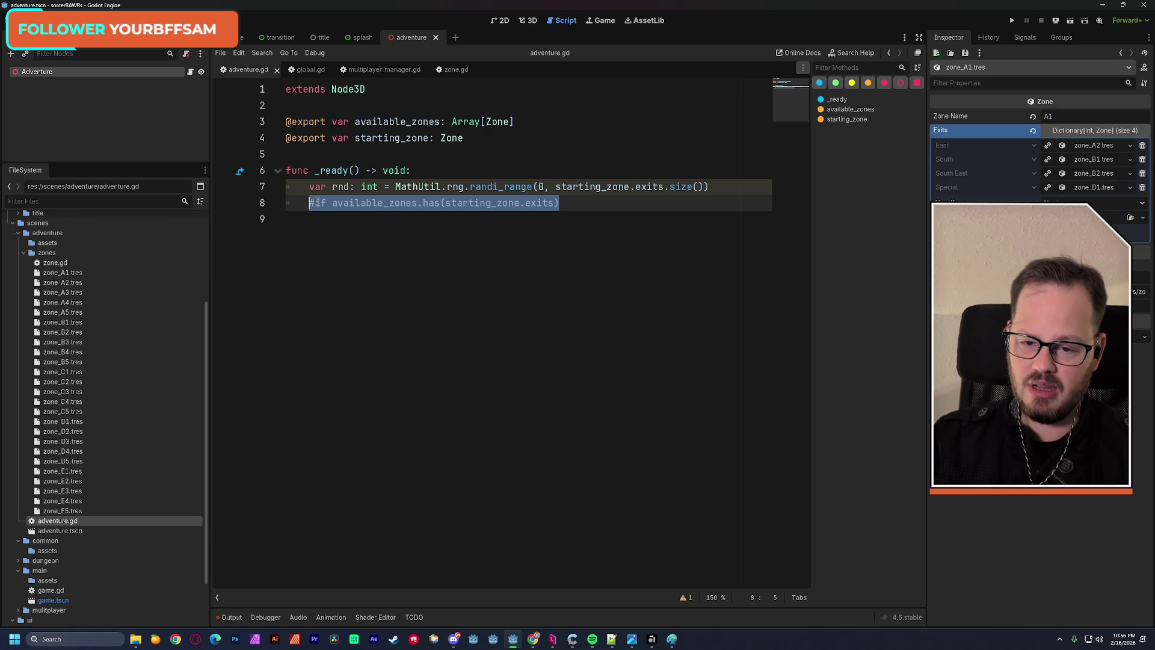
pyautogui.click(558, 204)
pyautogui.click(316, 205)
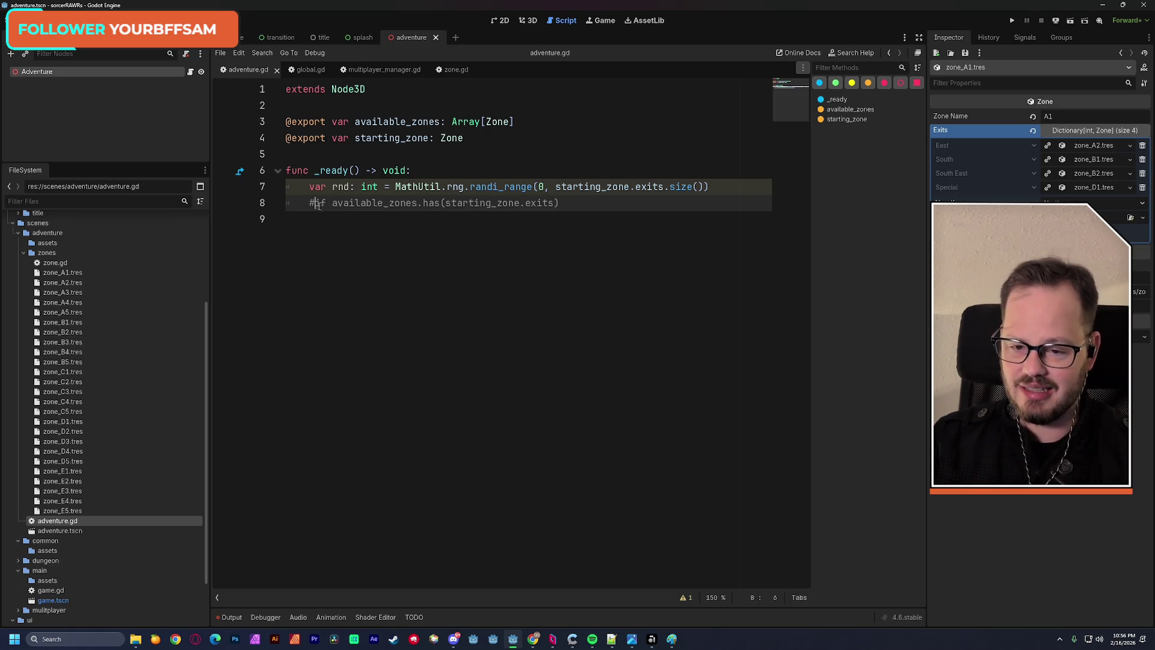
pyautogui.press('BackSpace')
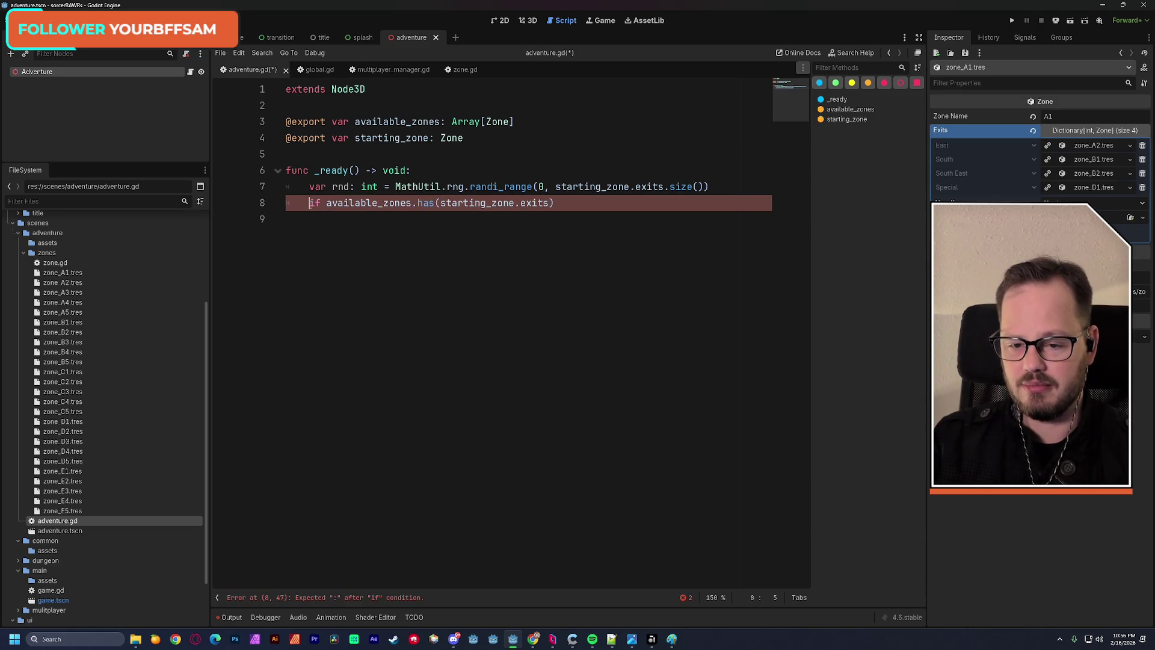
pyautogui.hotkey('ctrl', 'shift', 'Return')
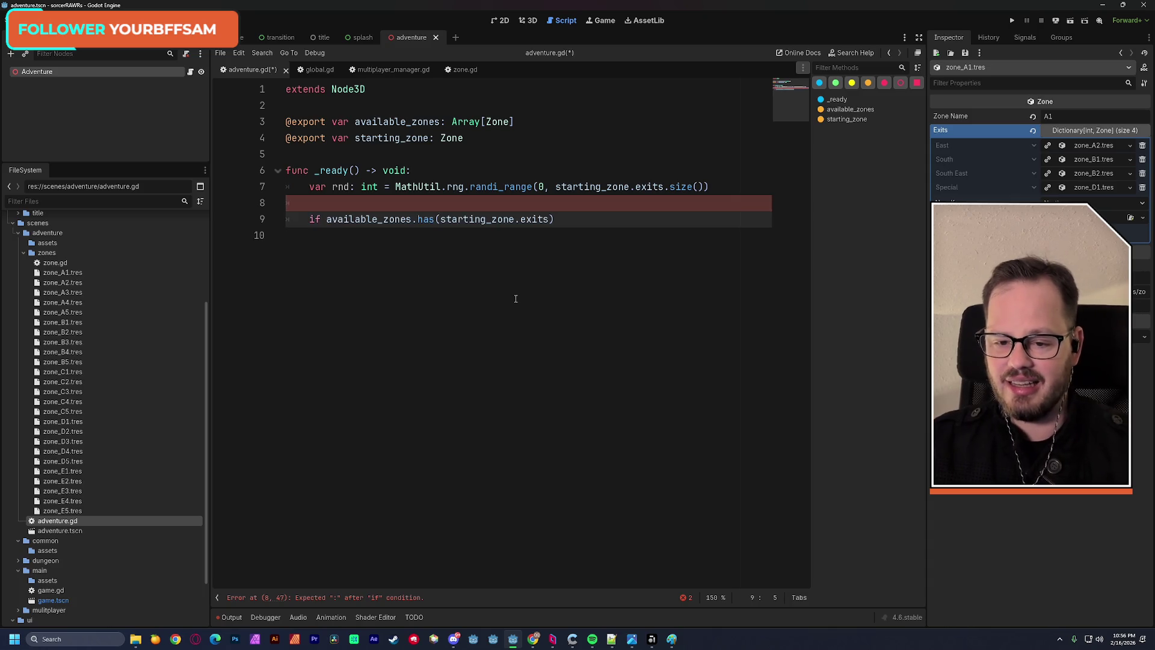
pyautogui.press('Down')
pyautogui.hotkey('ctrl', 'k')
pyautogui.press('Up')
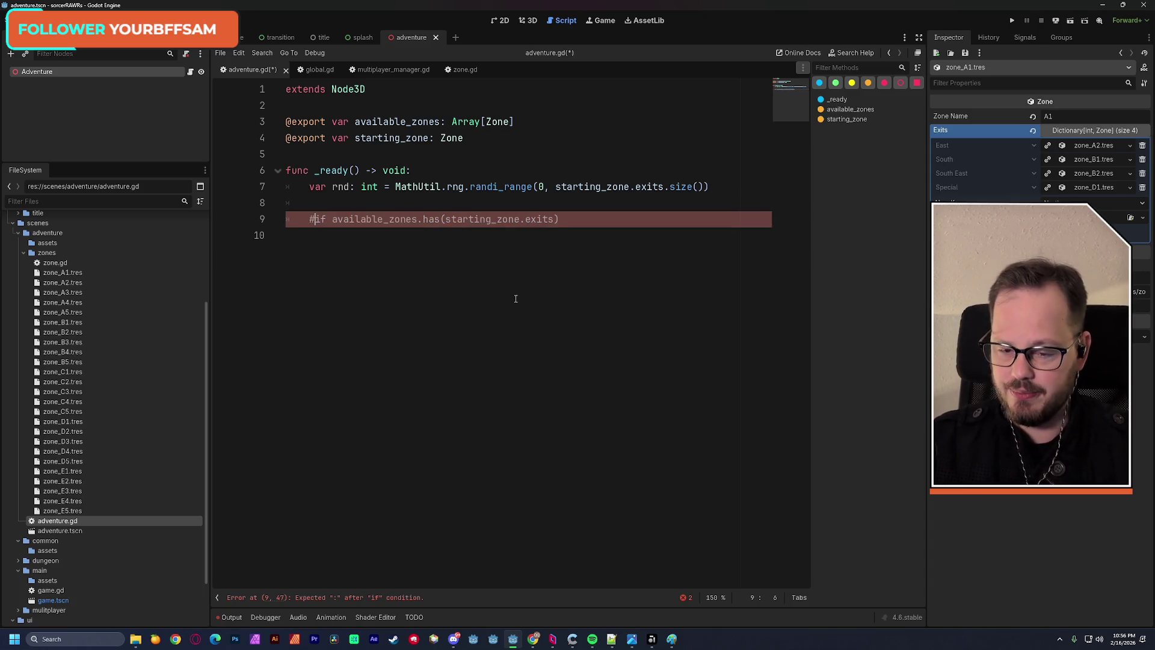
pyautogui.write('var ')
pyautogui.write('zone')
# Step: Rewrite line 8 as 'var next_zone: Zone =' using the Zone type completion
pyautogui.press('BackSpace')
pyautogui.press('BackSpace')
pyautogui.press('BackSpace')
pyautogui.write('next_zone: zon')
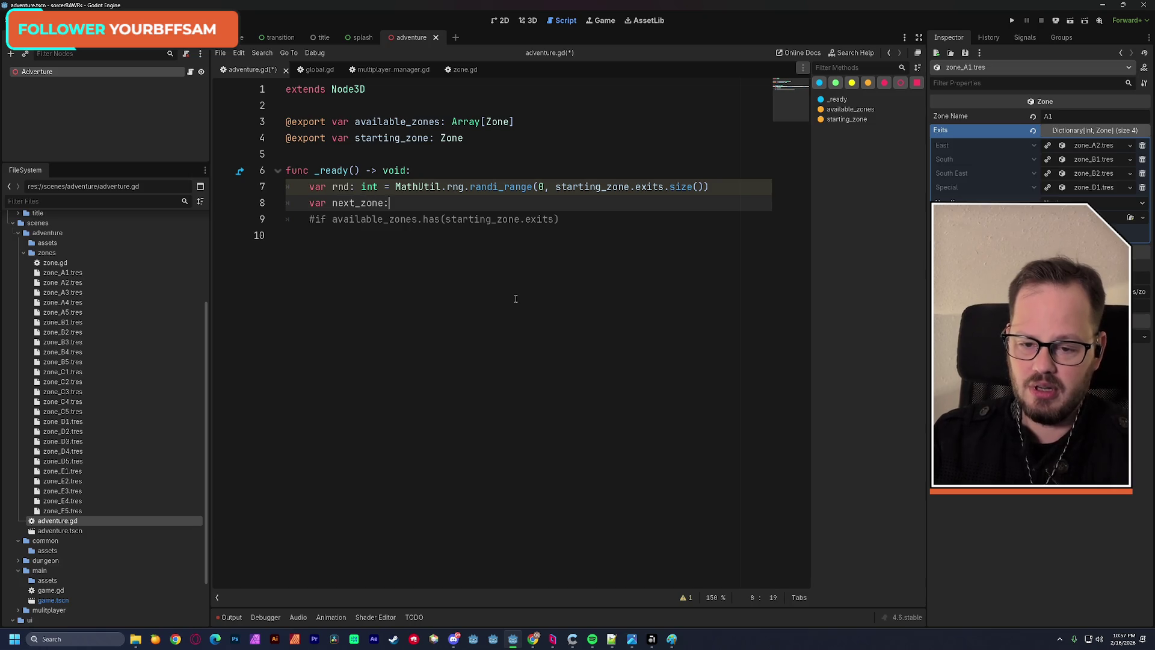
pyautogui.press('Return')
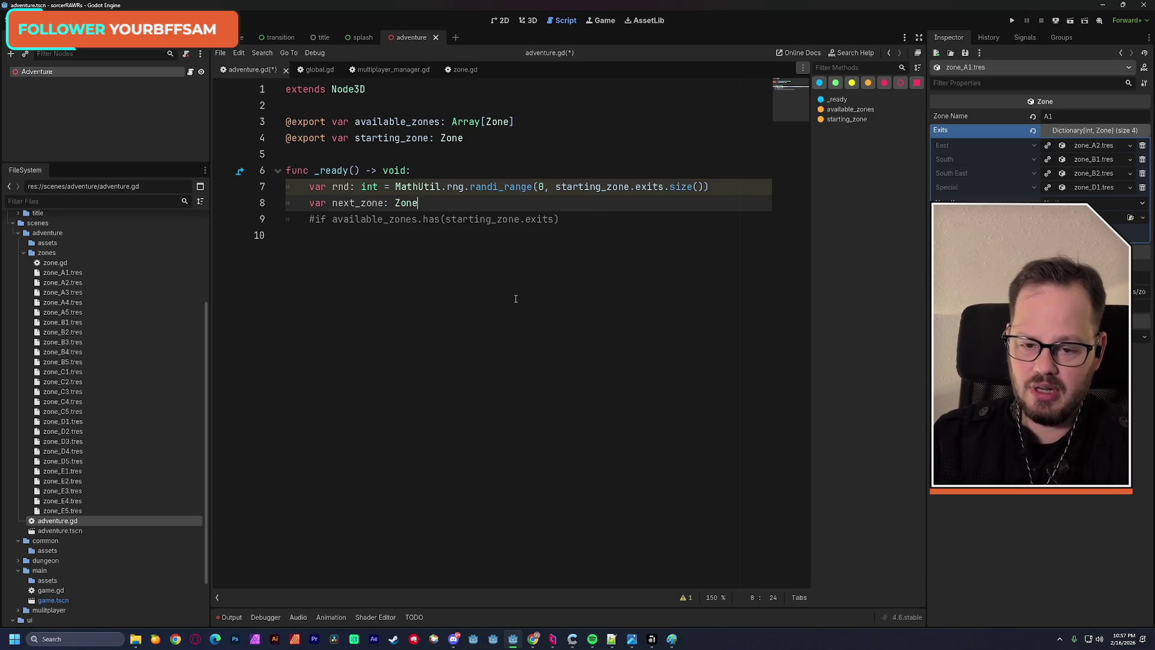
pyautogui.write('=')
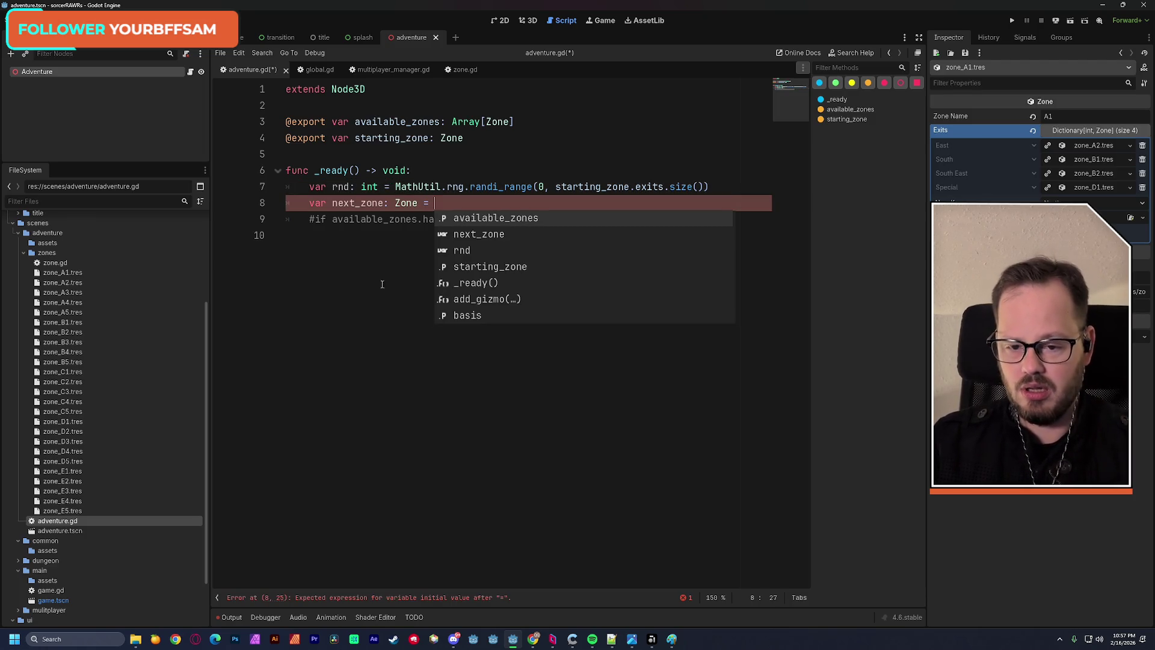
# Step: Copy starting_zone from line 4 and paste it as next_zone's value
pyautogui.click(355, 235)
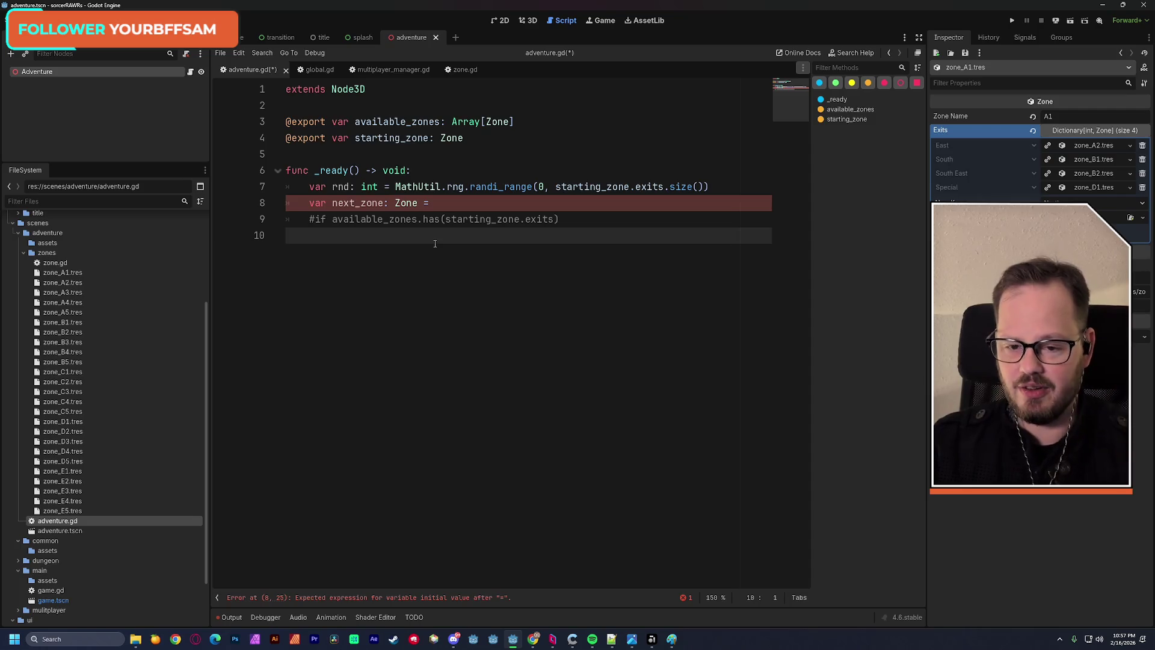
pyautogui.doubleClick(391, 138)
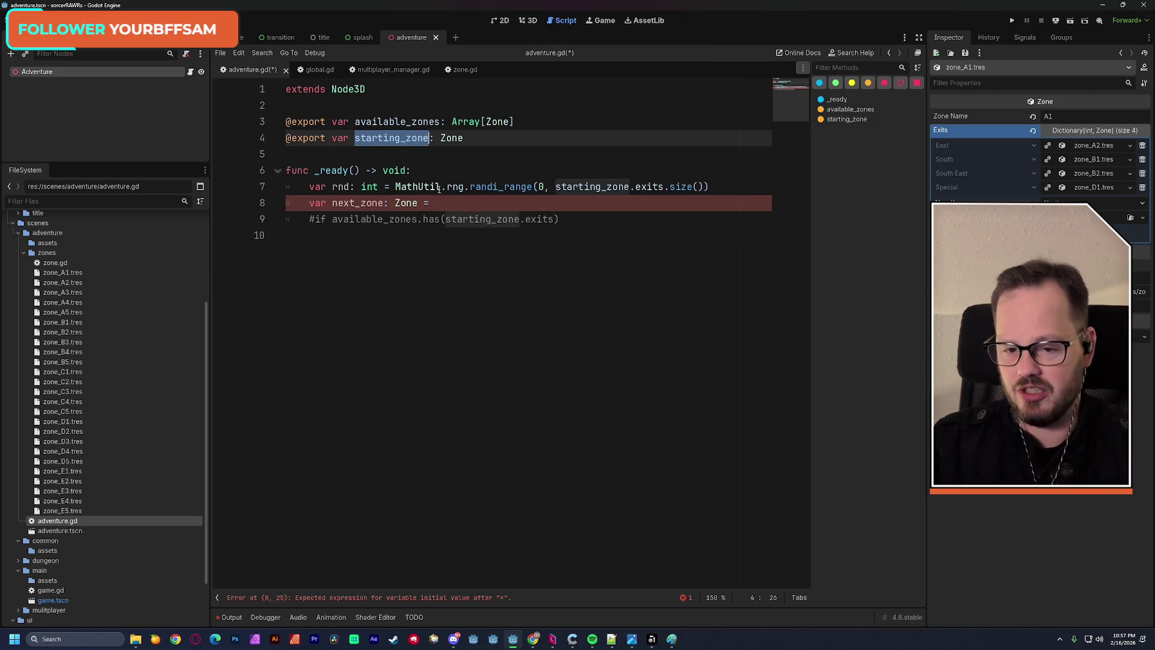
pyautogui.hotkey('ctrl', 'c')
pyautogui.click(459, 209)
pyautogui.hotkey('ctrl', 'v')
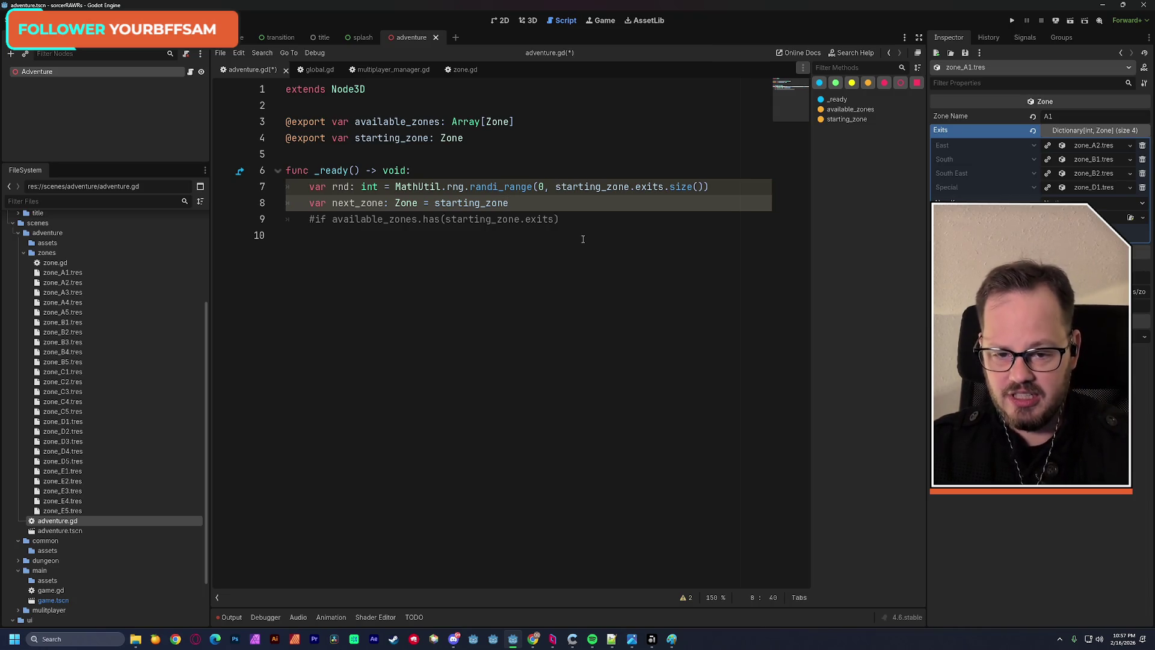
pyautogui.write('.')
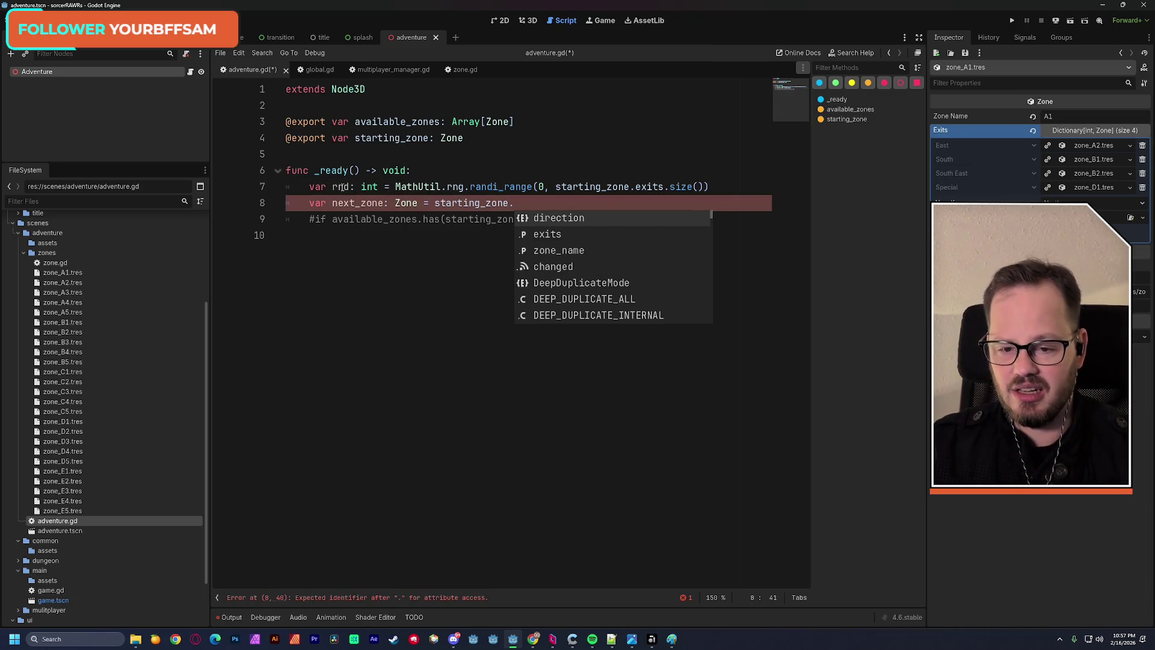
# Step: Copy rnd from line 7 and index it so the value reads starting_zone[rnd]
pyautogui.doubleClick(341, 187)
pyautogui.hotkey('ctrl', 'c')
pyautogui.click(512, 203)
pyautogui.hotkey('ctrl', 'v')
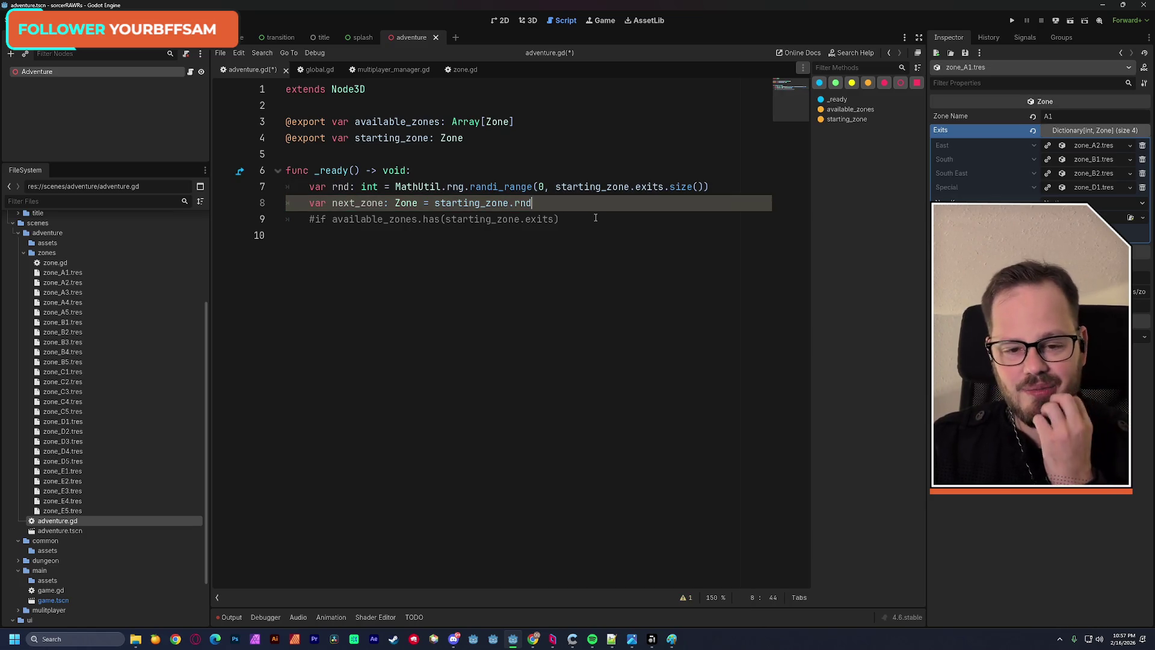
pyautogui.press('BackSpace')
pyautogui.press('BackSpace')
pyautogui.press('BackSpace')
pyautogui.write('[rnd]')
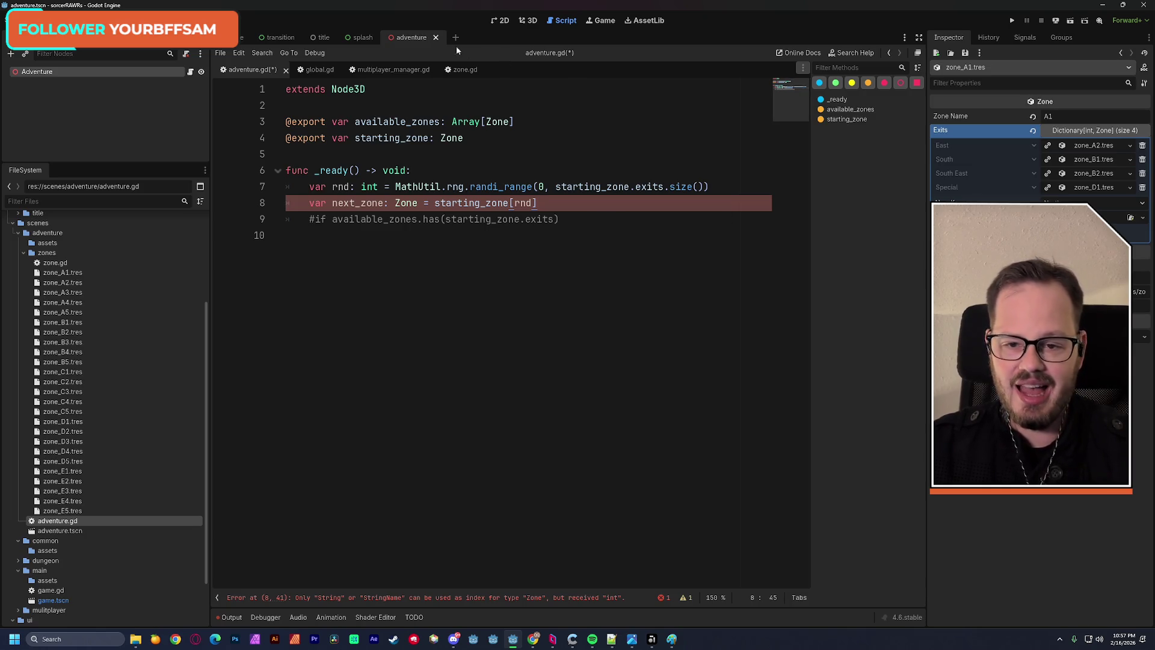
# Step: Check the zone_name and exits properties declared in zone.gd
pyautogui.click(463, 70)
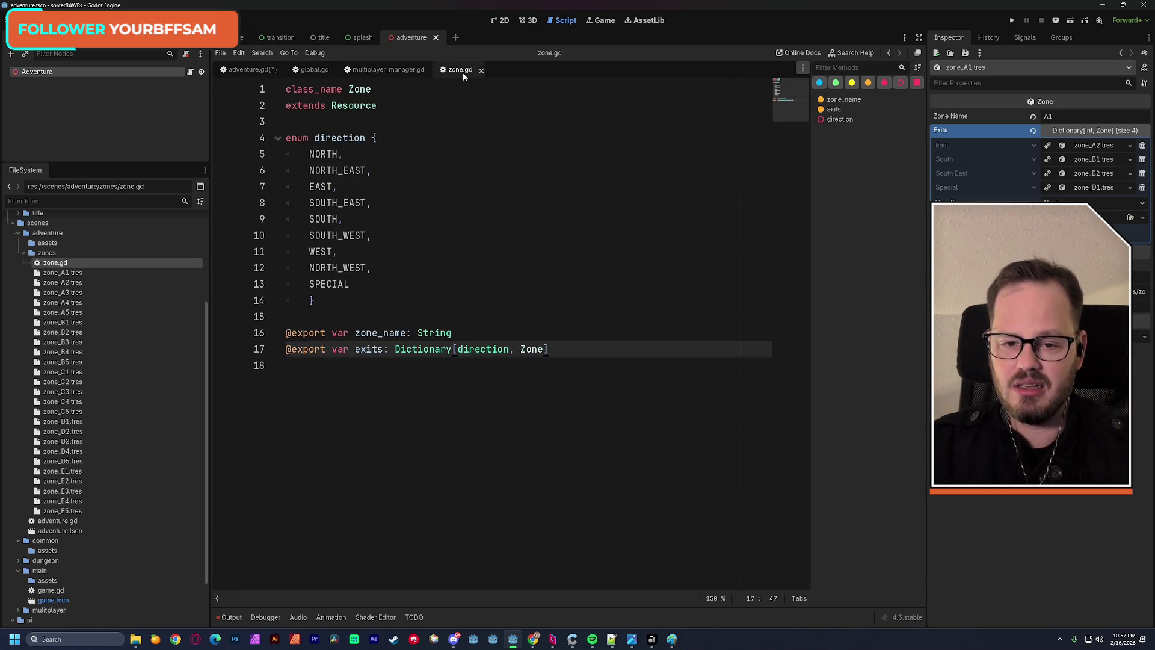
pyautogui.doubleClick(358, 332)
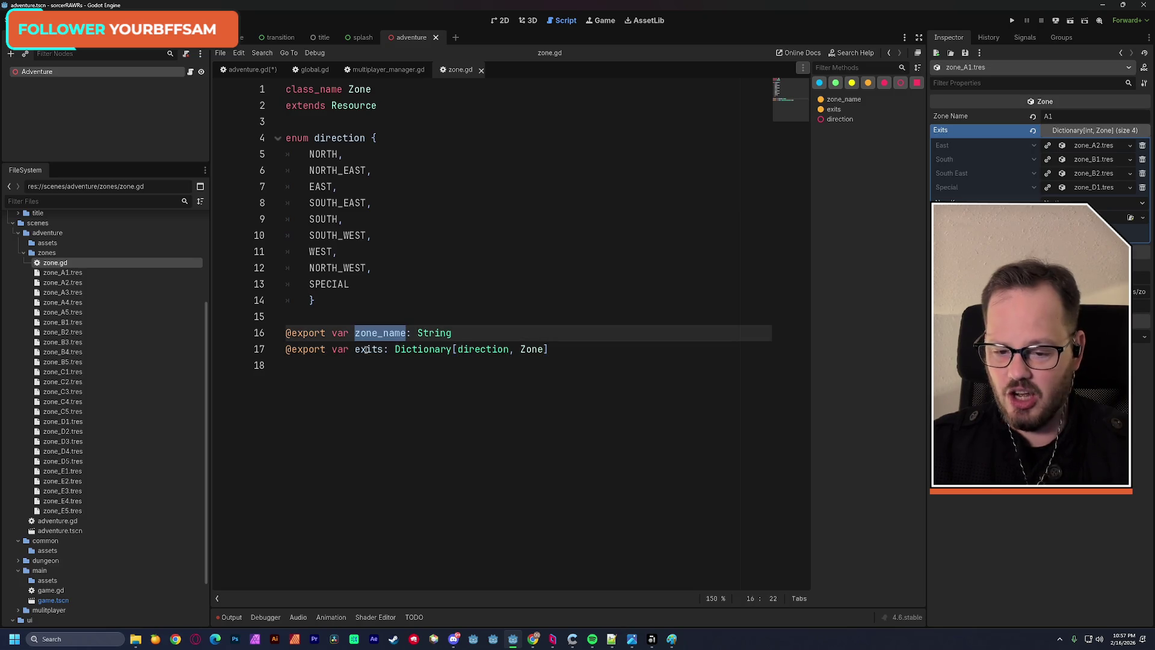
pyautogui.doubleClick(368, 349)
pyautogui.click(248, 70)
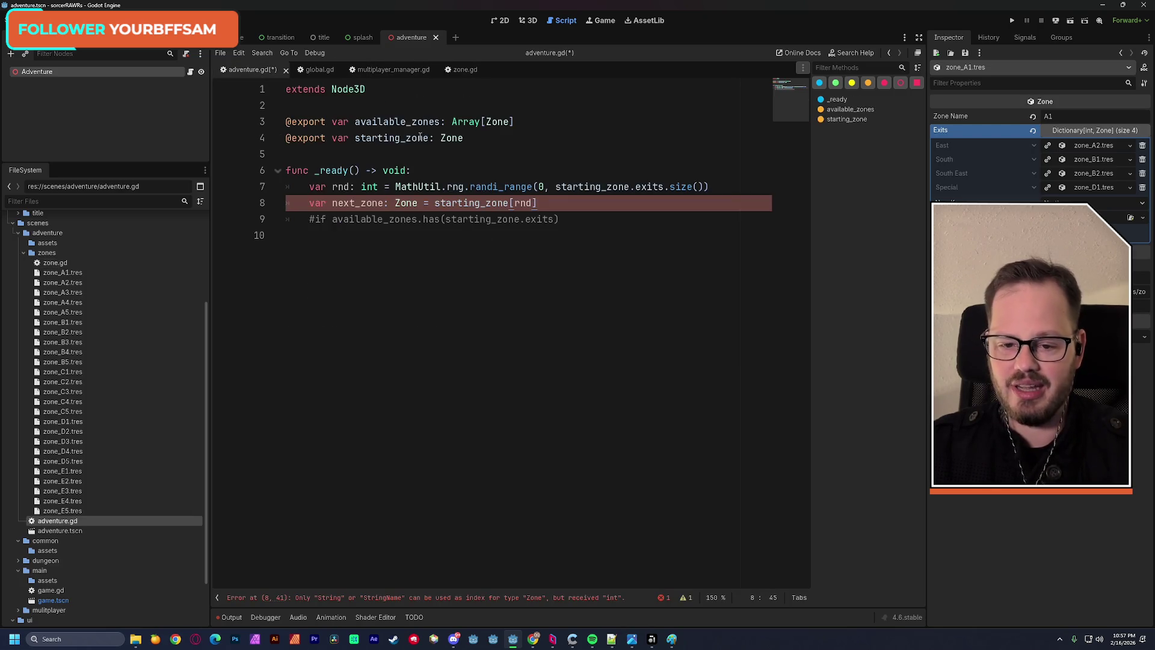
# Step: Change line 8's value to starting_zone.exits[rnd]
pyautogui.press('BackSpace')
pyautogui.press('BackSpace')
pyautogui.press('BackSpace')
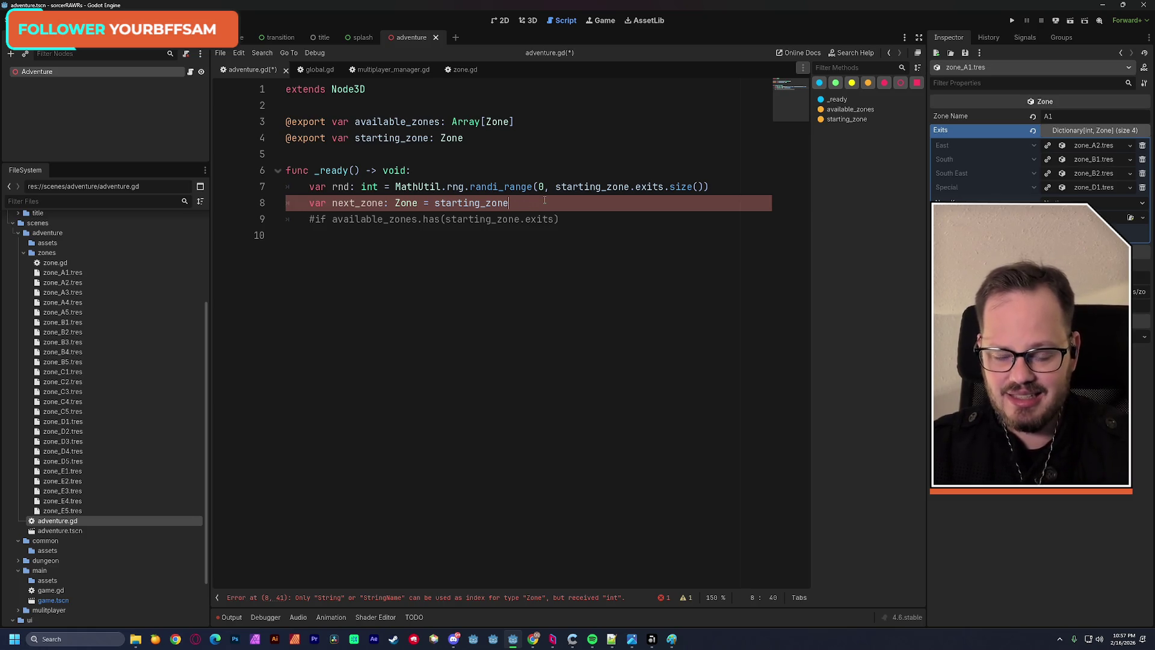
pyautogui.write('.ex')
pyautogui.press('Return')
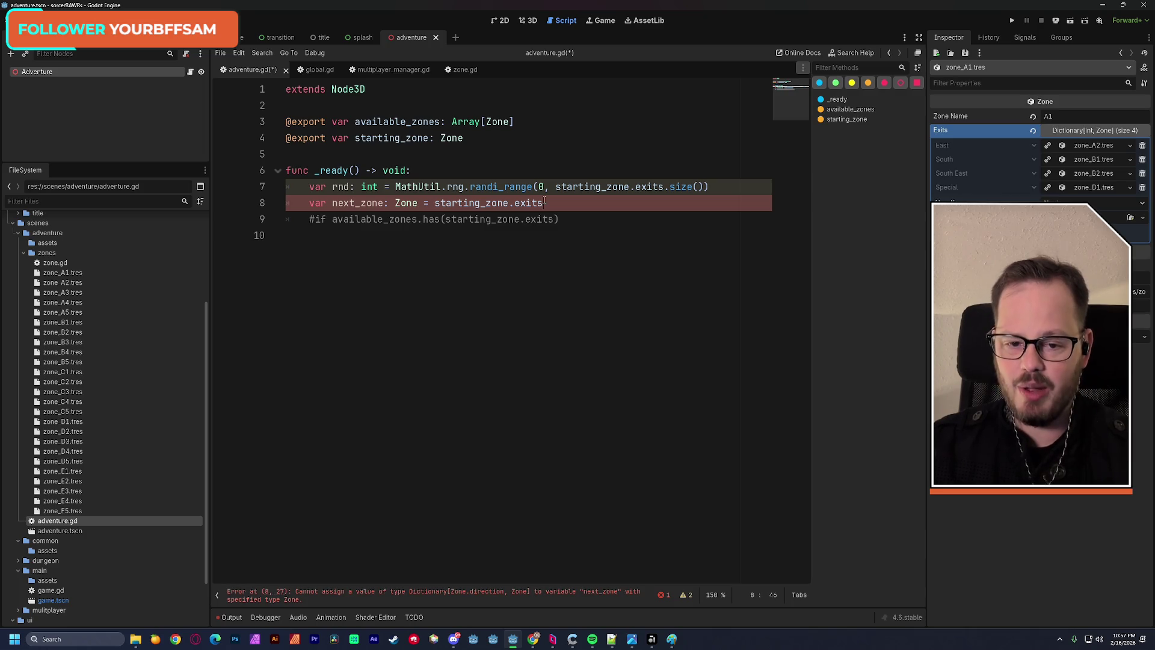
pyautogui.doubleClick(343, 188)
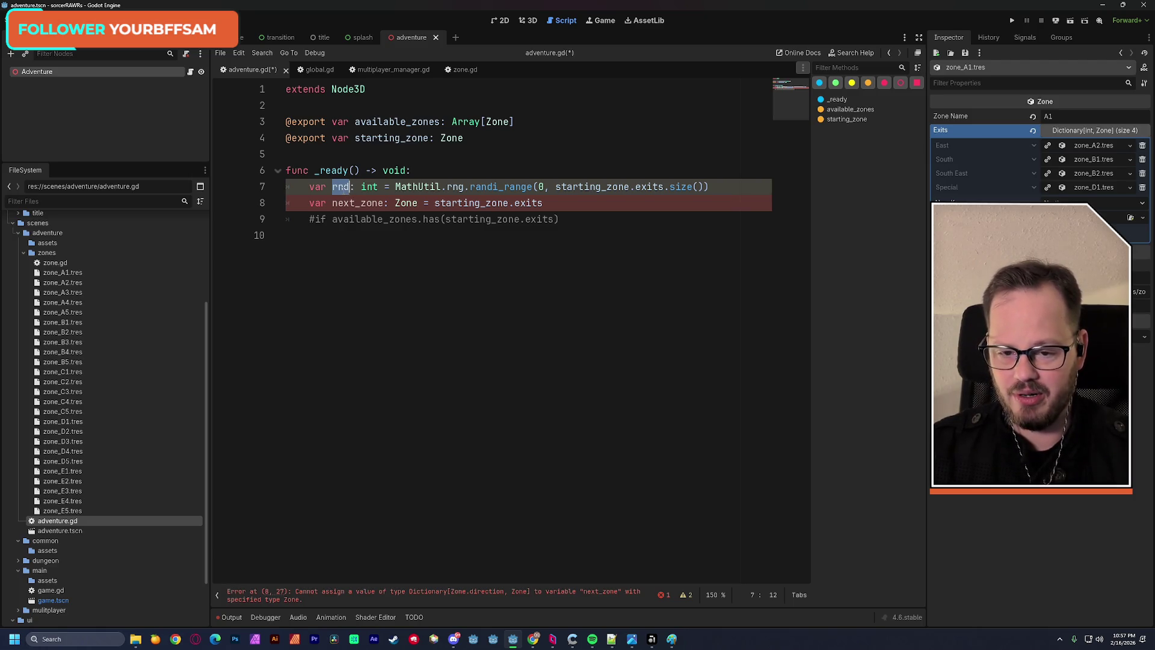
pyautogui.click(610, 205)
pyautogui.write('(rnd)')
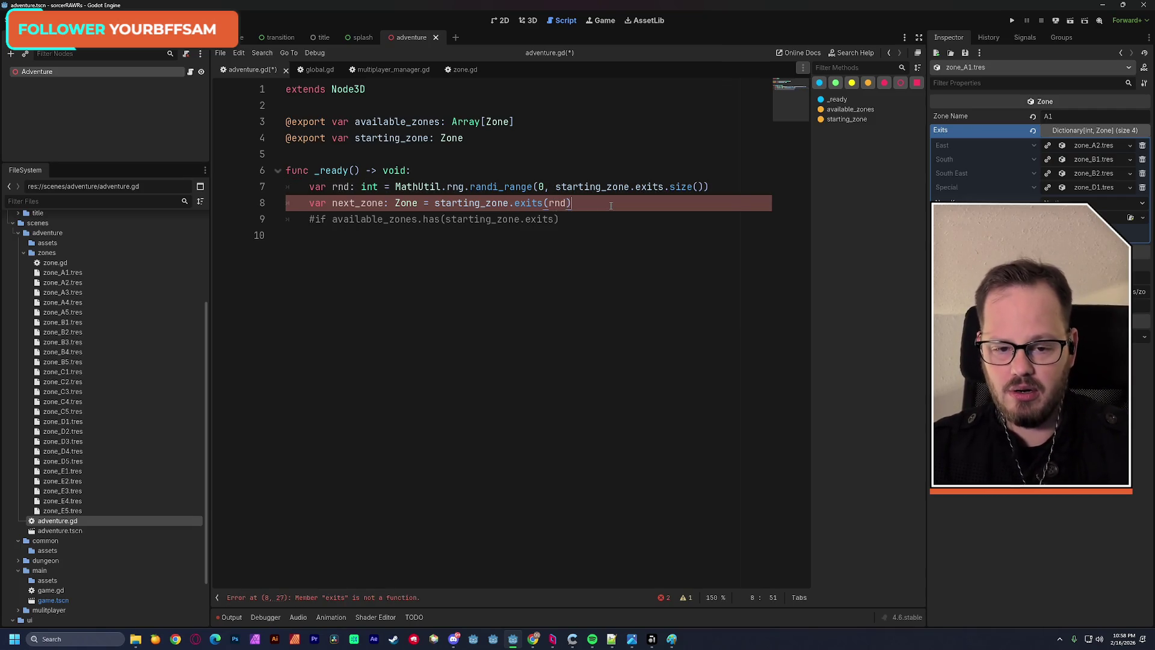
pyautogui.write('.')
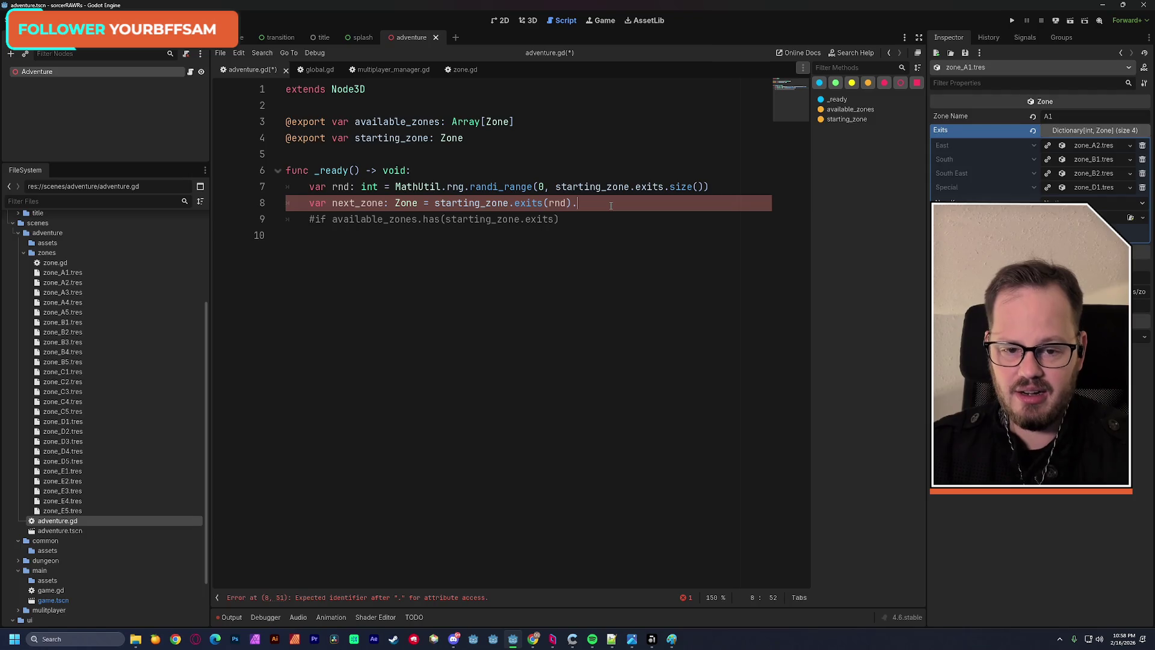
pyautogui.press('BackSpace')
pyautogui.press('BackSpace')
pyautogui.press('BackSpace')
pyautogui.press('BackSpace')
pyautogui.press('BackSpace')
pyautogui.press('BackSpace')
pyautogui.write('[]')
pyautogui.press('Left')
pyautogui.write('rnd')
# Step: Remove the stray .direction member so line 8 ends at exits[rnd]
pyautogui.press('Right')
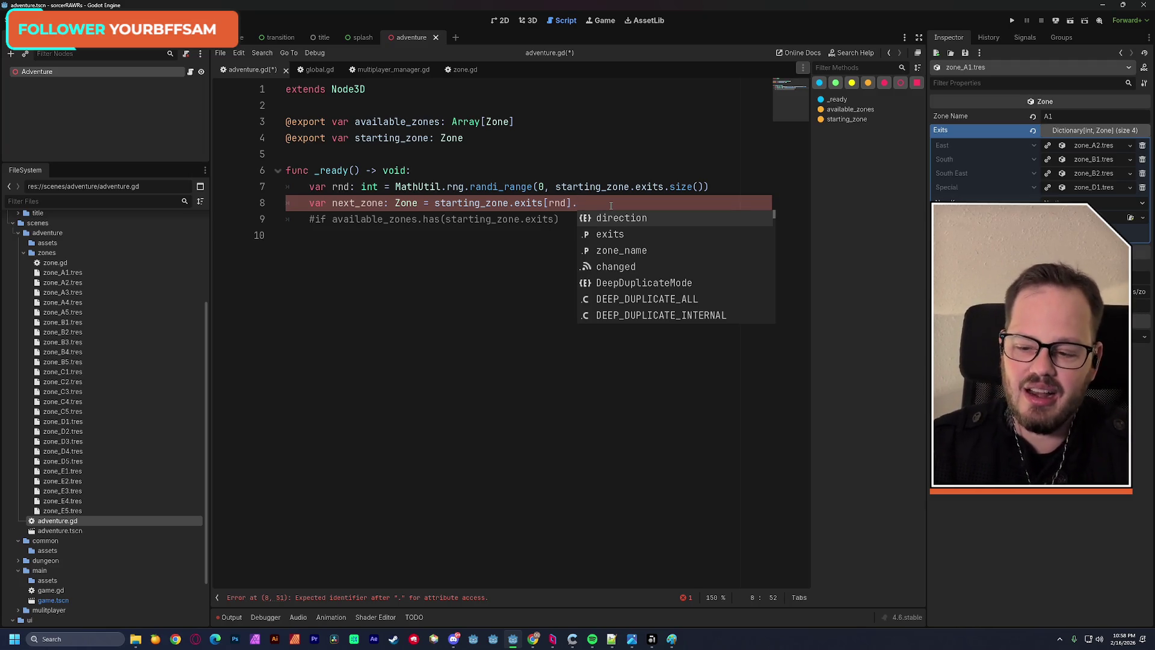
pyautogui.press('Down')
pyautogui.press('Down')
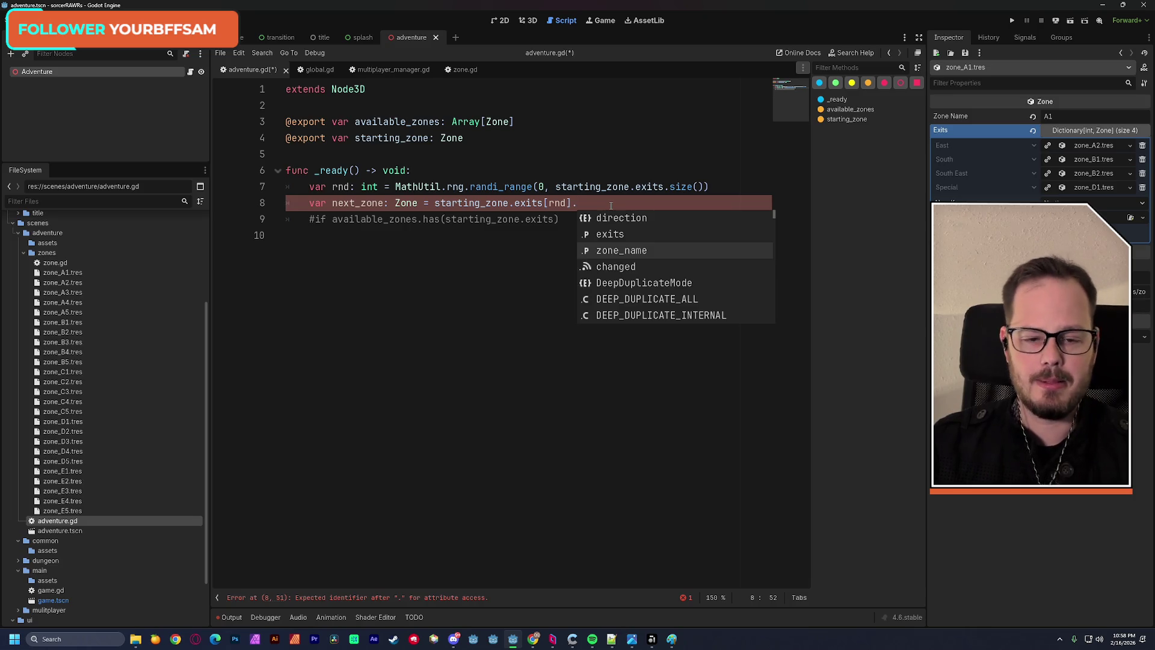
pyautogui.press('Up')
pyautogui.press('Up')
pyautogui.press('Return')
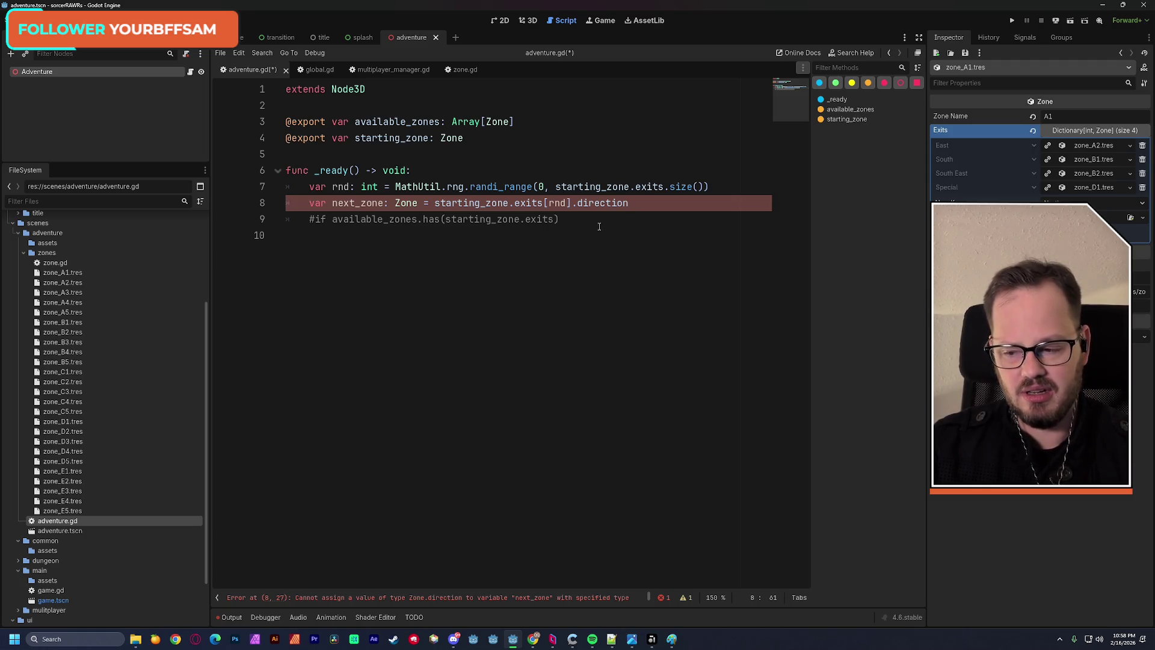
pyautogui.doubleClick(603, 203)
pyautogui.press('BackSpace')
pyautogui.press('BackSpace')
pyautogui.click(568, 220)
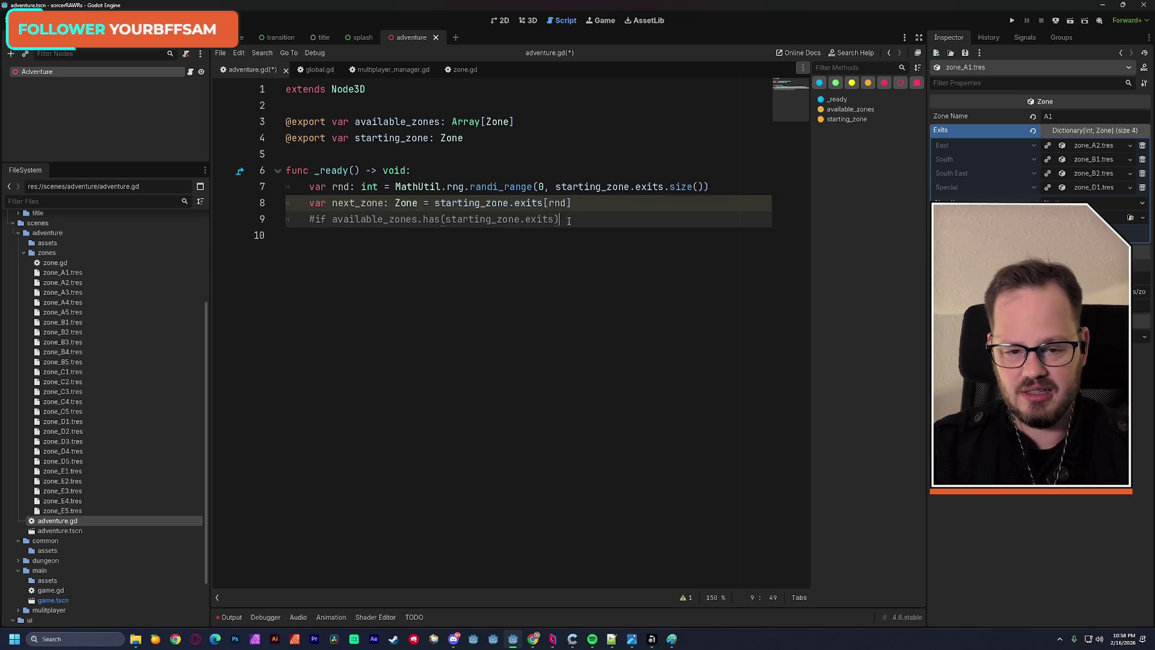
# Step: Save adventure.gd with the starting_zone.exits[rnd] lookup on line 8
pyautogui.moveTo(571, 202); pyautogui.dragTo(310, 205)
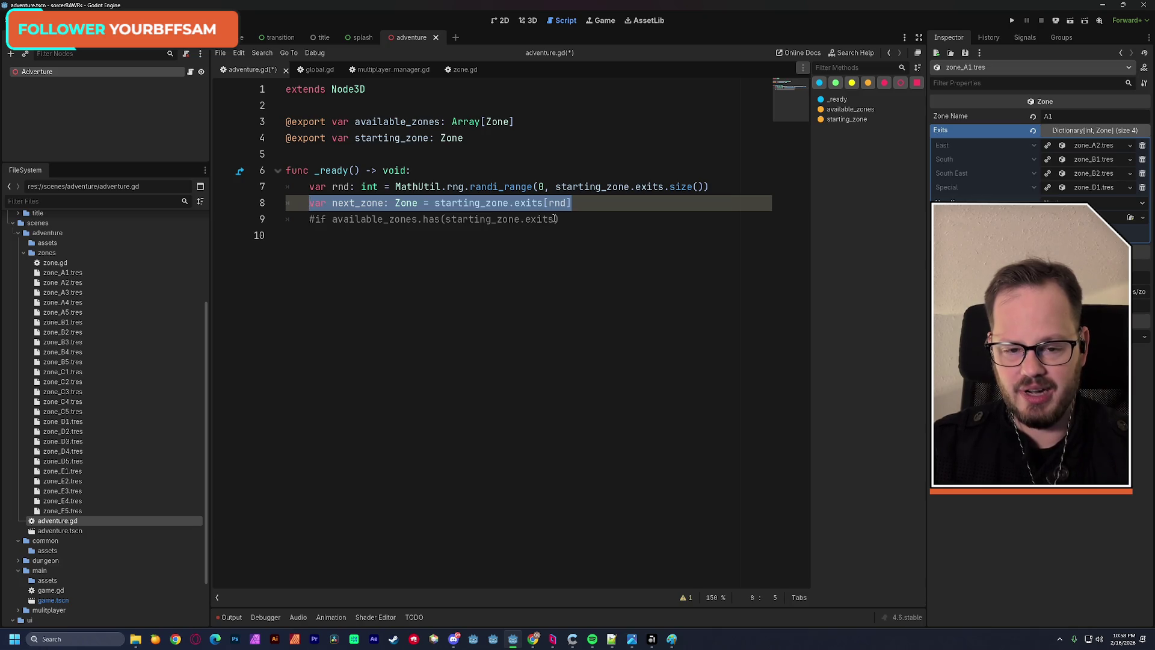
pyautogui.click(581, 219)
pyautogui.hotkey('ctrl', 's')
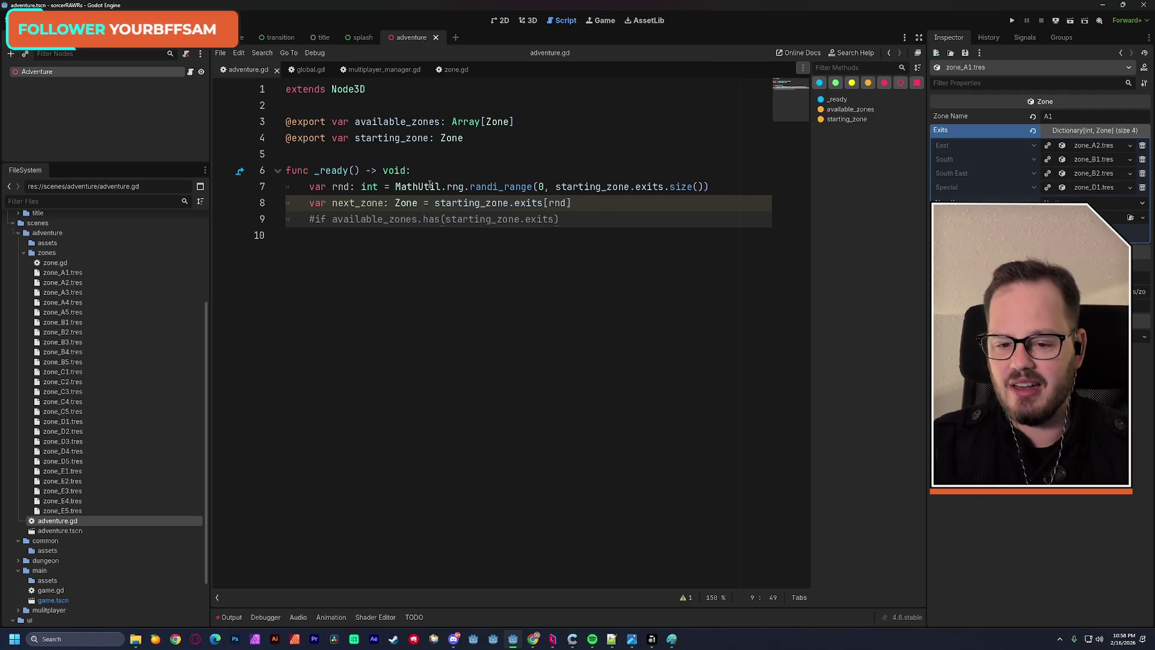
# Step: Review the next_zone and rnd lines and the size() and randi_range documentation
pyautogui.doubleClick(377, 203)
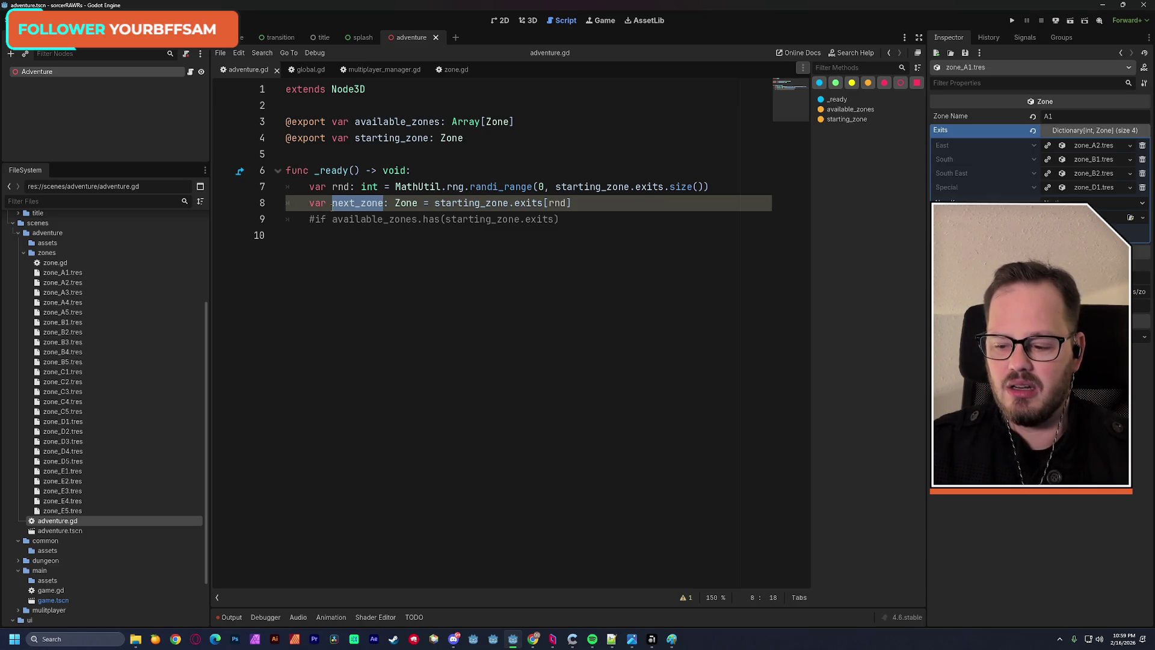
pyautogui.click(600, 208)
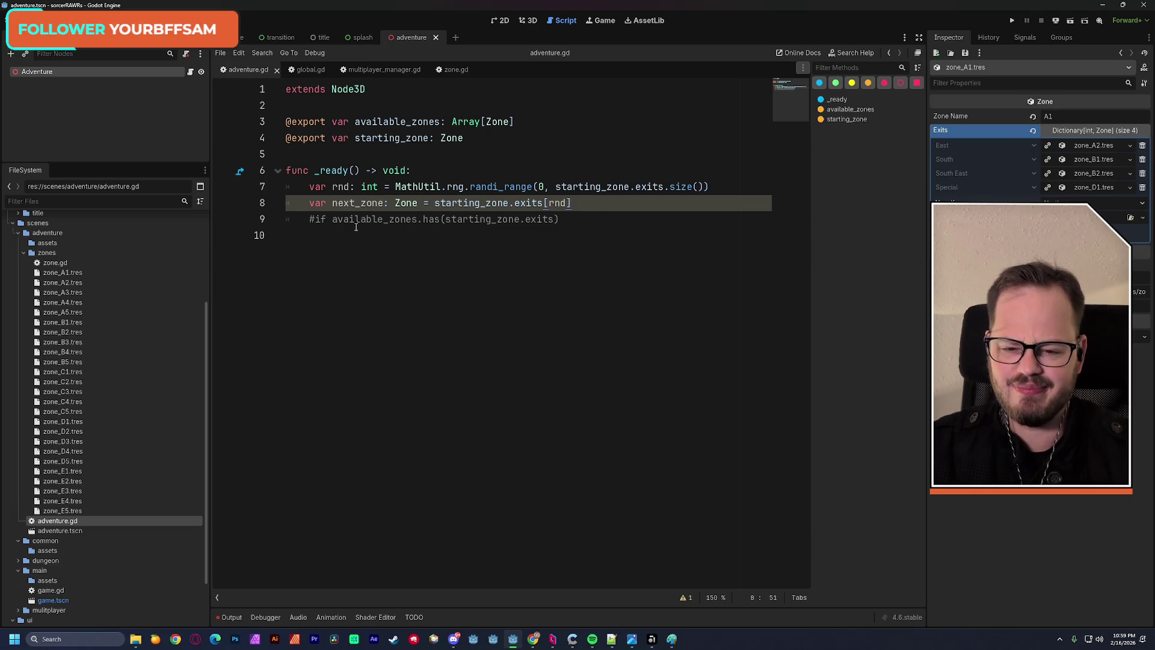
pyautogui.click(315, 219)
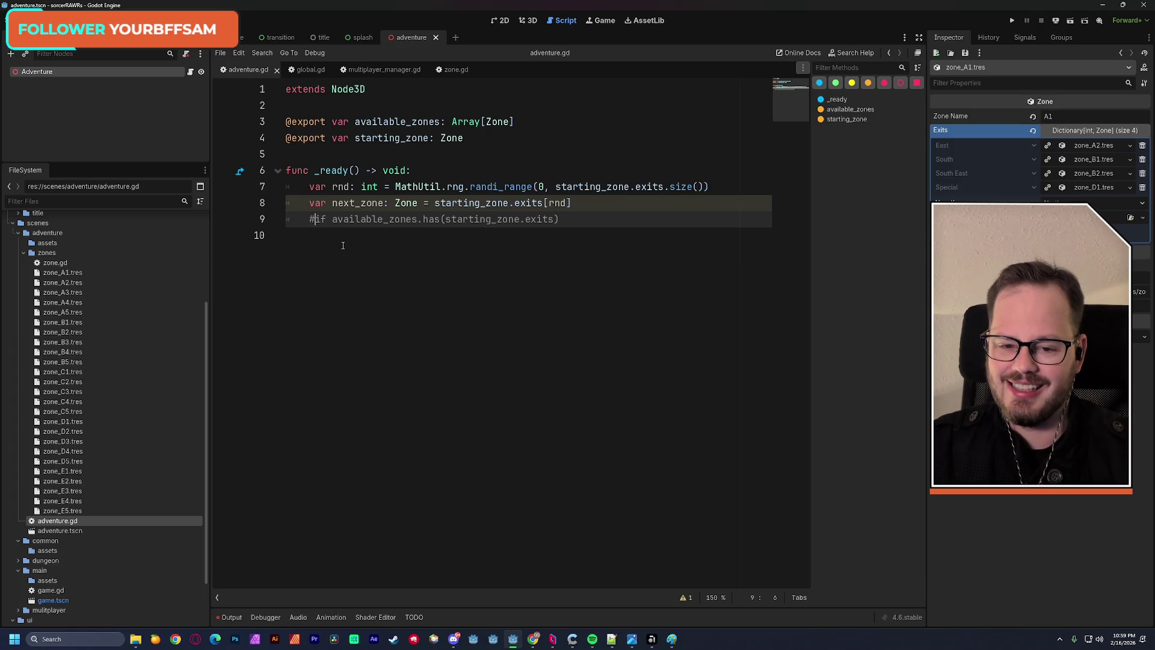
pyautogui.moveTo(308, 186); pyautogui.dragTo(716, 183)
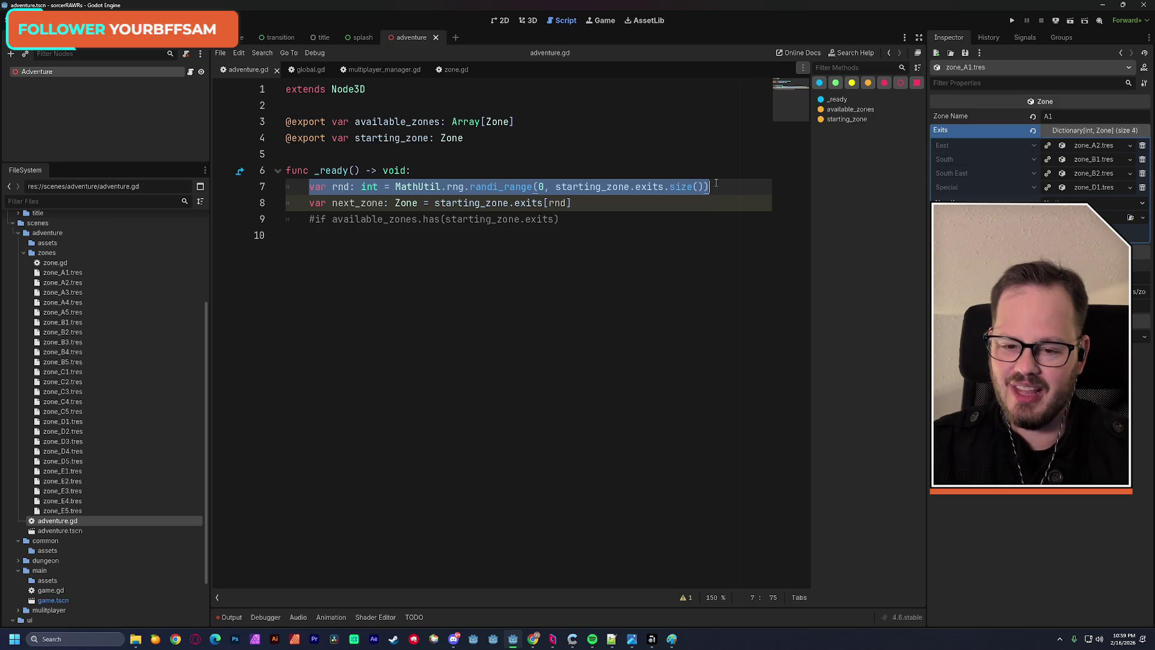
pyautogui.press('Down')
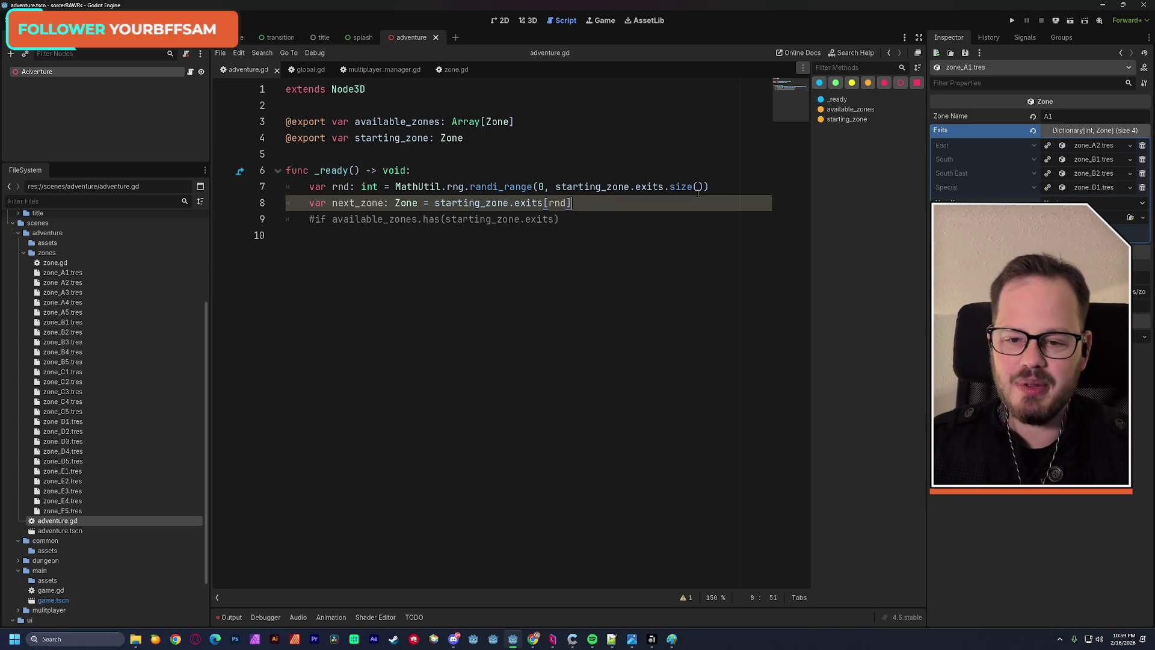
pyautogui.moveTo(695, 193)
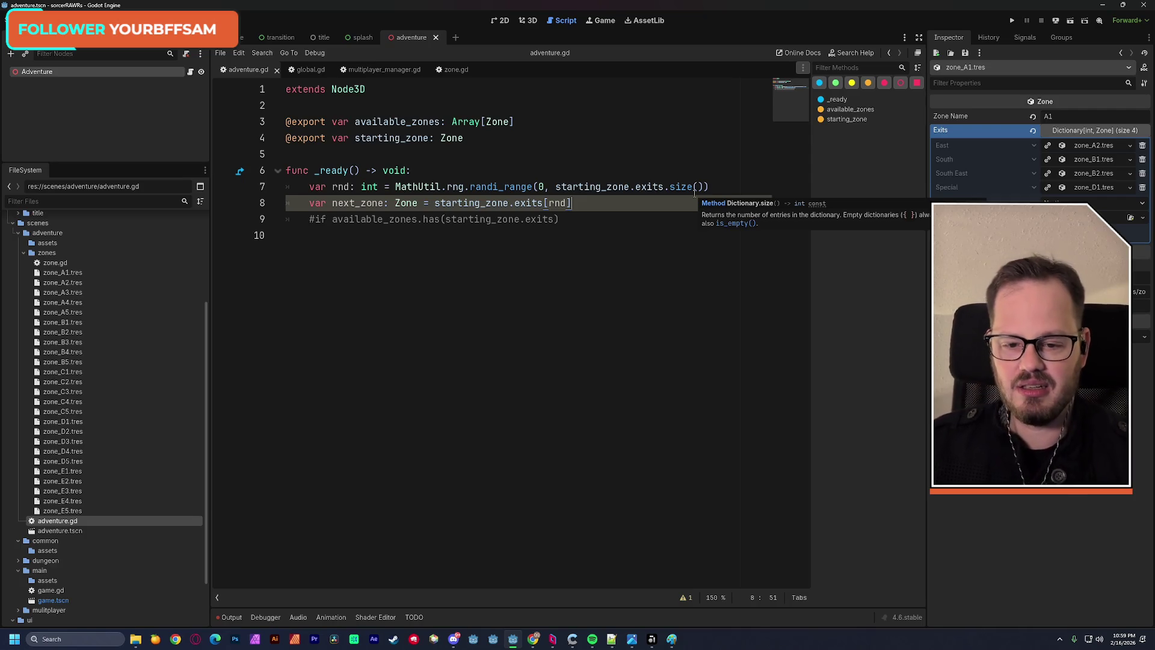
pyautogui.moveTo(498, 191)
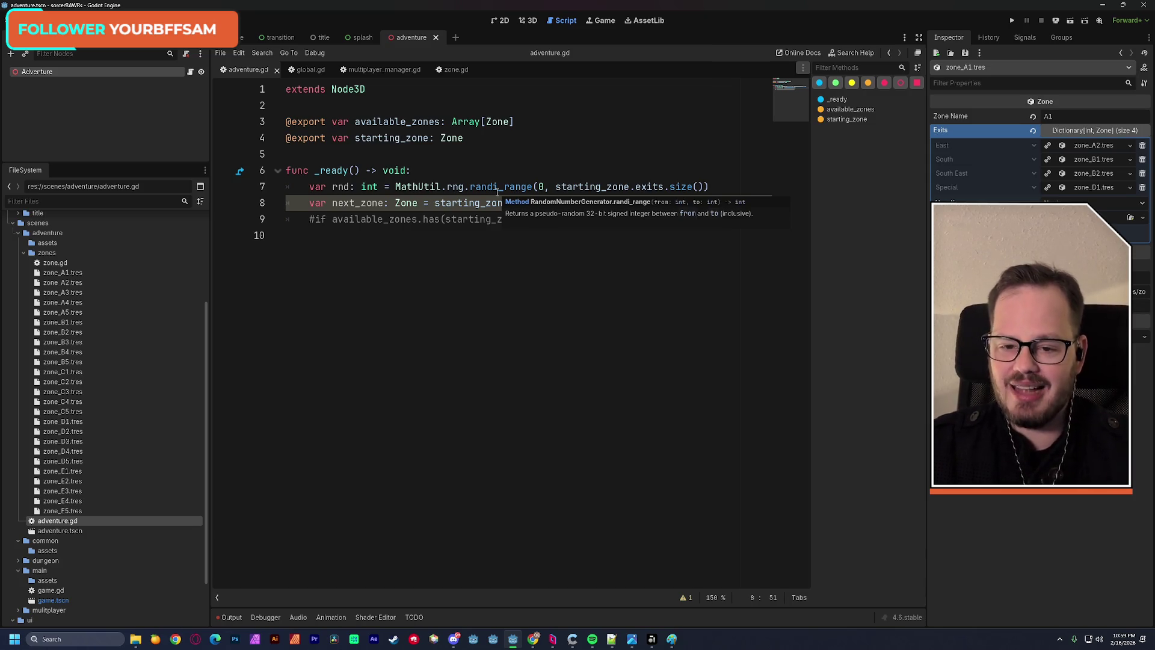
pyautogui.click(482, 139)
# Step: Add a blank line, then a commented line 6: #var adventure_directions: Dictionary{Zone, directions}
pyautogui.press('Return')
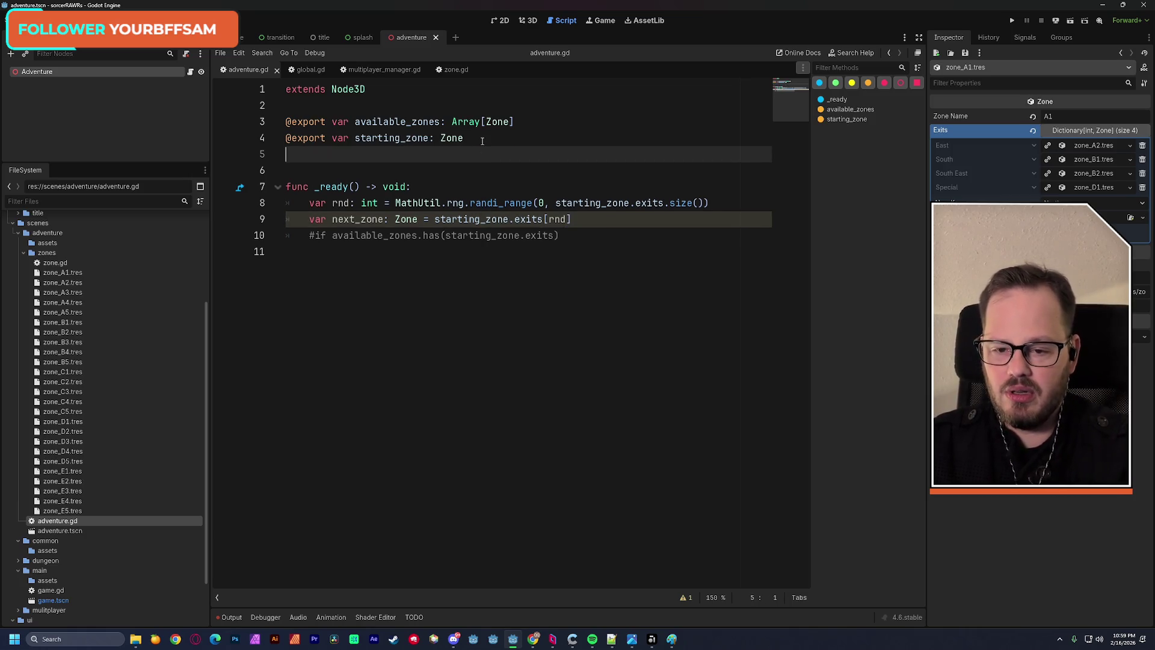
pyautogui.press('Return')
pyautogui.write('var ')
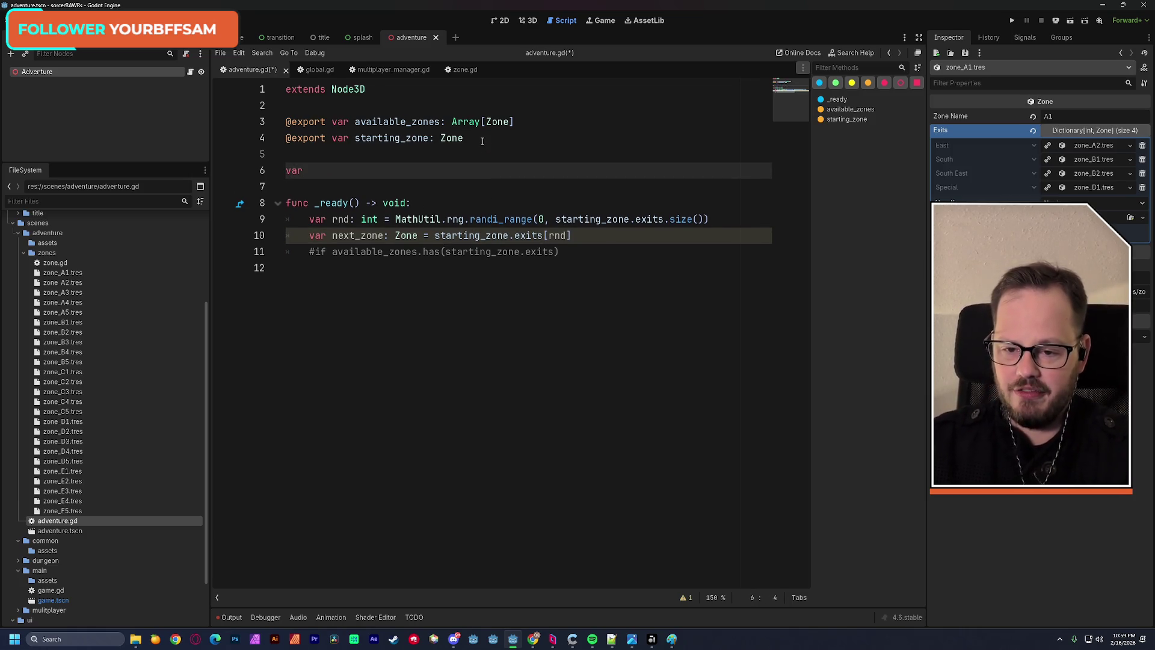
pyautogui.write('adve')
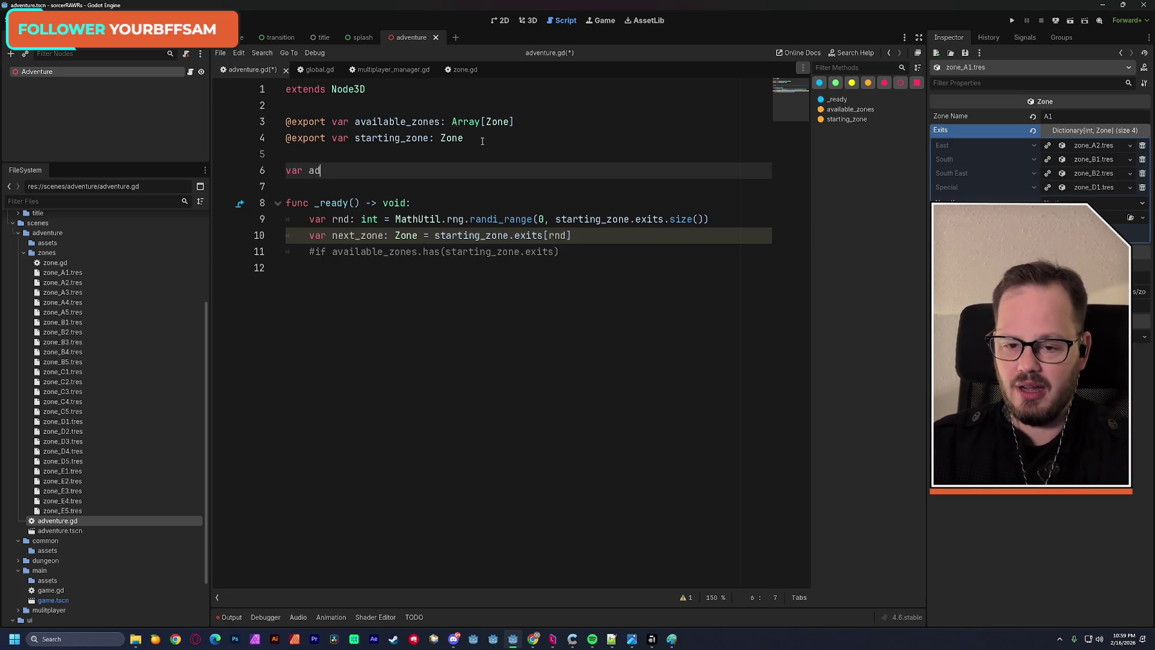
pyautogui.write('nture_')
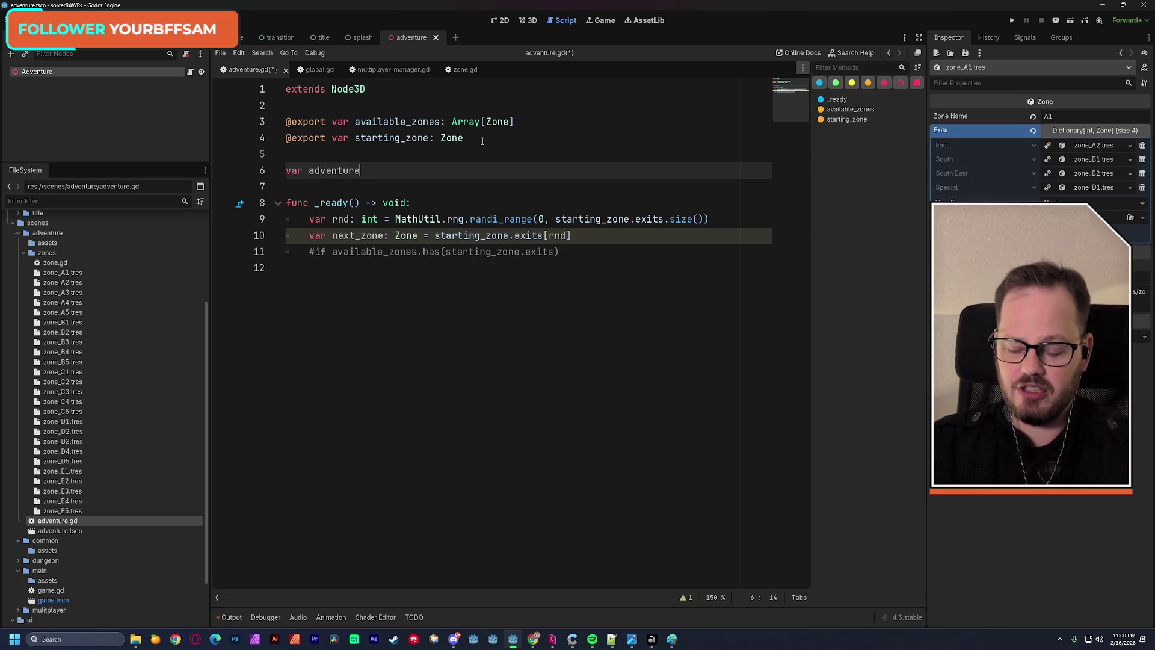
pyautogui.write('directions')
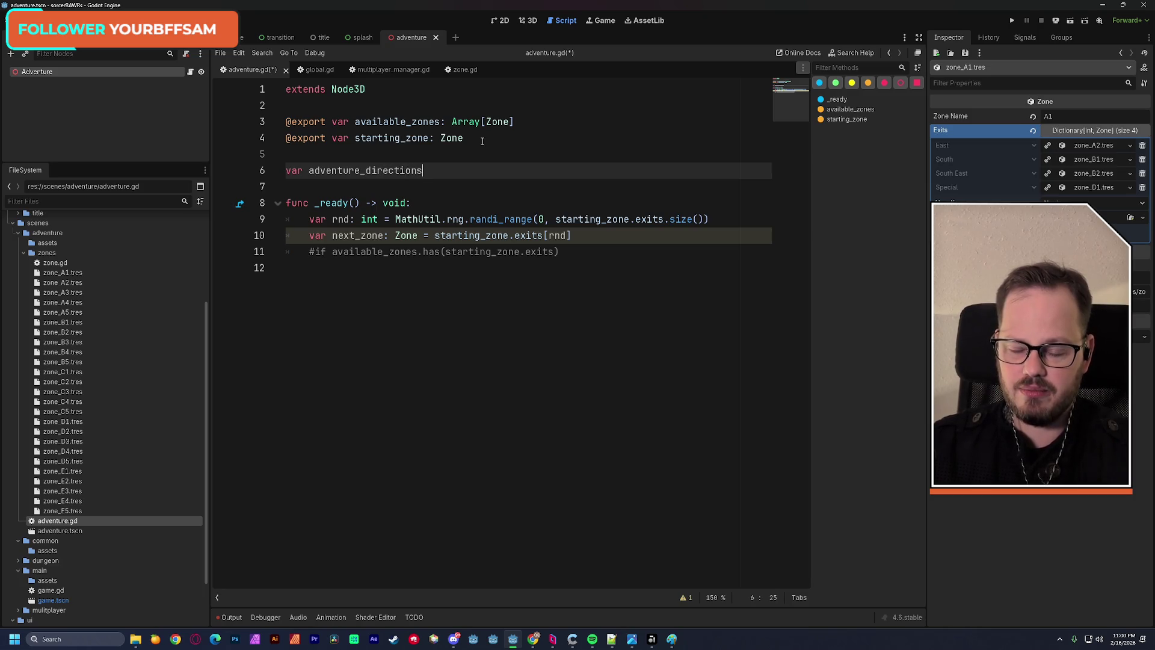
pyautogui.write(': Di')
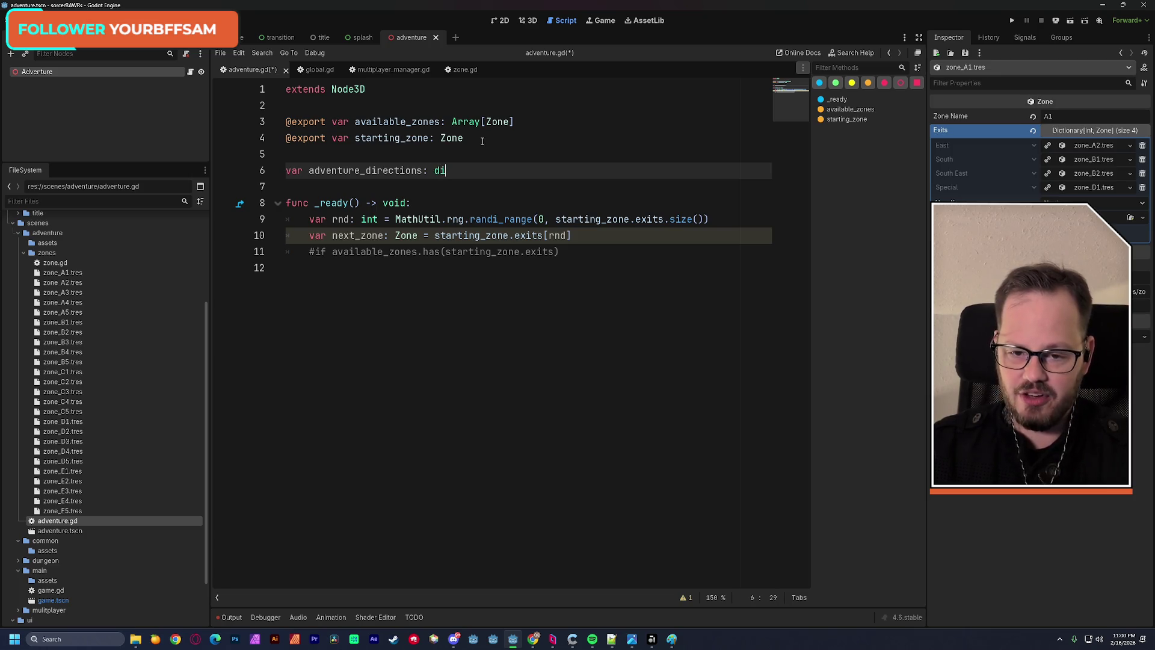
pyautogui.press('Return')
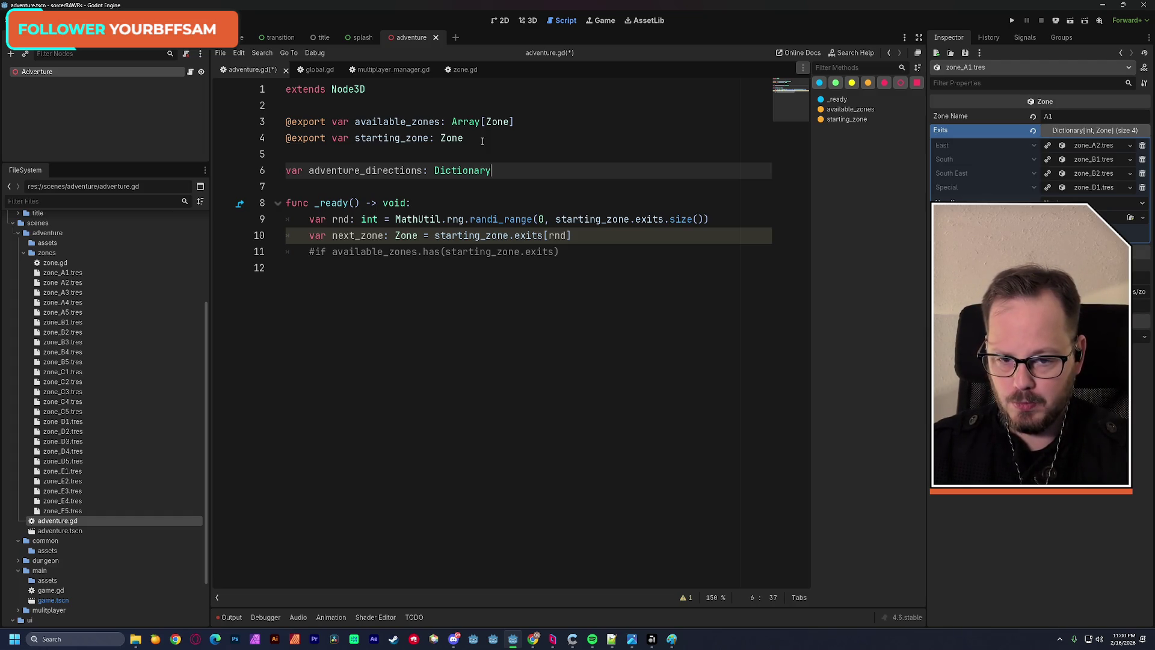
pyautogui.write('{}')
pyautogui.press('Left')
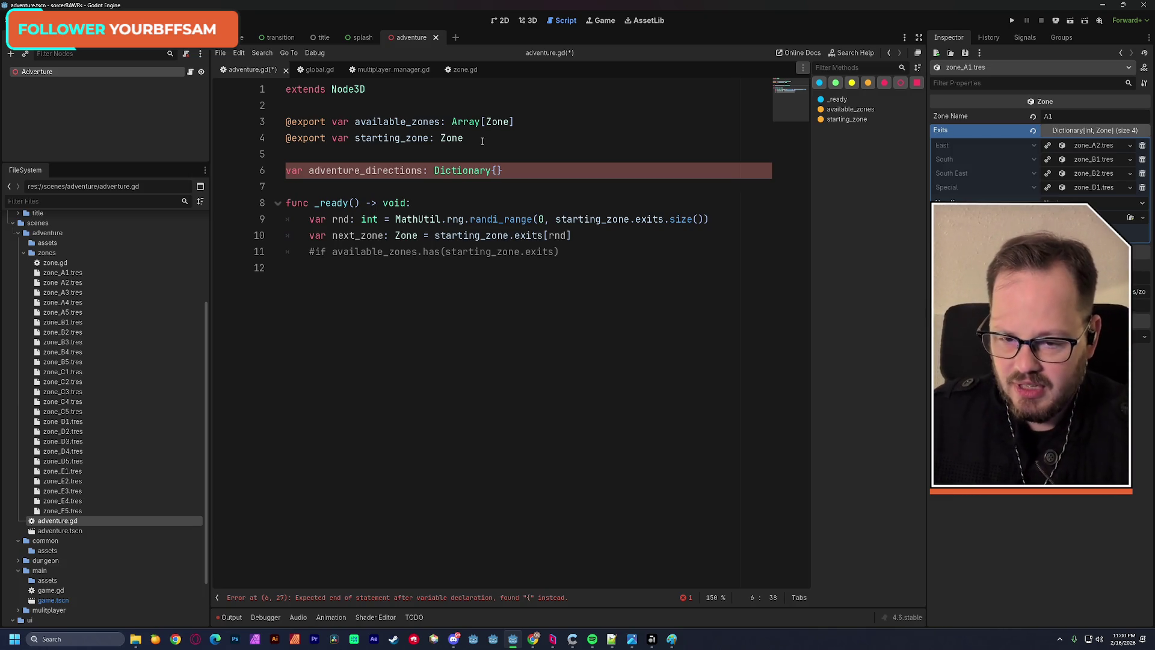
pyautogui.press('Home')
pyautogui.write('#')
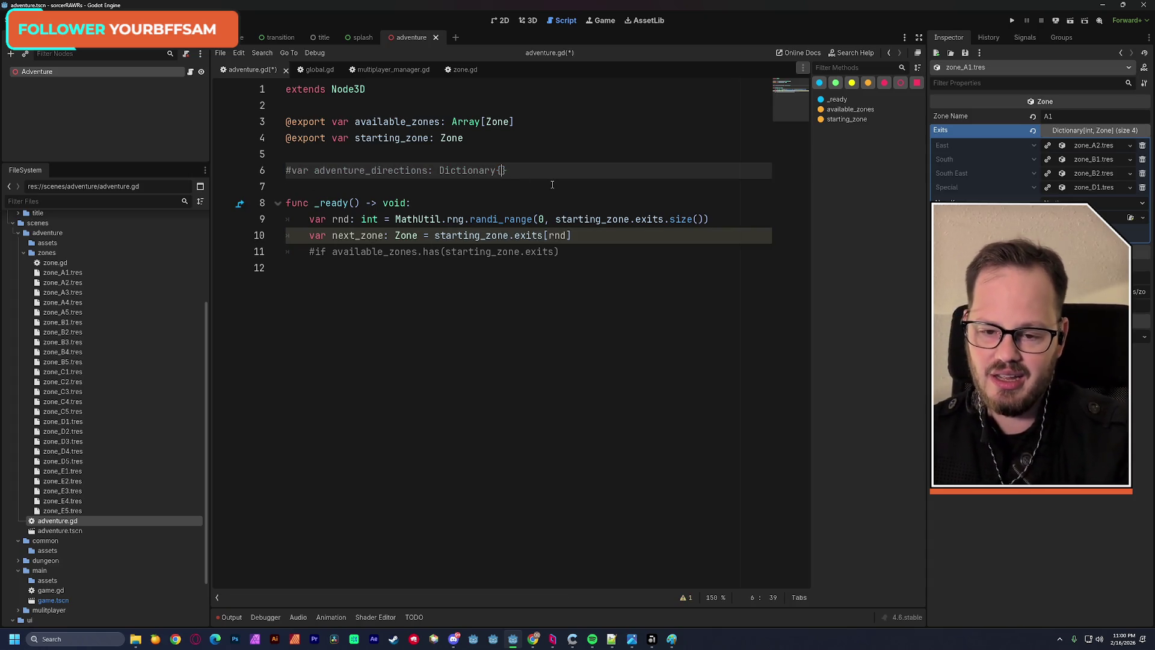
pyautogui.write('Zone')
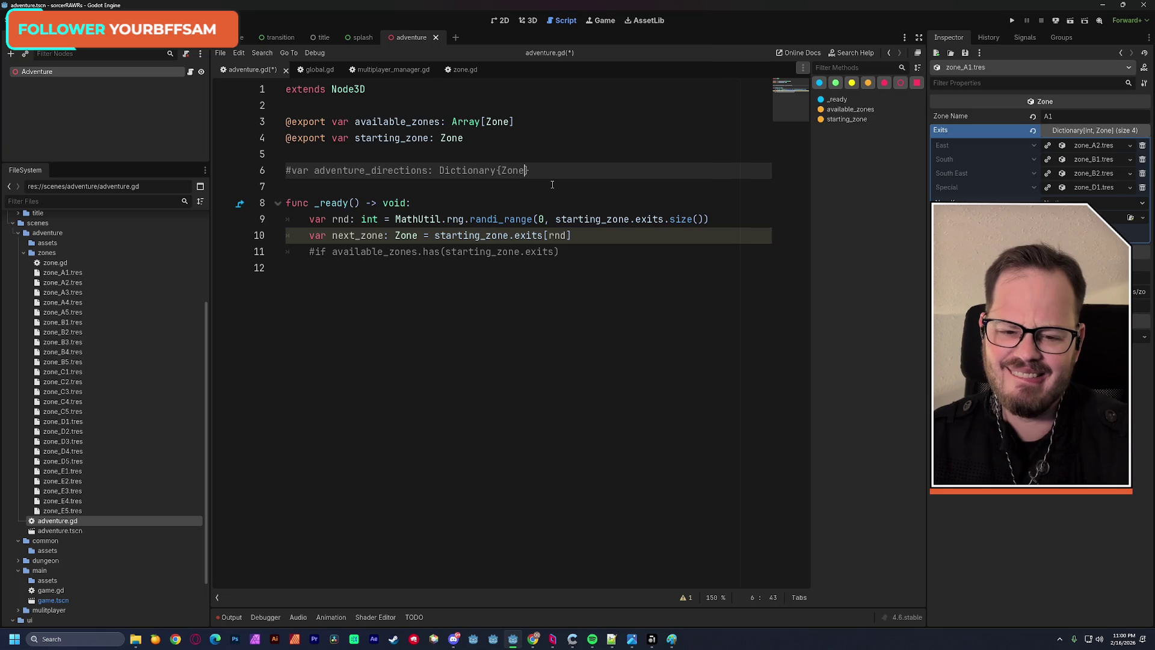
pyautogui.write(', directions')
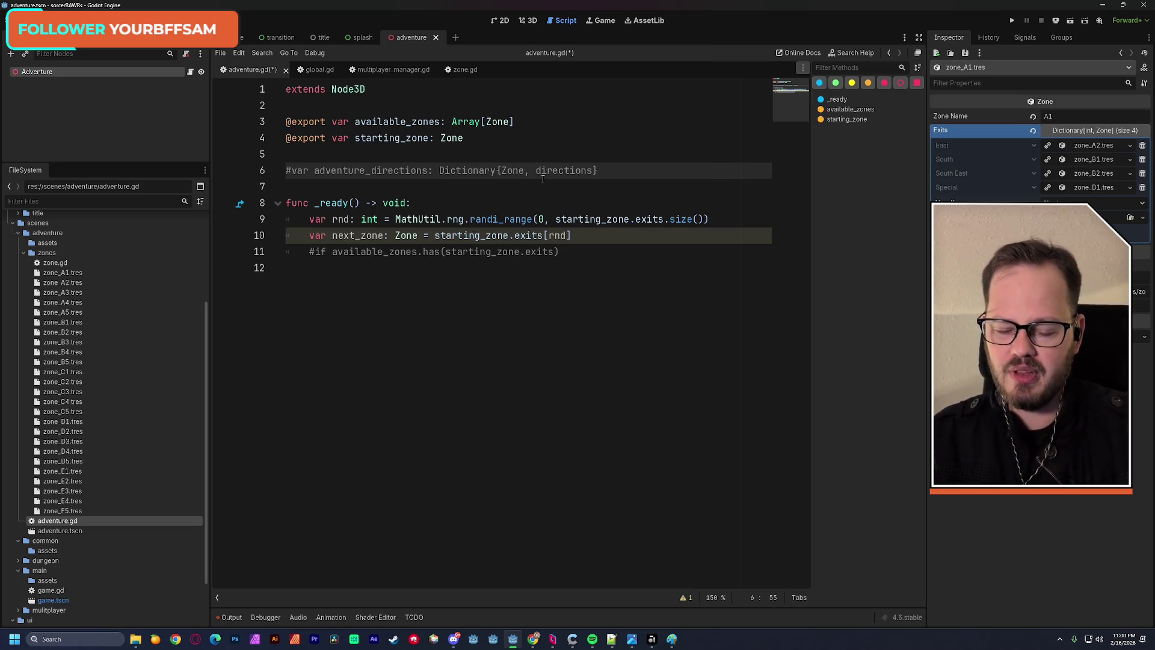
pyautogui.moveTo(262, 170); pyautogui.dragTo(627, 172)
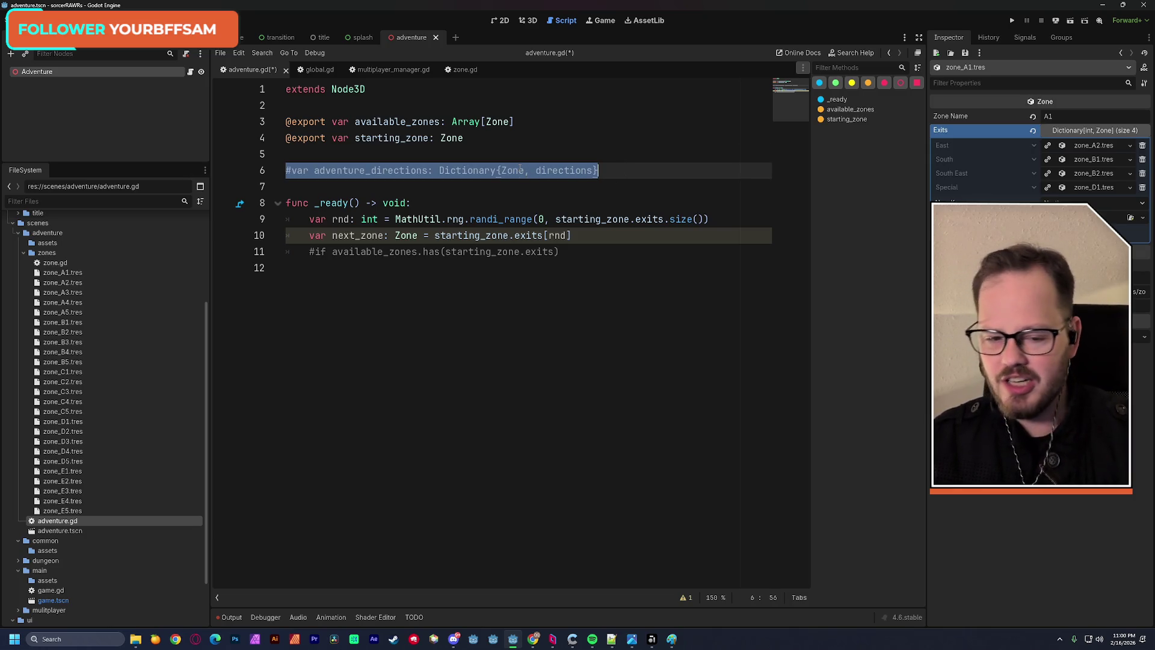
# Step: Look up the Dictionary docs and review the Zone and directions parameters on line 6
pyautogui.doubleClick(486, 172)
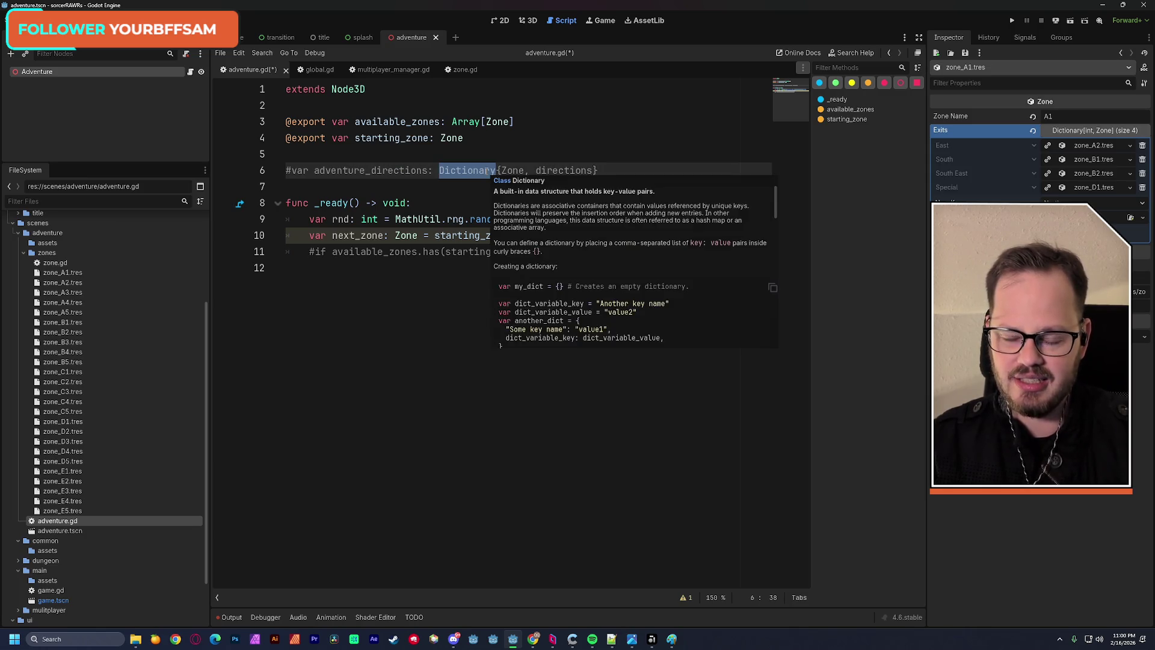
pyautogui.click(601, 171)
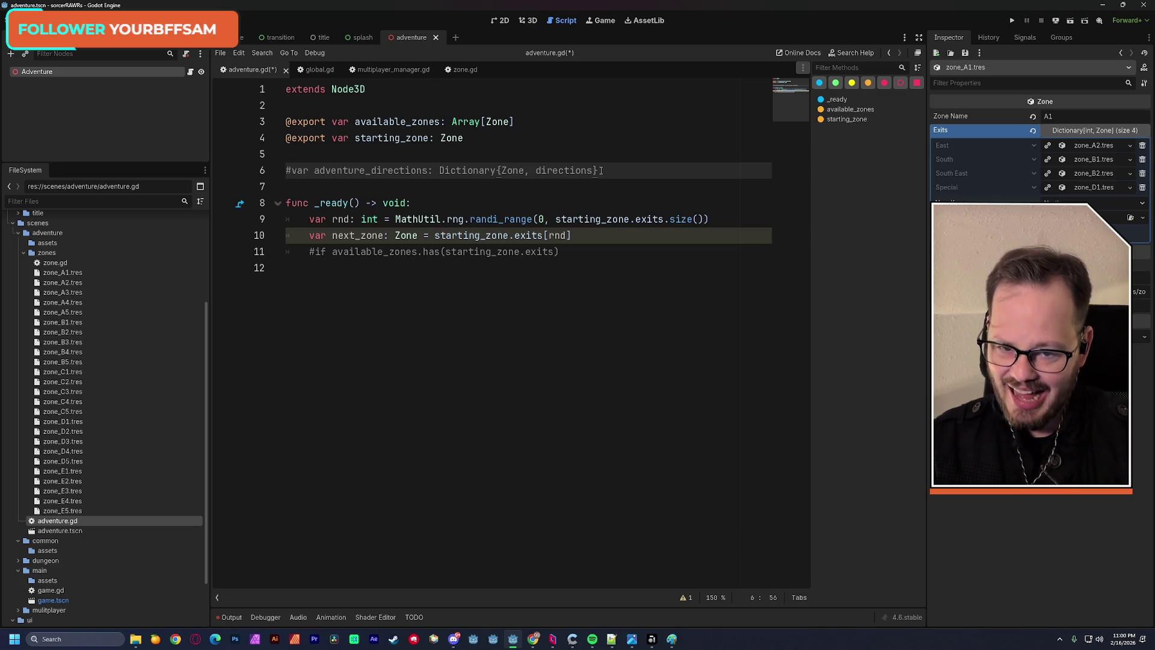
pyautogui.moveTo(600, 171); pyautogui.dragTo(287, 168)
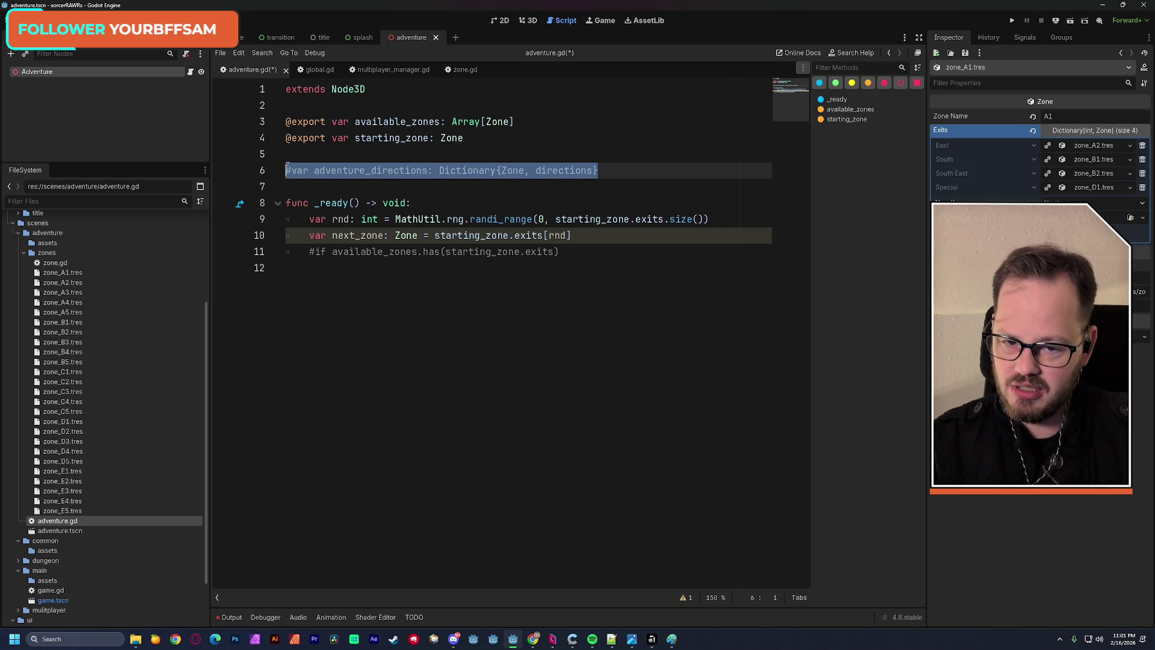
pyautogui.doubleClick(507, 170)
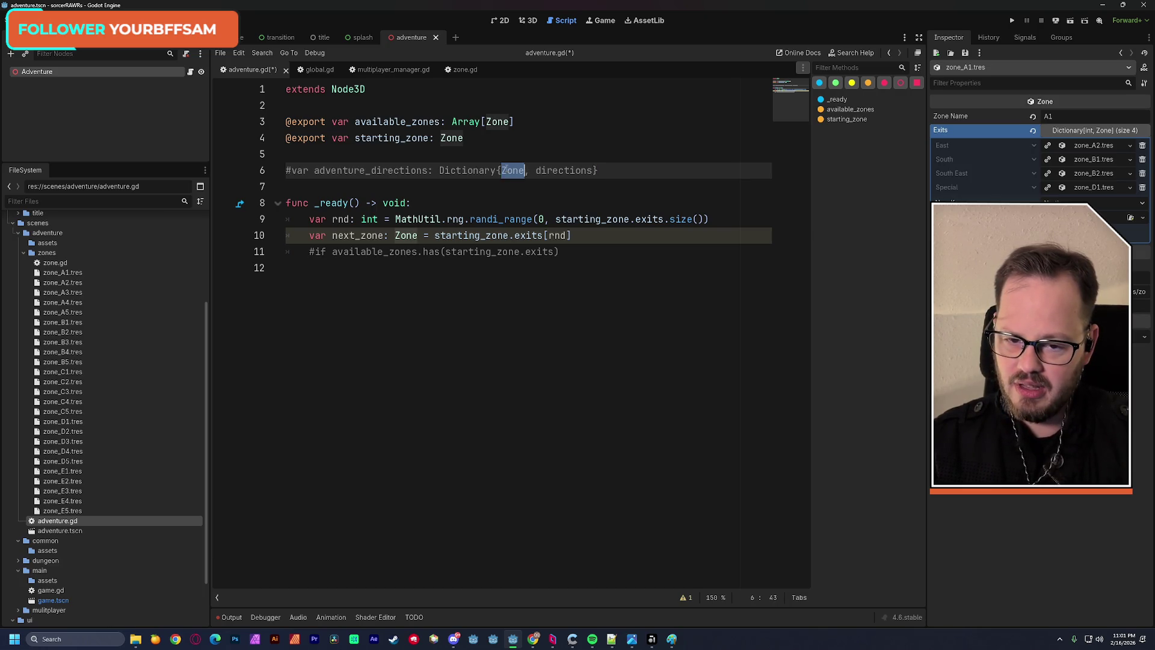
pyautogui.doubleClick(547, 172)
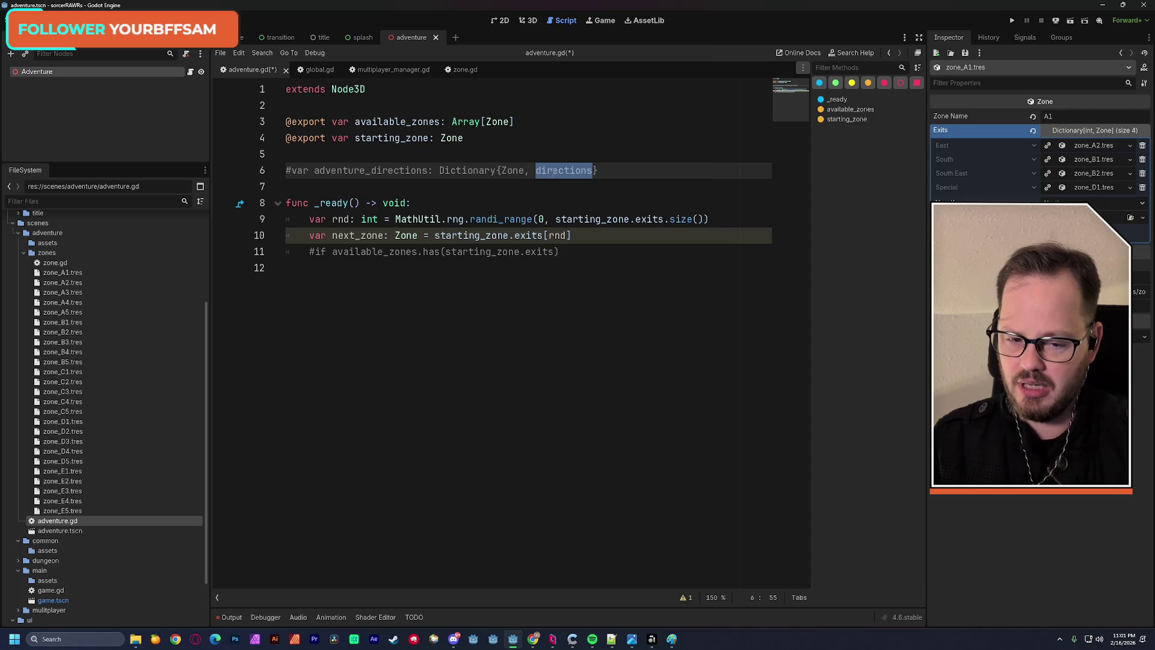
pyautogui.click(597, 170)
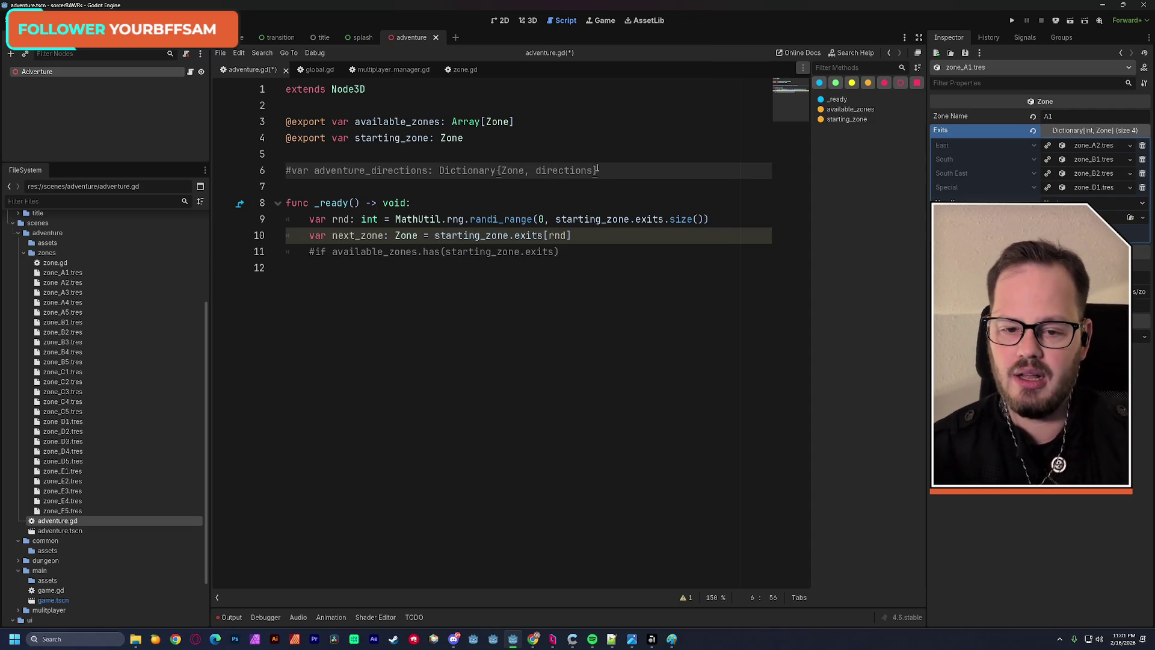
# Step: Replace Dictionary with Array so line 6 reads #var adventure_directions: Array{Zone, directions}
pyautogui.doubleClick(496, 170)
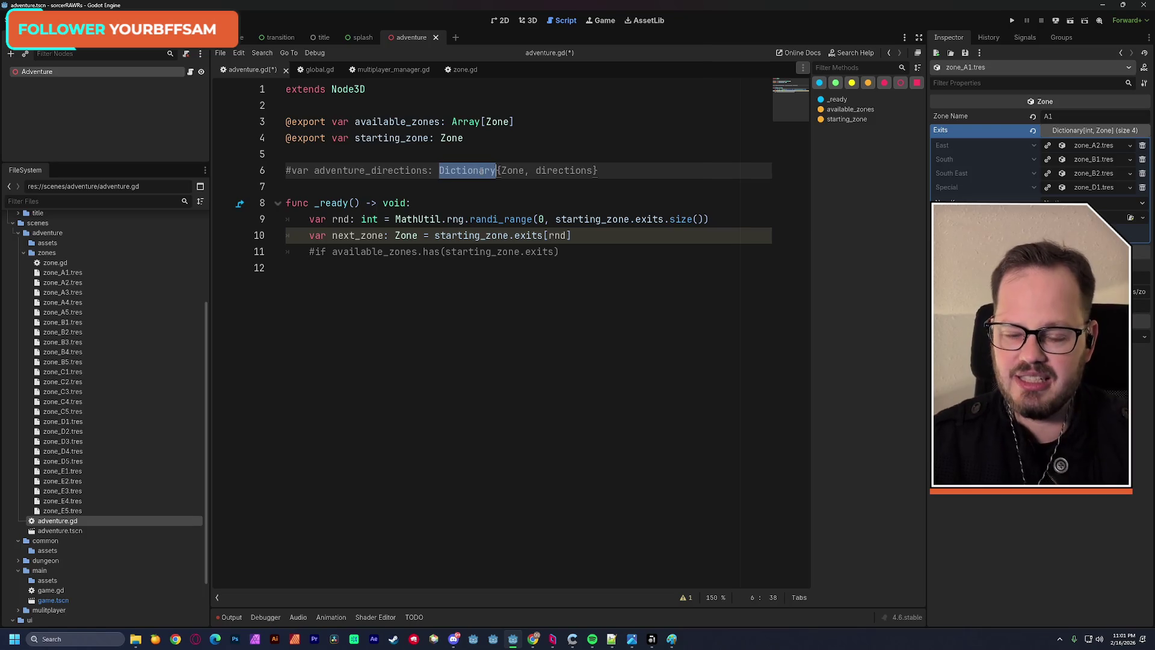
pyautogui.write('Array')
pyautogui.click(617, 131)
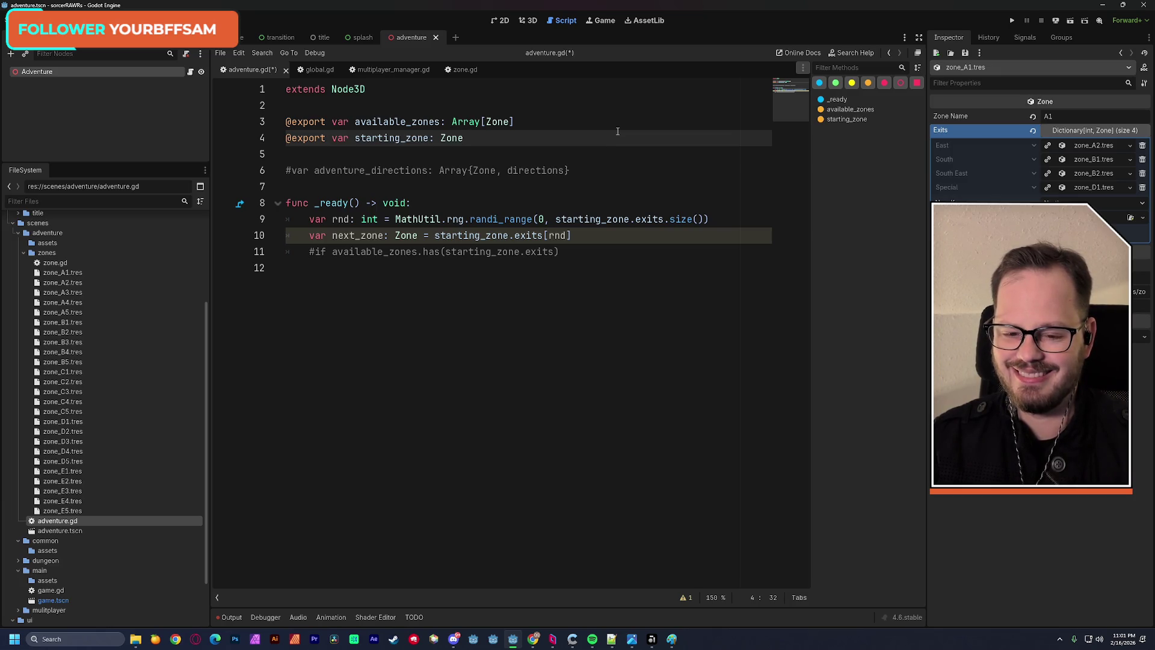
pyautogui.click(545, 149)
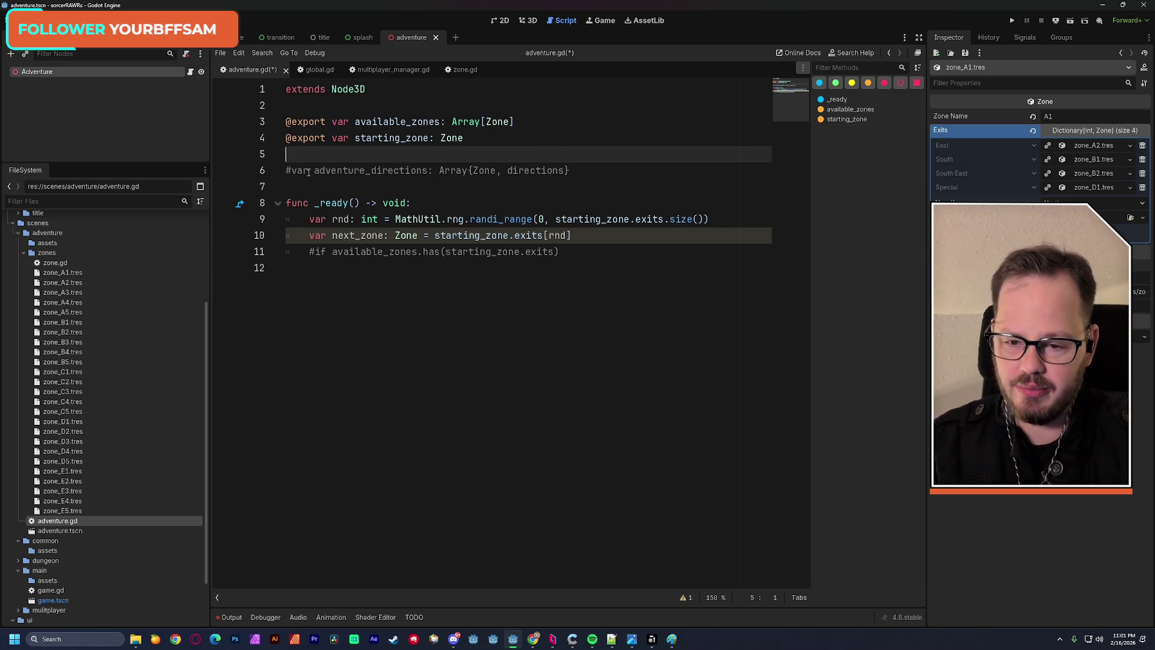
# Step: Insert blank lines above the var next_zone line in _ready
pyautogui.click(568, 255)
pyautogui.press('Up')
pyautogui.press('Home')
pyautogui.press('Return')
pyautogui.press('Return')
pyautogui.press('Return')
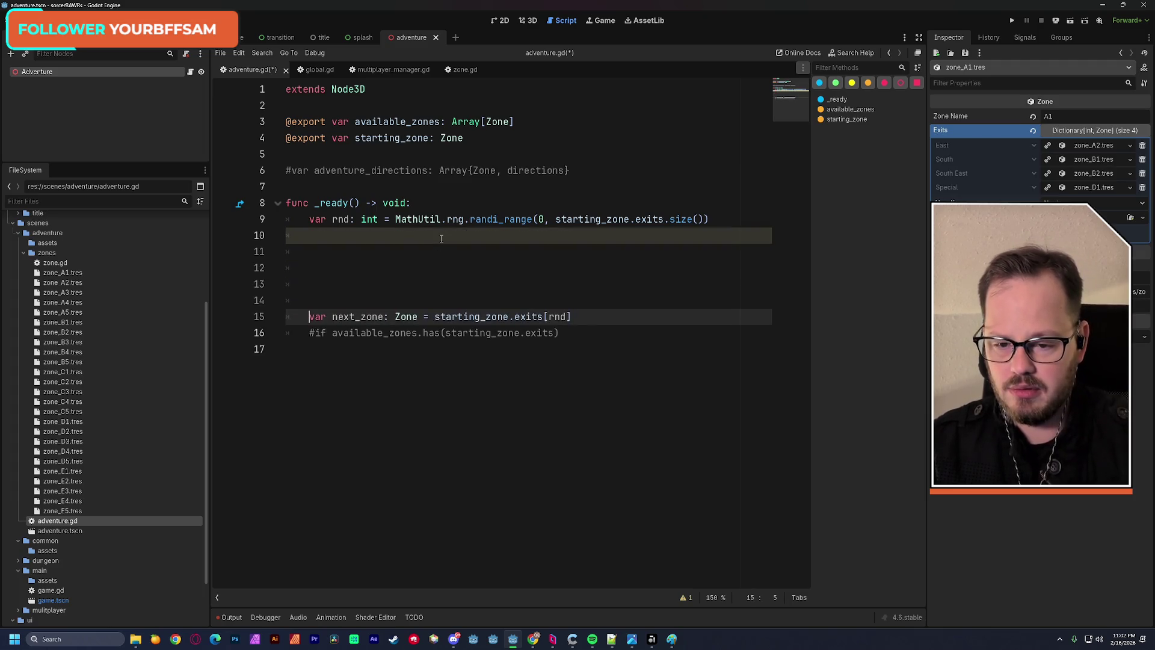
pyautogui.press('Up')
pyautogui.press('Up')
pyautogui.press('Up')
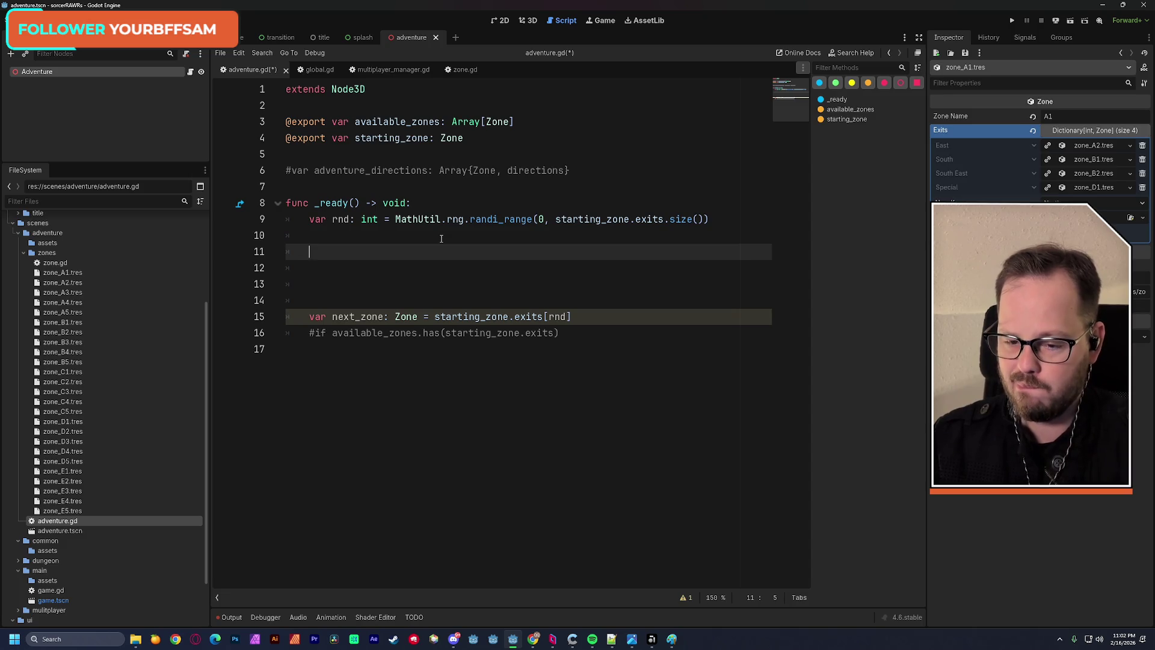
pyautogui.write('ca')
pyautogui.write('r')
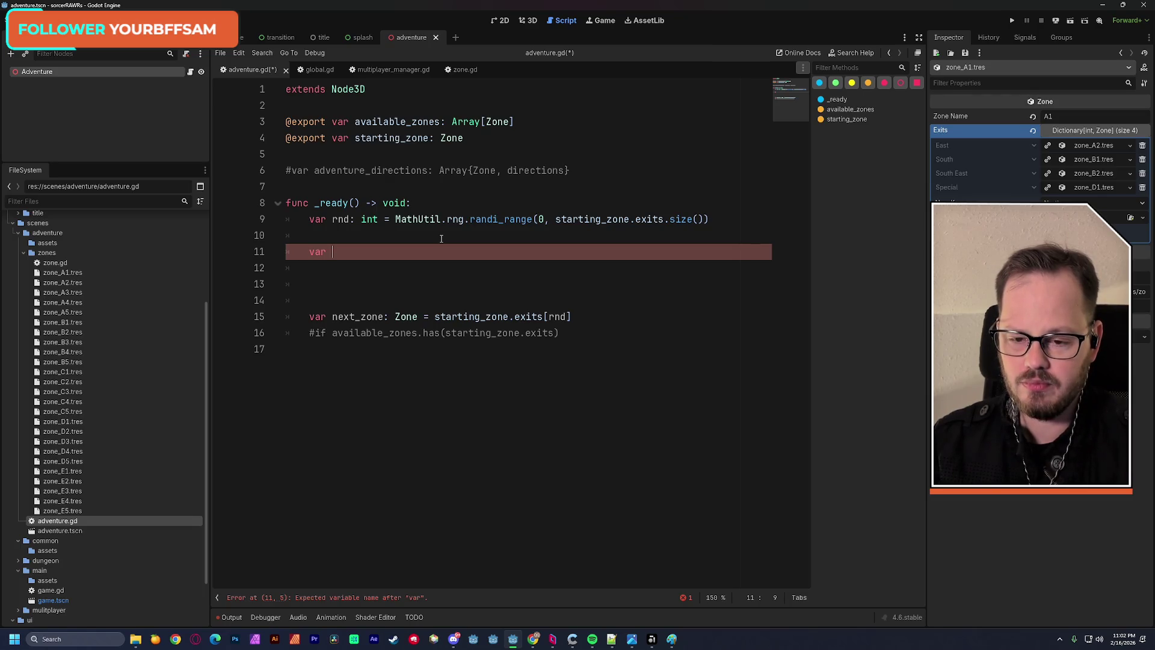
pyautogui.press('BackSpace')
pyautogui.press('BackSpace')
pyautogui.press('BackSpace')
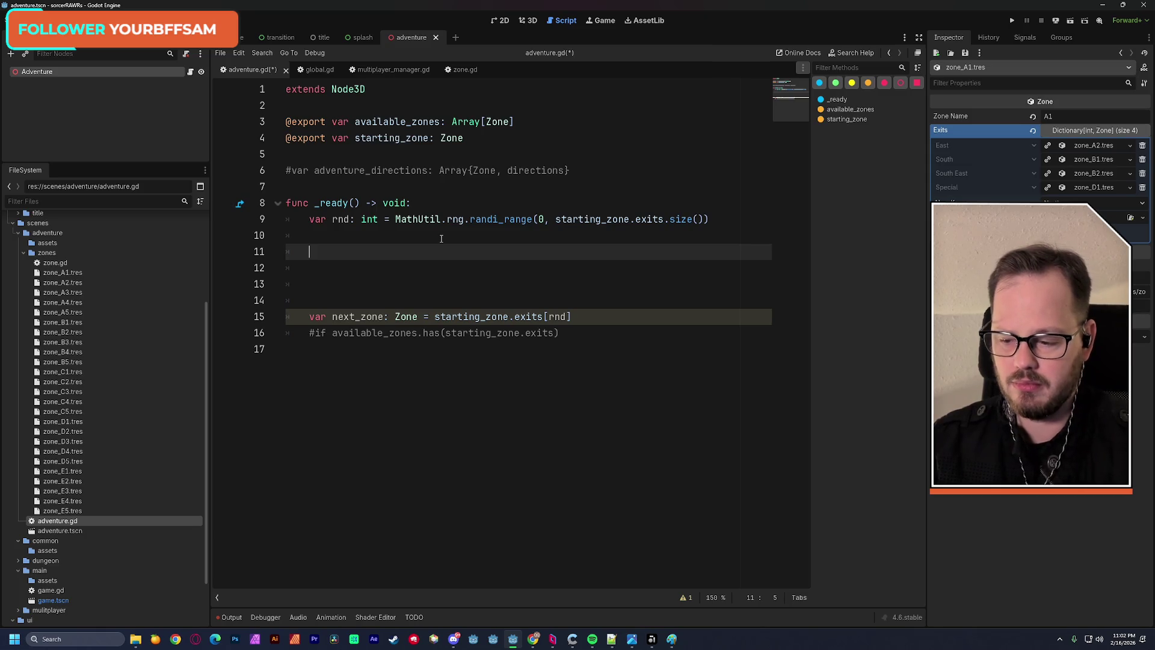
# Step: Add var zxc = starting_zone.exits.values() on line 12 and open the Dictionary docs for values()
pyautogui.click(554, 317)
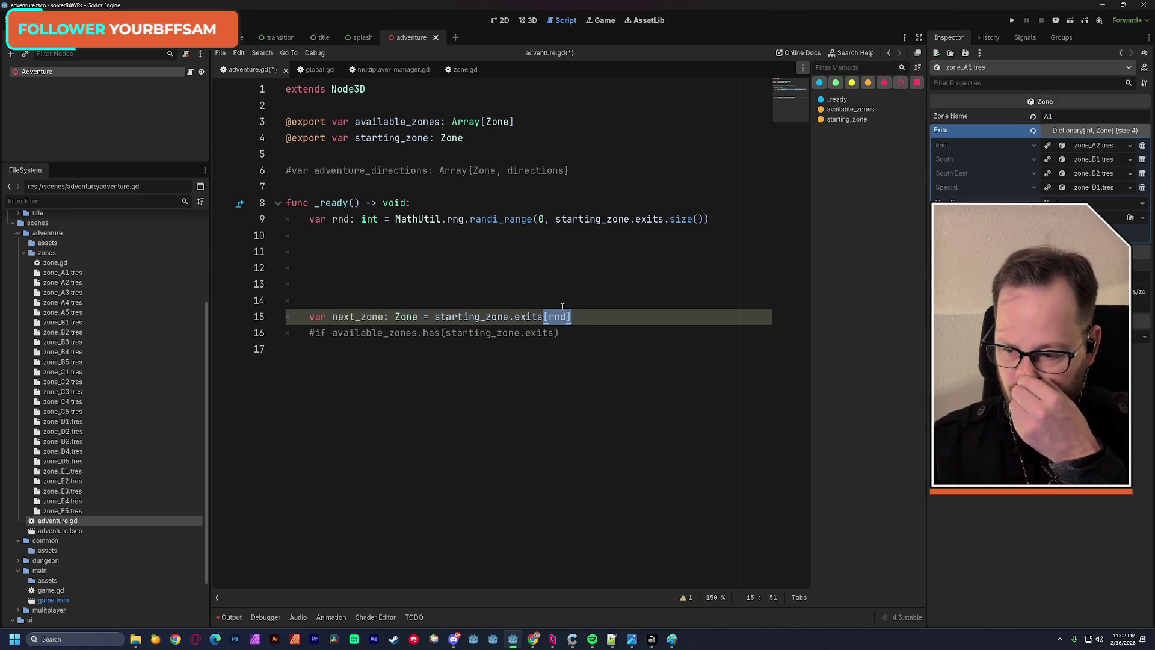
pyautogui.click(454, 267)
pyautogui.write('var ')
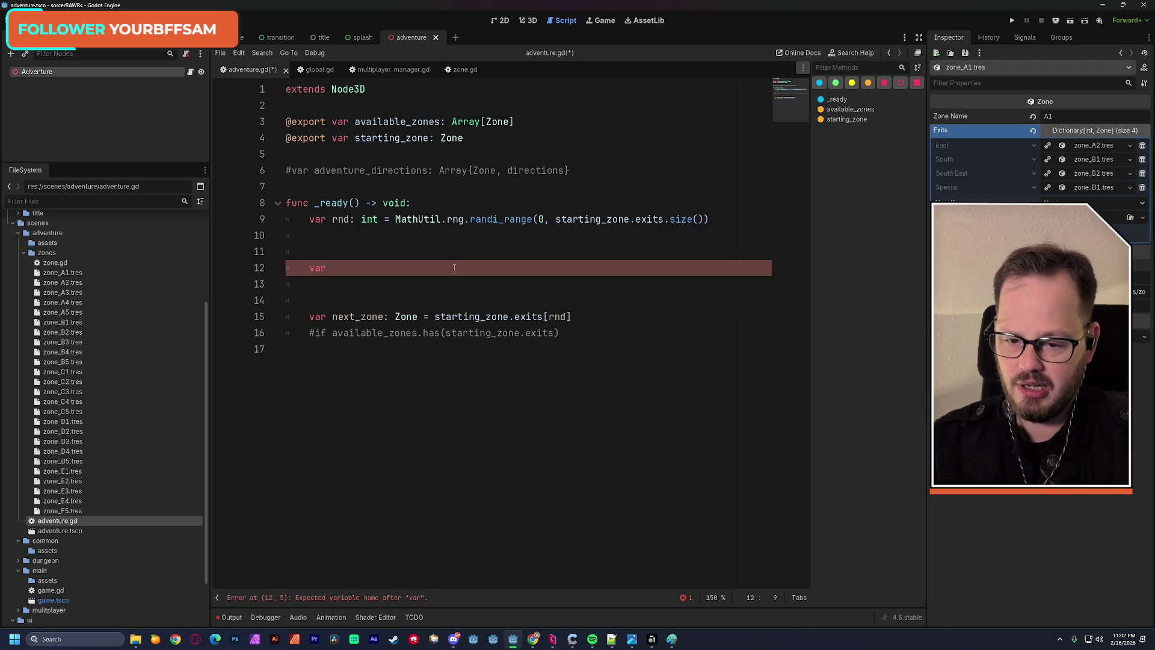
pyautogui.write('zxc')
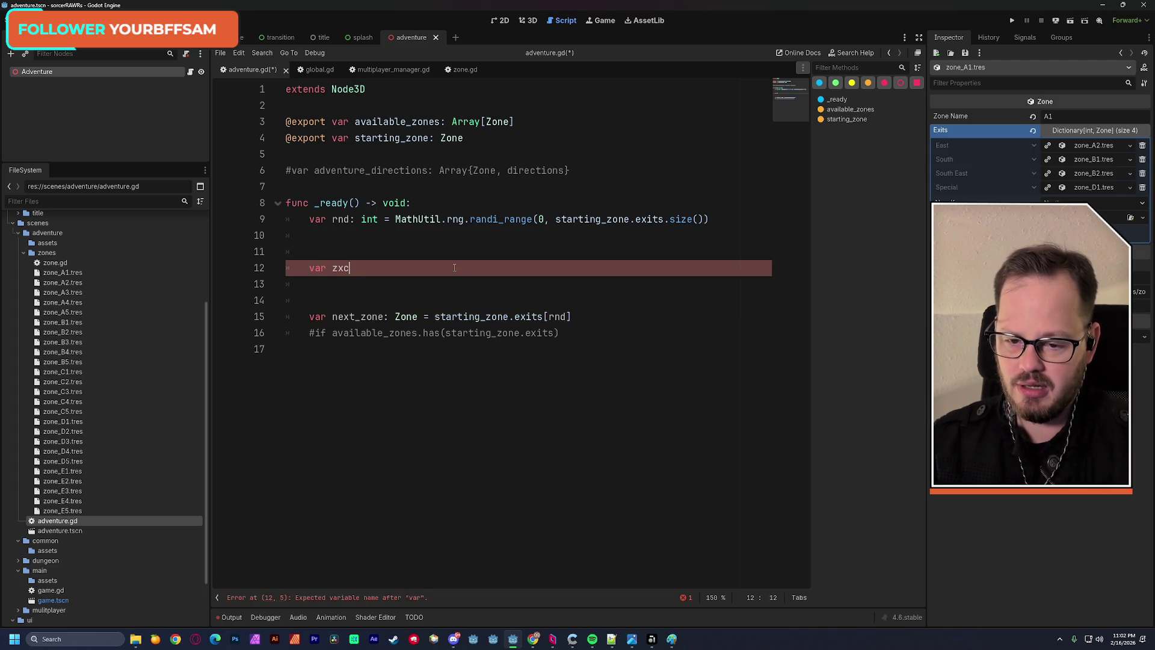
pyautogui.write(':')
pyautogui.press('BackSpace')
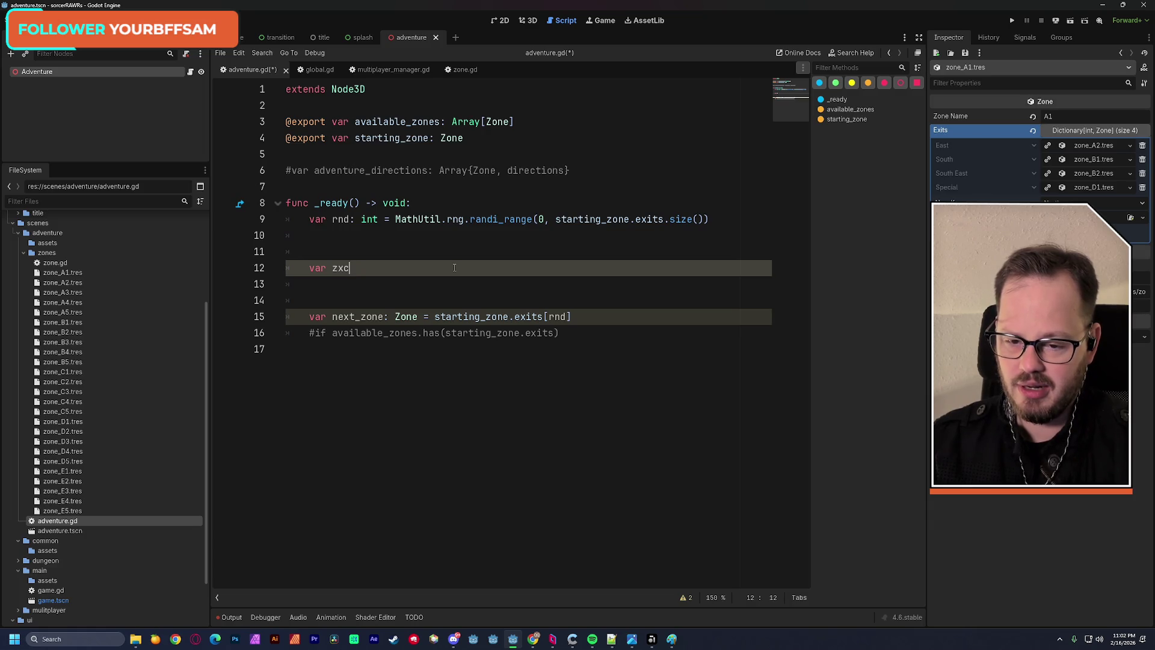
pyautogui.write('= ')
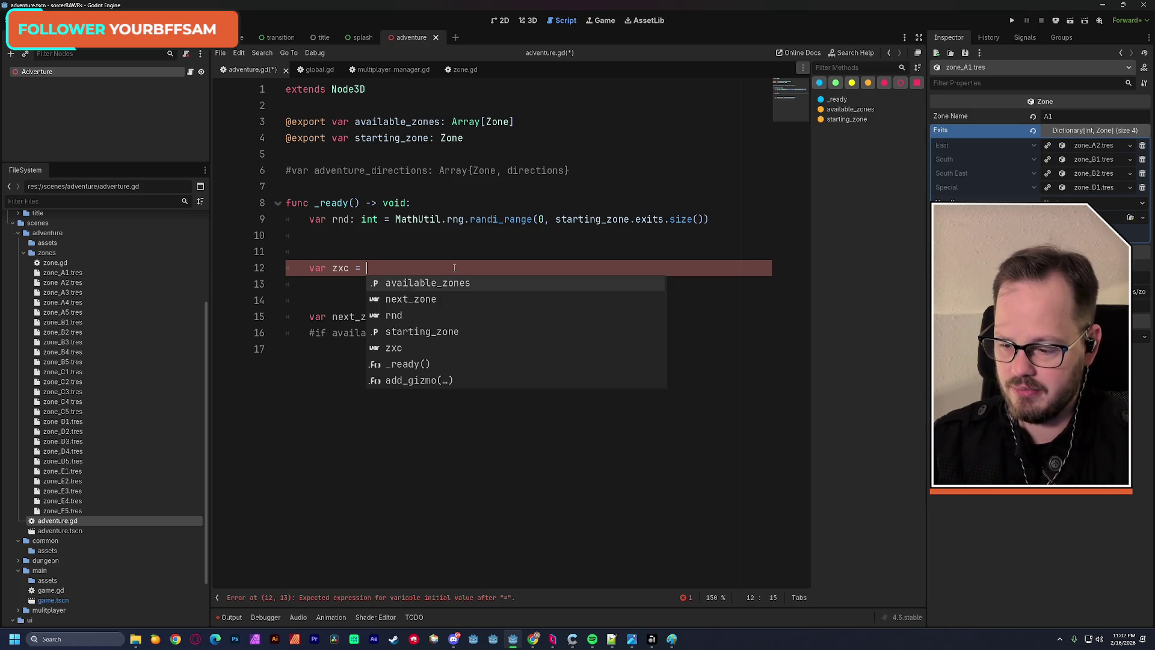
pyautogui.write('start')
pyautogui.press('Return')
pyautogui.write('.ex')
pyautogui.press('Return')
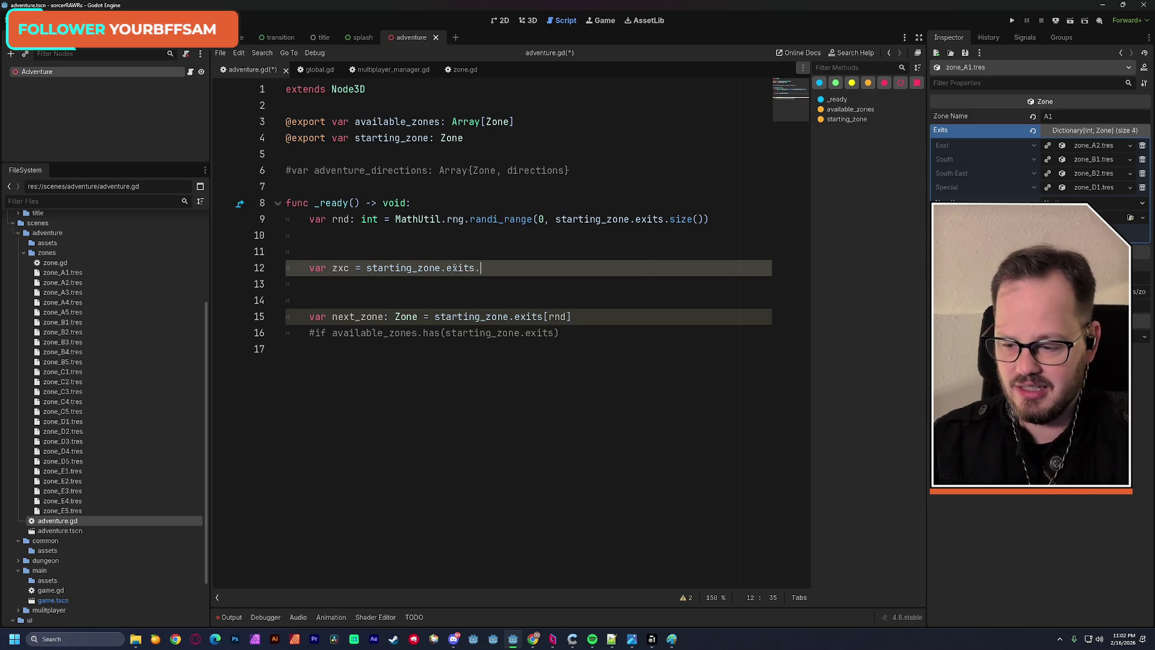
pyautogui.write('.v')
pyautogui.press('Return')
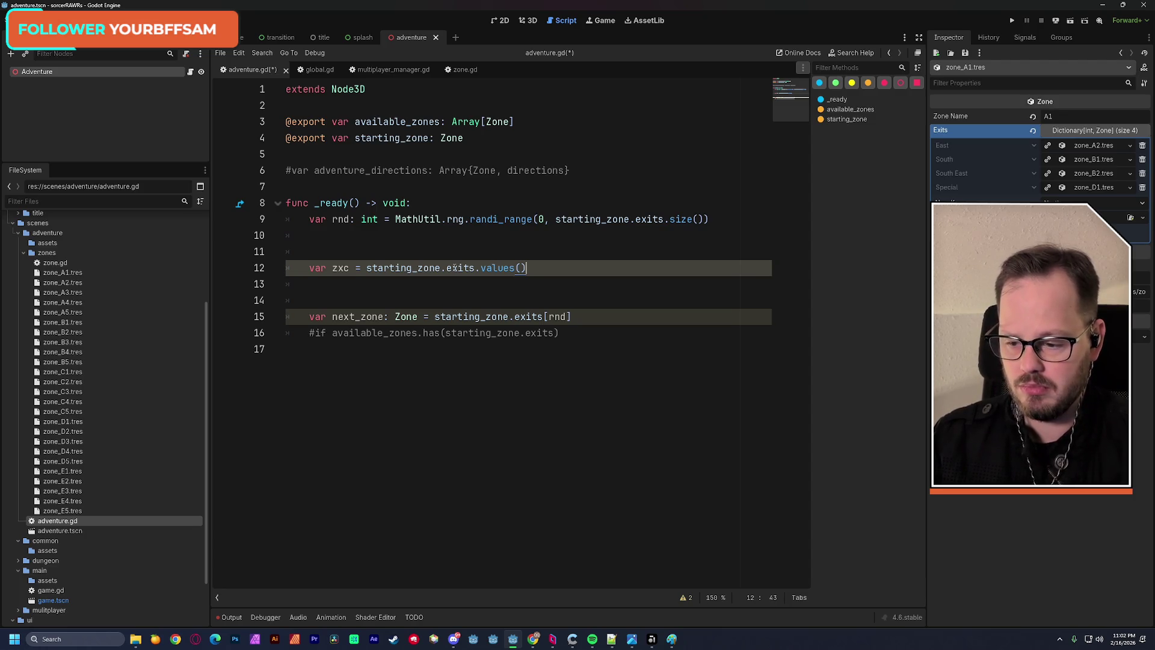
pyautogui.press('Up')
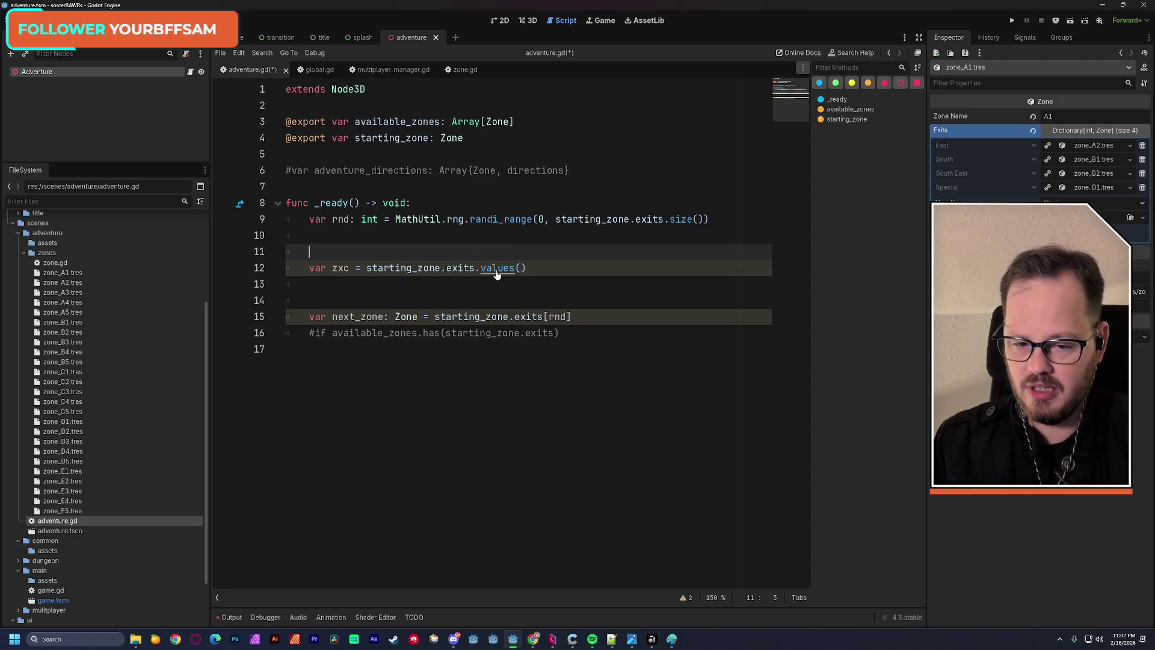
pyautogui.keyDown('ctrl'); pyautogui.click(500, 269); pyautogui.keyUp('ctrl')
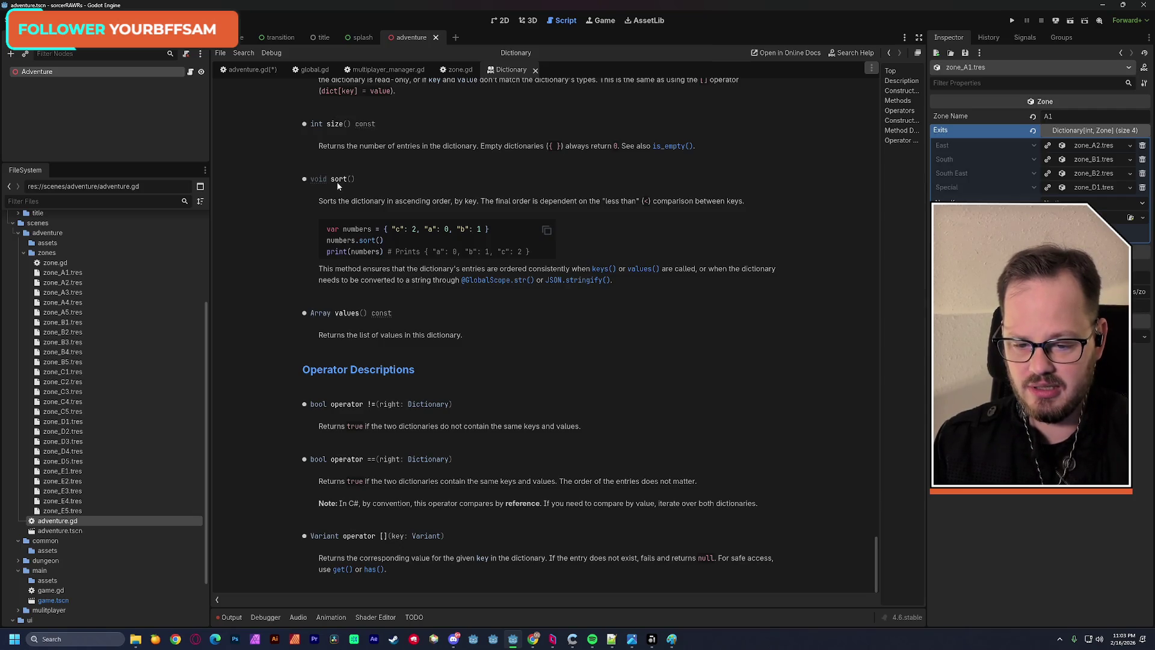
# Step: Read the values() entry in the Dictionary reference, then close it to return to adventure.gd
pyautogui.scroll(2, 331, 184)
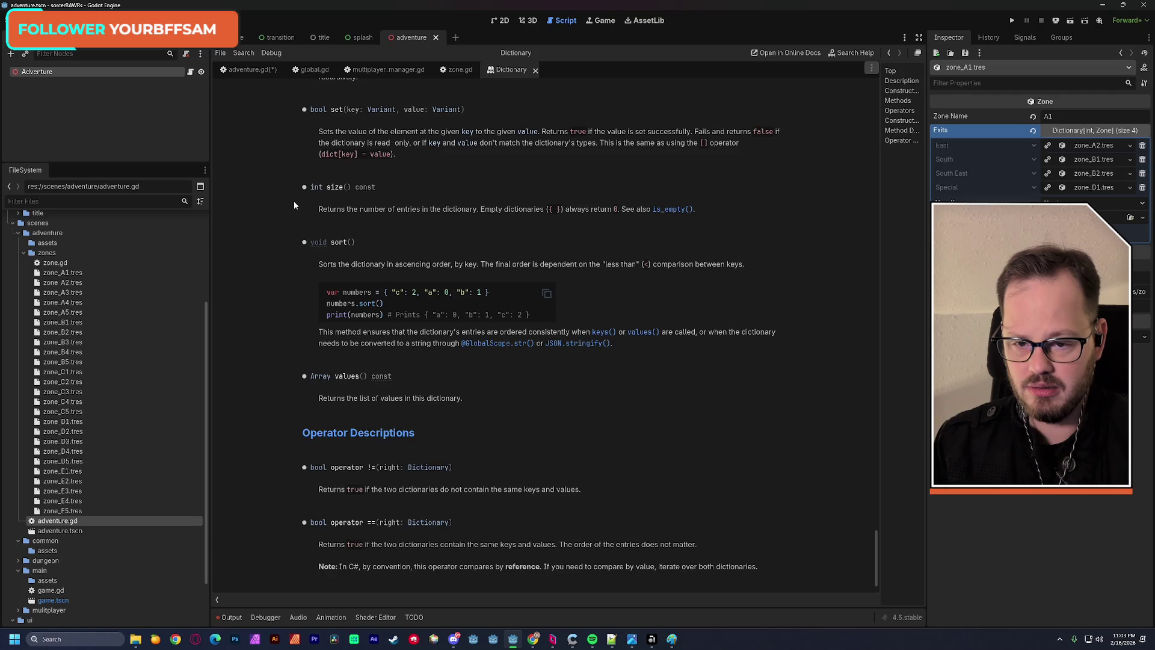
pyautogui.scroll(2, 290, 205)
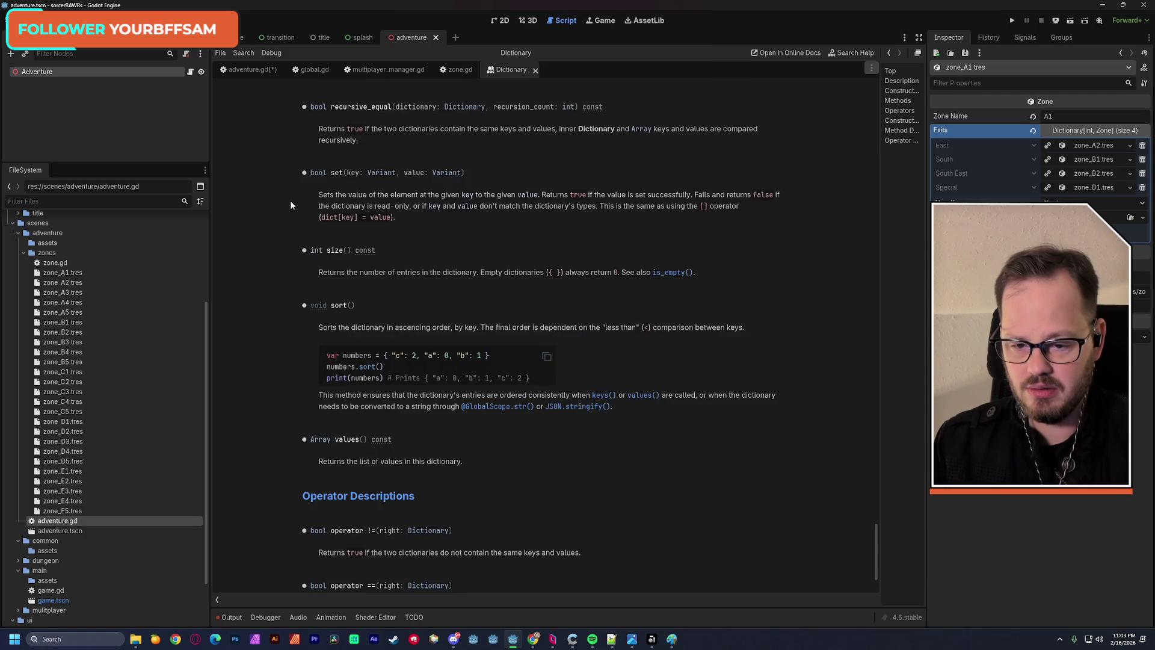
pyautogui.scroll(-2, 291, 205)
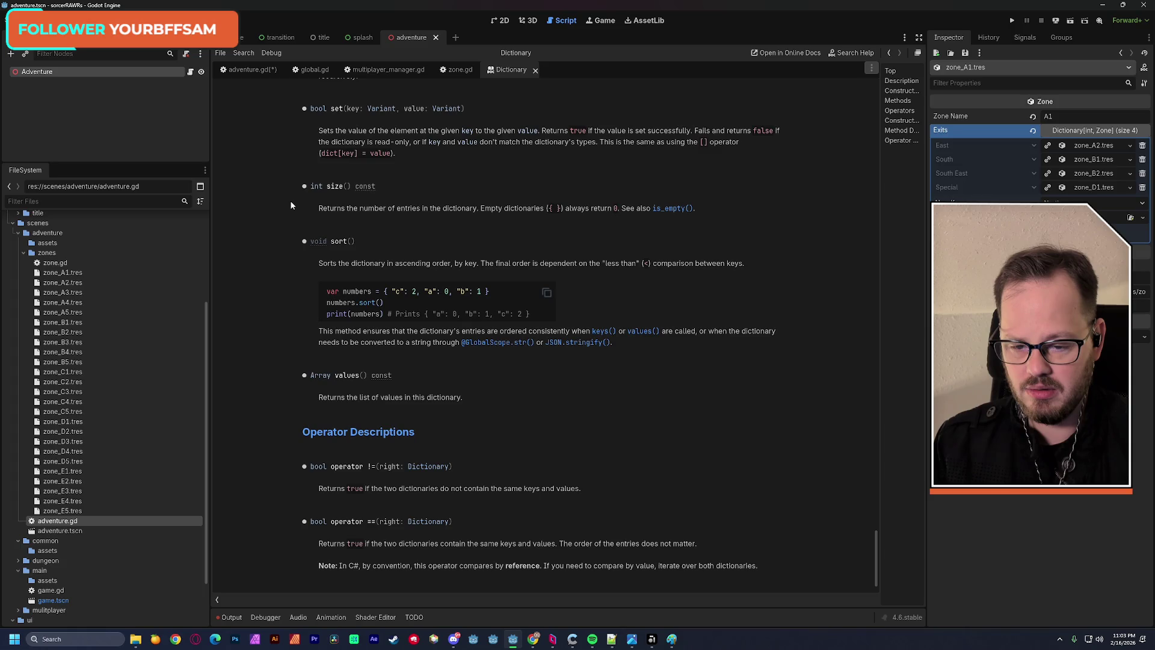
pyautogui.scroll(-2, 291, 205)
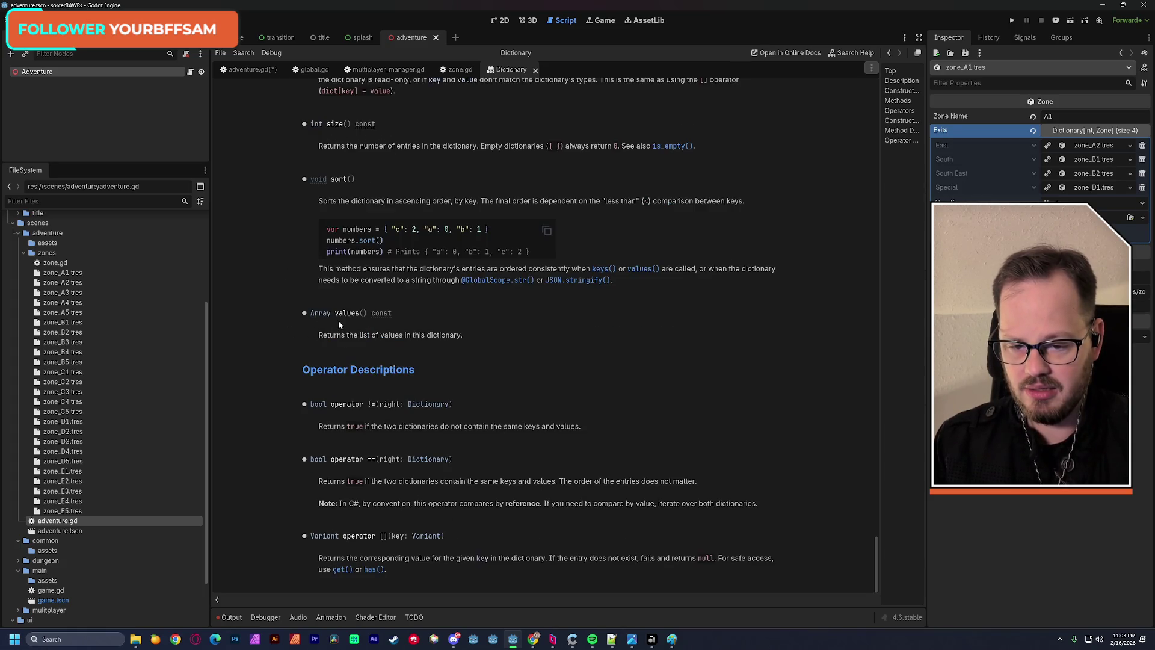
pyautogui.moveTo(326, 335); pyautogui.dragTo(453, 337)
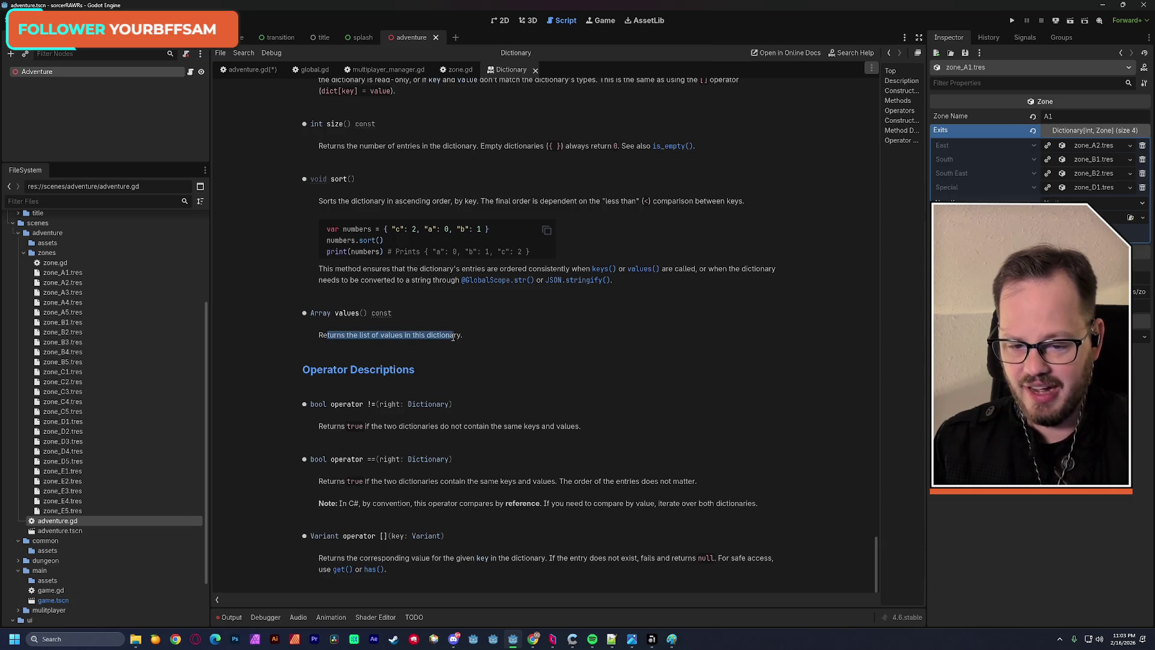
pyautogui.click(452, 337)
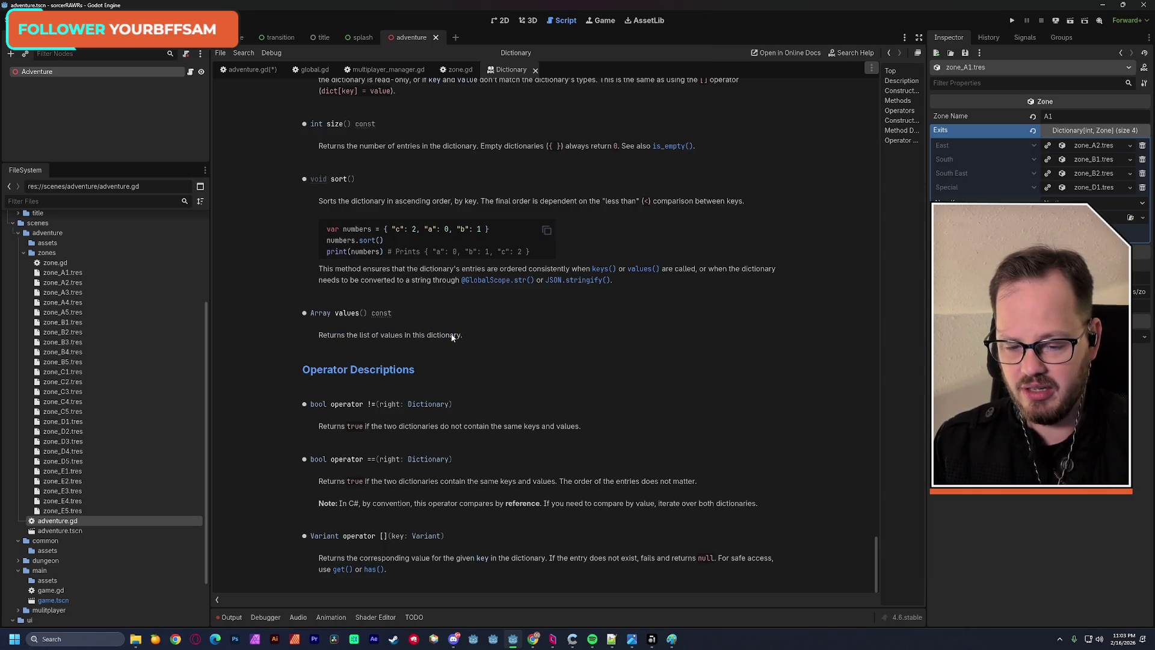
pyautogui.click(535, 70)
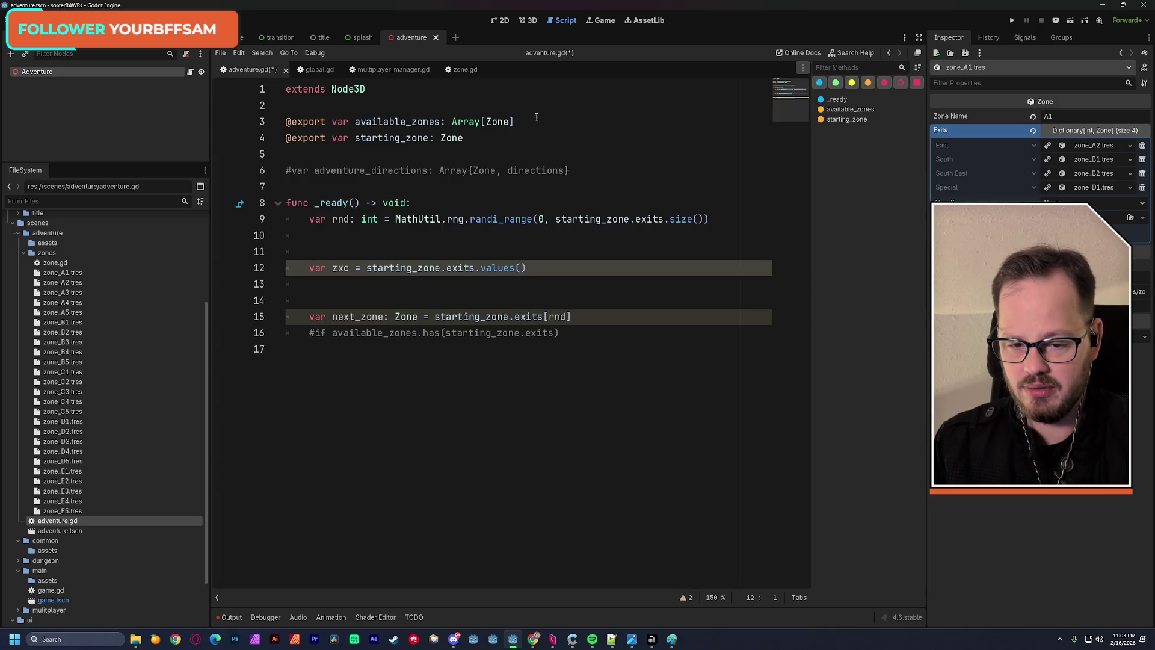
# Step: Type the zxc declaration on line 12 as Array[Zone]
pyautogui.press('End')
pyautogui.click(351, 269)
pyautogui.write(': arra')
pyautogui.press('Return')
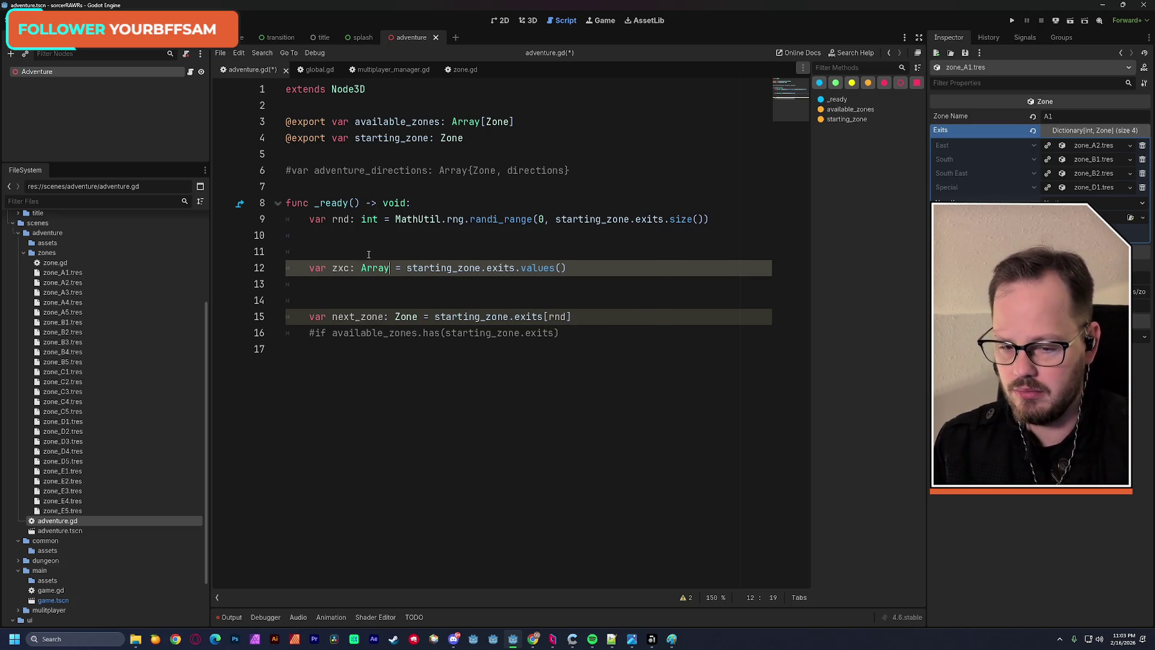
pyautogui.click(380, 248)
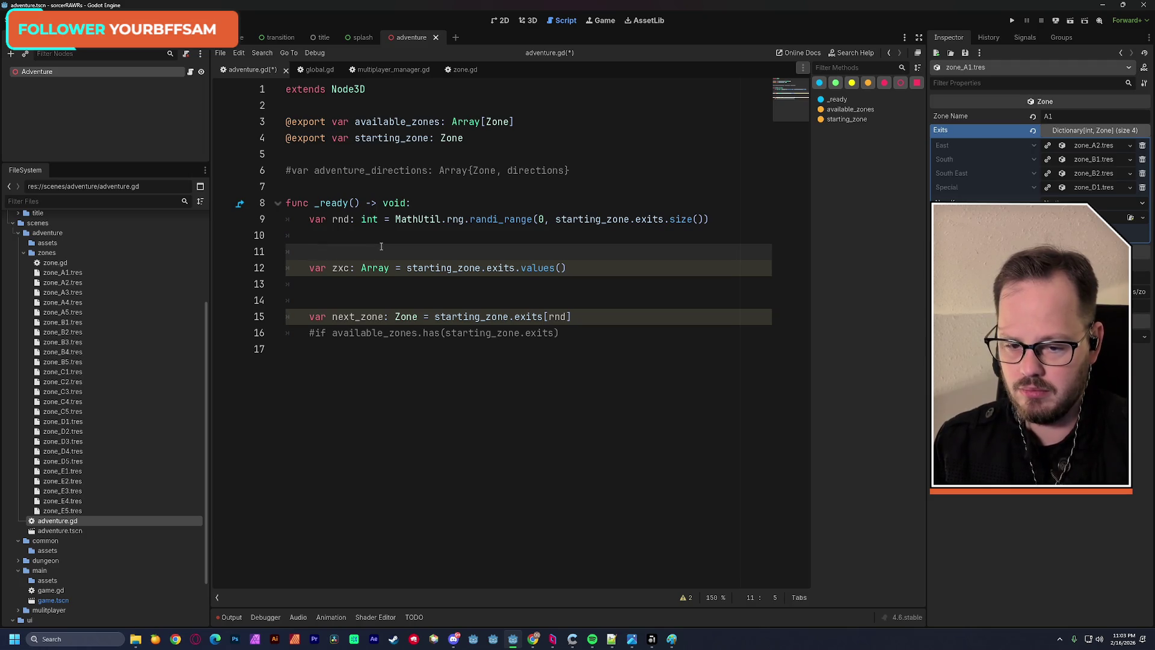
pyautogui.doubleClick(400, 317)
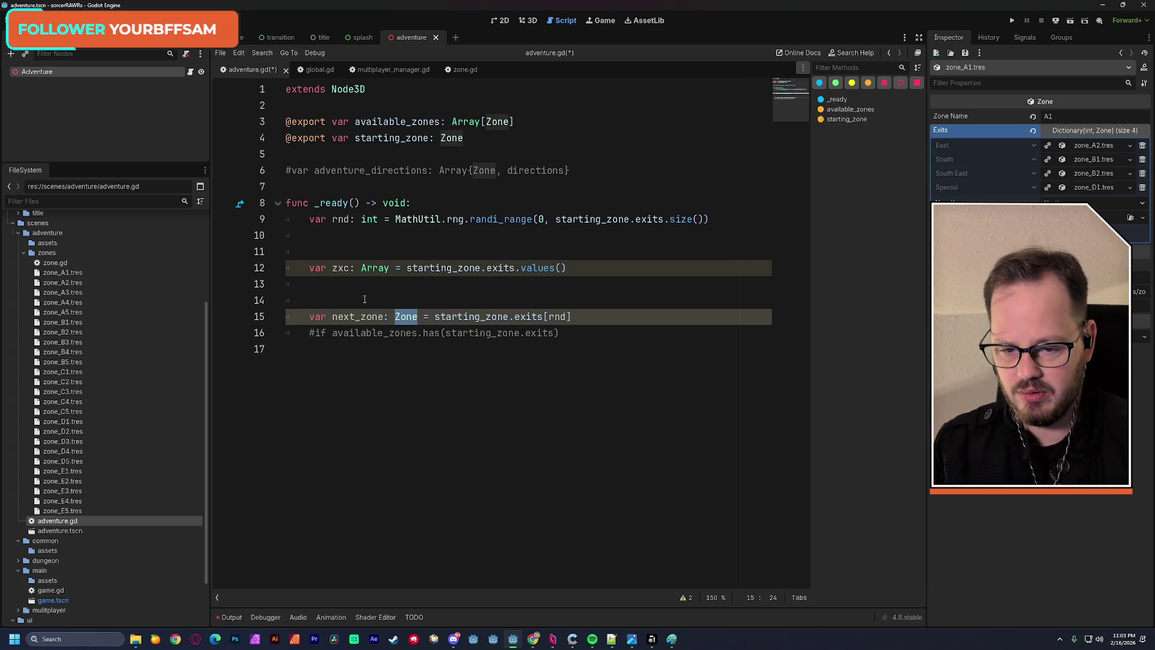
pyautogui.click(390, 268)
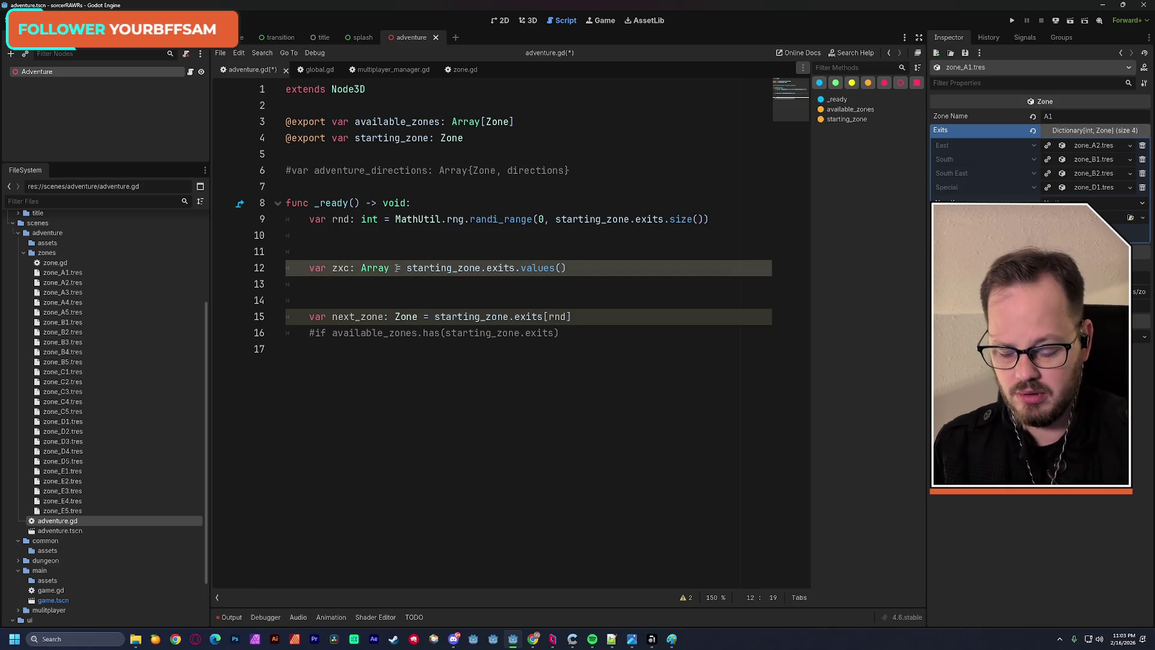
pyautogui.write('[Zone')
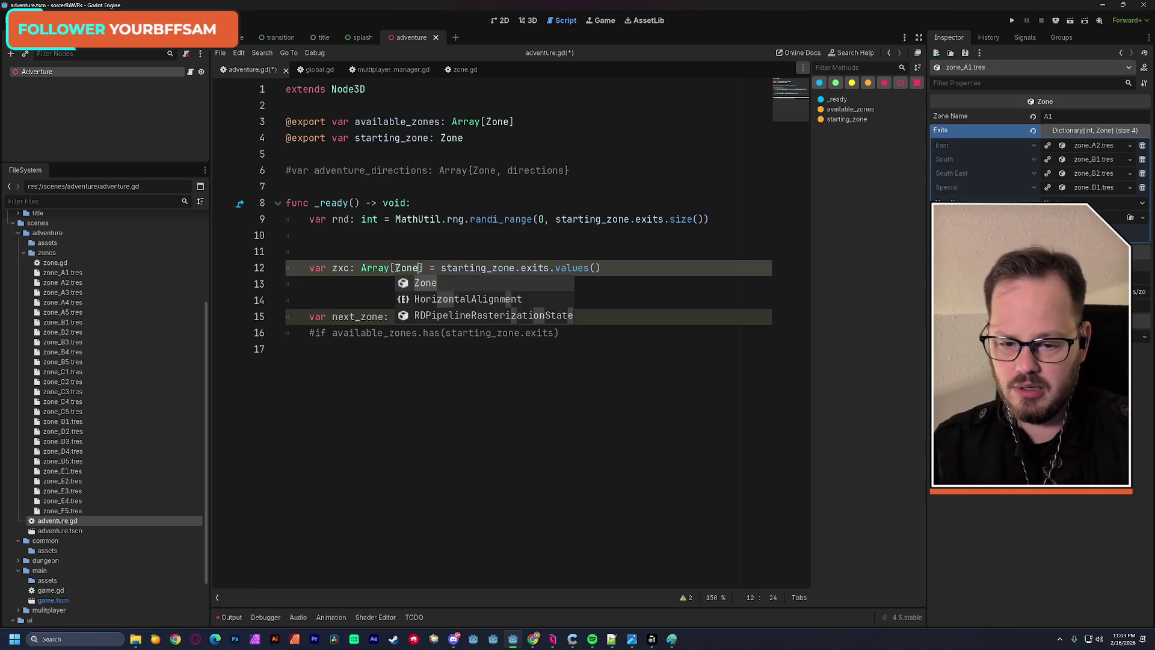
# Step: Start a new line 13 under the declaration beginning with zxc
pyautogui.click(476, 234)
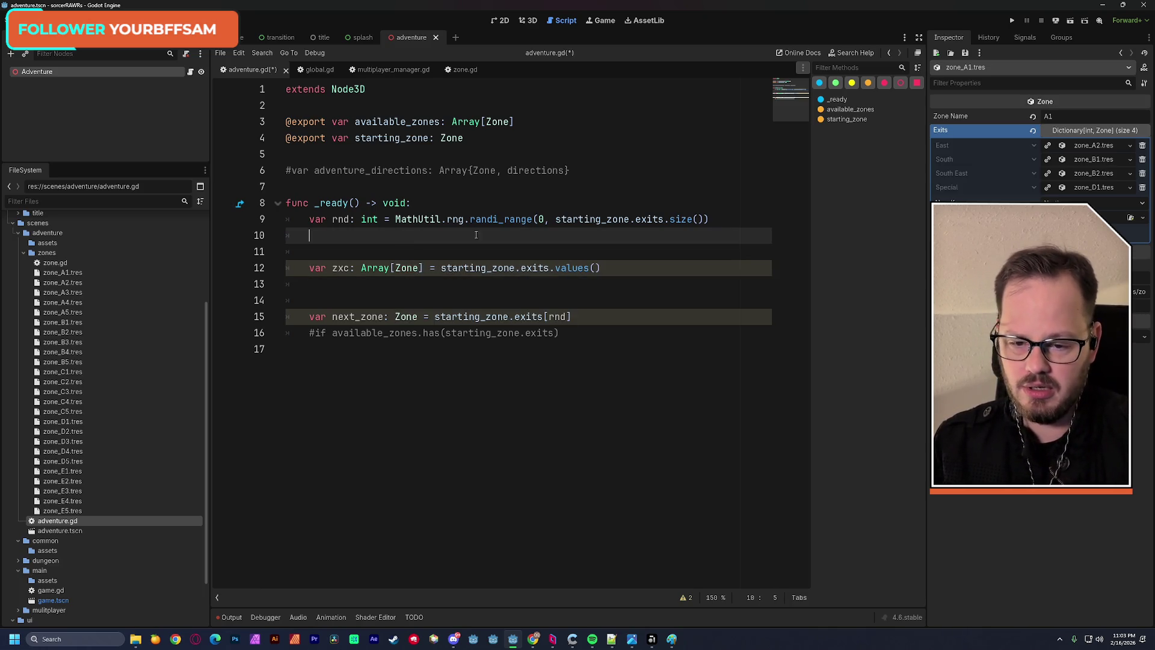
pyautogui.doubleClick(340, 269)
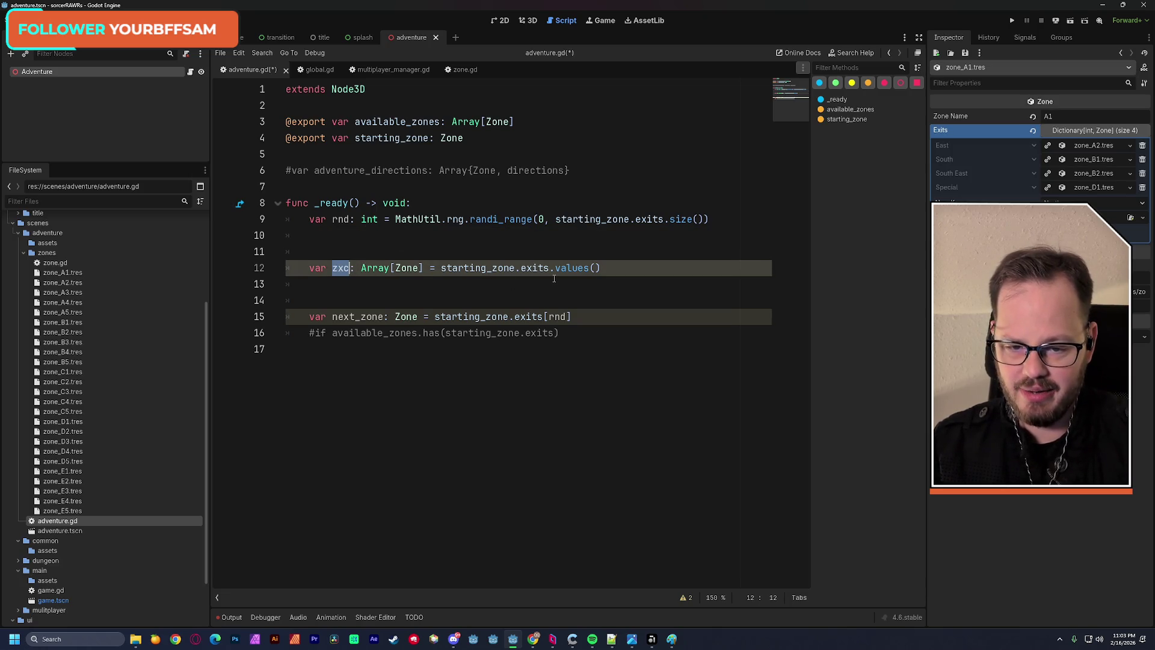
pyautogui.moveTo(309, 219); pyautogui.dragTo(378, 219)
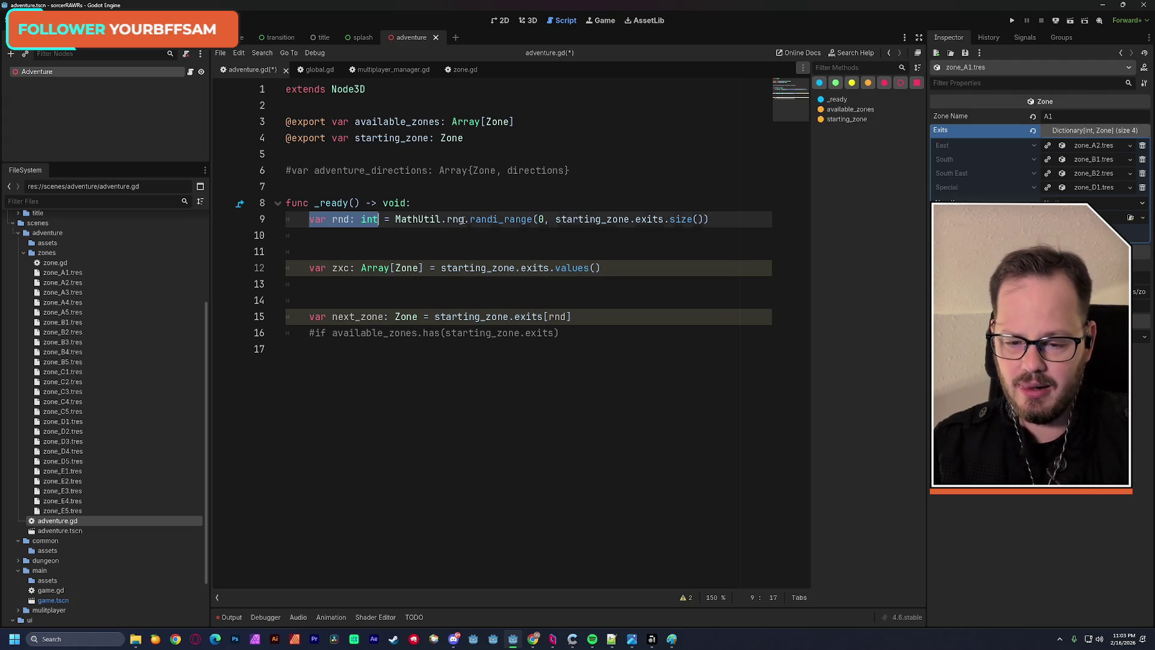
pyautogui.doubleClick(375, 268)
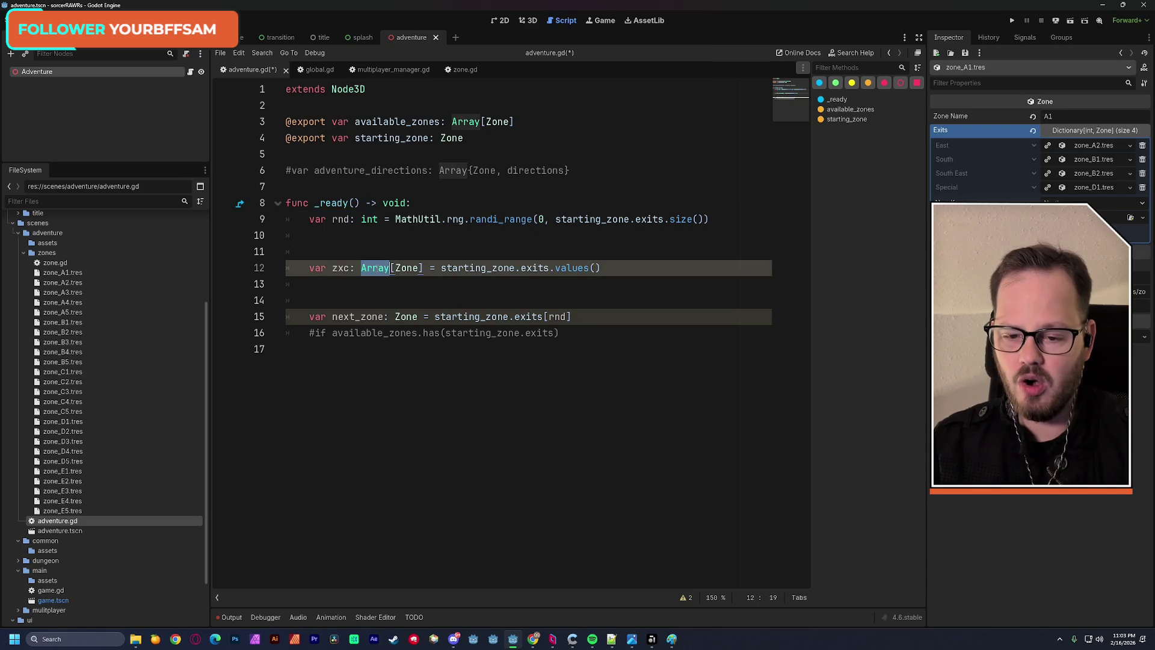
pyautogui.click(613, 266)
pyautogui.press('Return')
pyautogui.write('z')
pyautogui.press('Return')
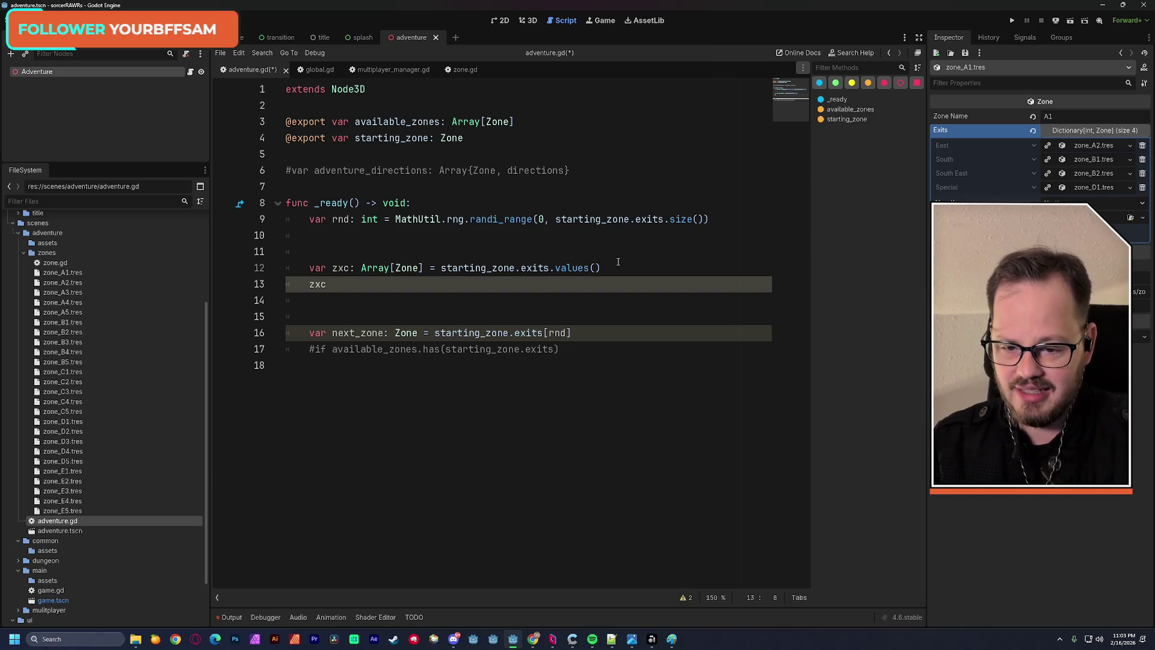
# Step: Try indexing the array as zxc[rnd] on line 13
pyautogui.write('(r')
pyautogui.press('BackSpace')
pyautogui.press('BackSpace')
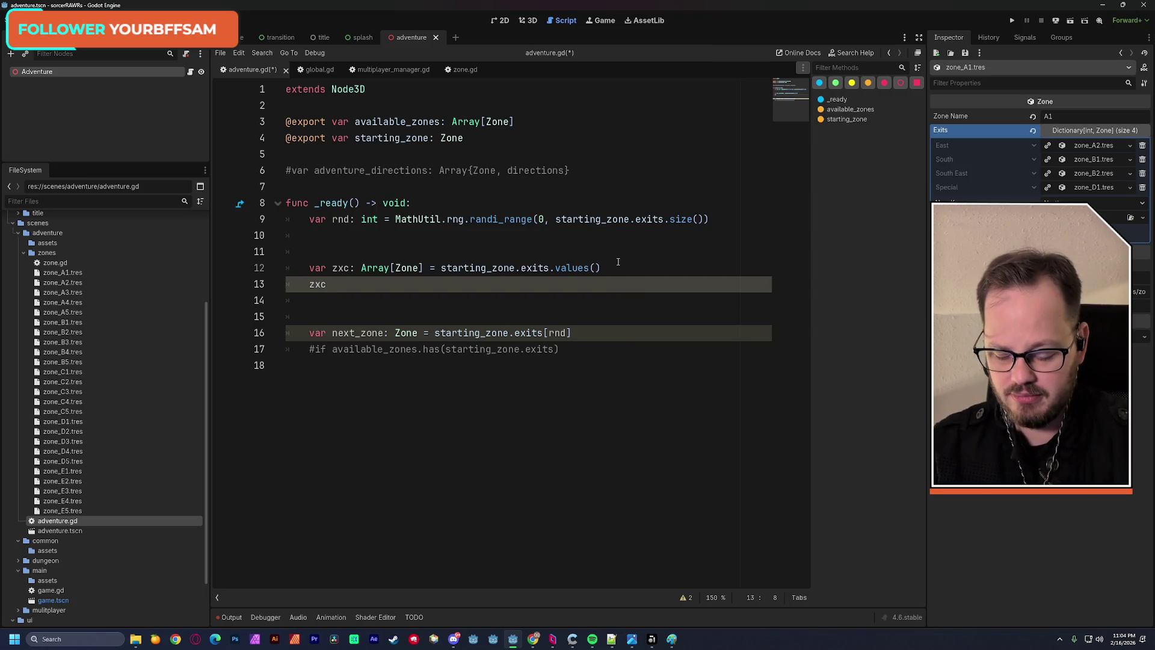
pyautogui.write('[rnd')
pyautogui.press('Escape')
pyautogui.press('Right')
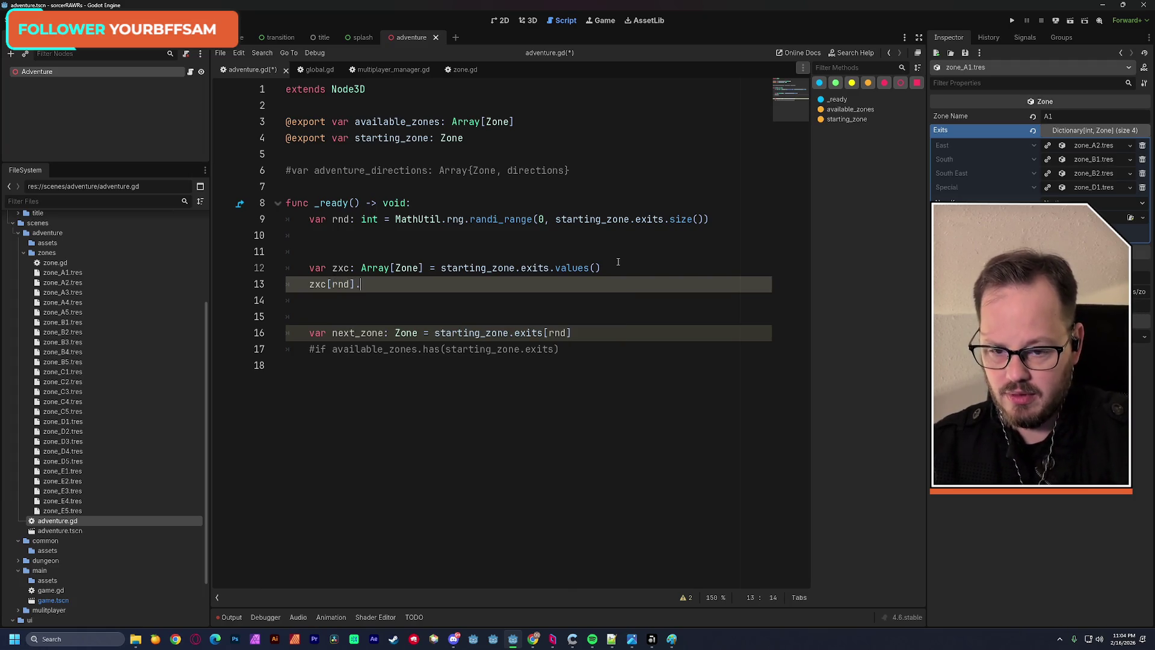
pyautogui.write('.')
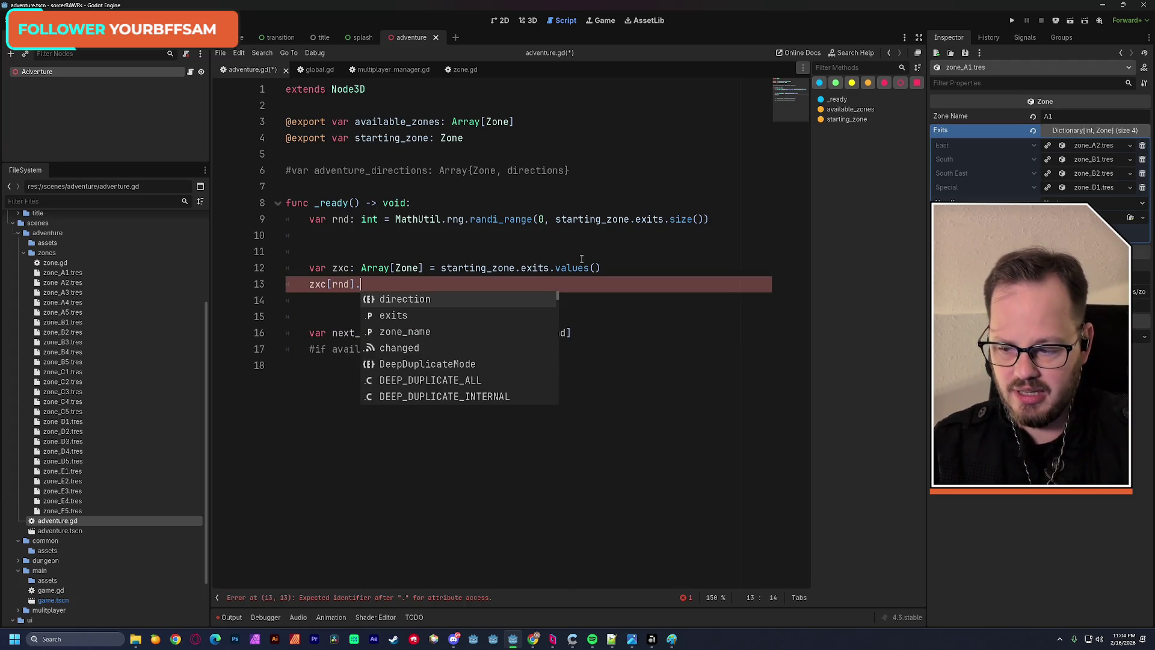
pyautogui.press('Escape')
pyautogui.press('Left')
pyautogui.press('Left')
pyautogui.hotkey('ctrl', 'shift', 'Left')
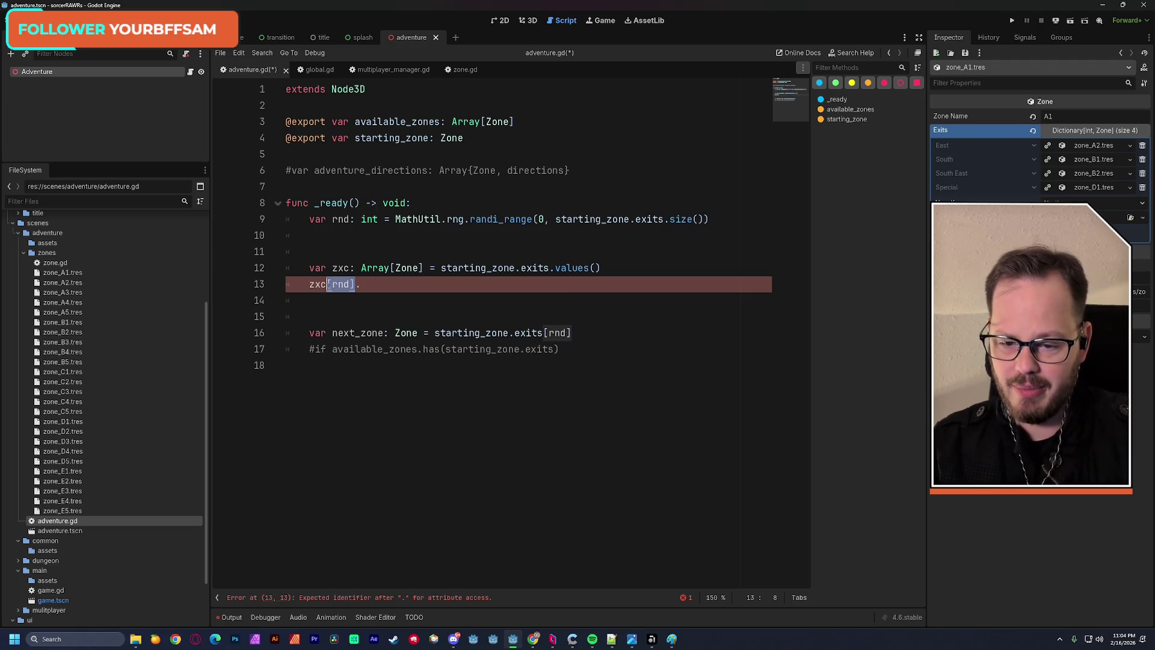
# Step: Delete the trial zxc(rnd) expression, leaving line 13 blank
pyautogui.write('(')
pyautogui.press('BackSpace')
pyautogui.press('Left')
pyautogui.press('Left')
pyautogui.press('Left')
pyautogui.press('BackSpace')
pyautogui.press('BackSpace')
pyautogui.write('(')
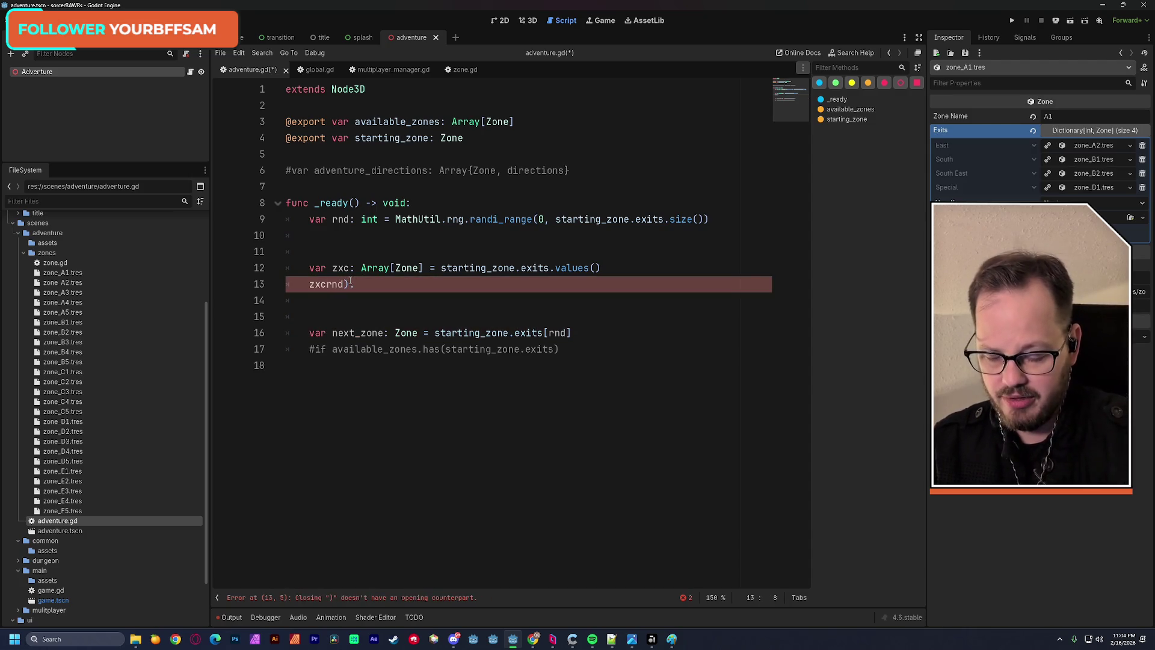
pyautogui.click(378, 282)
pyautogui.press('BackSpace')
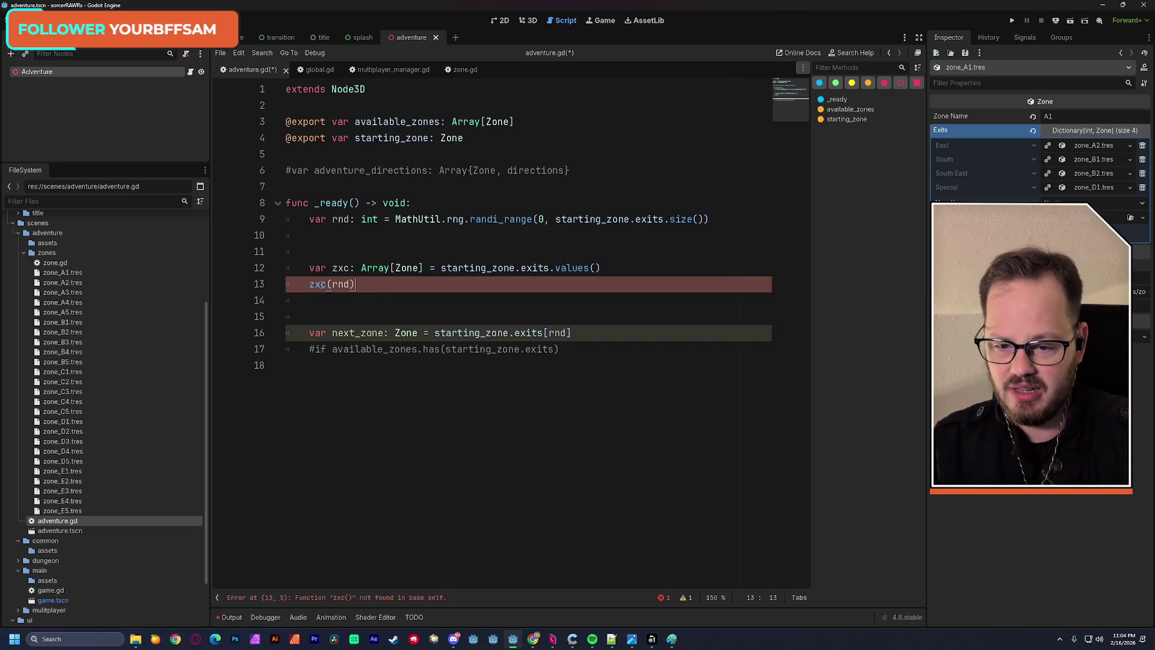
pyautogui.moveTo(309, 284); pyautogui.dragTo(371, 288)
pyautogui.press('BackSpace')
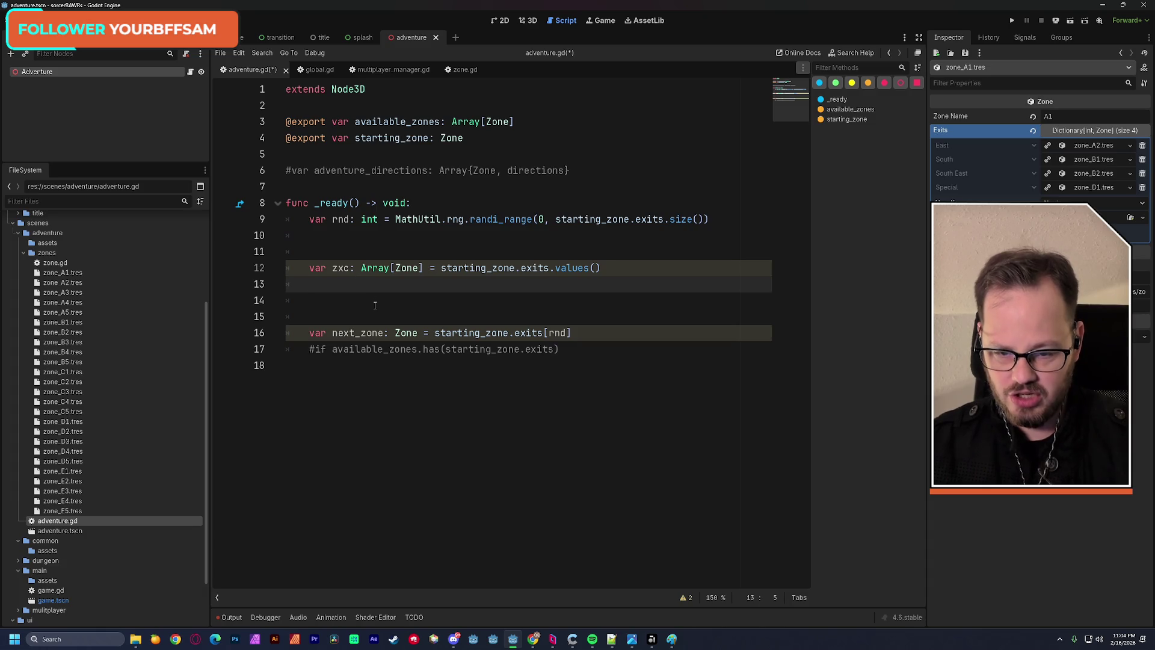
# Step: Make next_zone index the array with [rnd] and rename zxc to zone_values
pyautogui.doubleClick(357, 333)
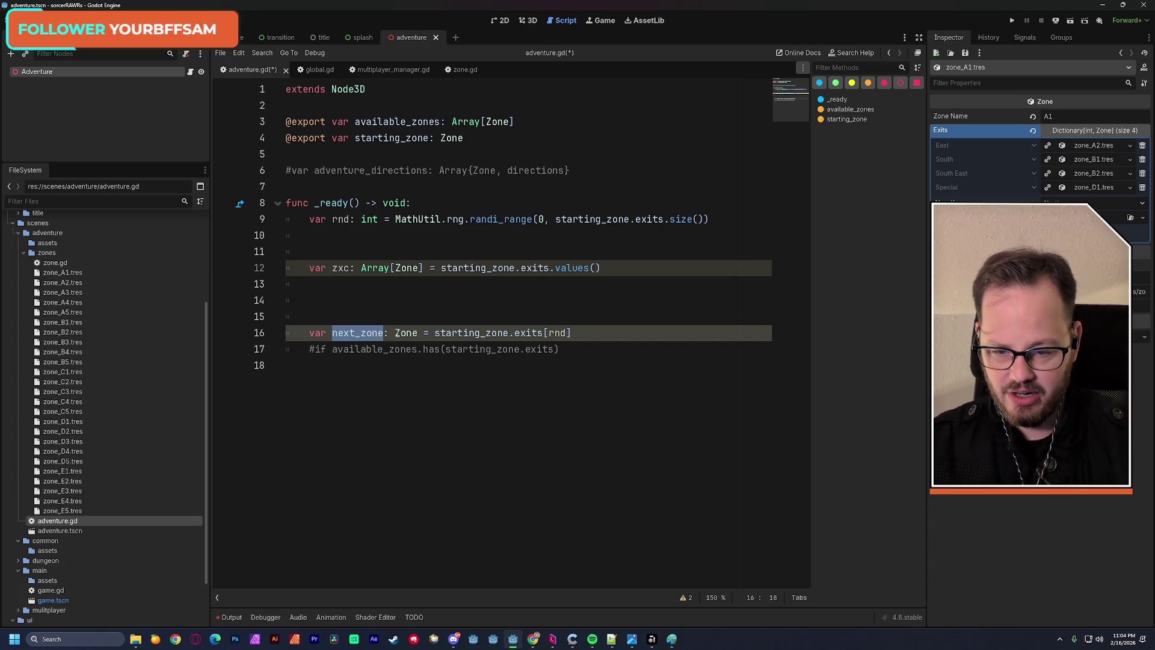
pyautogui.moveTo(435, 332); pyautogui.dragTo(571, 333)
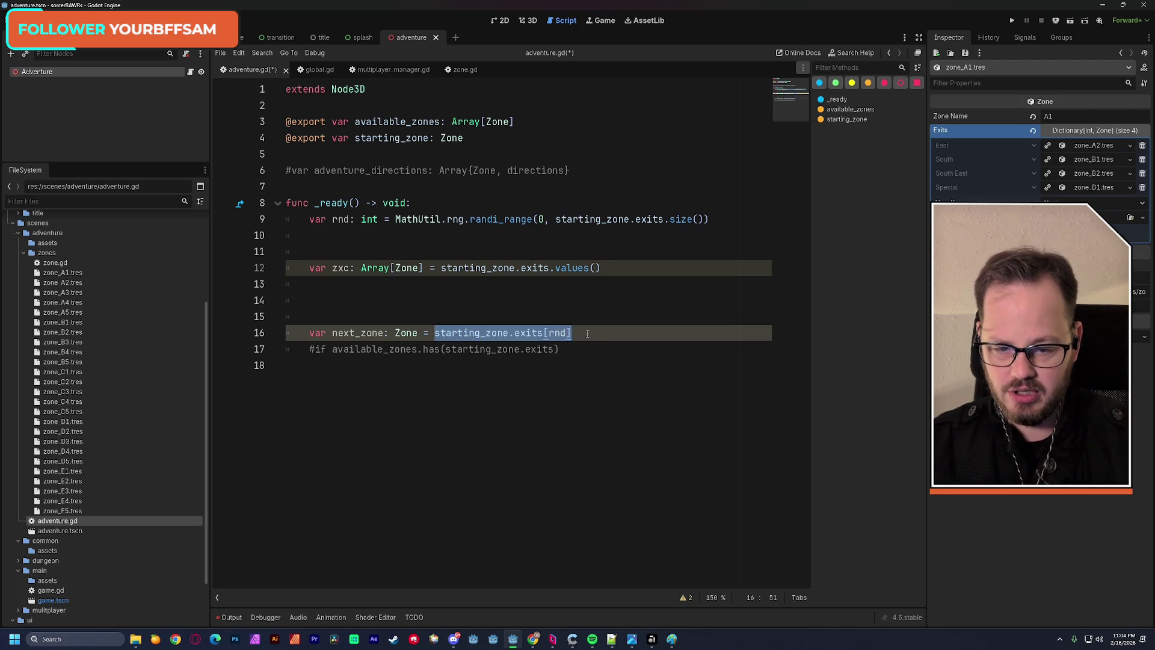
pyautogui.doubleClick(341, 267)
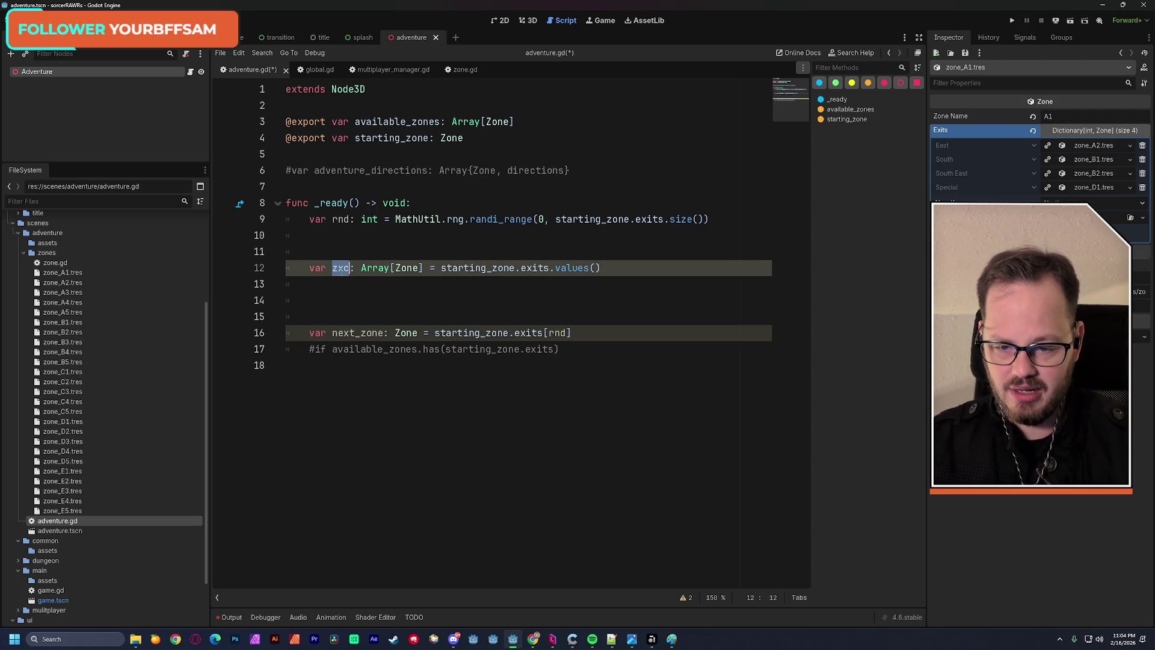
pyautogui.doubleClick(468, 333)
pyautogui.click(543, 333)
pyautogui.moveTo(543, 332); pyautogui.dragTo(434, 332)
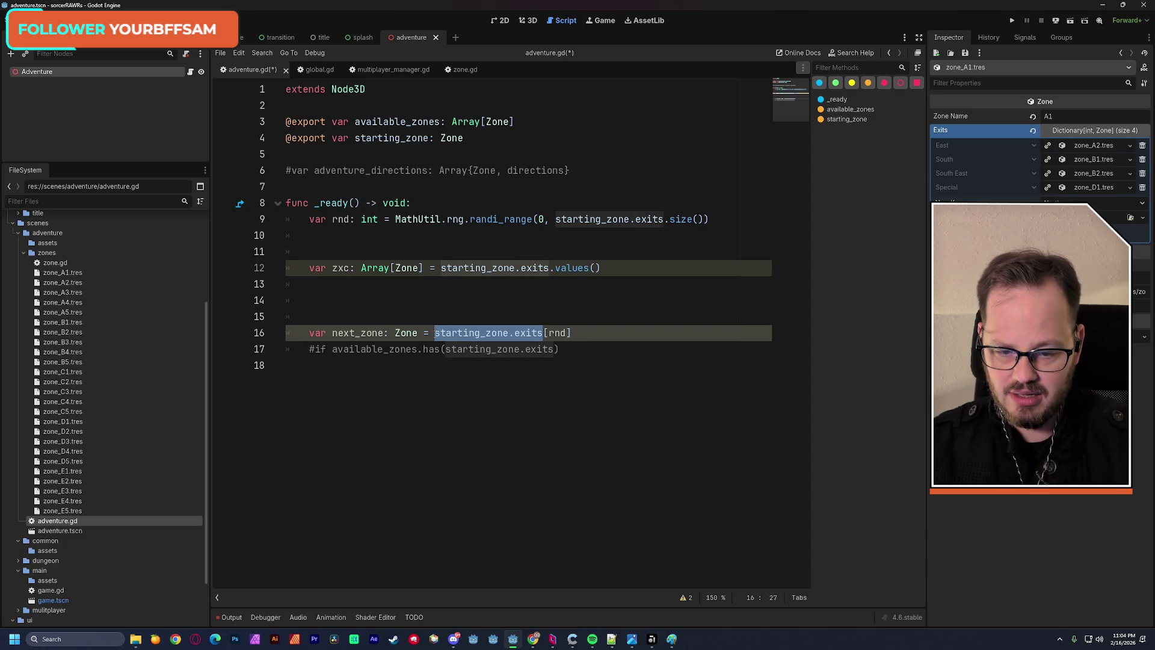
pyautogui.write('zxc')
pyautogui.click(572, 302)
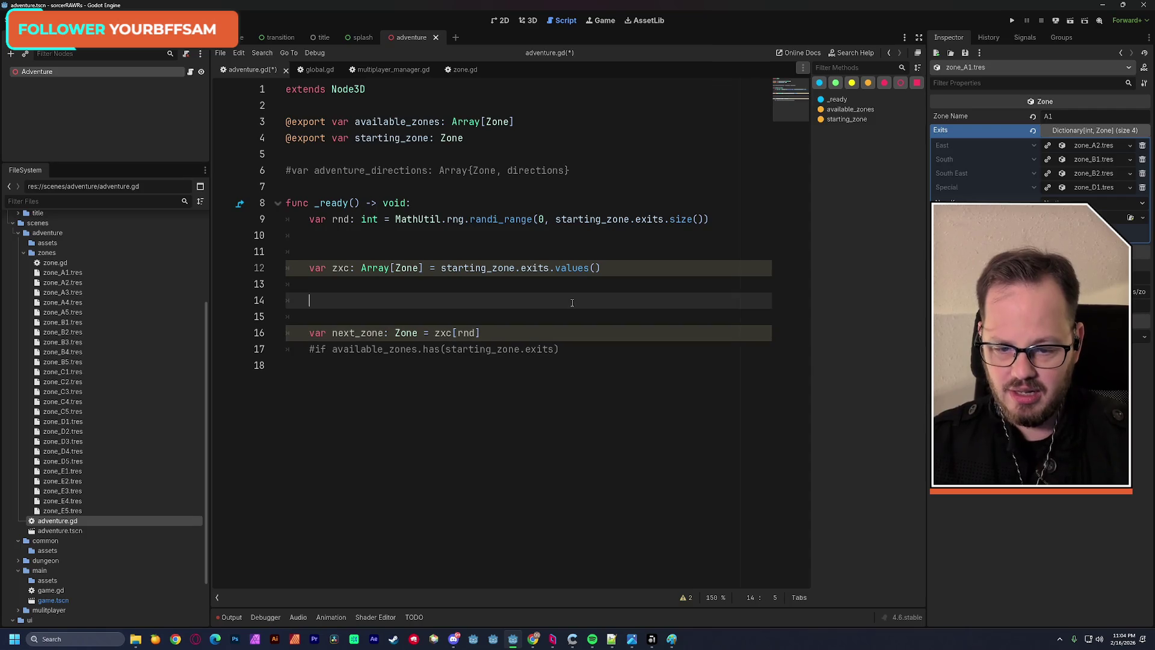
pyautogui.doubleClick(443, 332)
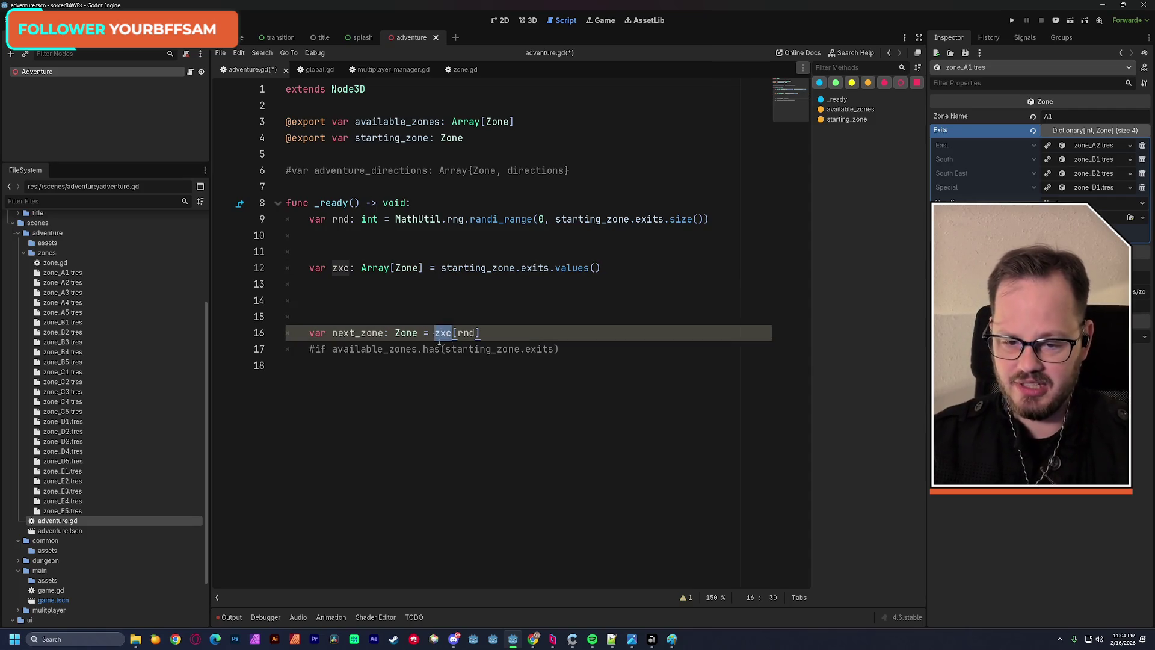
pyautogui.doubleClick(338, 268)
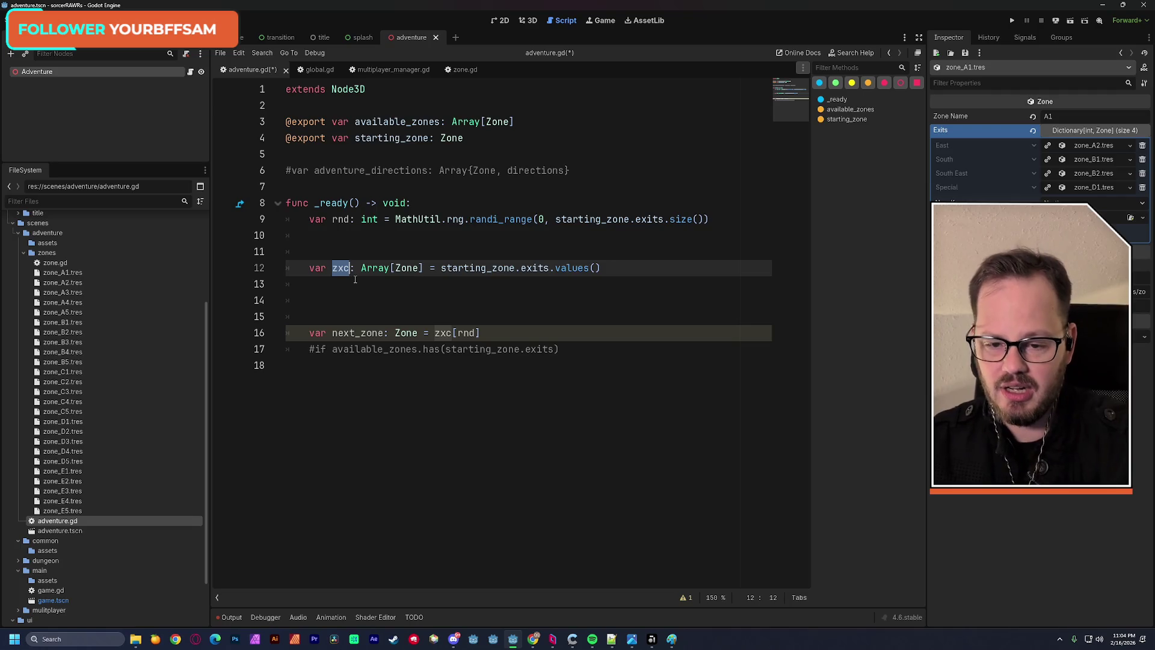
pyautogui.hotkey('ctrl', 'z')
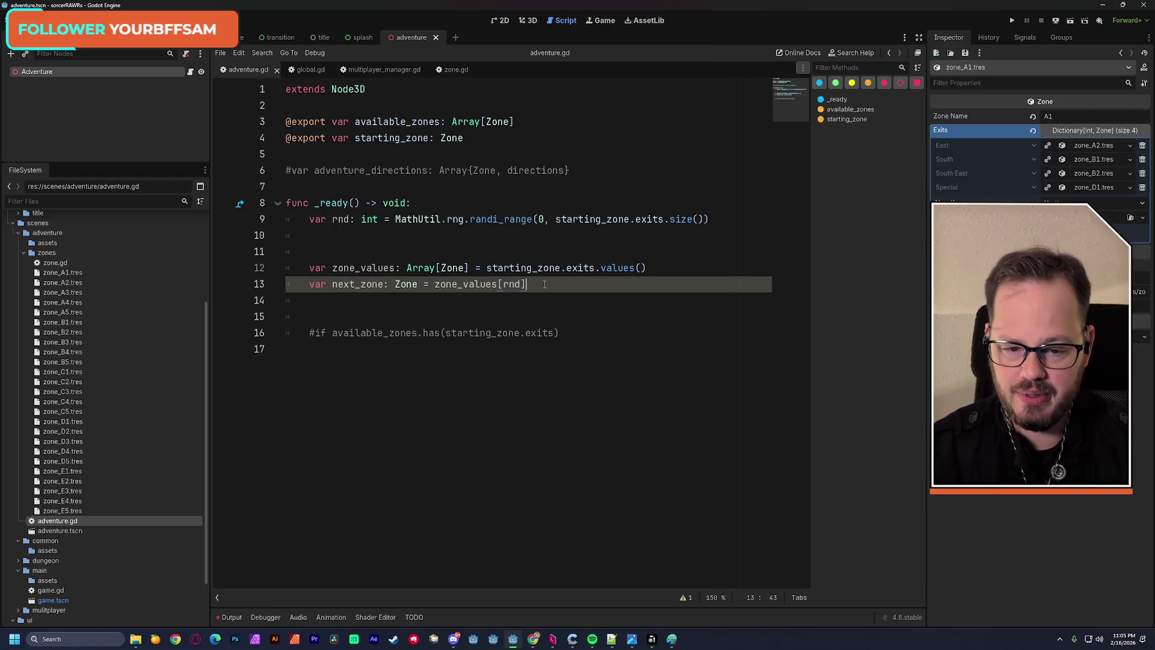
# Step: Uncomment the available_zones.has check on line 16
pyautogui.click(315, 333)
pyautogui.press('BackSpace')
pyautogui.doubleClick(338, 334)
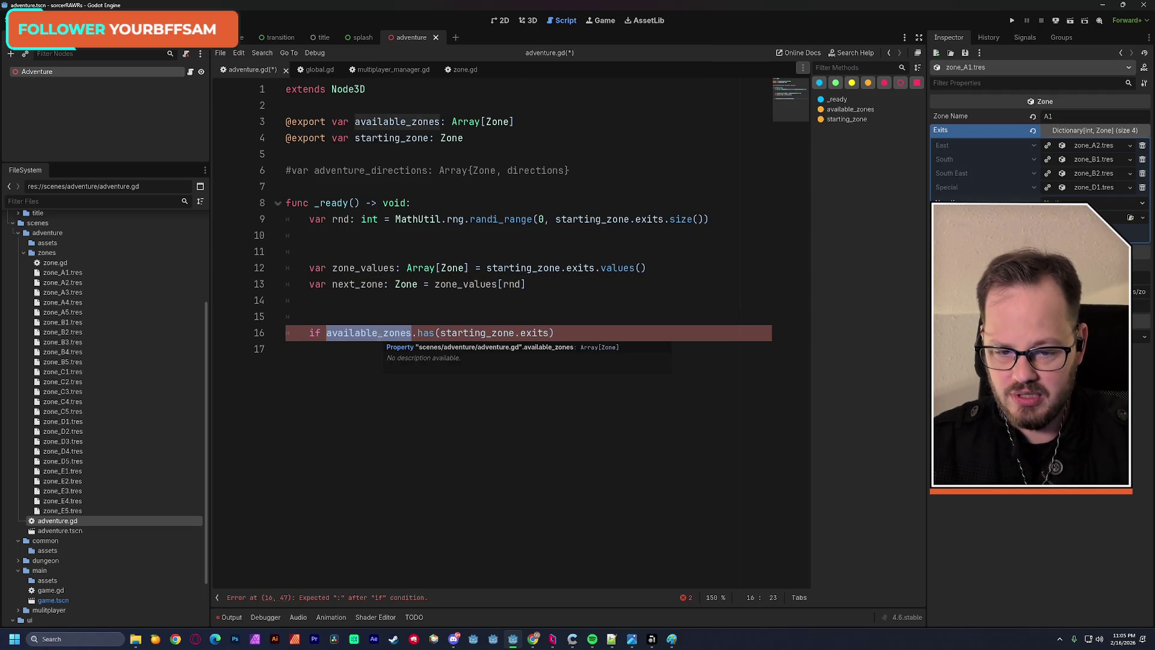
# Step: Change the if condition to available_zones.has(next_zone) with a colon
pyautogui.doubleClick(533, 334)
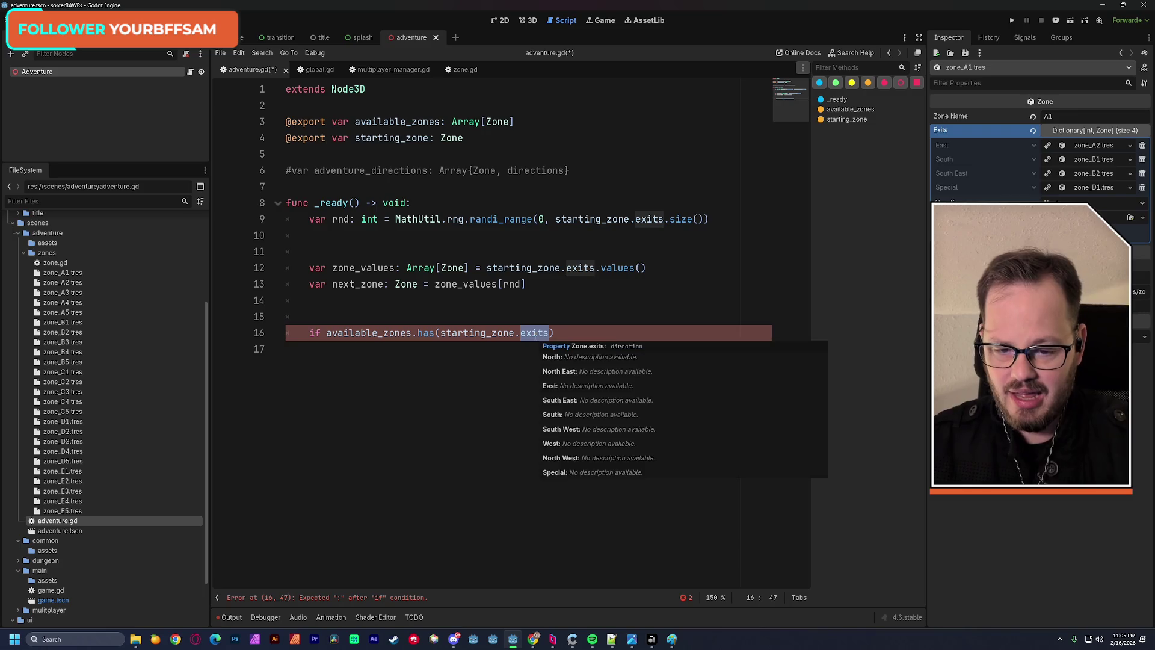
pyautogui.press('BackSpace')
pyautogui.press('BackSpace')
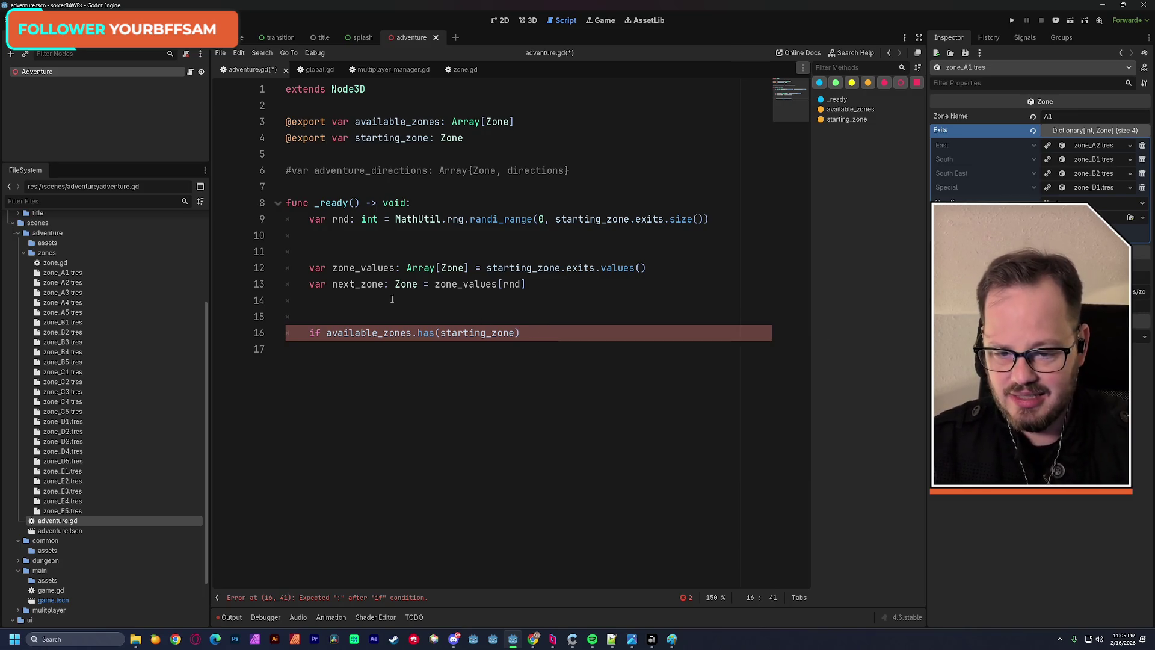
pyautogui.click(356, 284)
pyautogui.doubleClick(355, 284)
pyautogui.hotkey('ctrl', 'c')
pyautogui.doubleClick(479, 333)
pyautogui.hotkey('ctrl', 'v')
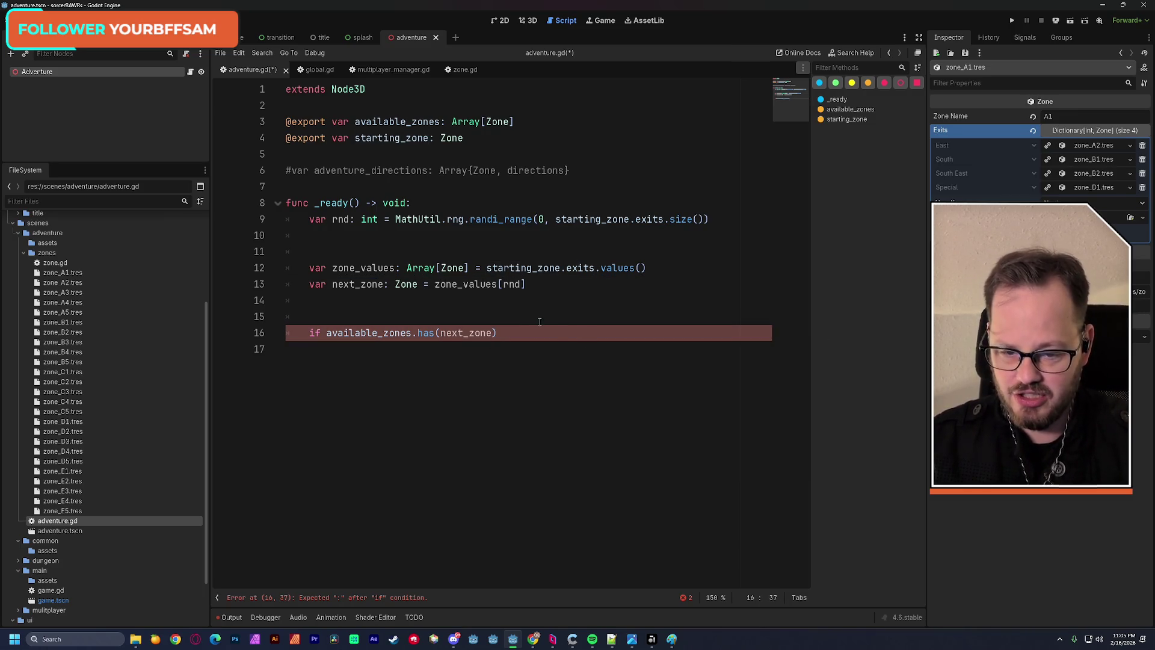
pyautogui.press('End')
pyautogui.write(':')
pyautogui.press('Return')
pyautogui.write('print')
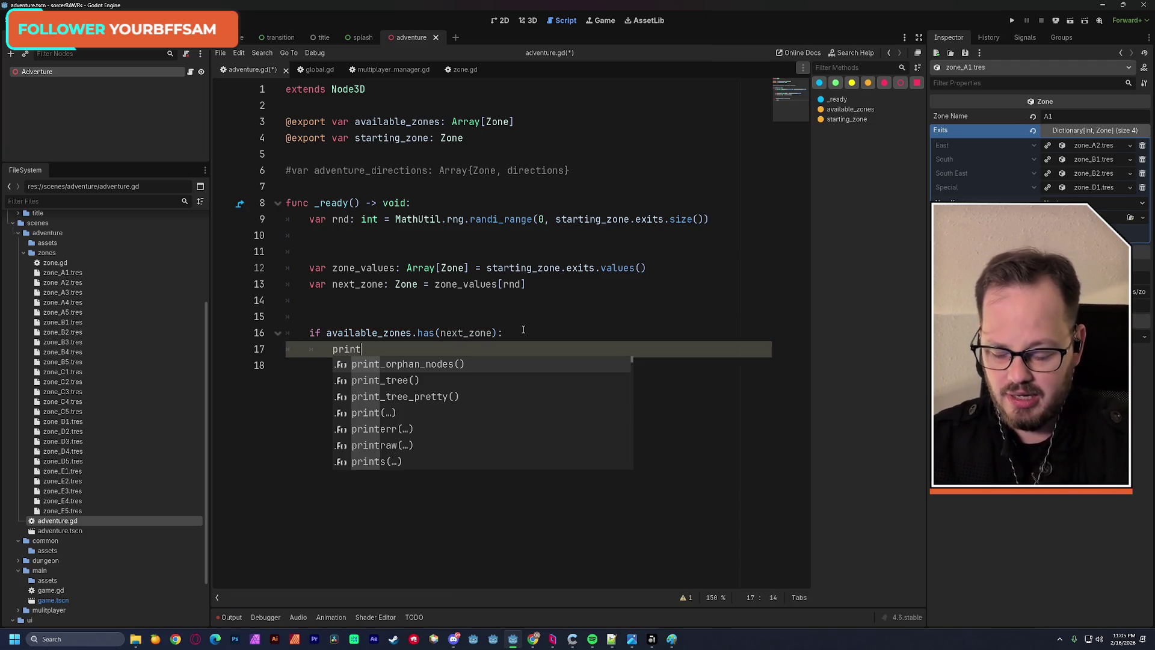
pyautogui.click(381, 317)
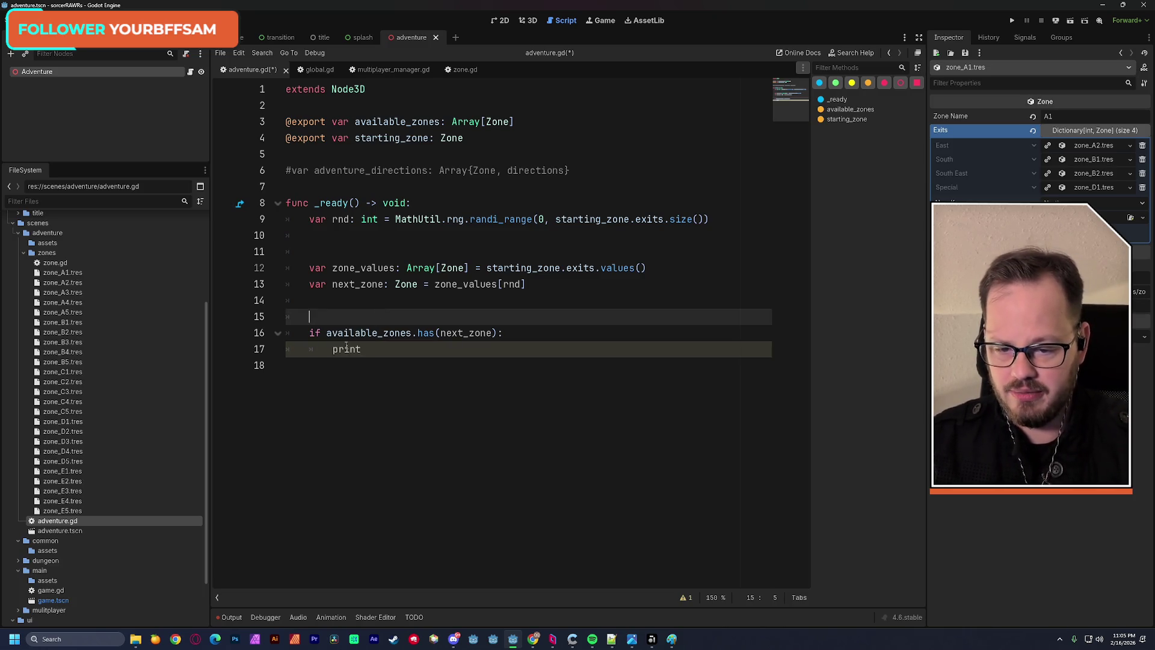
# Step: Rewrite line 16 as print(available_zones.has(next_zone)) and delete the leftover print on line 17
pyautogui.doubleClick(314, 333)
pyautogui.press('BackSpace')
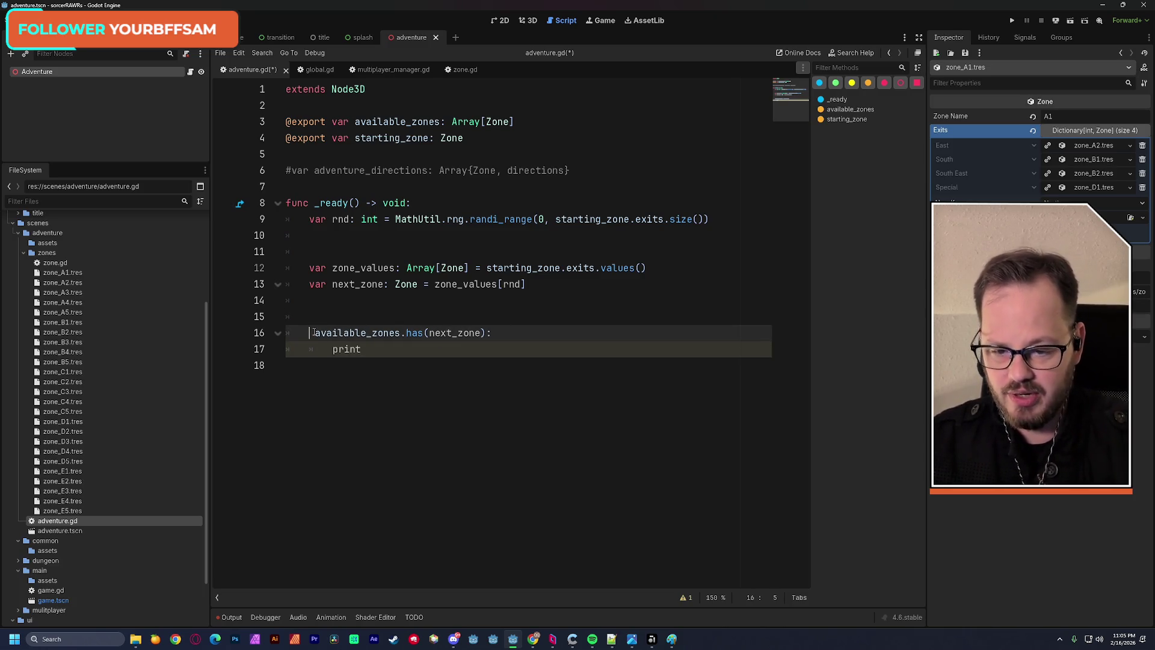
pyautogui.write('print')
pyautogui.press('Return')
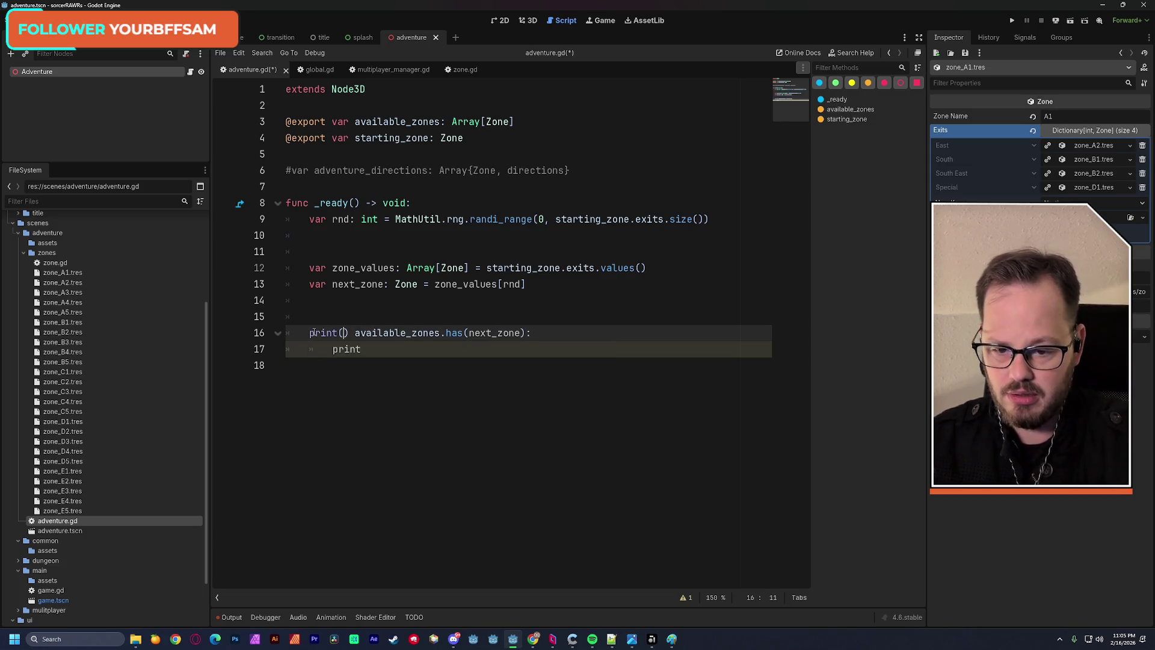
pyautogui.moveTo(354, 332); pyautogui.dragTo(541, 332)
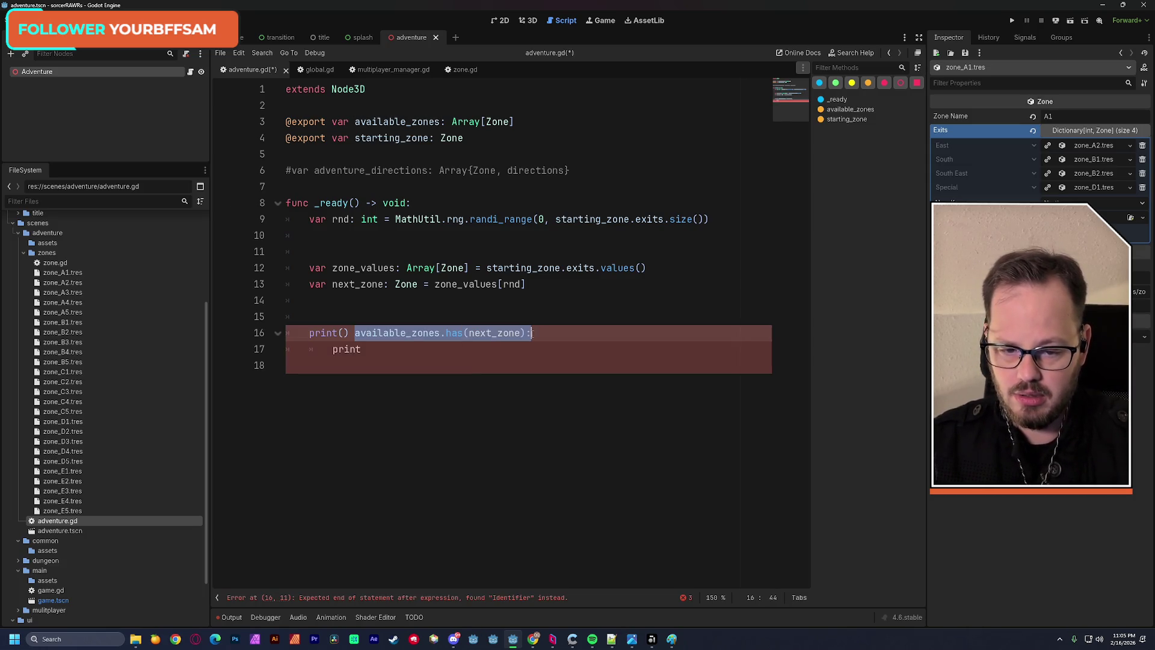
pyautogui.hotkey('ctrl', 'x')
pyautogui.press('Left')
pyautogui.press('Left')
pyautogui.hotkey('ctrl', 'v')
pyautogui.press('Delete')
pyautogui.press('BackSpace')
pyautogui.click(365, 357)
pyautogui.doubleClick(366, 356)
pyautogui.press('BackSpace')
pyautogui.moveTo(340, 349); pyautogui.dragTo(237, 349)
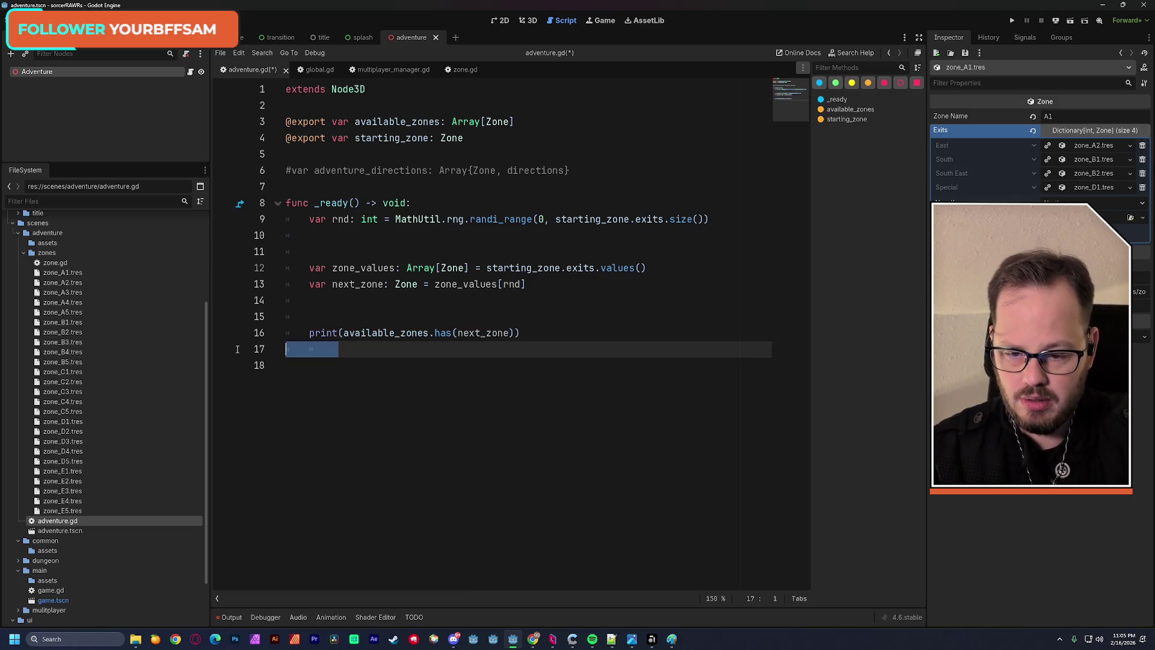
# Step: Clear the leftover empty lines and open a blank line above var rnd
pyautogui.press('Delete')
pyautogui.press('Delete')
pyautogui.click(379, 317)
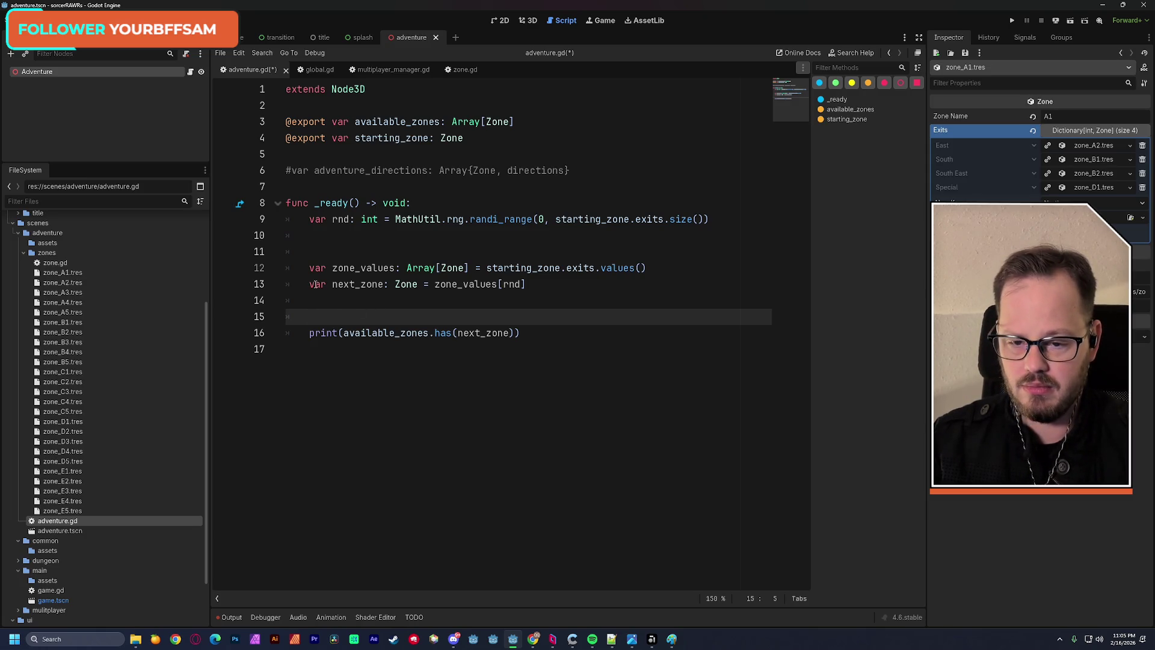
pyautogui.click(315, 235)
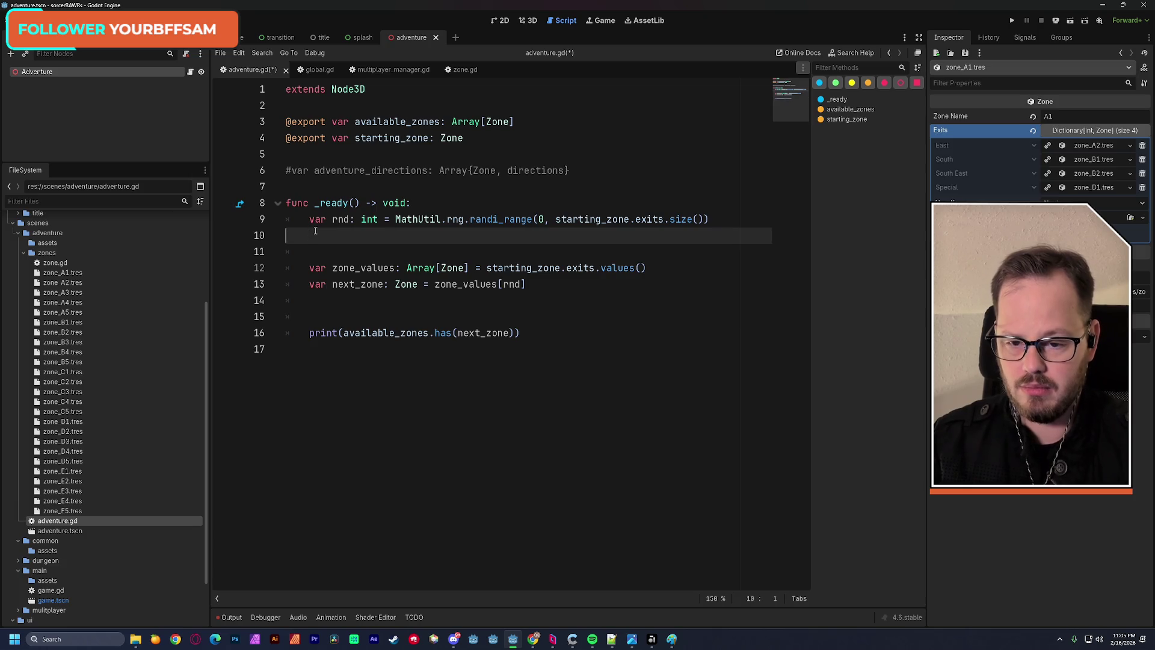
pyautogui.press('BackSpace')
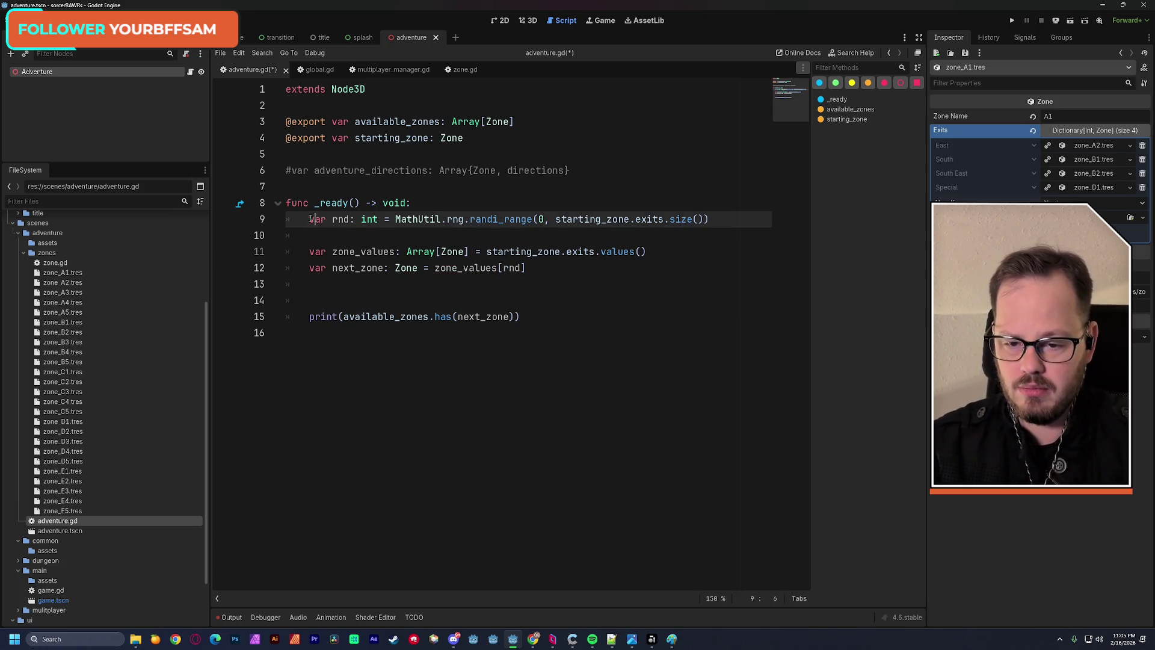
pyautogui.press('Return')
# Step: Move the zone_values declaration above var rnd and delete the blank lines beneath rnd
pyautogui.moveTo(311, 268); pyautogui.dragTo(644, 265)
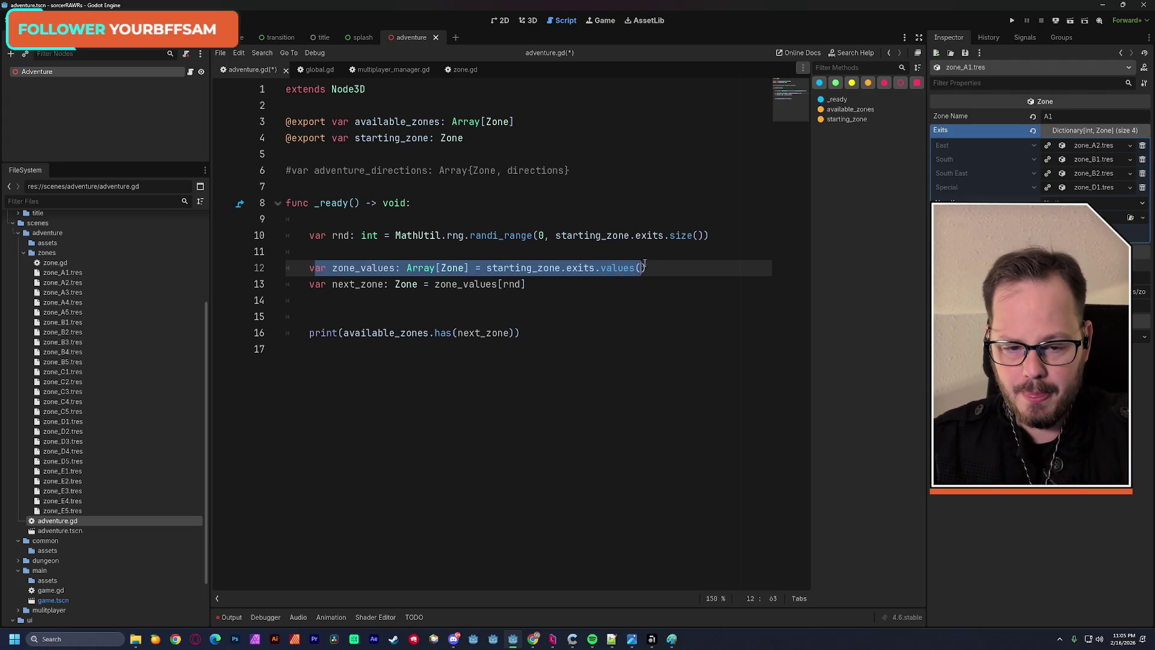
pyautogui.write('v')
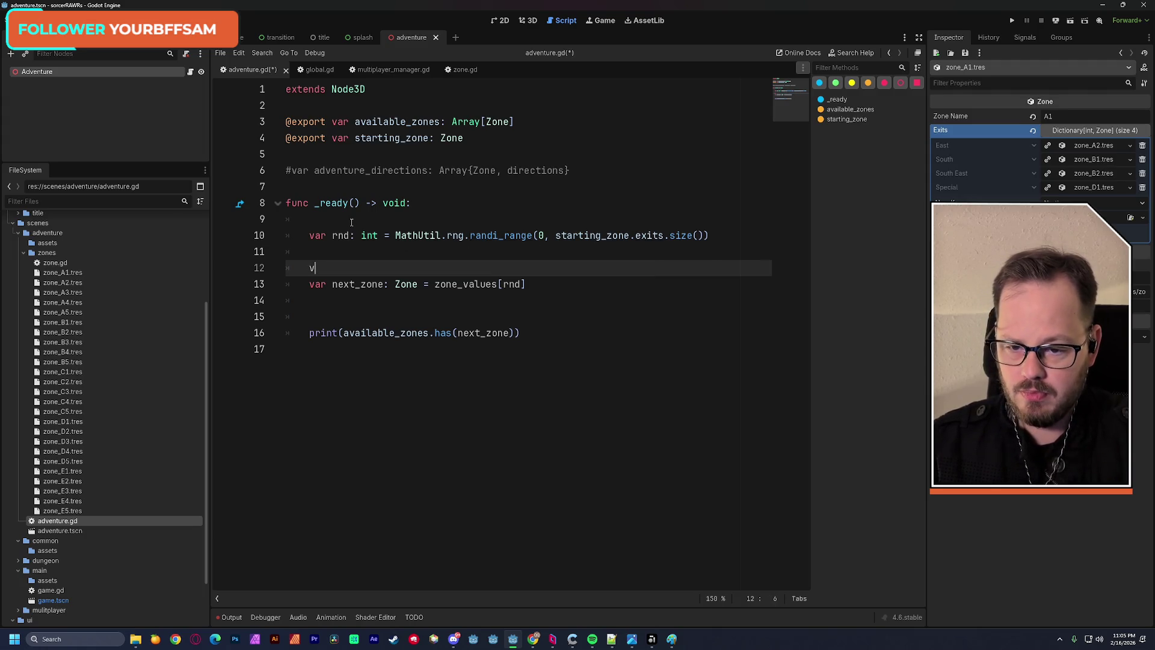
pyautogui.hotkey('ctrl', 'z')
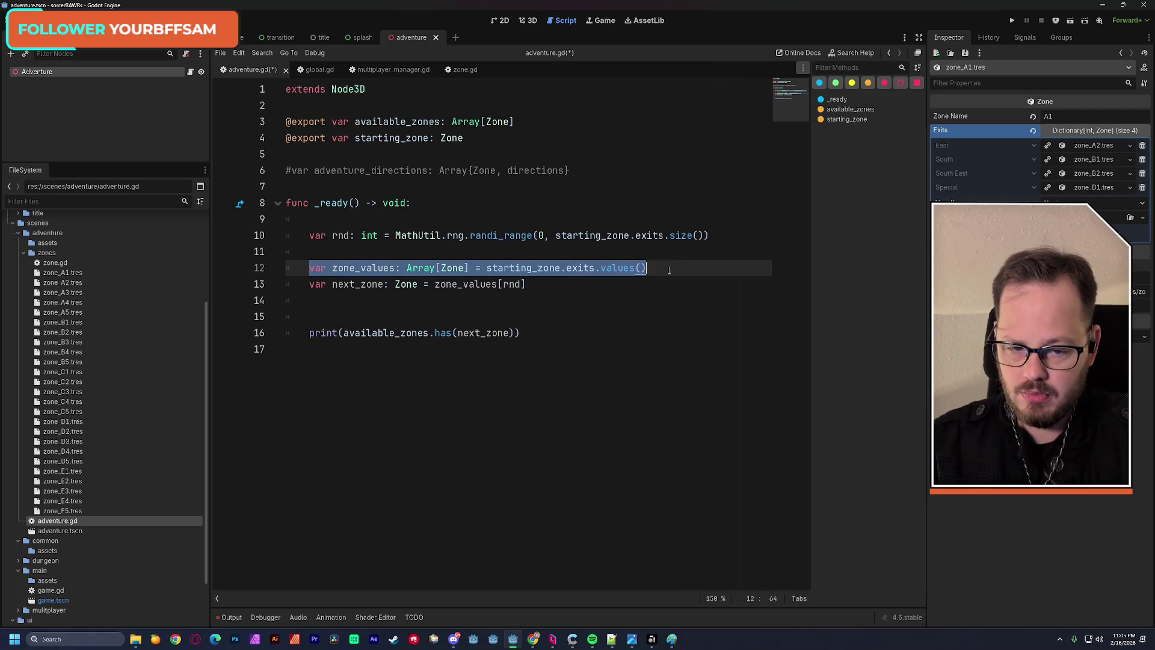
pyautogui.hotkey('ctrl', 'x')
pyautogui.press('Up')
pyautogui.press('Up')
pyautogui.press('Up')
pyautogui.hotkey('ctrl', 'v')
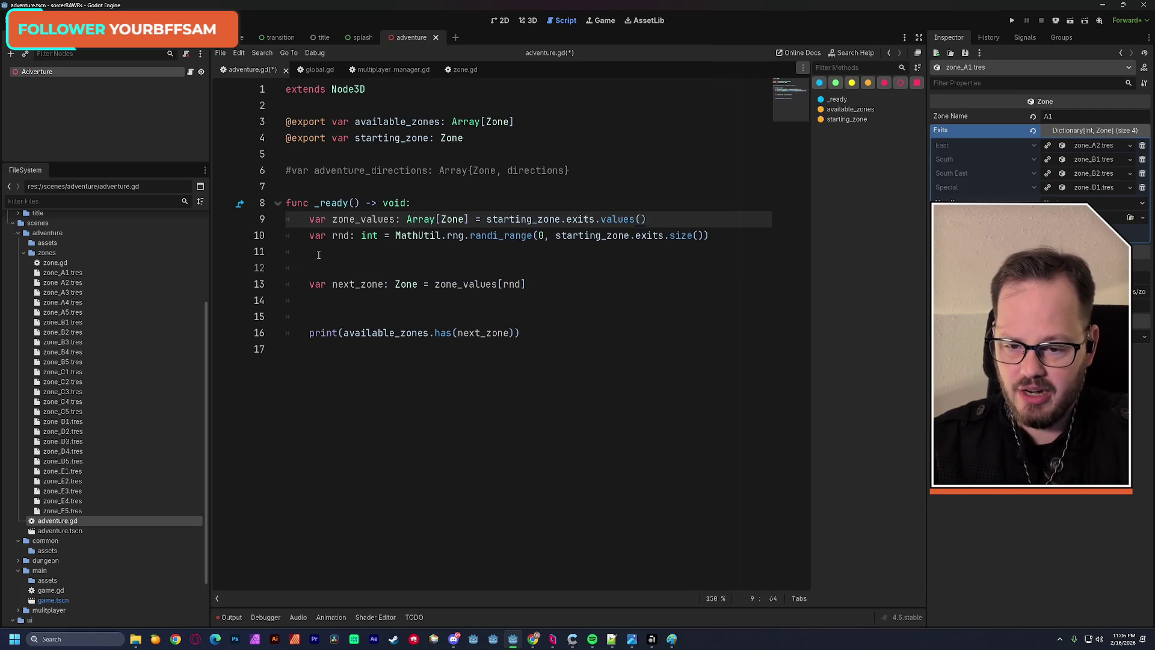
pyautogui.click(319, 255)
pyautogui.press('Delete')
pyautogui.press('BackSpace')
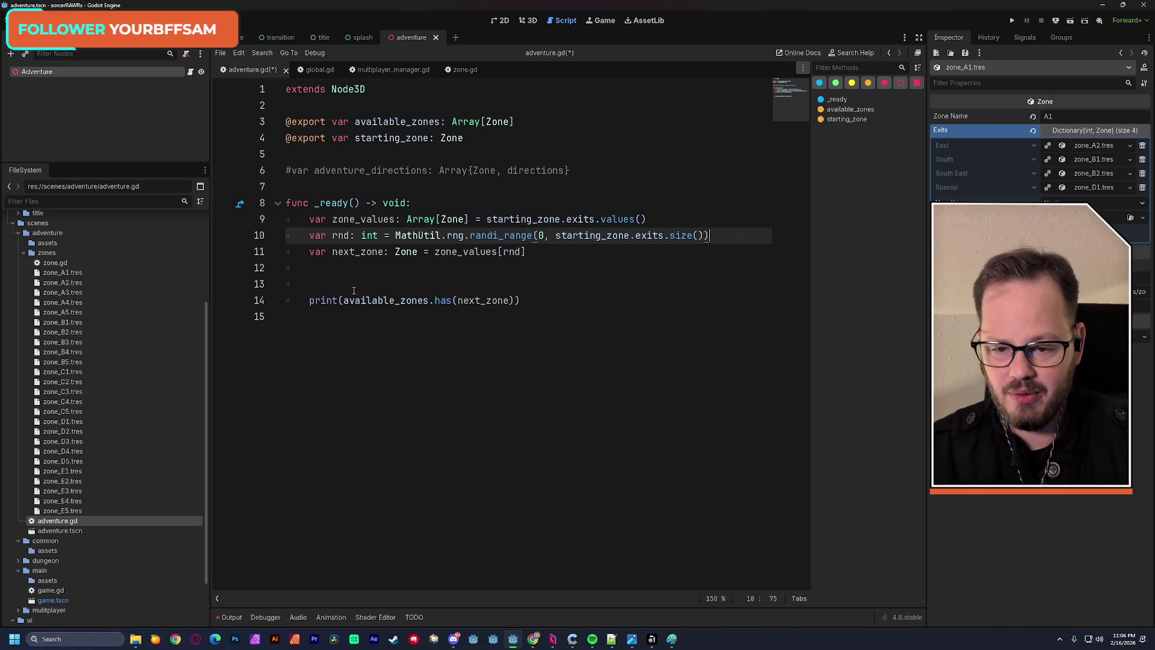
pyautogui.click(588, 287)
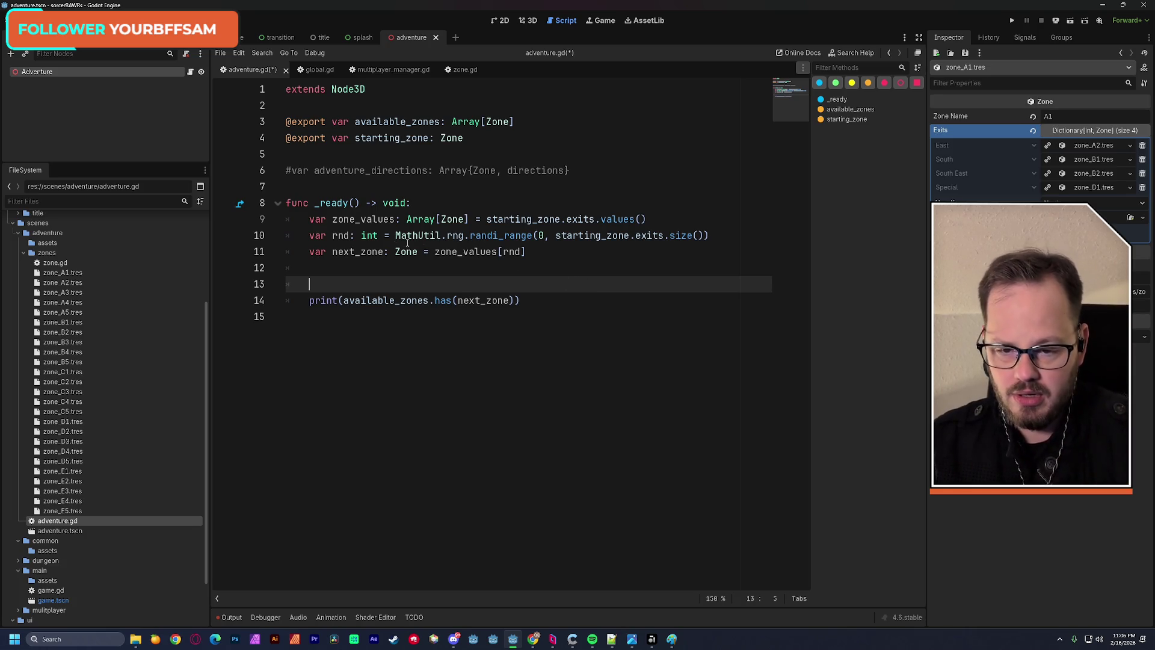
pyautogui.doubleClick(364, 219)
# Step: Make randi_range use zone_values.size() as its upper bound and save the script
pyautogui.hotkey('ctrl', 'c')
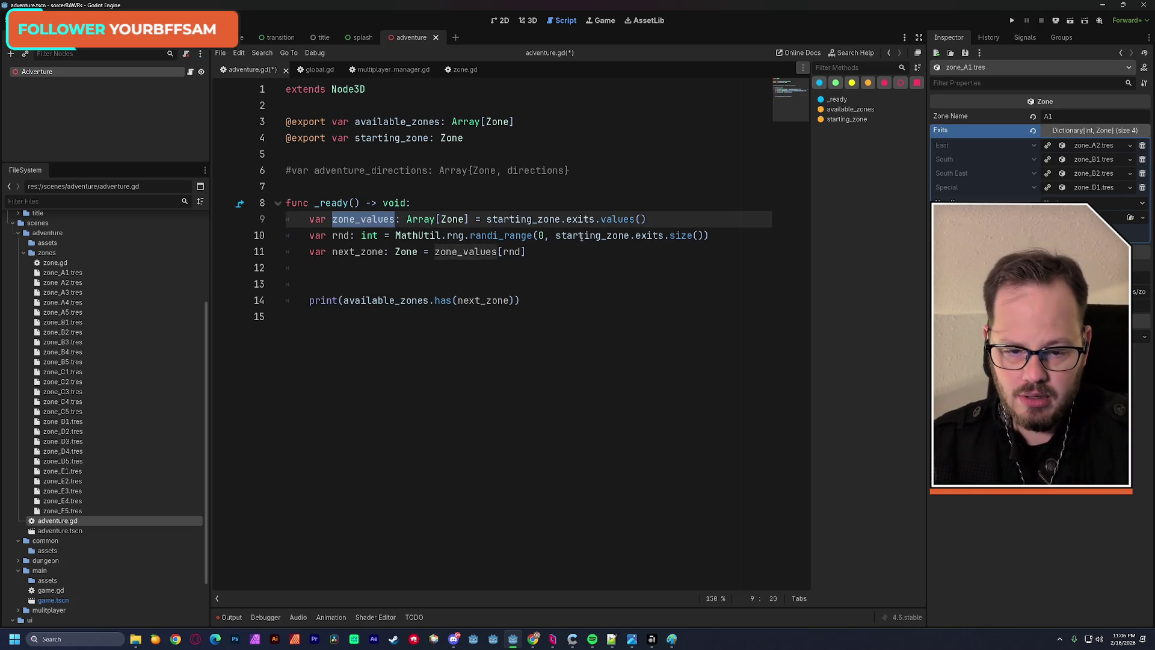
pyautogui.doubleClick(589, 236)
pyautogui.hotkey('ctrl', 'v')
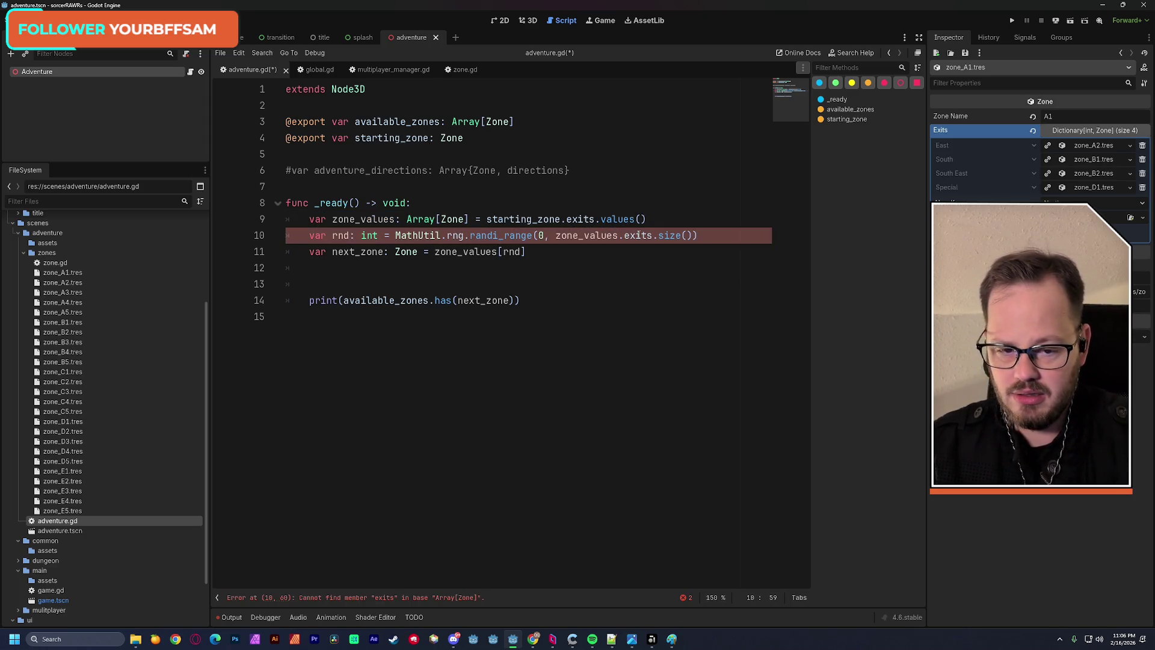
pyautogui.moveTo(619, 235); pyautogui.dragTo(654, 235)
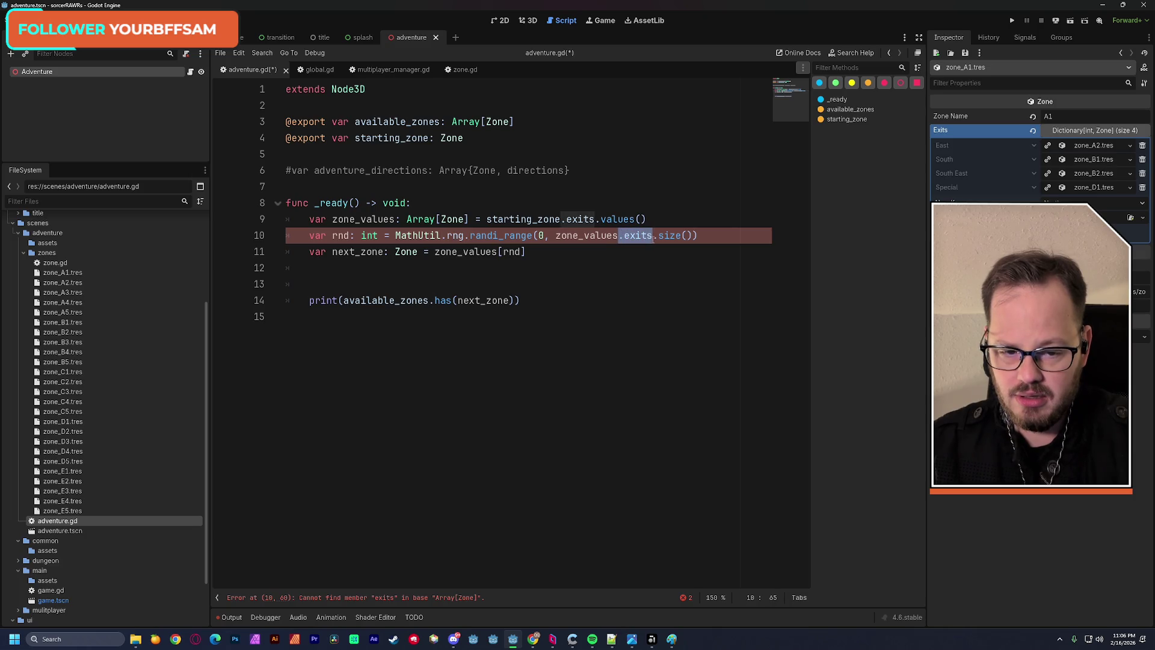
pyautogui.press('BackSpace')
pyautogui.press('Down')
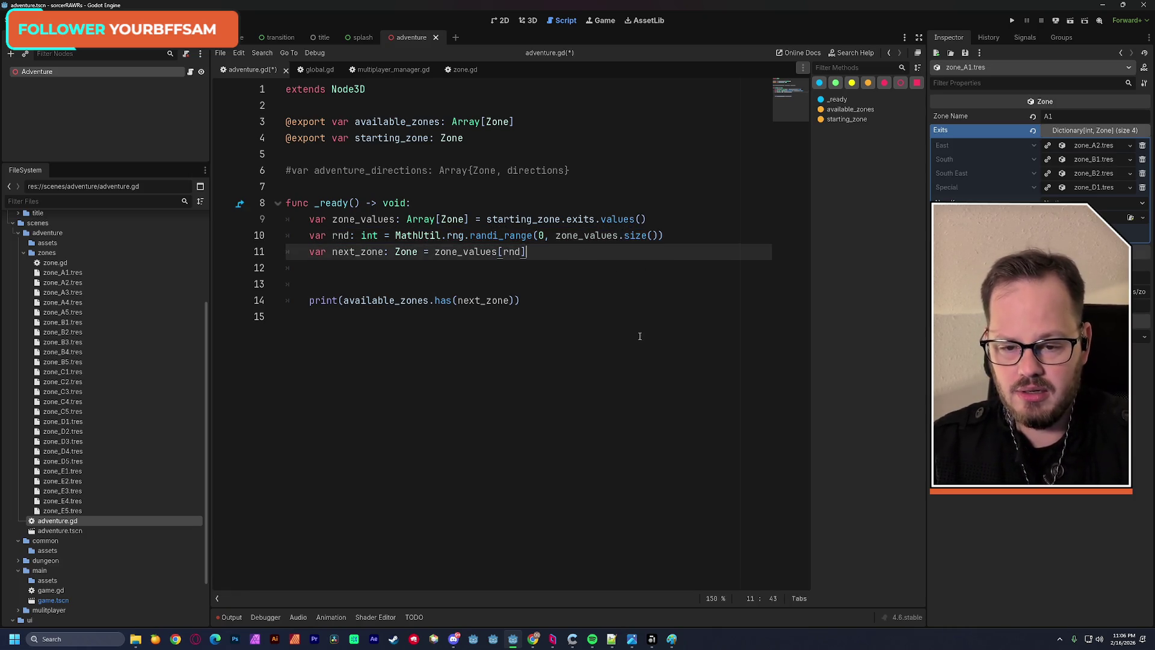
pyautogui.hotkey('ctrl', 's')
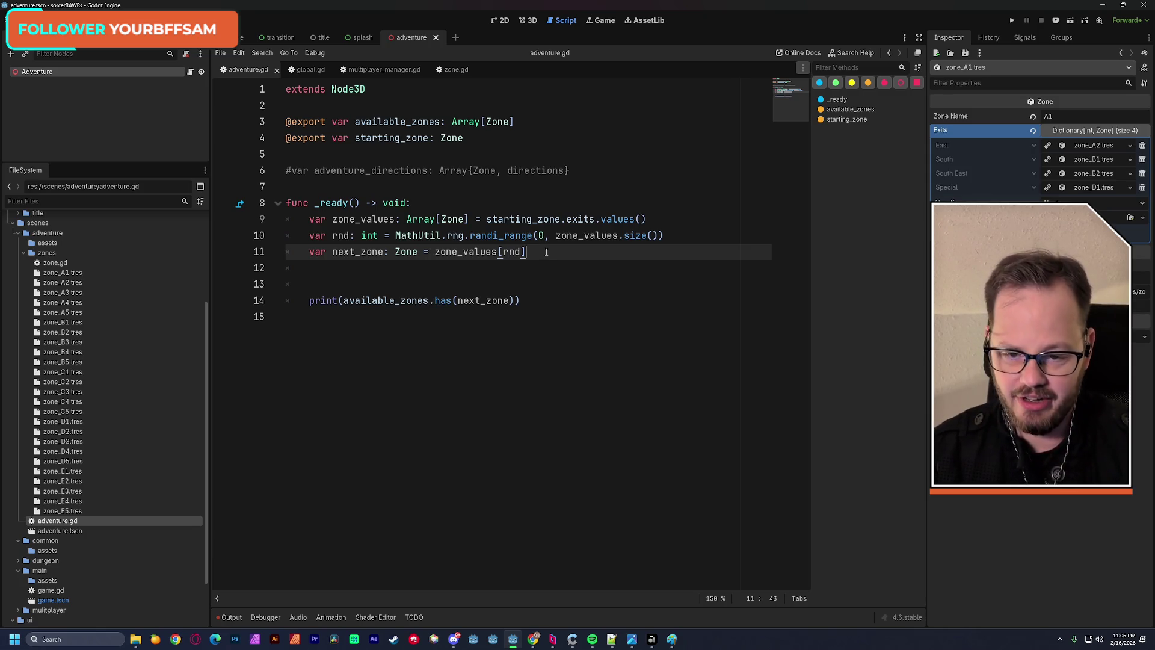
# Step: Review how zone_values and starting_zone are used in lines 9–11
pyautogui.doubleClick(370, 219)
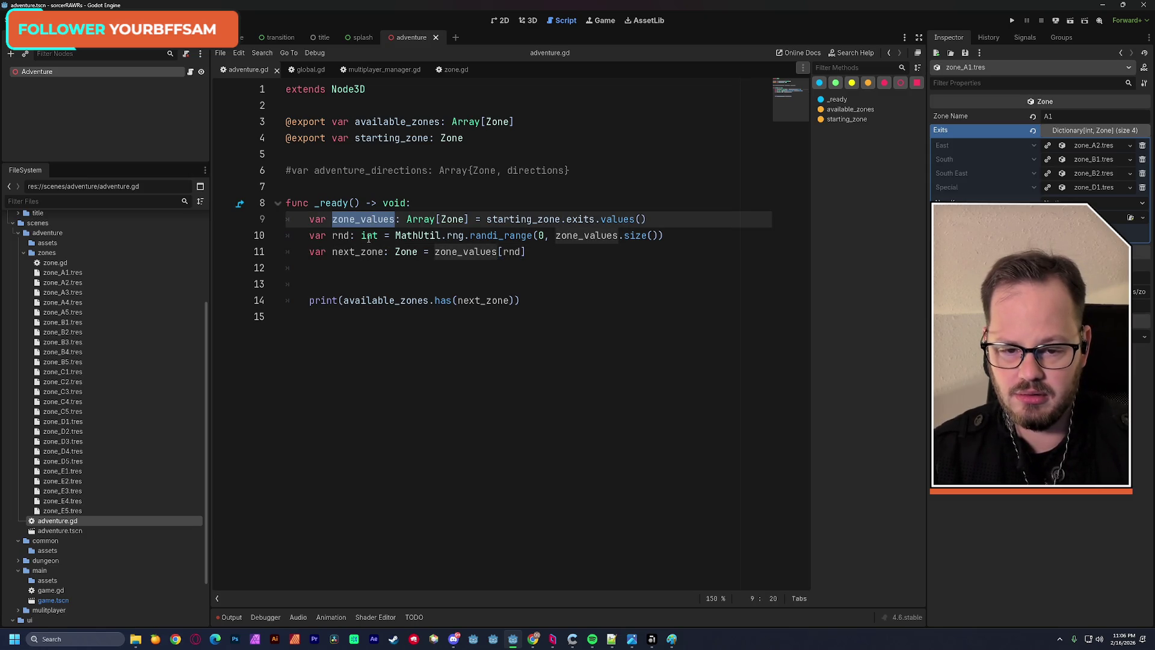
pyautogui.doubleClick(512, 220)
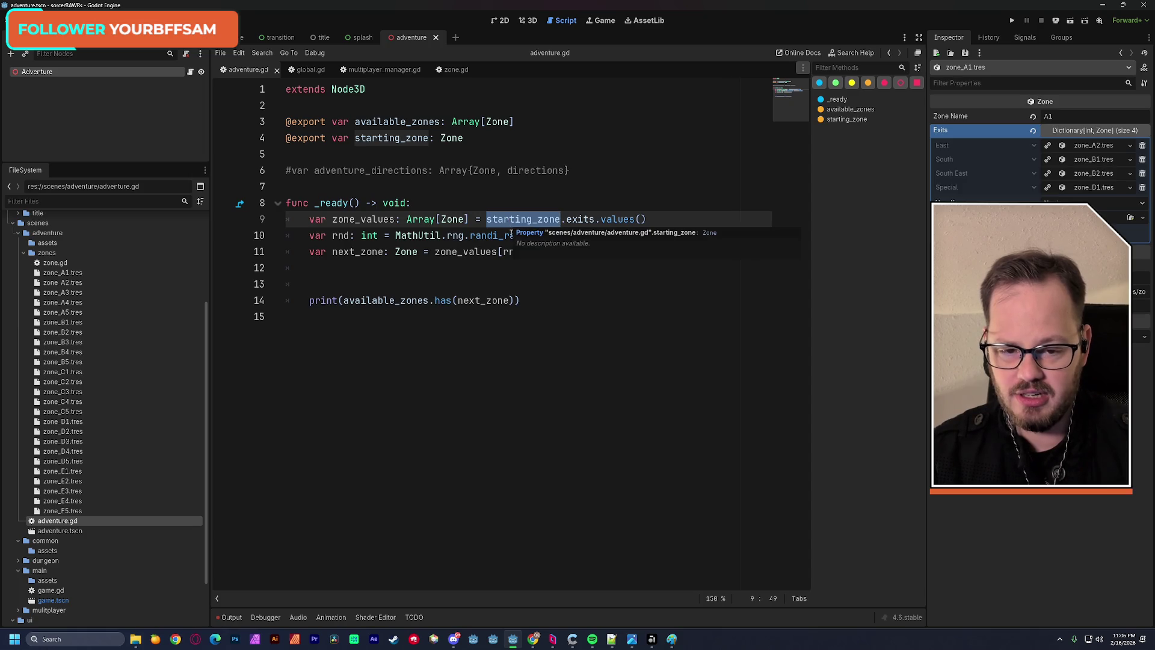
pyautogui.click(426, 272)
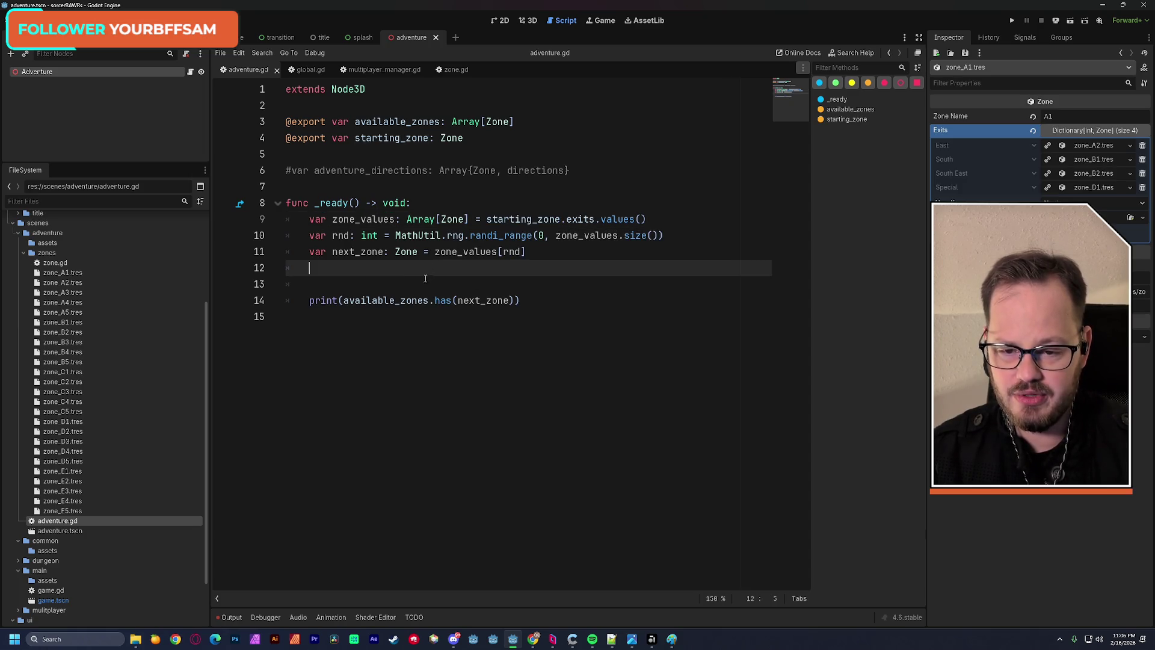
pyautogui.moveTo(311, 220); pyautogui.dragTo(652, 219)
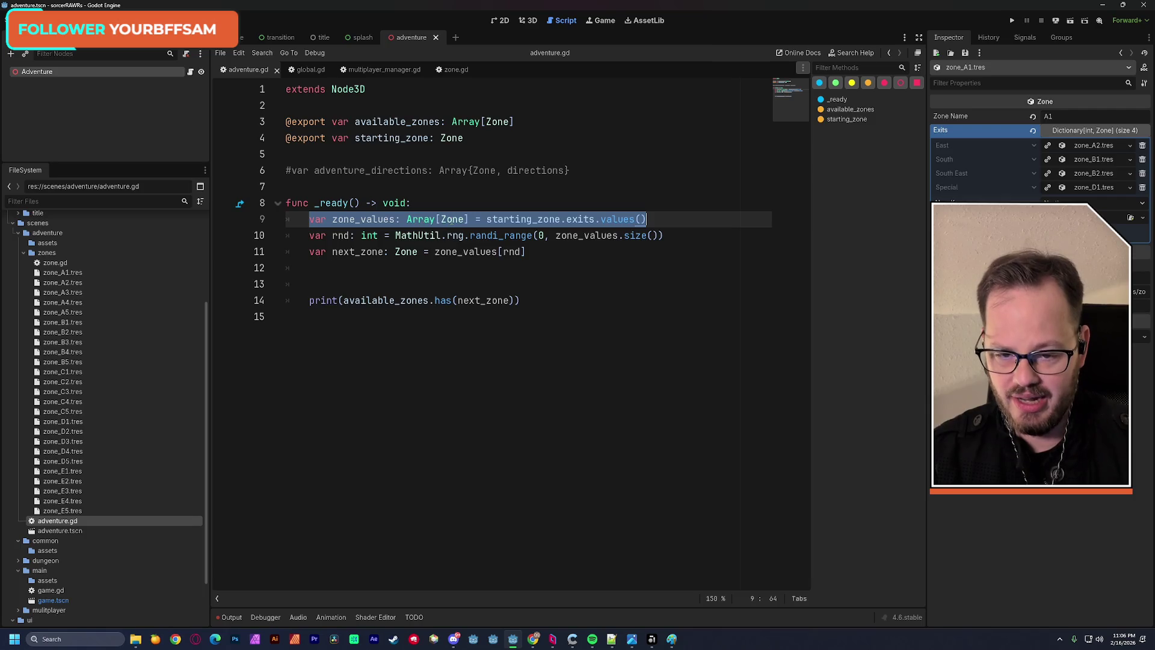
pyautogui.doubleClick(391, 220)
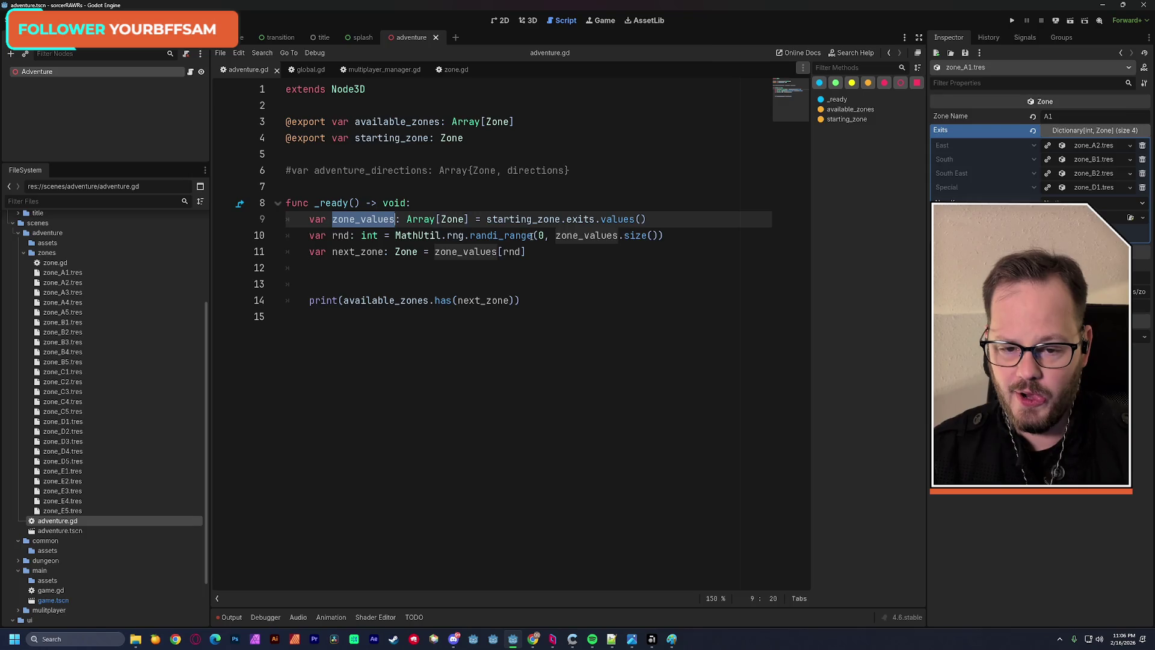
pyautogui.click(537, 252)
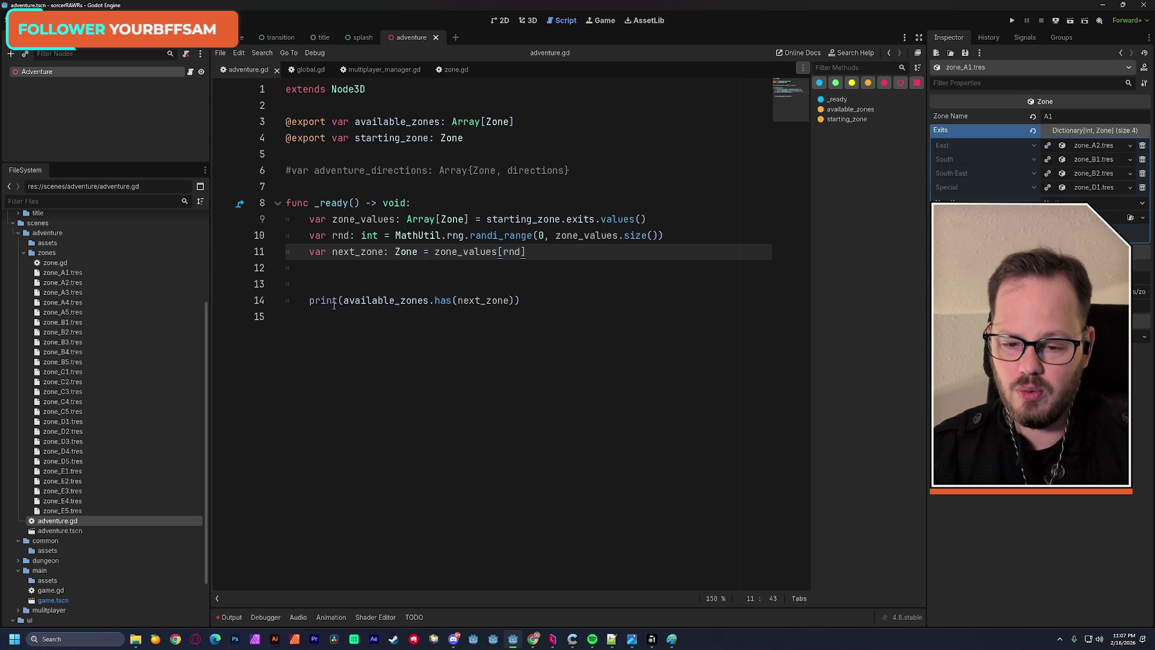
# Step: Begin an if statement on line 13 reading 'if available_zones.has', reusing the declared variable name
pyautogui.click(324, 285)
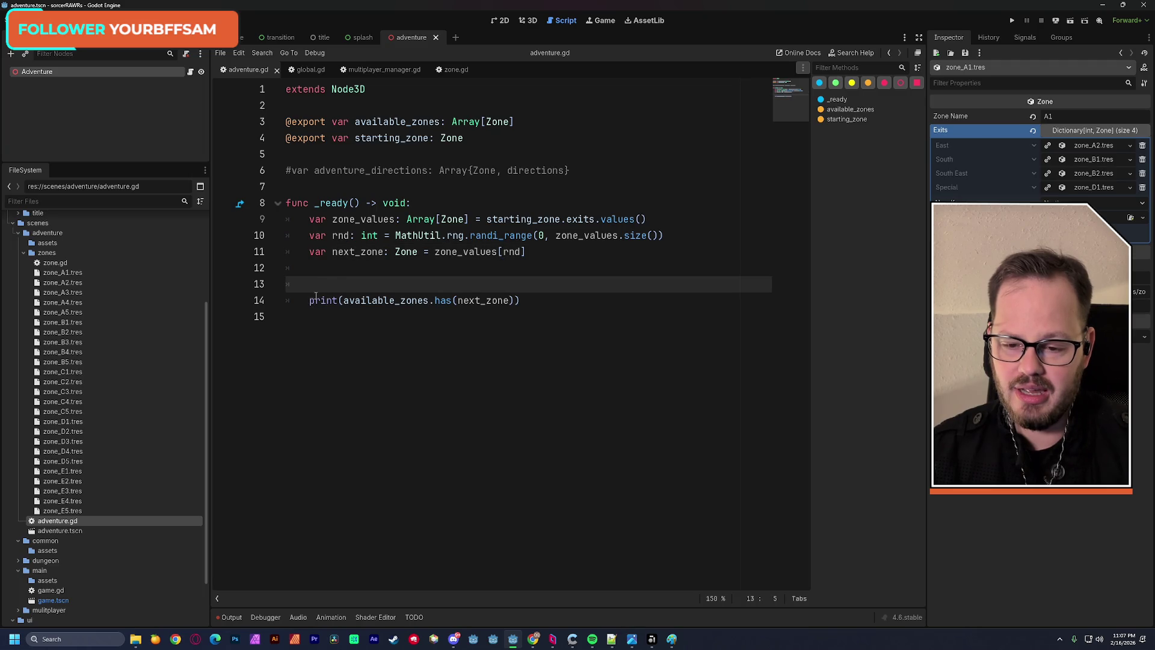
pyautogui.write('if ')
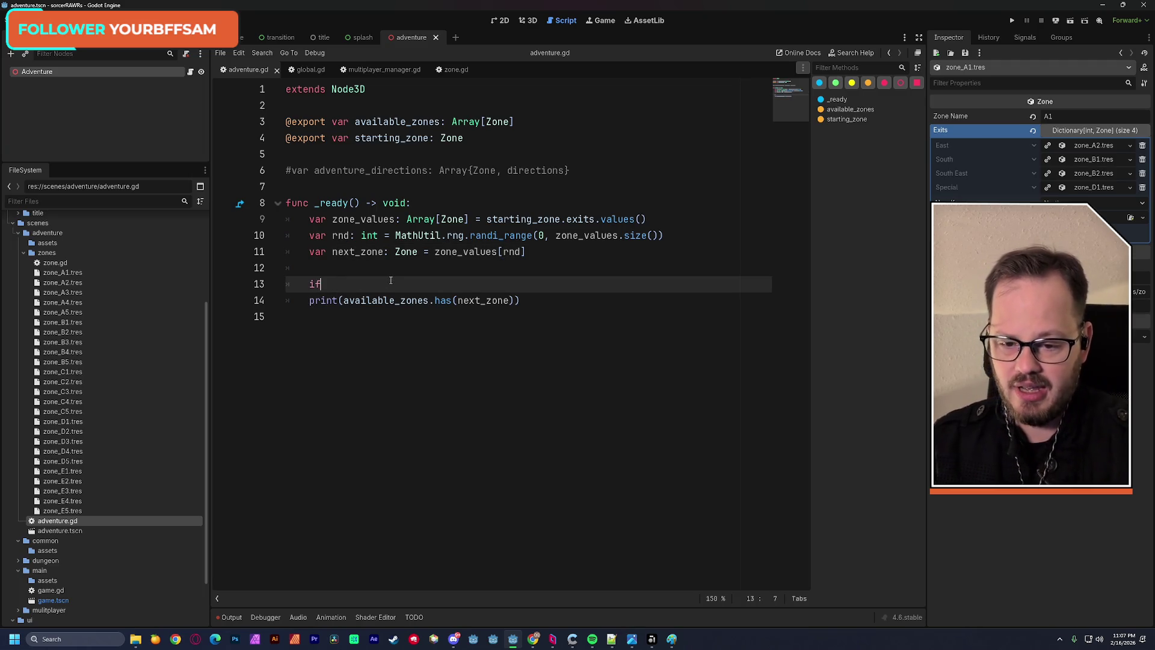
pyautogui.write('(')
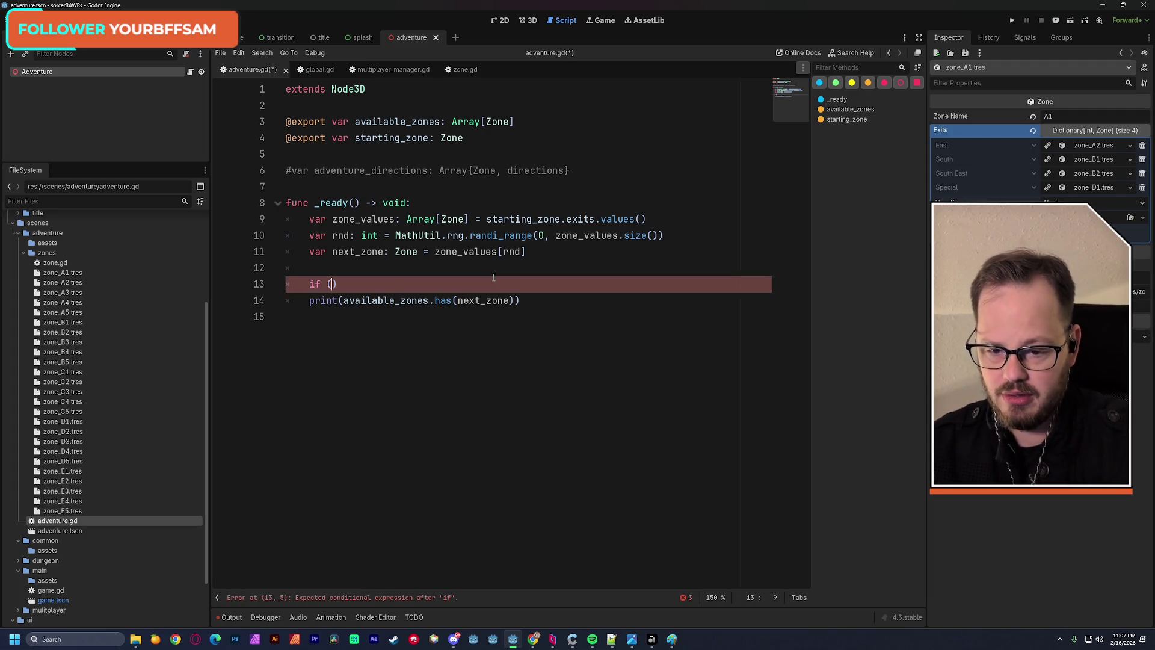
pyautogui.click(379, 121)
pyautogui.doubleClick(379, 122)
pyautogui.hotkey('ctrl', 'c')
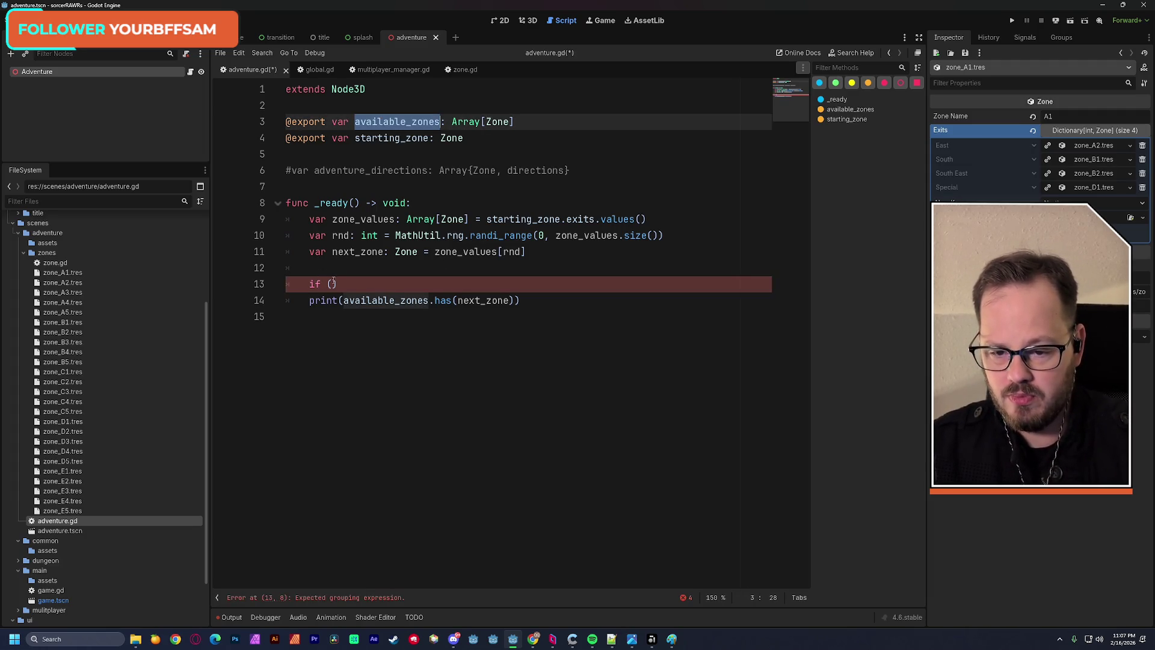
pyautogui.click(361, 283)
pyautogui.press('BackSpace')
pyautogui.press('BackSpace')
pyautogui.hotkey('ctrl', 'v')
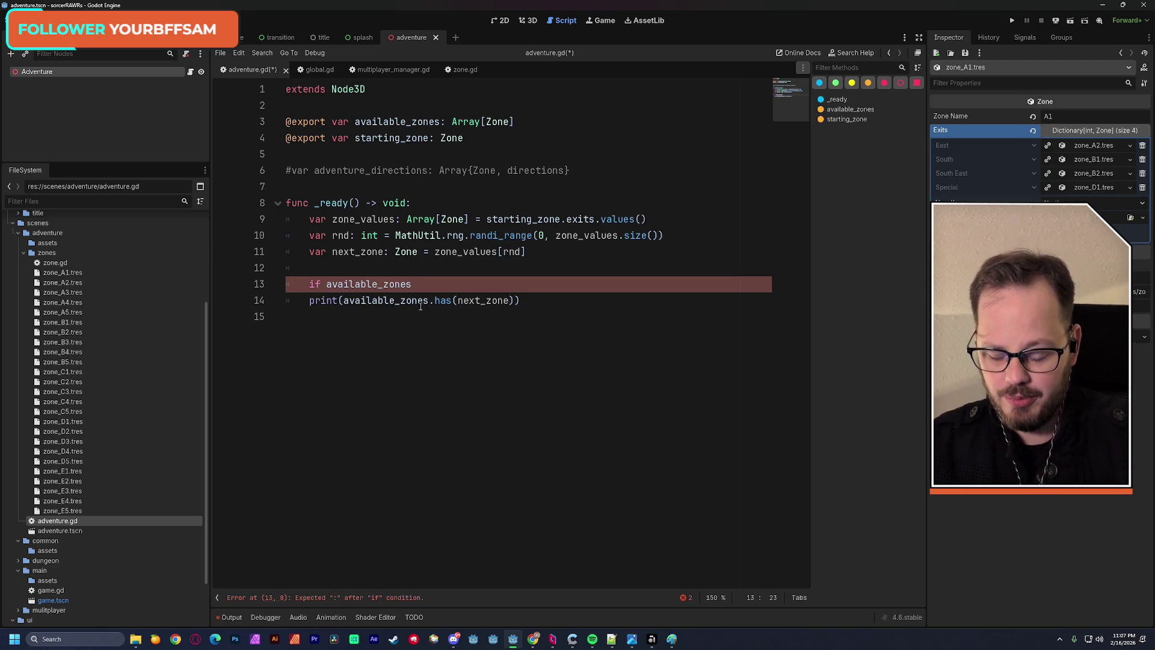
pyautogui.write('.')
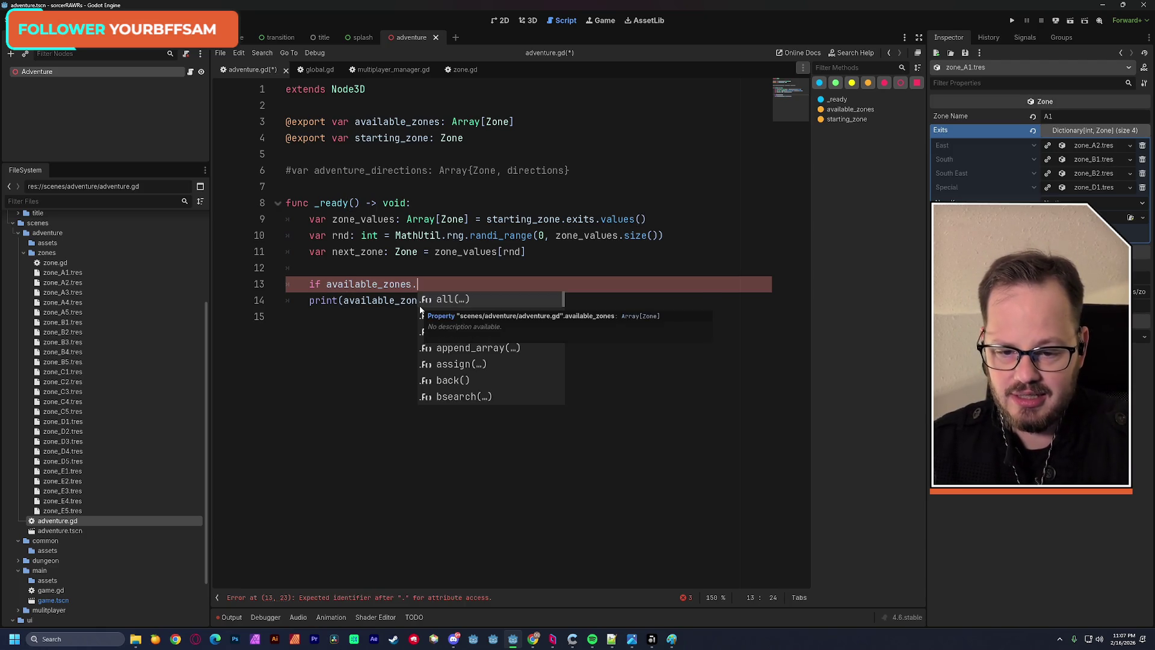
pyautogui.write('has')
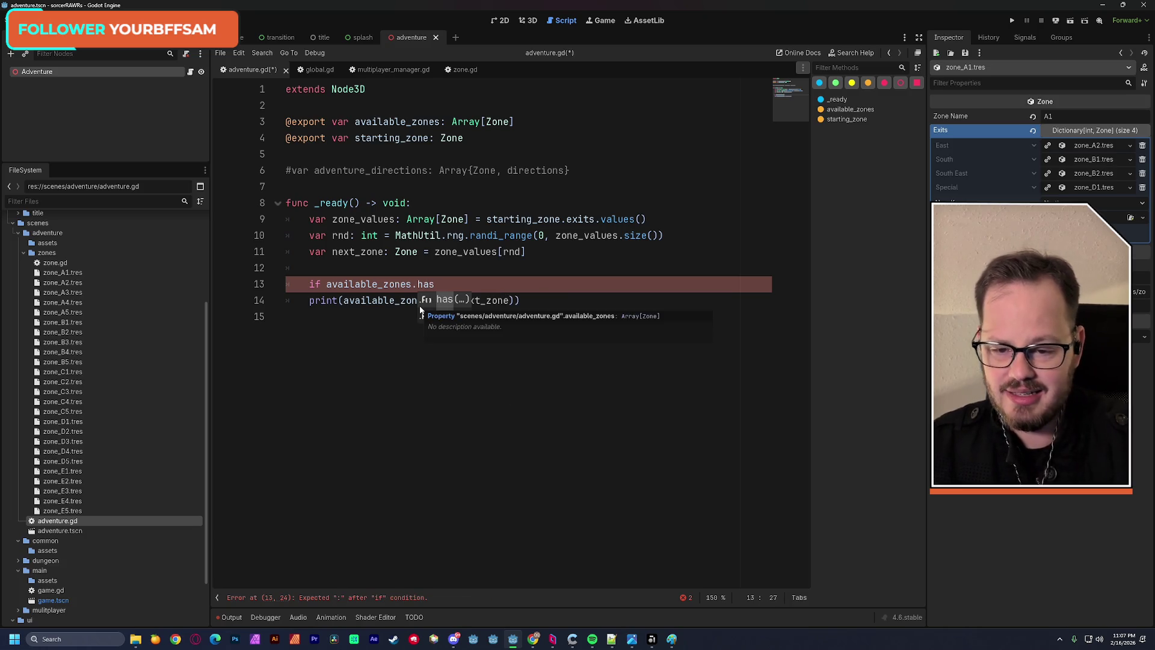
# Step: Complete the condition as has(next_zone): and give the block a pass body
pyautogui.doubleClick(378, 253)
pyautogui.hotkey('ctrl', 'c')
pyautogui.click(443, 284)
pyautogui.write('(')
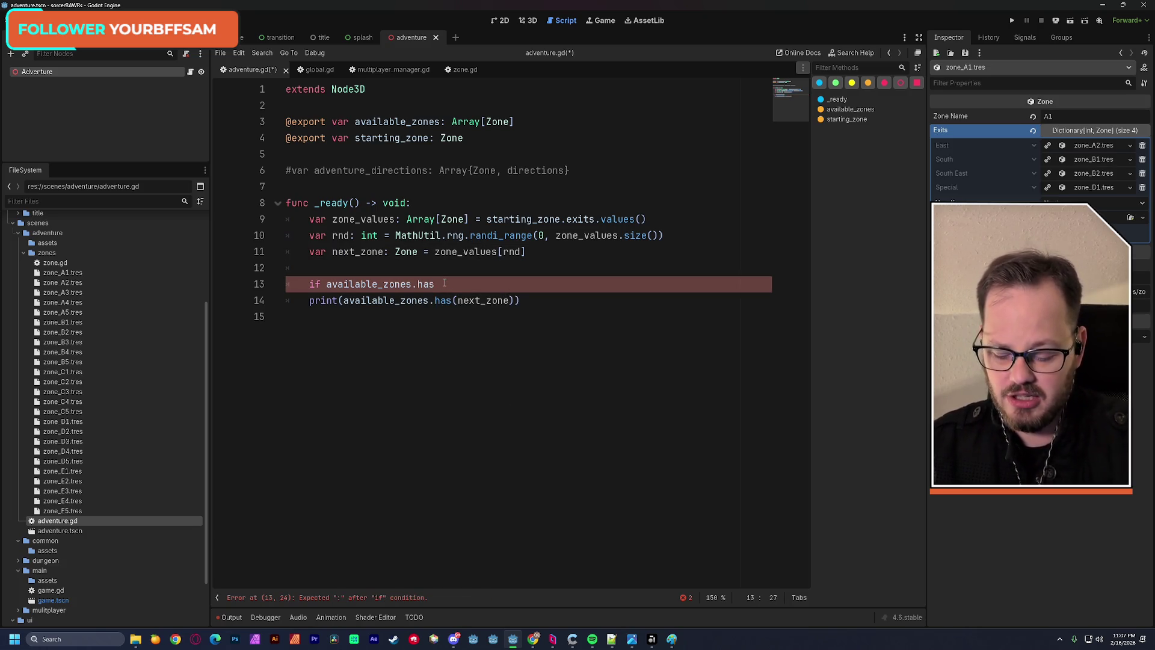
pyautogui.hotkey('ctrl', 'v')
pyautogui.write(')')
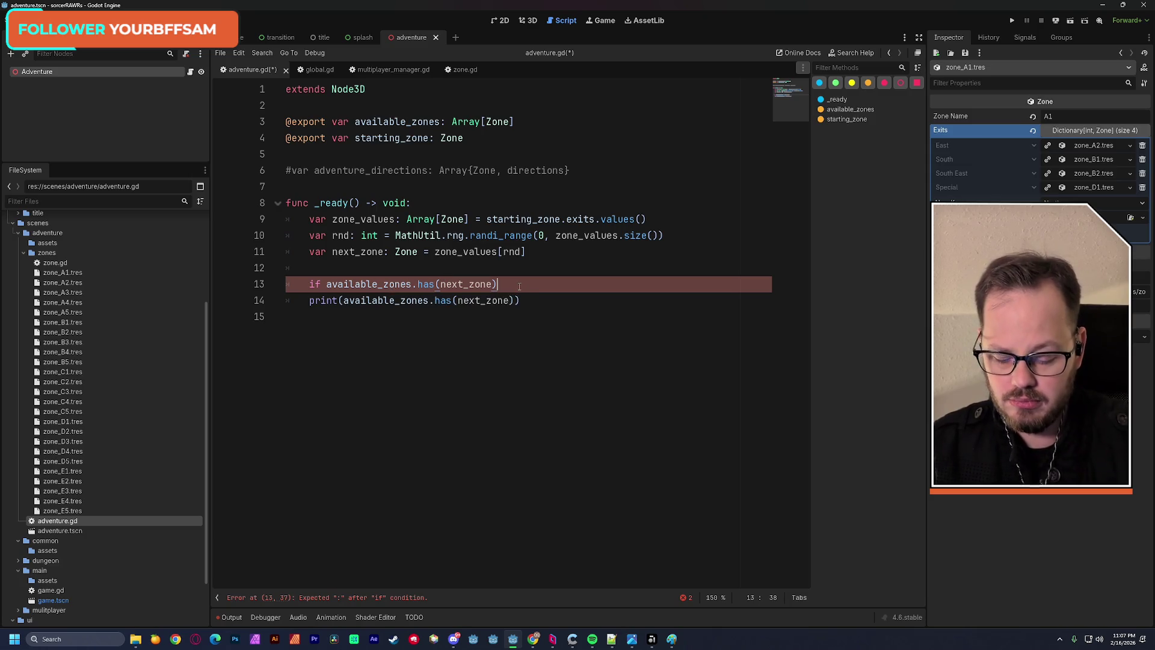
pyautogui.press('Return')
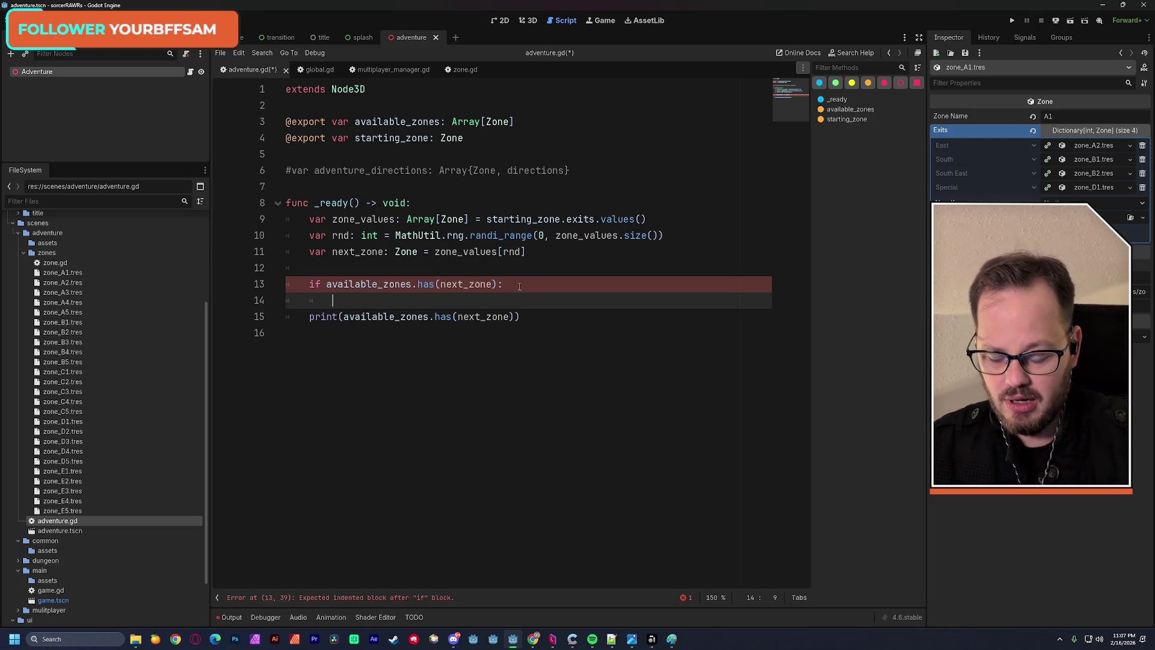
pyautogui.write('pass')
# Step: Cut the availability print statement and open a blank line above the if block
pyautogui.click(315, 318)
pyautogui.moveTo(309, 317); pyautogui.dragTo(522, 317)
pyautogui.press('BackSpace')
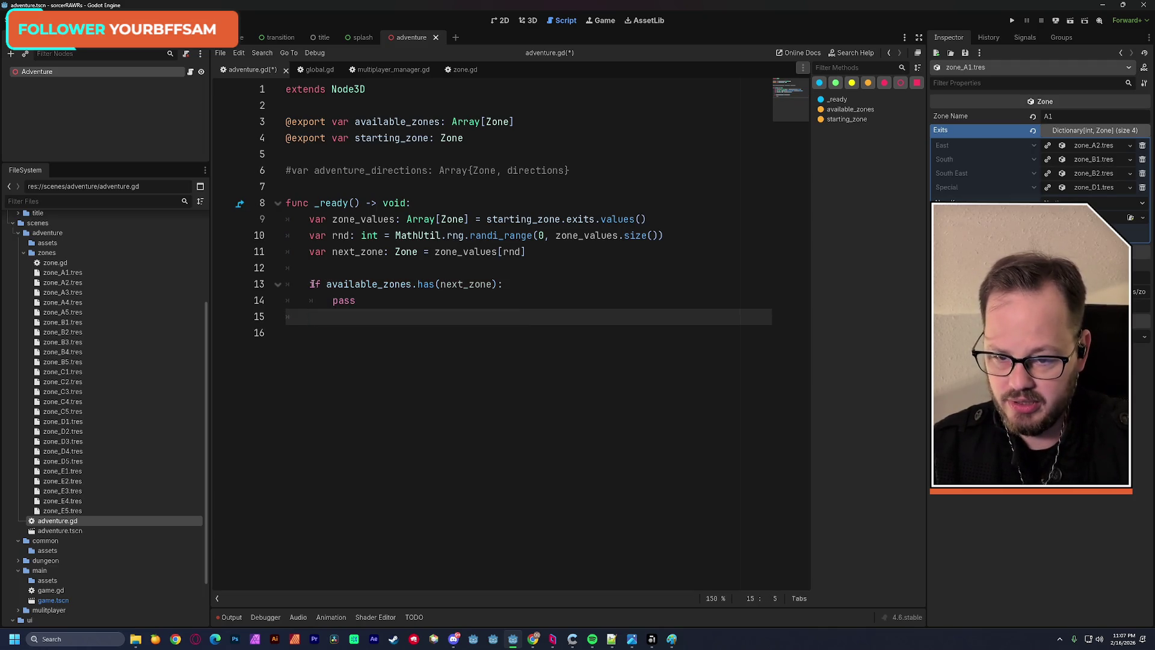
pyautogui.click(310, 284)
pyautogui.press('Return')
pyautogui.press('Return')
pyautogui.press('Up')
pyautogui.press('Up')
# Step: Paste the print statement above the if block and save adventure.gd
pyautogui.hotkey('ctrl', 'v')
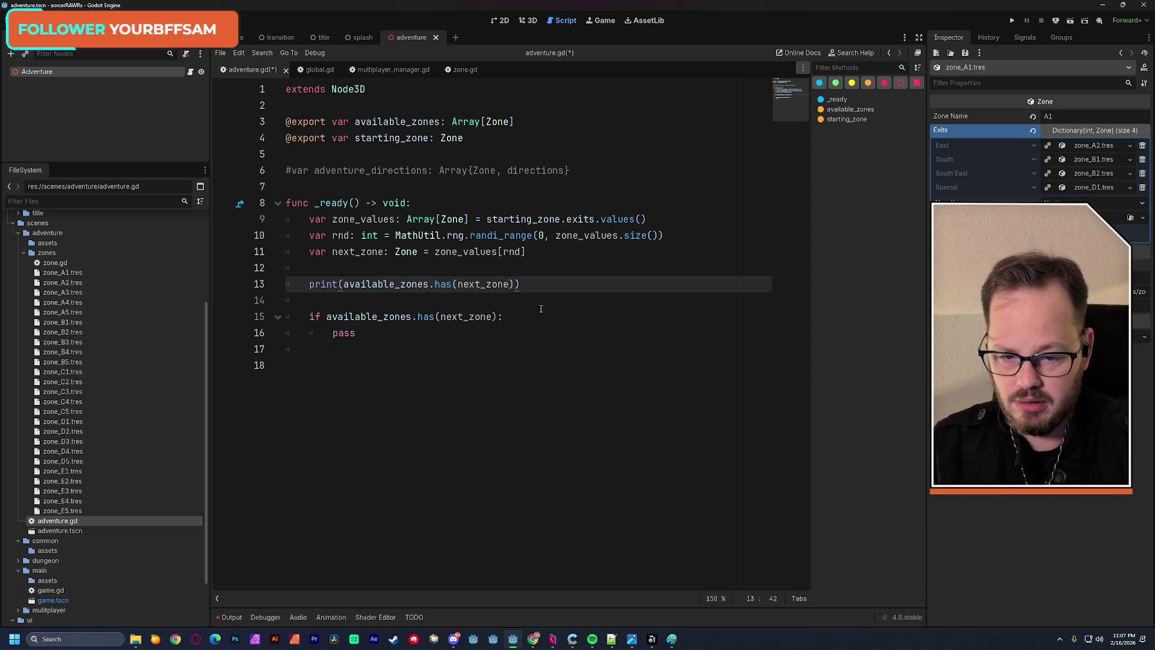
pyautogui.press('Down')
pyautogui.hotkey('ctrl', 's')
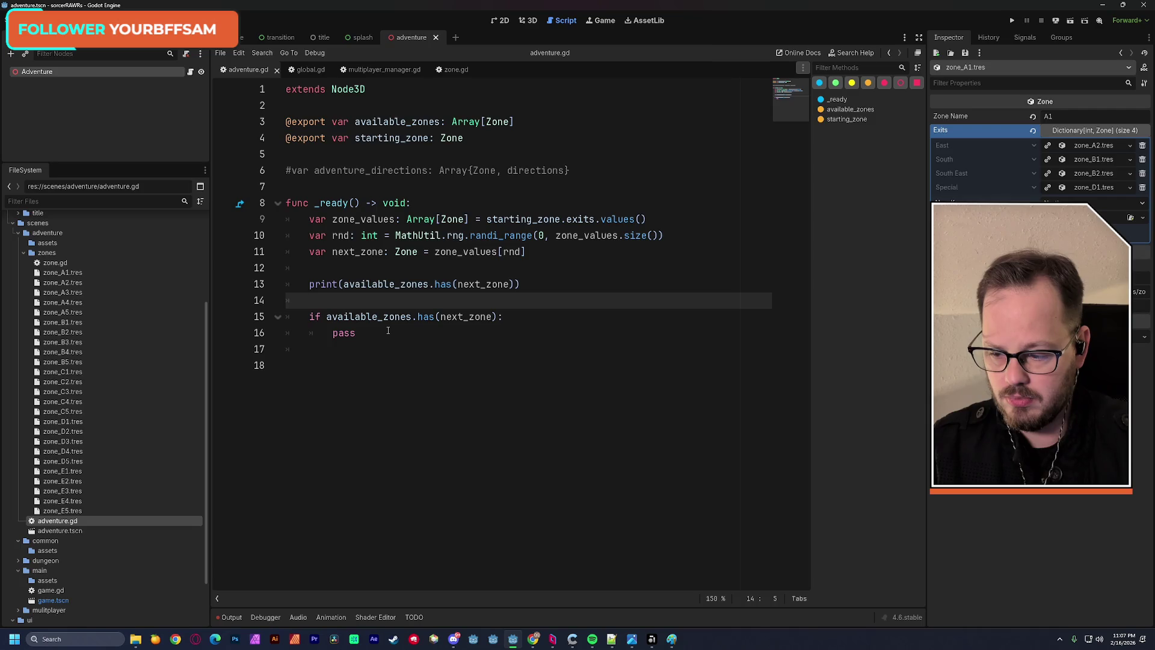
# Step: Review lines 9–11 that pick next_zone, highlighting starting_zone
pyautogui.click(389, 332)
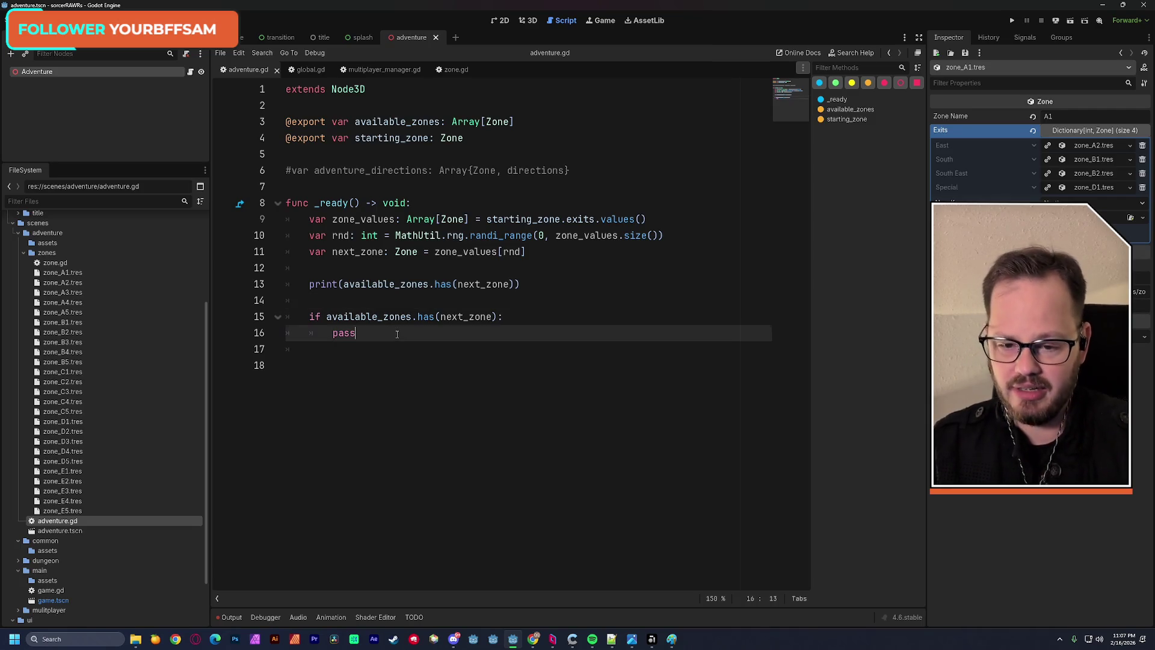
pyautogui.click(309, 219)
pyautogui.moveTo(308, 219); pyautogui.dragTo(569, 245)
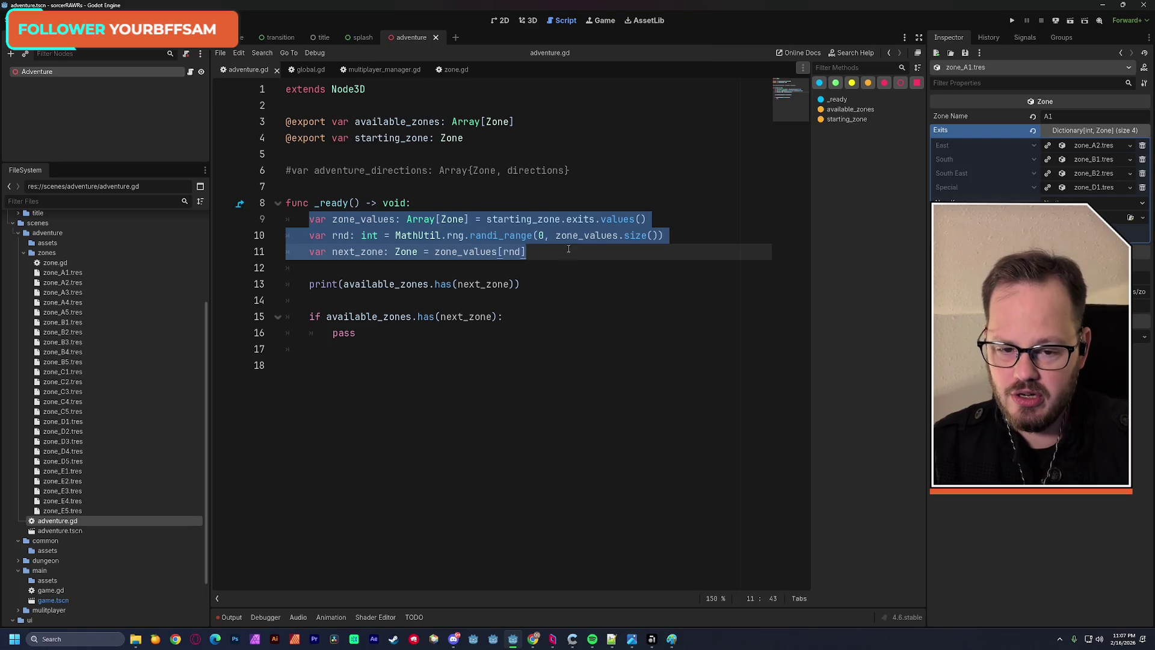
pyautogui.click(568, 249)
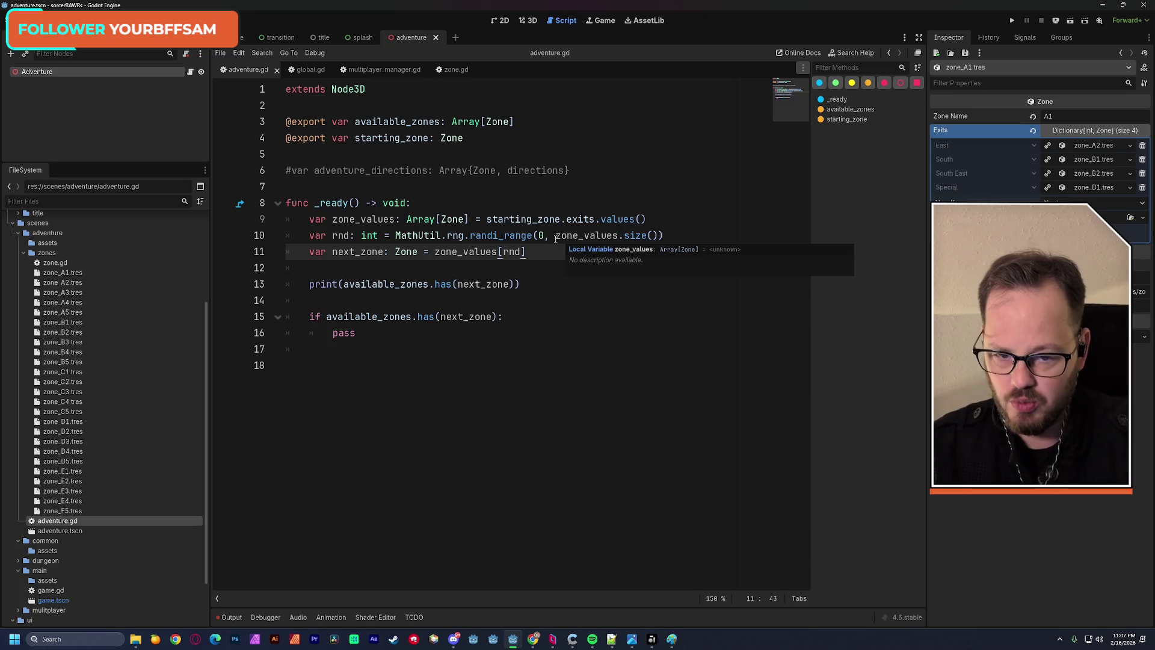
pyautogui.doubleClick(524, 219)
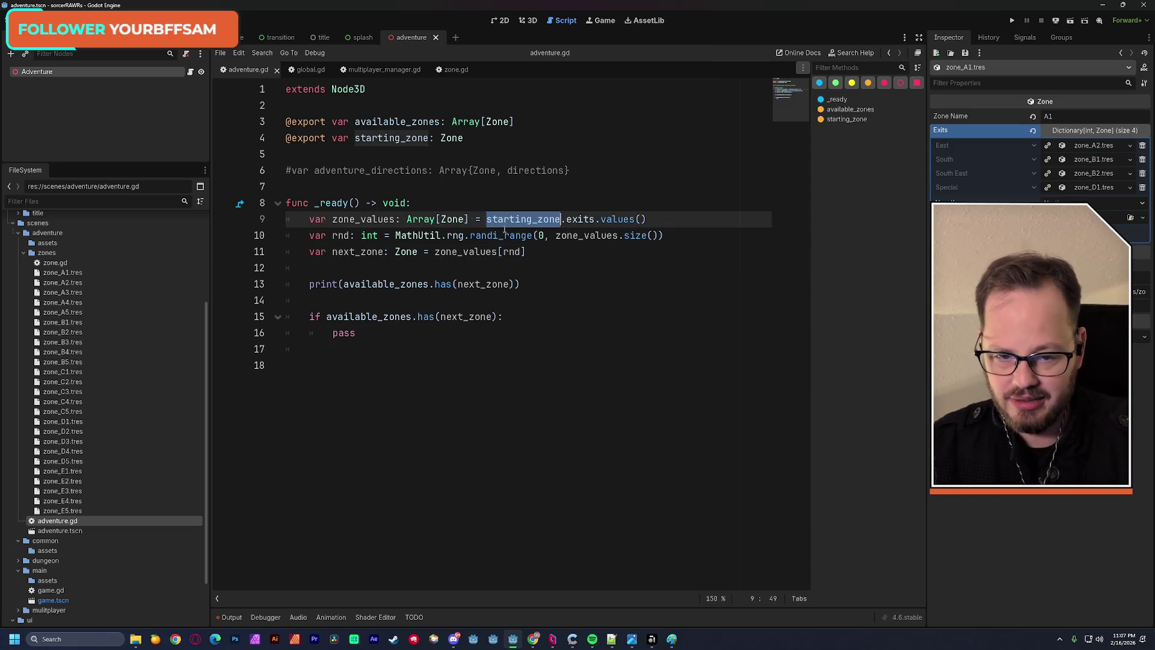
pyautogui.click(540, 266)
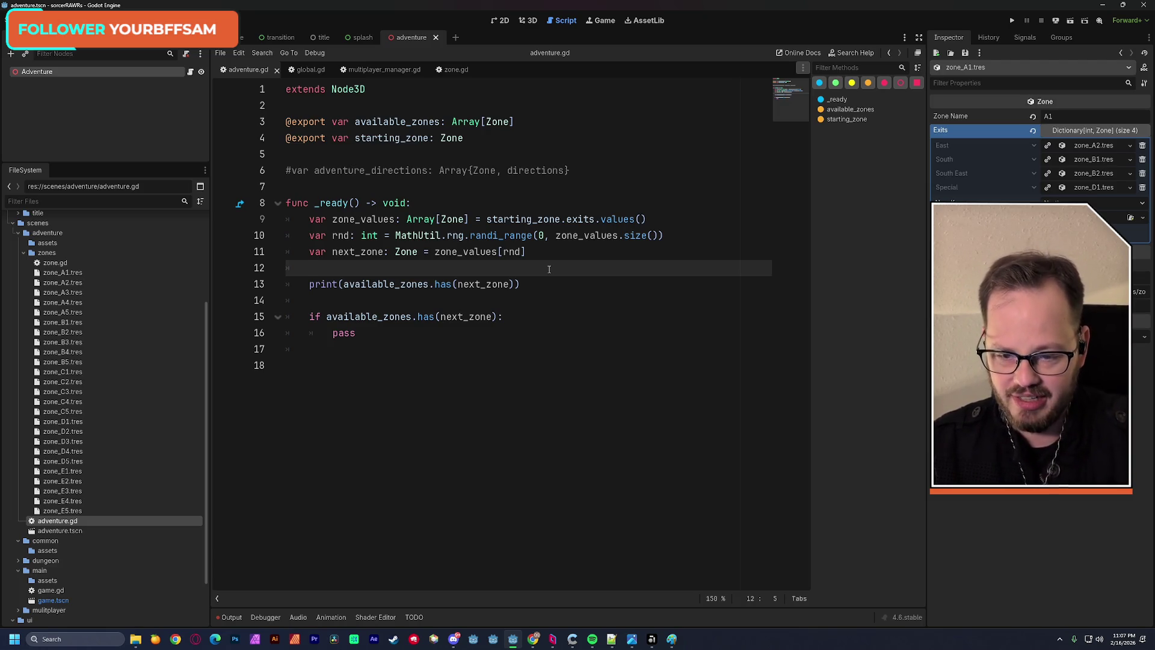
# Step: Review the print line, zone_values usage, and the if available_zones block with its pass
pyautogui.click(310, 284)
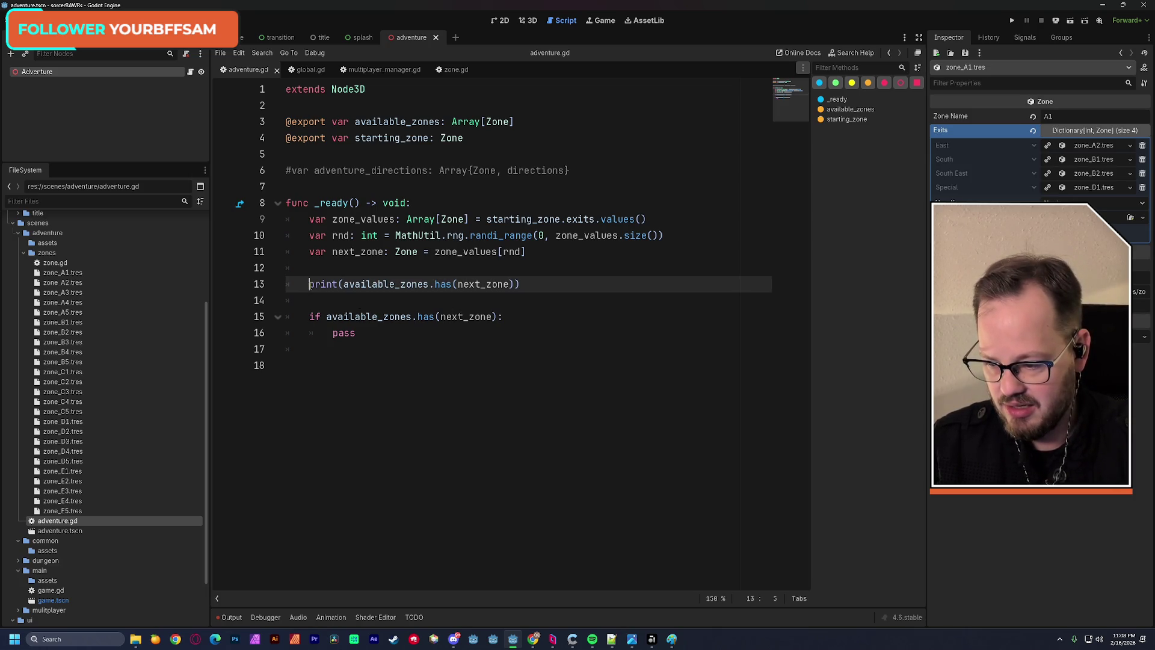
pyautogui.moveTo(309, 284); pyautogui.dragTo(523, 284)
pyautogui.click(536, 284)
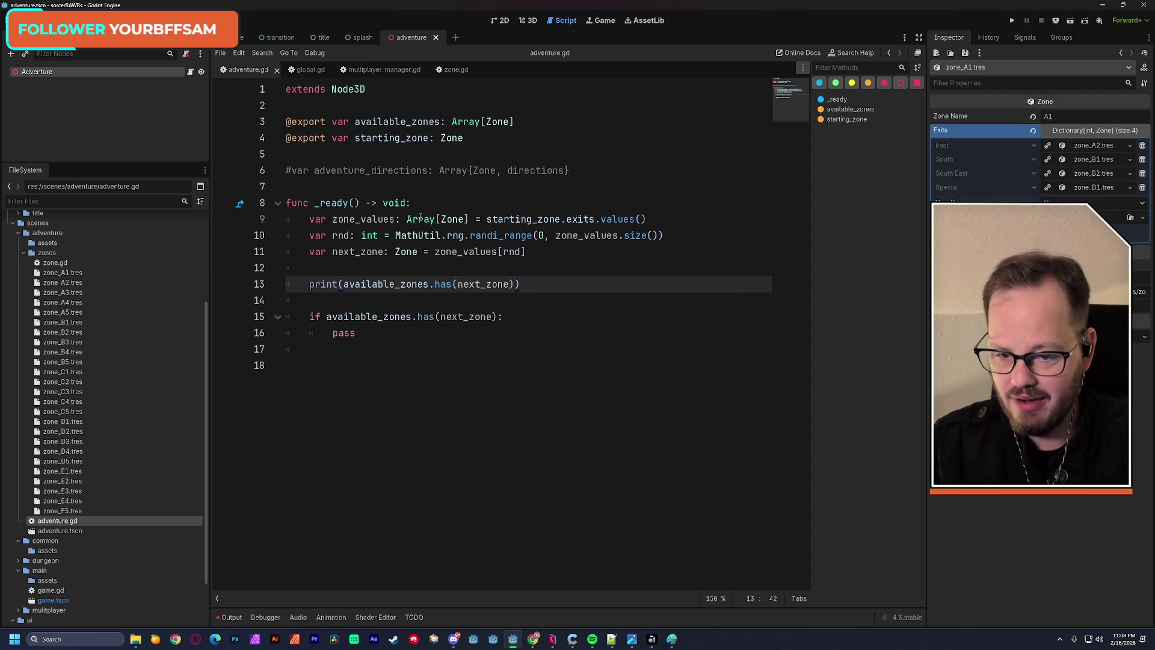
pyautogui.moveTo(309, 220)
pyautogui.mouseDown()
pyautogui.moveTo(613, 257)
pyautogui.moveTo(536, 236)
pyautogui.moveTo(528, 252)
pyautogui.moveTo(457, 235)
pyautogui.moveTo(527, 252)
pyautogui.mouseUp()
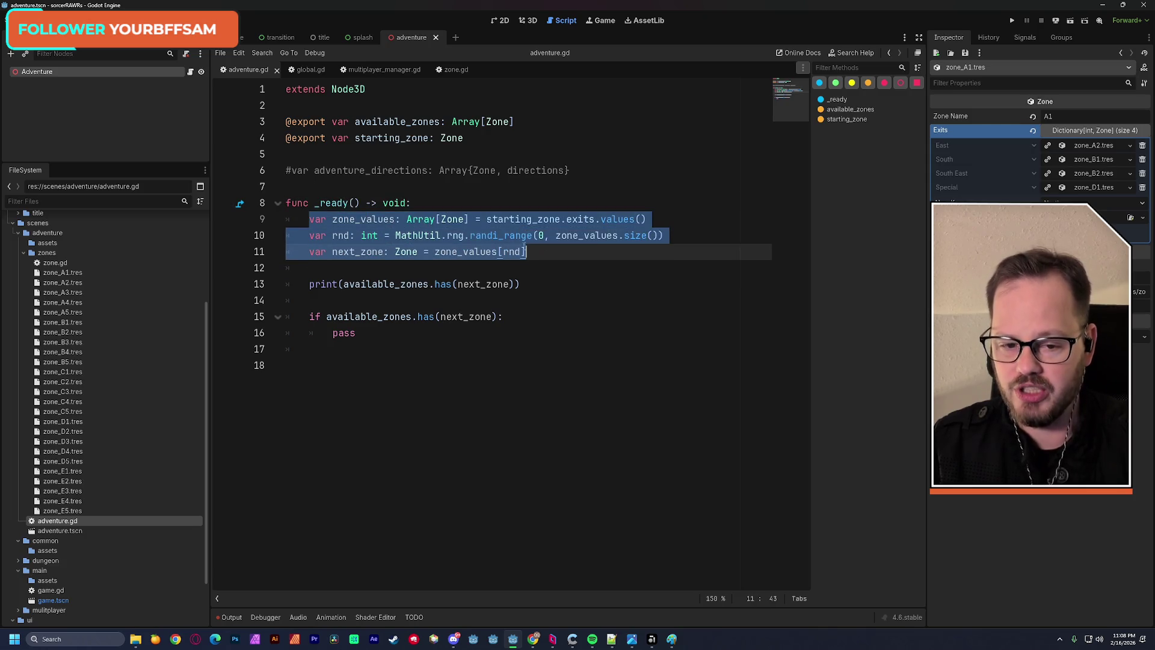
pyautogui.click(526, 252)
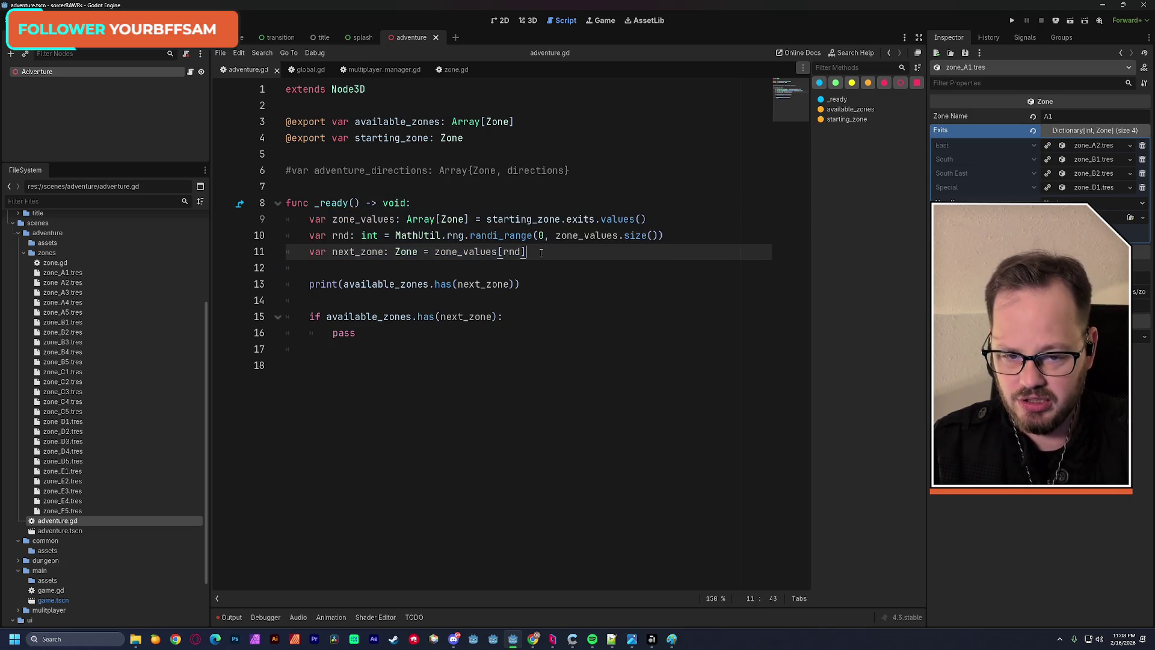
pyautogui.doubleClick(367, 220)
pyautogui.click(527, 251)
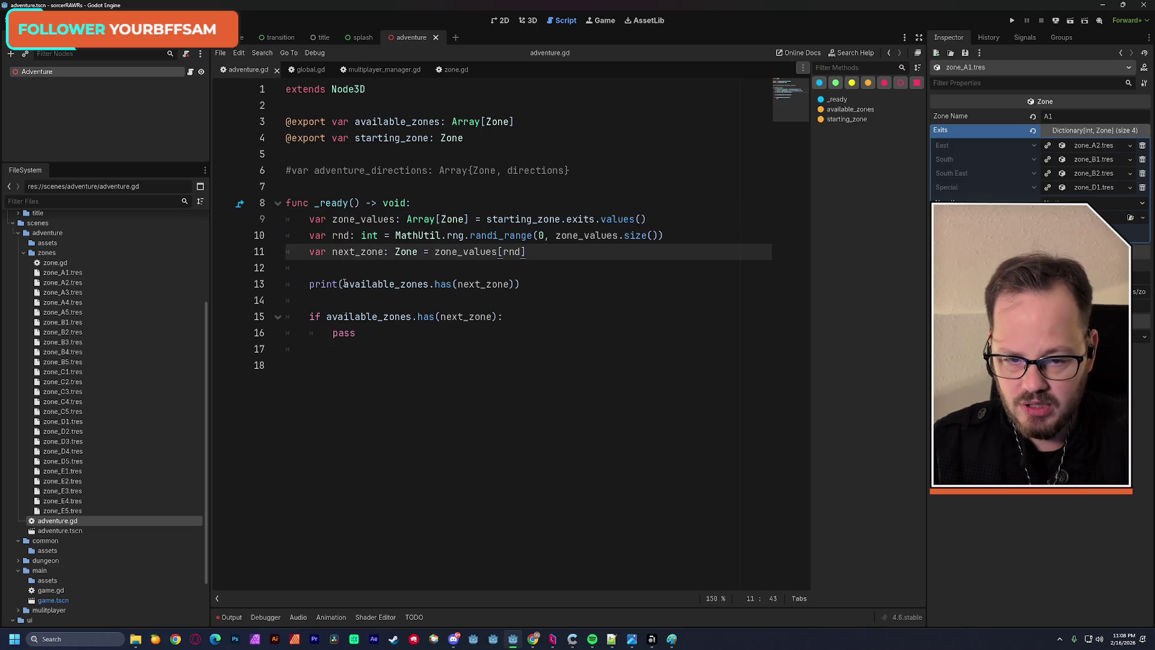
pyautogui.moveTo(311, 317); pyautogui.dragTo(412, 317)
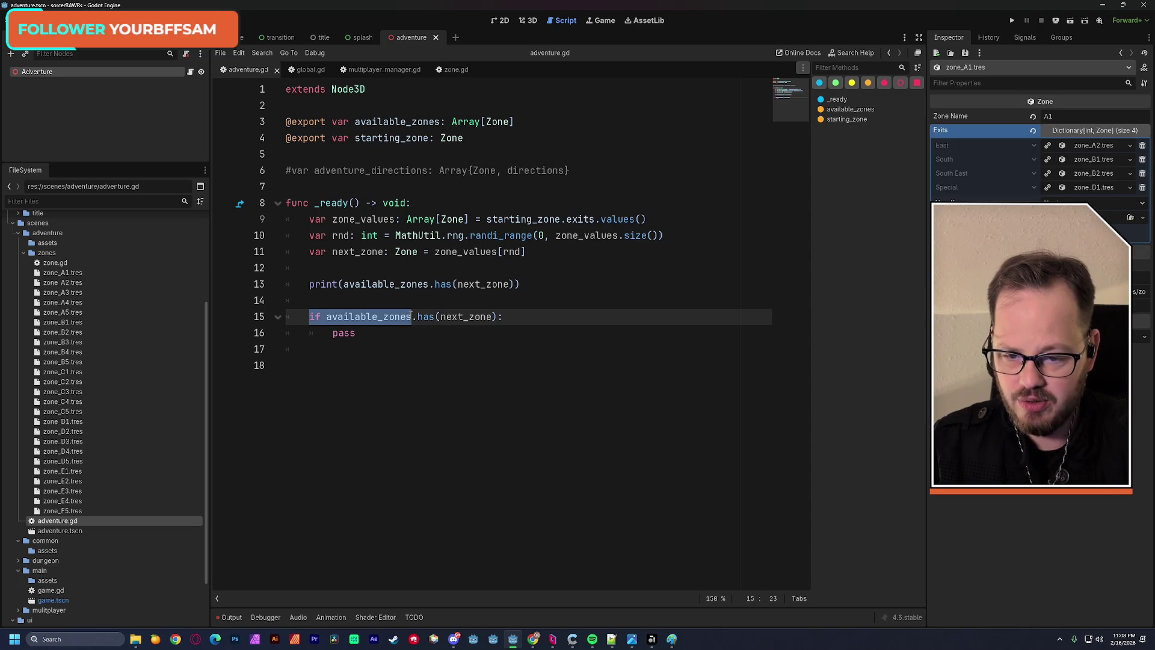
pyautogui.click(511, 317)
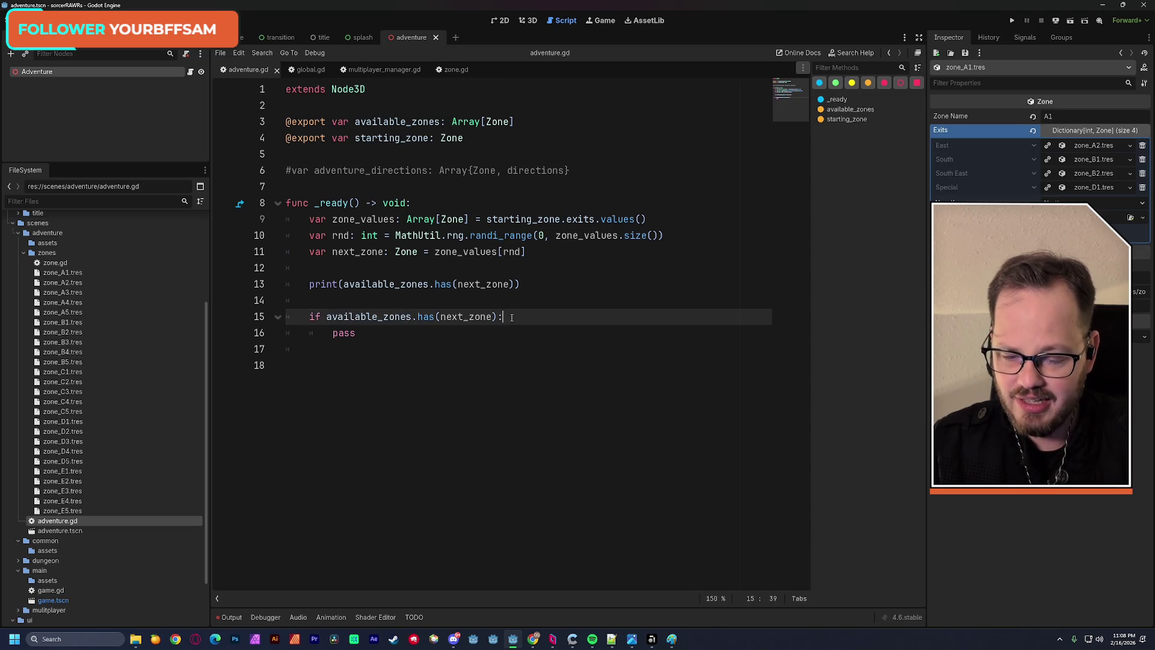
pyautogui.doubleClick(349, 333)
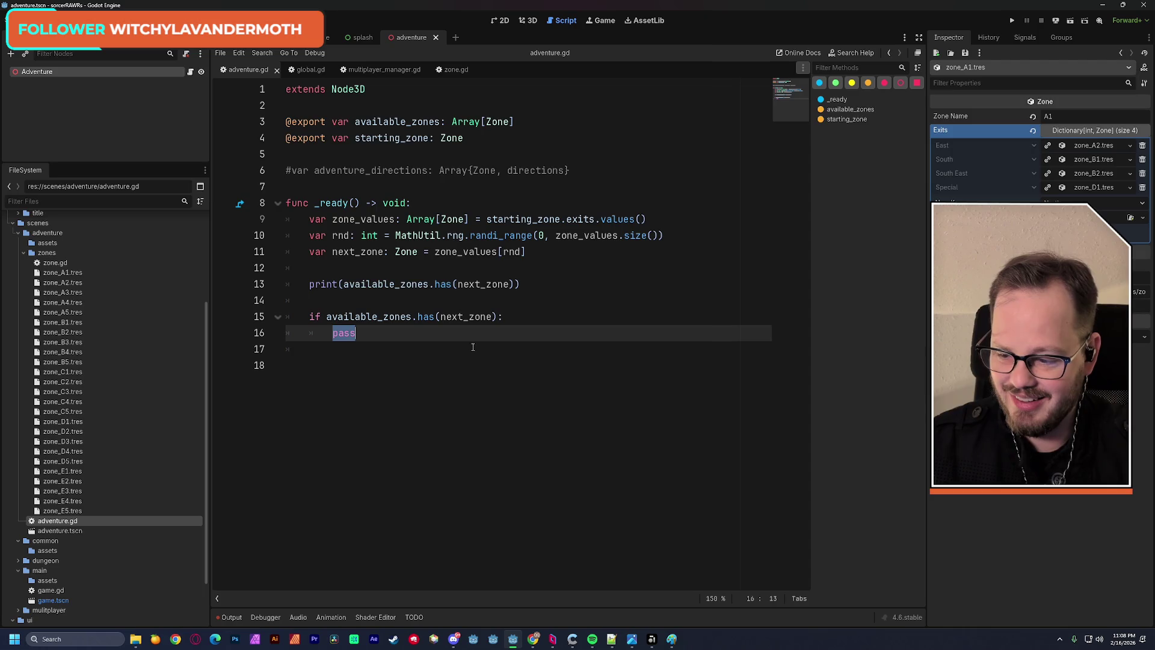
pyautogui.click(435, 330)
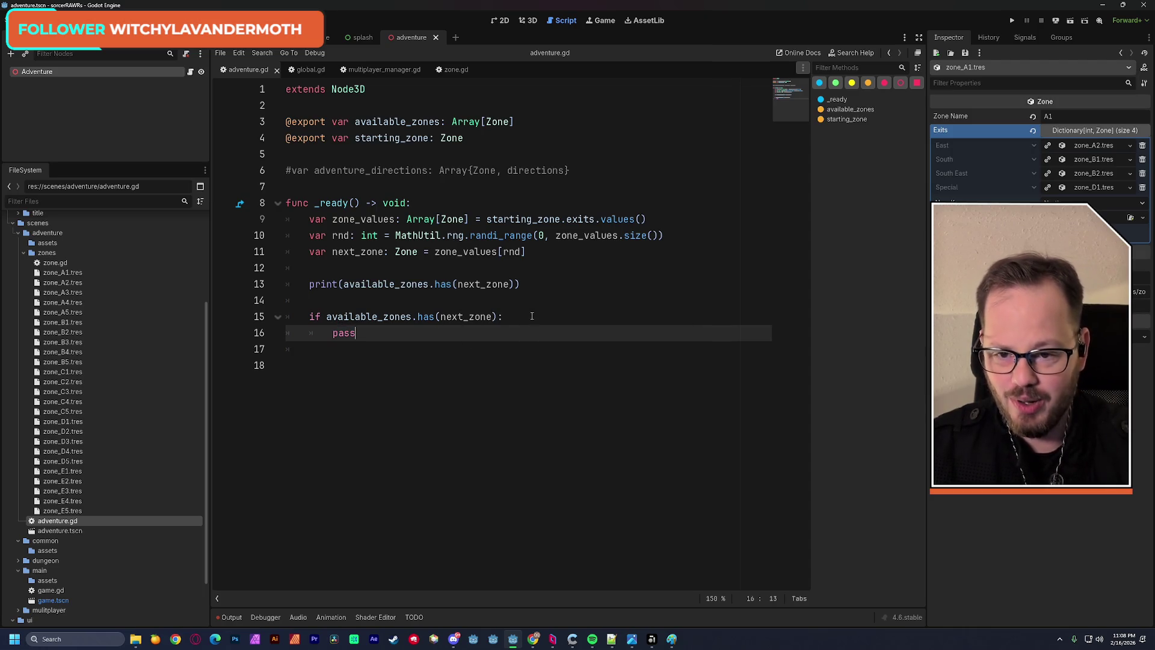
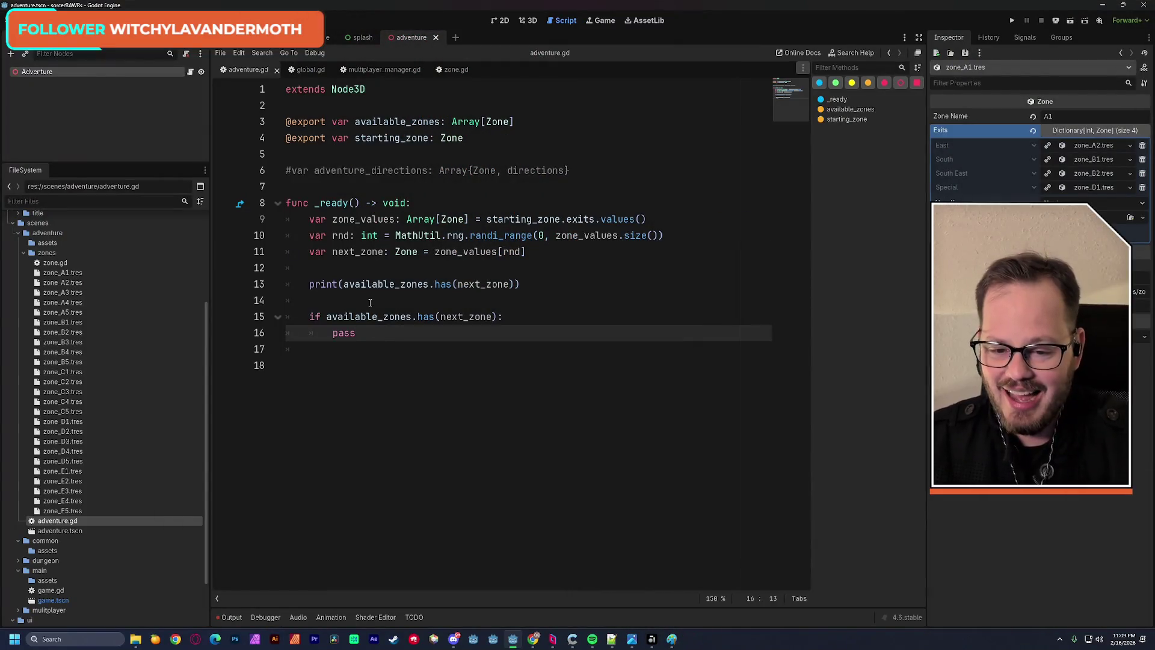
# Step: Leave adventure.gd at empty line 14 and bring InstantiateQuest.cs up in Notepad++
pyautogui.click(370, 302)
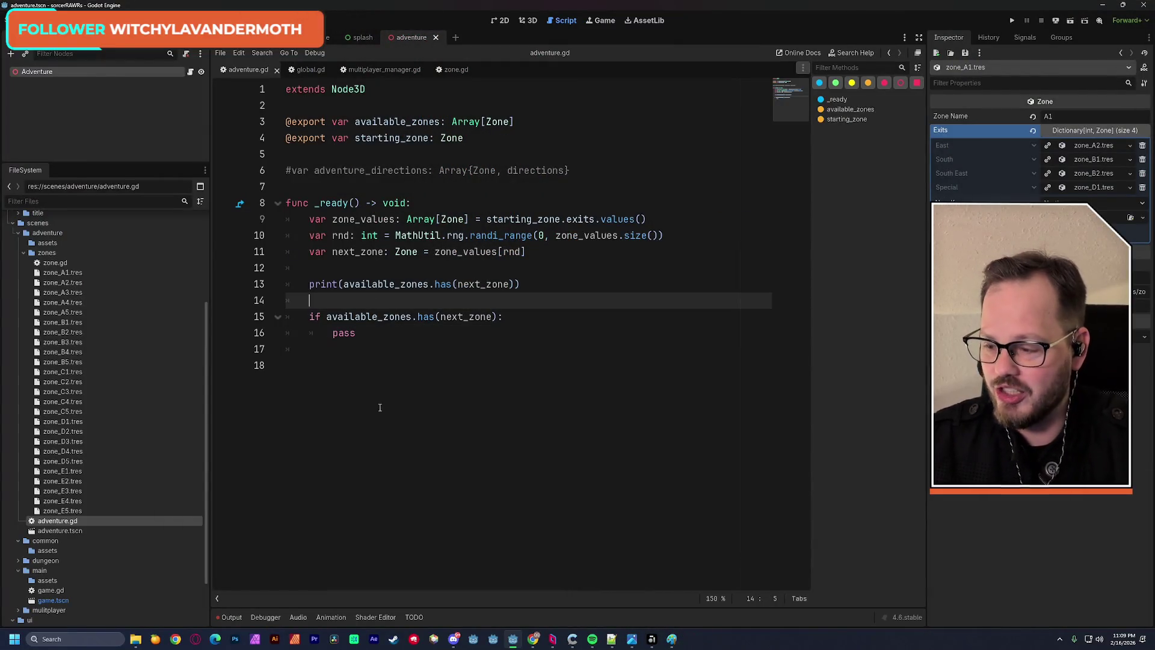
pyautogui.click(611, 639)
pyautogui.scroll(6, 648, 345)
pyautogui.scroll(20, 649, 345)
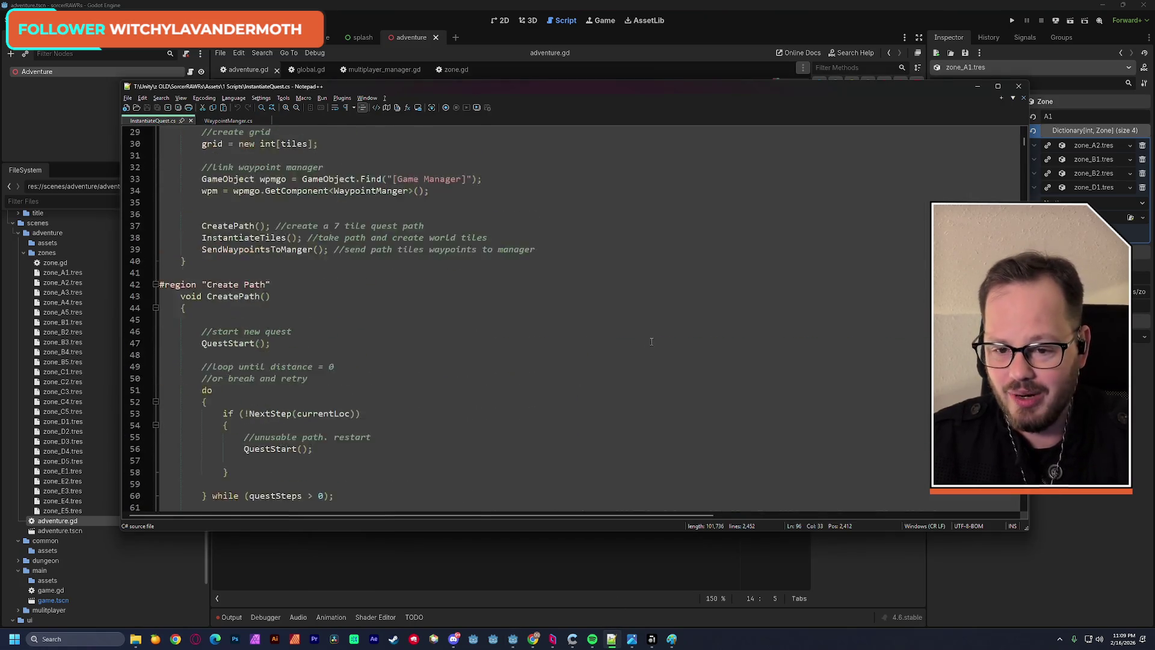
# Step: Scroll through InstantiateQuest.cs's quest-path code, then return to adventure.gd in Godot
pyautogui.moveTo(1024, 139)
pyautogui.mouseDown()
pyautogui.moveTo(1014, 501)
pyautogui.moveTo(1006, 135)
pyautogui.mouseUp()
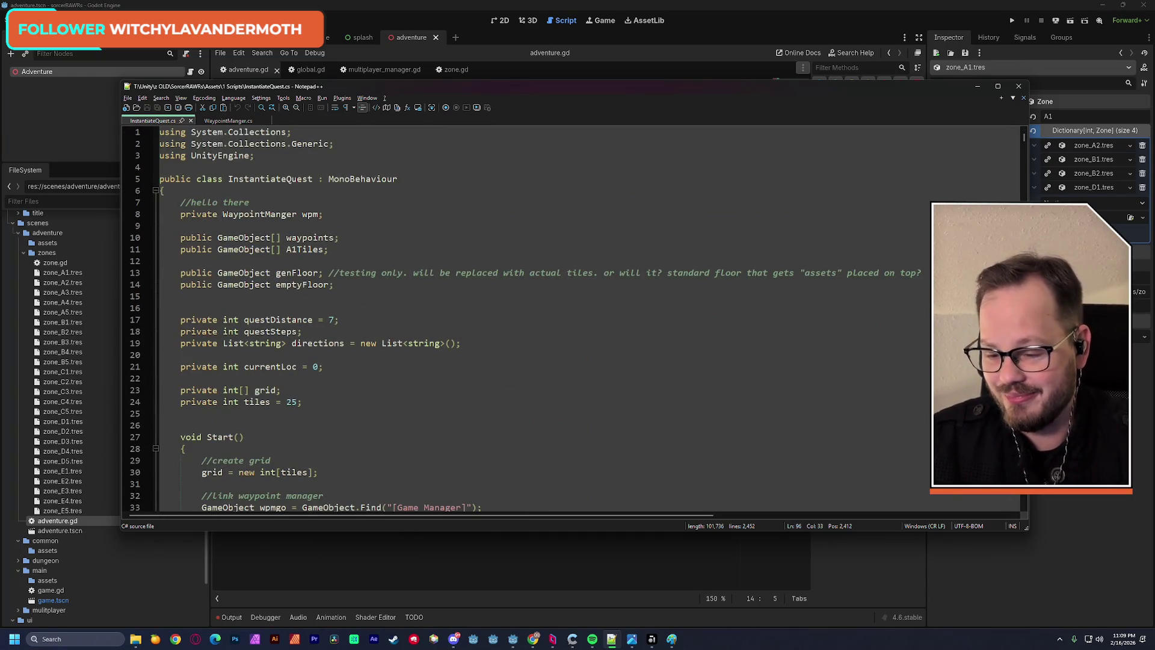
pyautogui.click(791, 6)
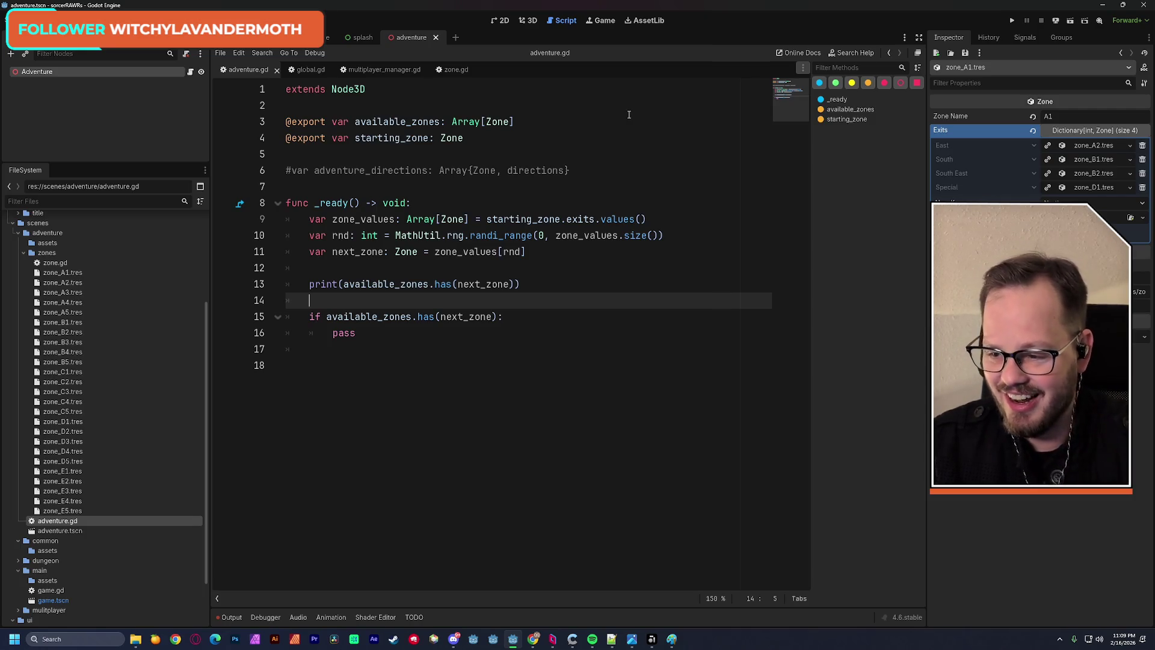
pyautogui.click(554, 106)
pyautogui.click(553, 95)
pyautogui.click(554, 106)
pyautogui.click(554, 126)
pyautogui.click(571, 130)
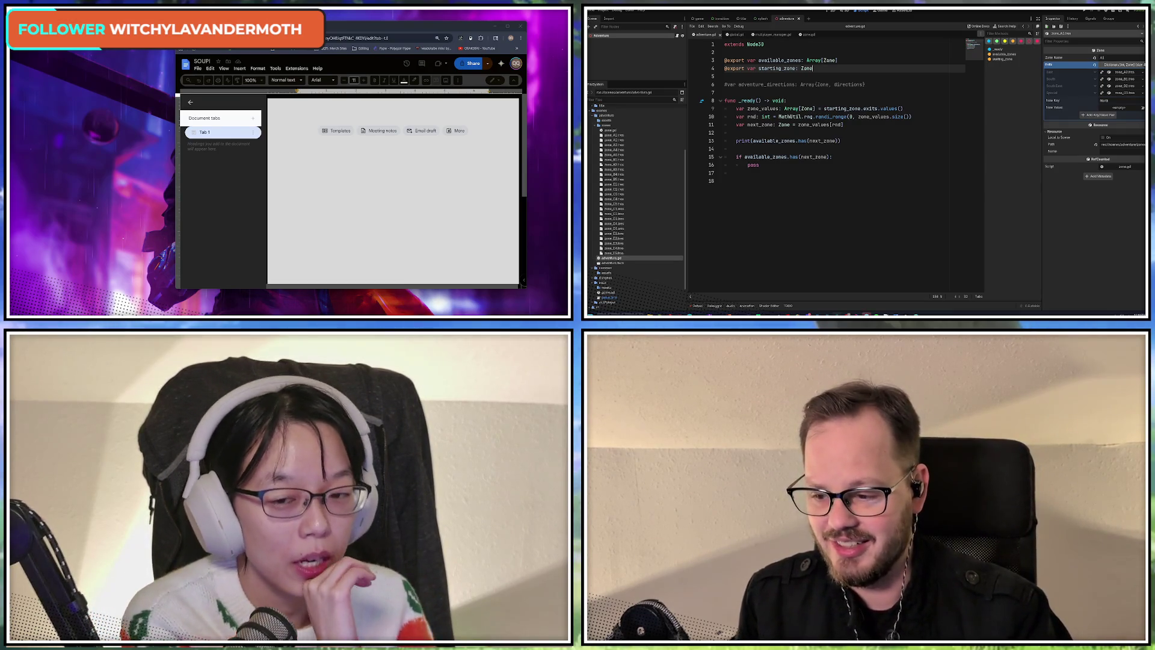
# Step: Widen the Chrome window and rename the first document tab to soups
pyautogui.moveTo(176, 178); pyautogui.dragTo(24, 179)
pyautogui.moveTo(391, 27); pyautogui.dragTo(401, 32)
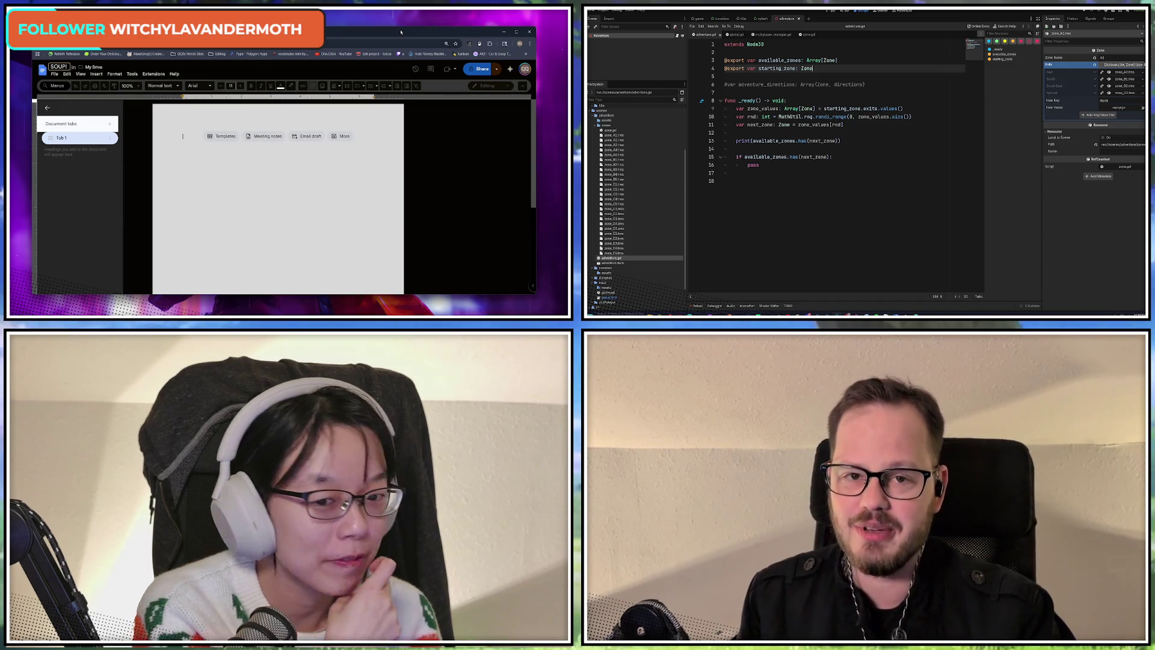
pyautogui.doubleClick(59, 138)
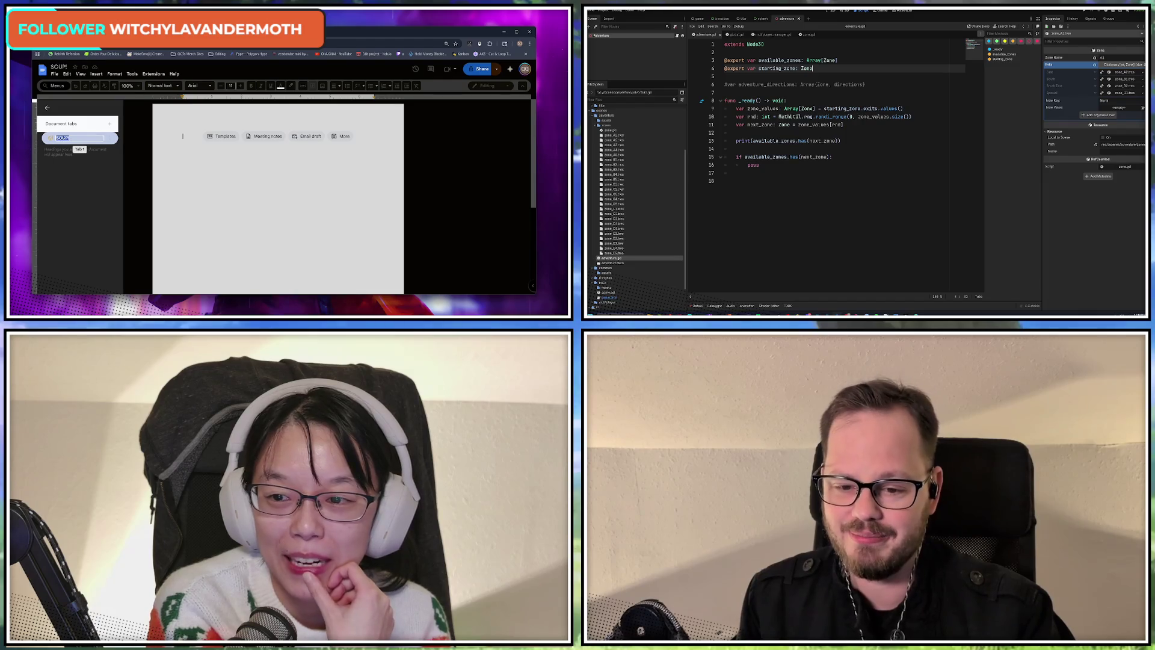
pyautogui.press('Return')
pyautogui.doubleClick(66, 138)
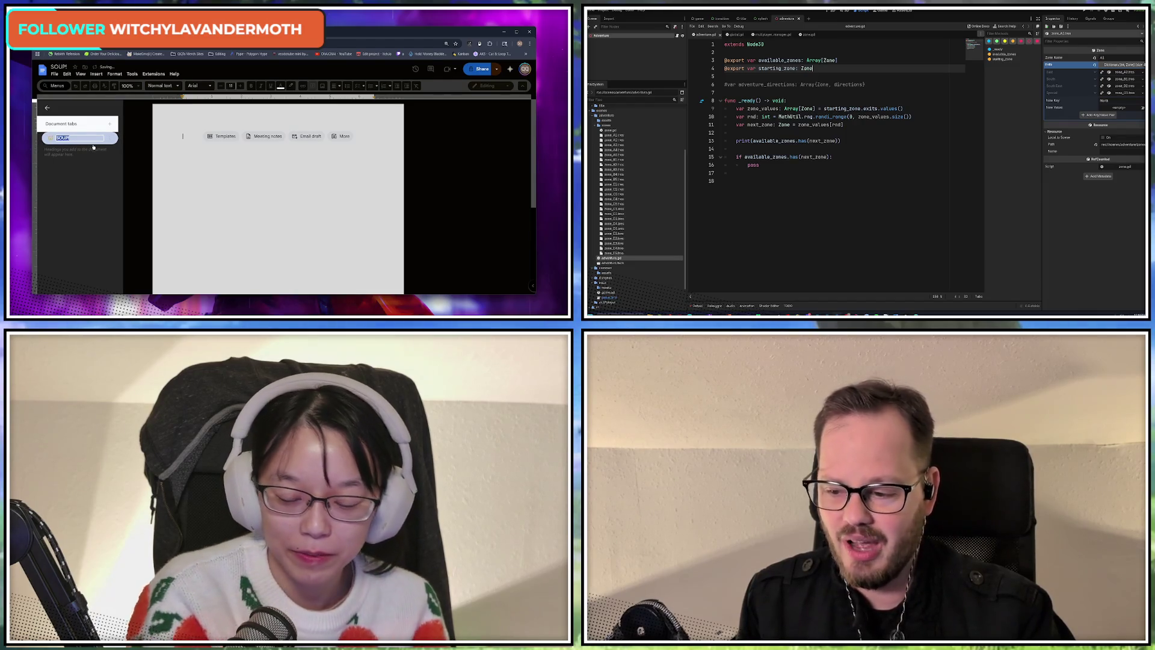
pyautogui.press('Return')
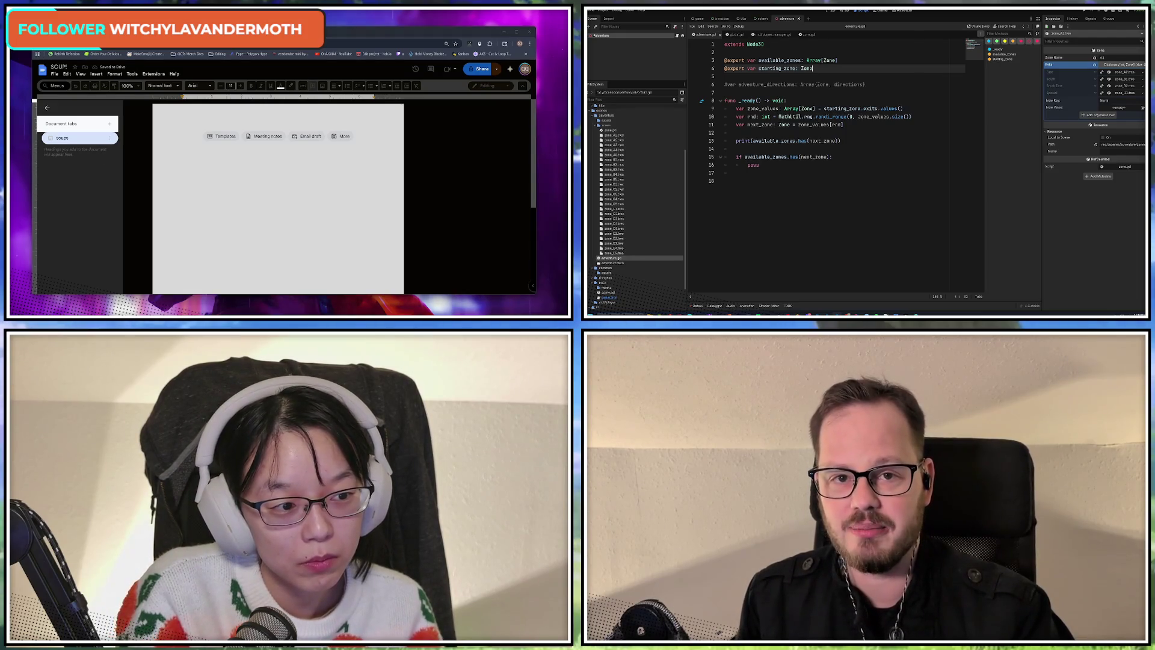
# Step: Paste the soup list with its YouTube links into the soups tab
pyautogui.click(183, 135)
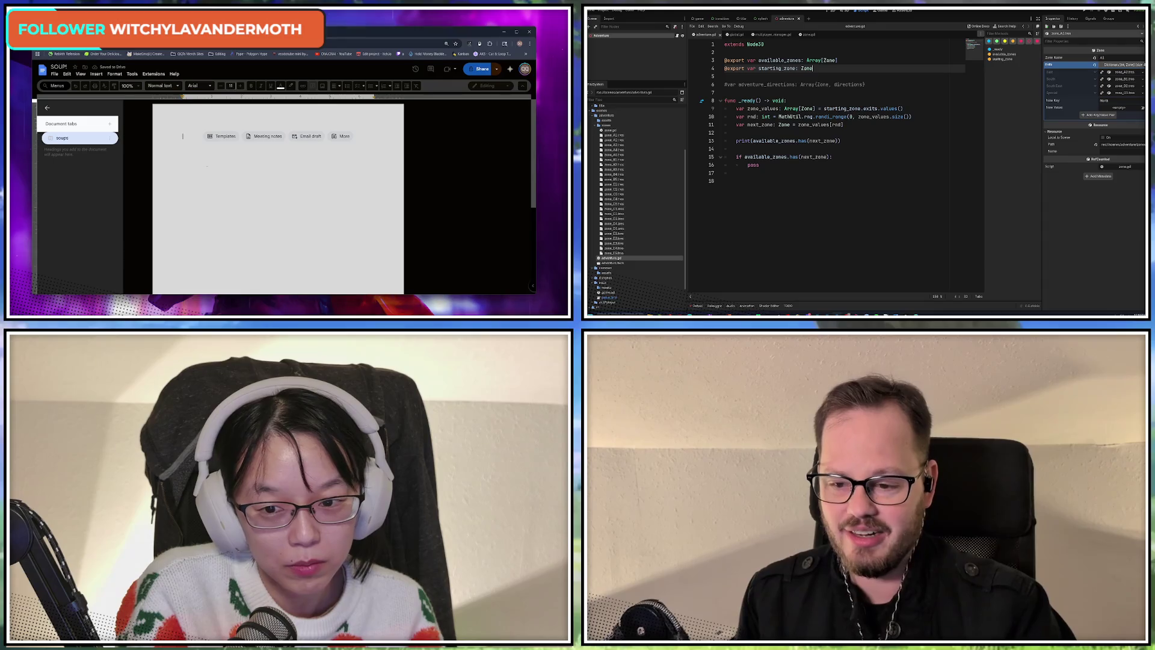
pyautogui.hotkey('ctrl', 'v')
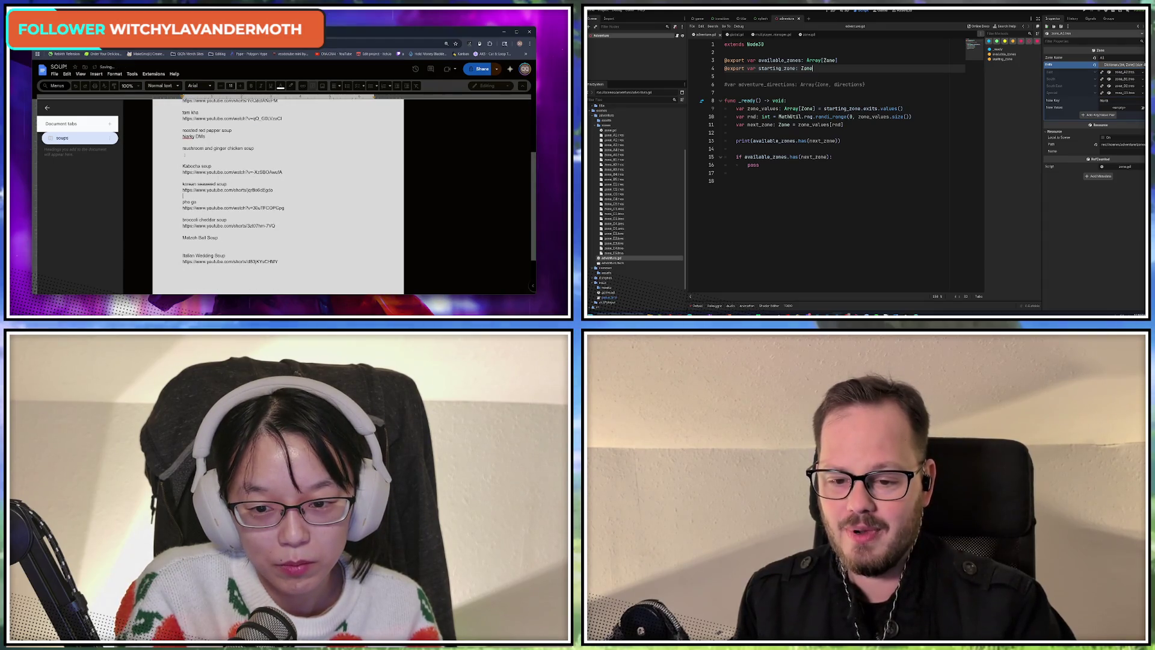
pyautogui.scroll(3, 304, 262)
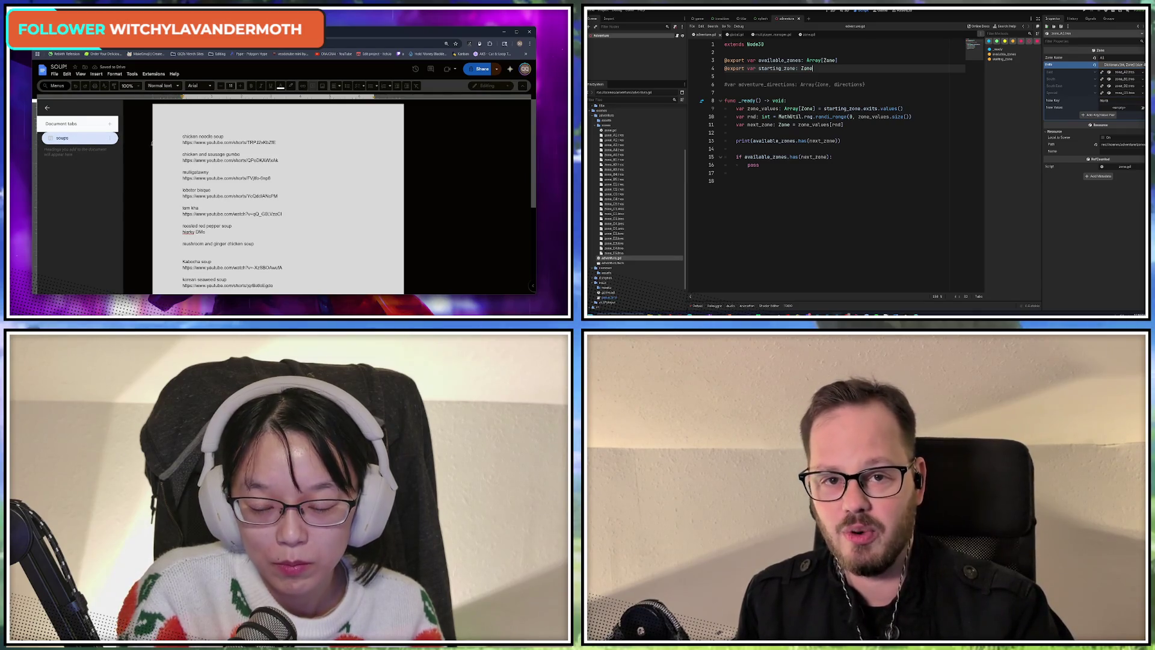
pyautogui.click(110, 138)
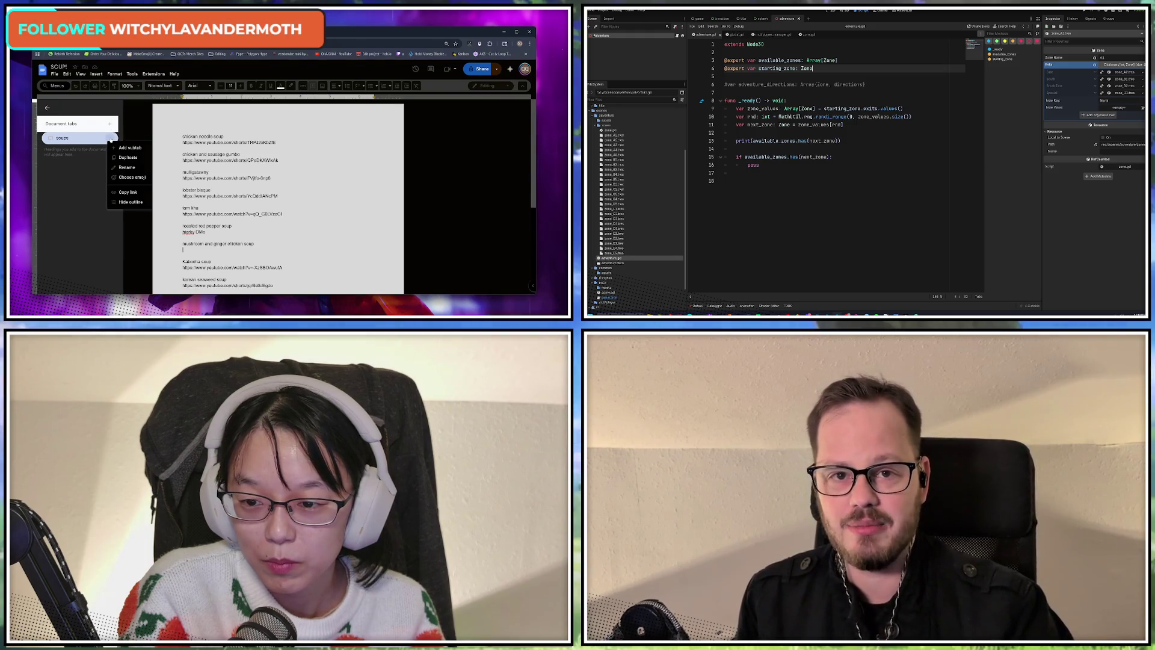
# Step: Add a chicken noodle subtab under soups
pyautogui.click(124, 148)
pyautogui.click(68, 138)
pyautogui.click(71, 151)
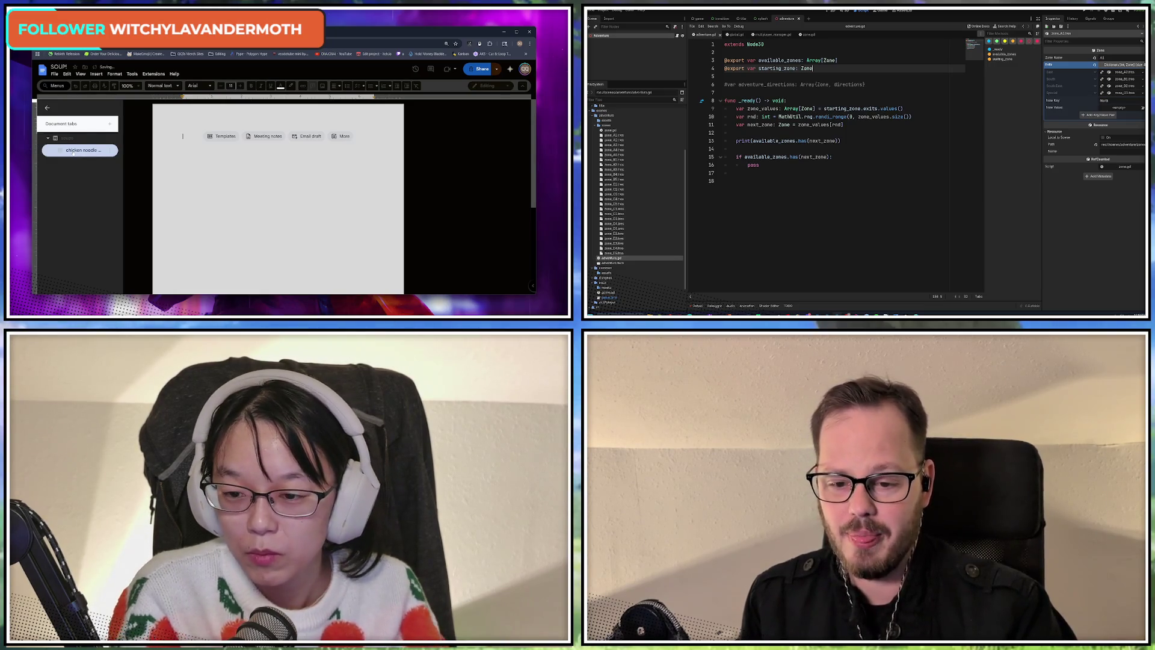
pyautogui.click(111, 153)
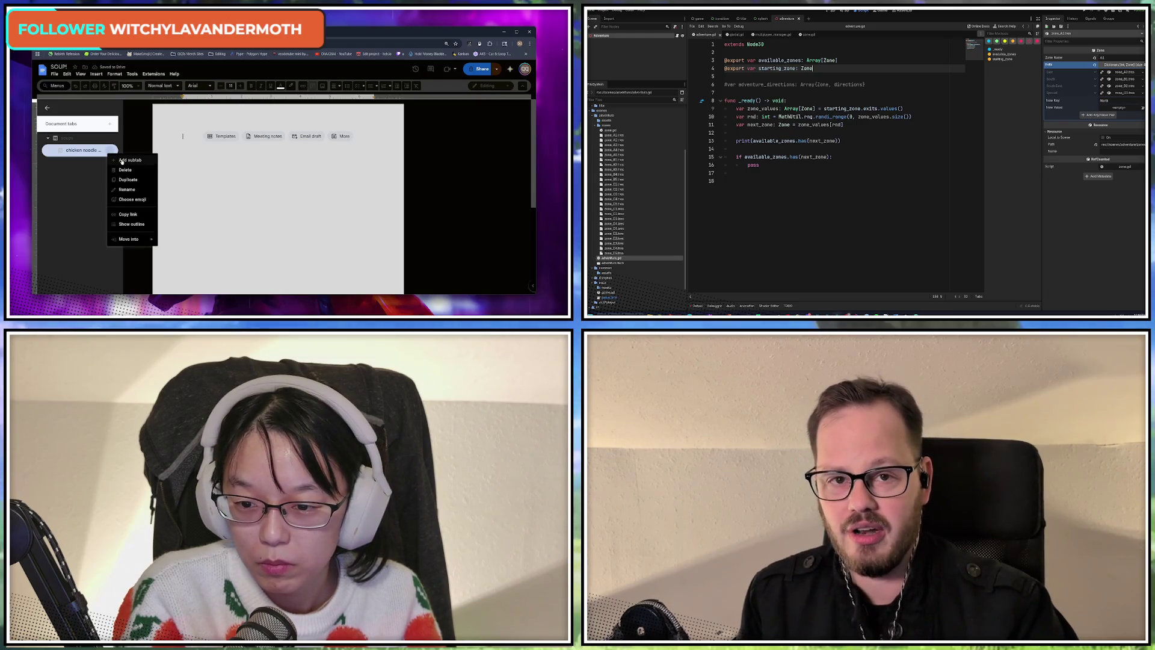
pyautogui.click(124, 189)
pyautogui.click(112, 153)
pyautogui.press('BackSpace')
pyautogui.press('BackSpace')
pyautogui.press('BackSpace')
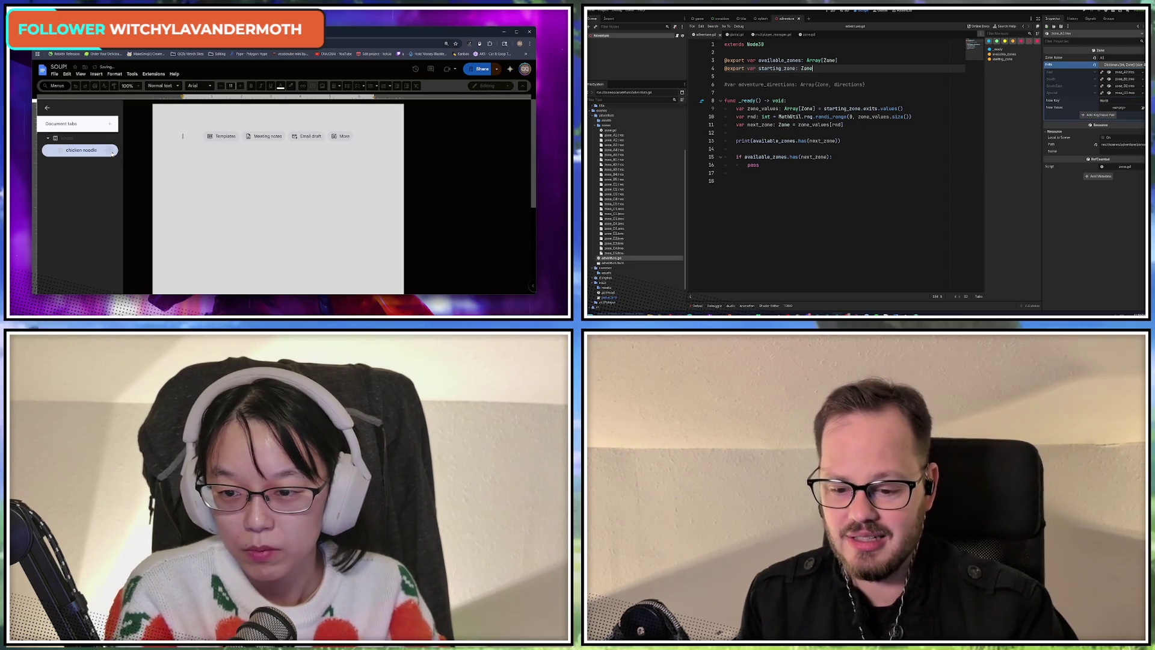
pyautogui.click(67, 138)
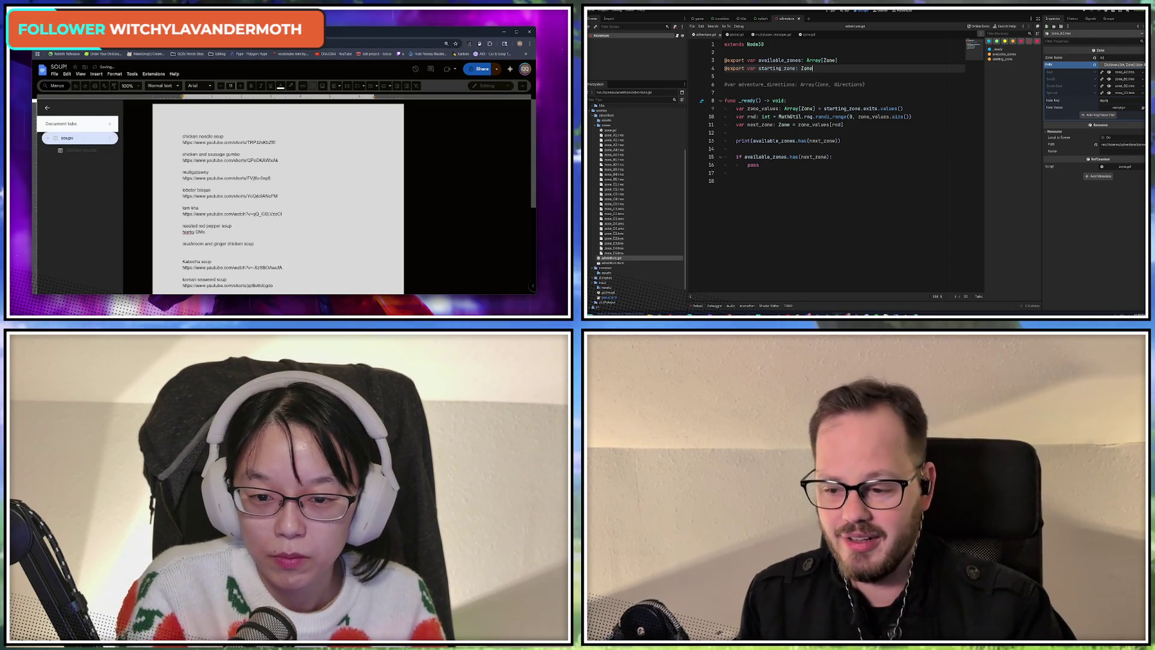
# Step: Add a chicken and sausage gumbo subtab under soups
pyautogui.moveTo(240, 154); pyautogui.dragTo(182, 155)
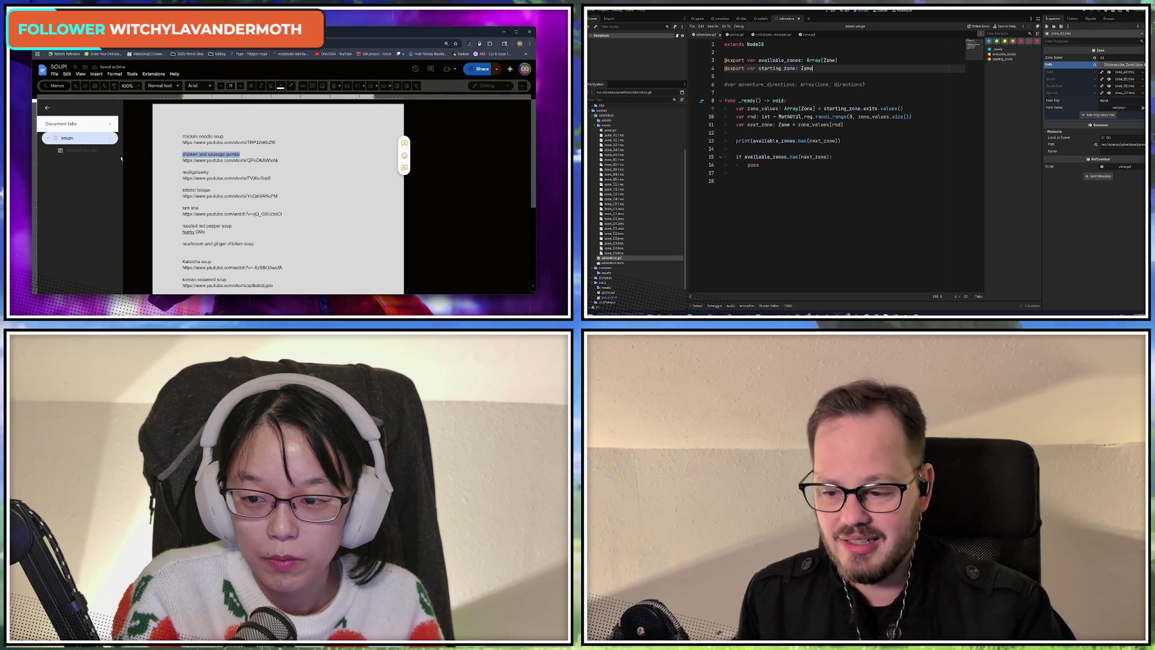
pyautogui.click(112, 138)
pyautogui.click(123, 149)
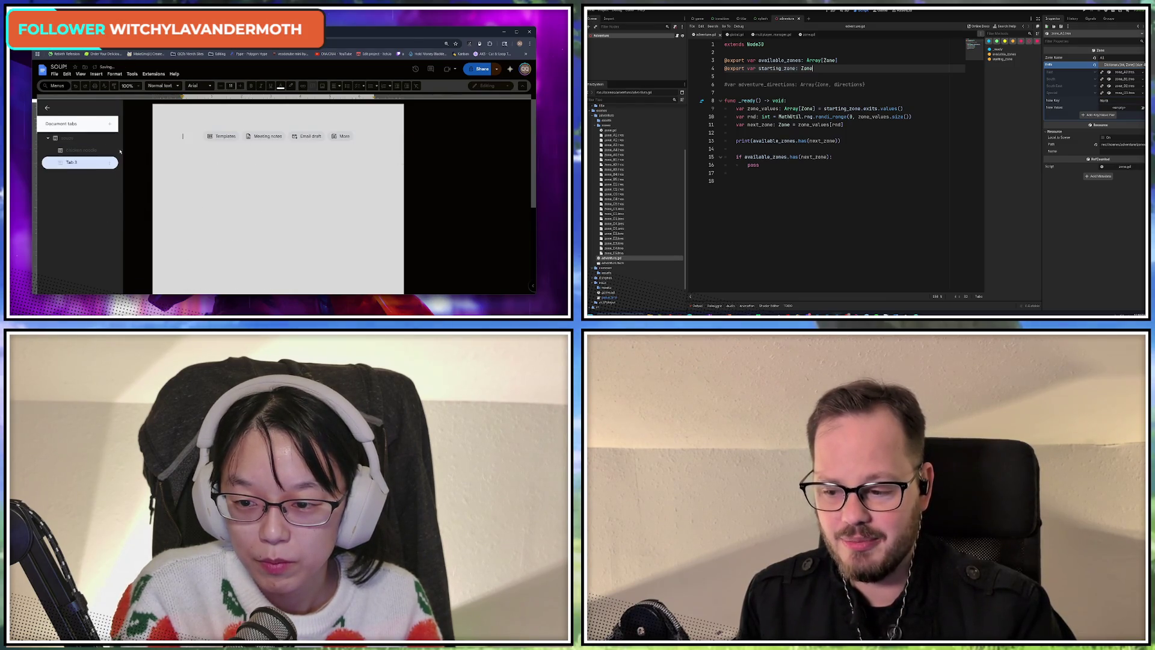
pyautogui.press('Return')
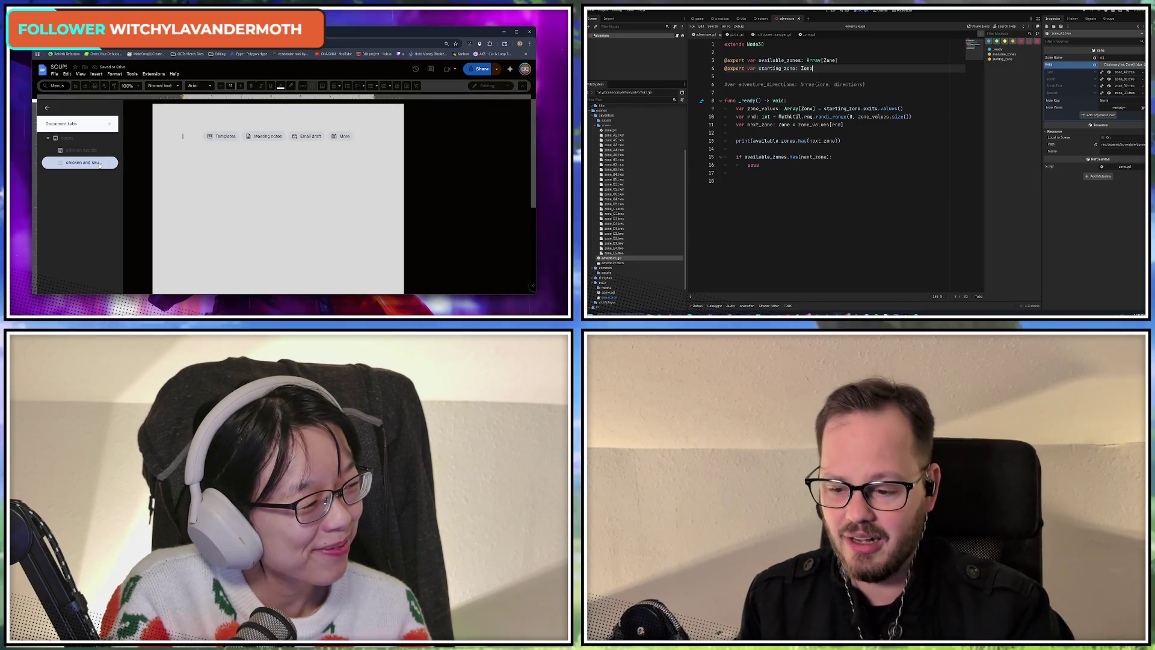
pyautogui.click(67, 137)
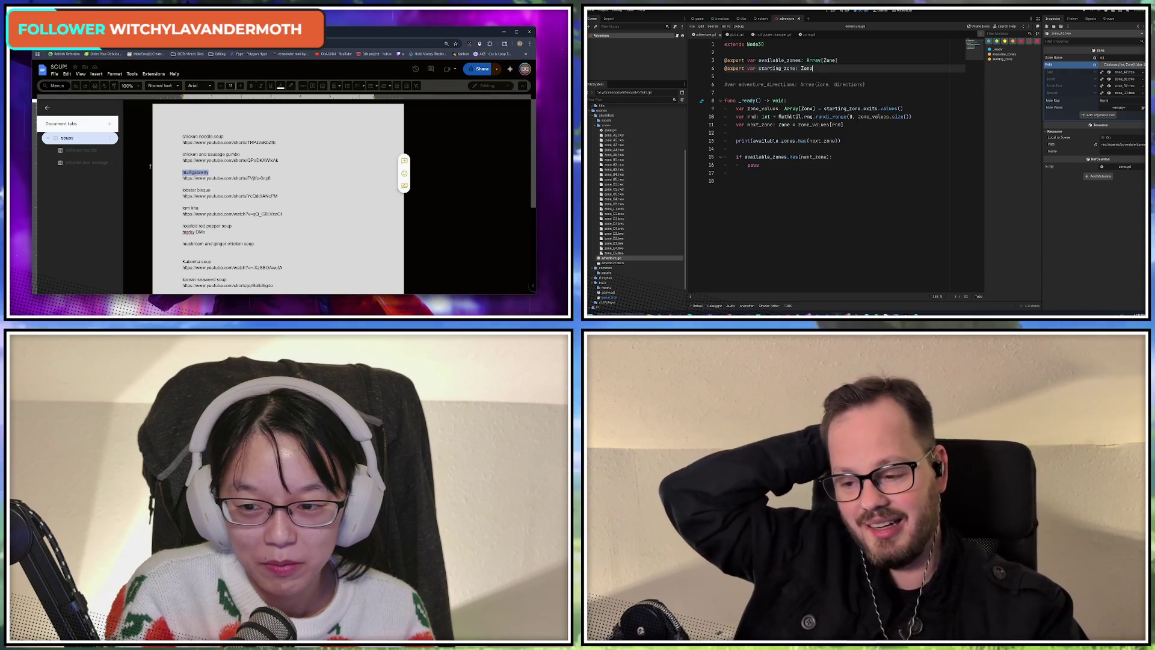
# Step: Add a mulligatawny subtab under soups
pyautogui.click(111, 138)
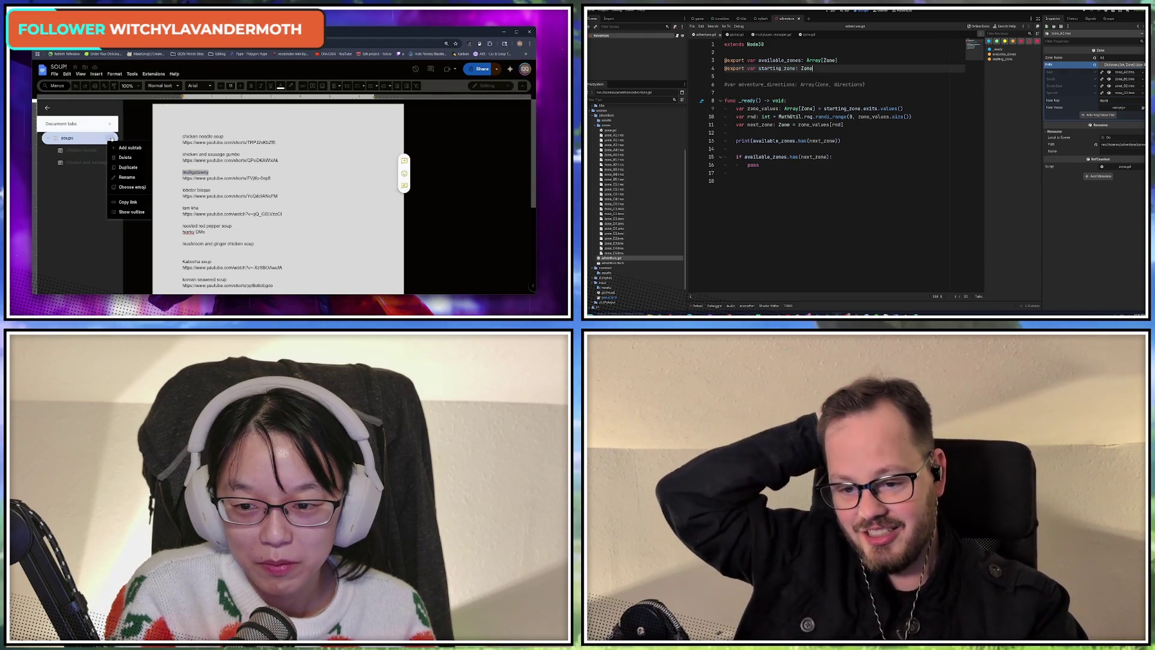
pyautogui.click(127, 147)
pyautogui.write('mulligatawny')
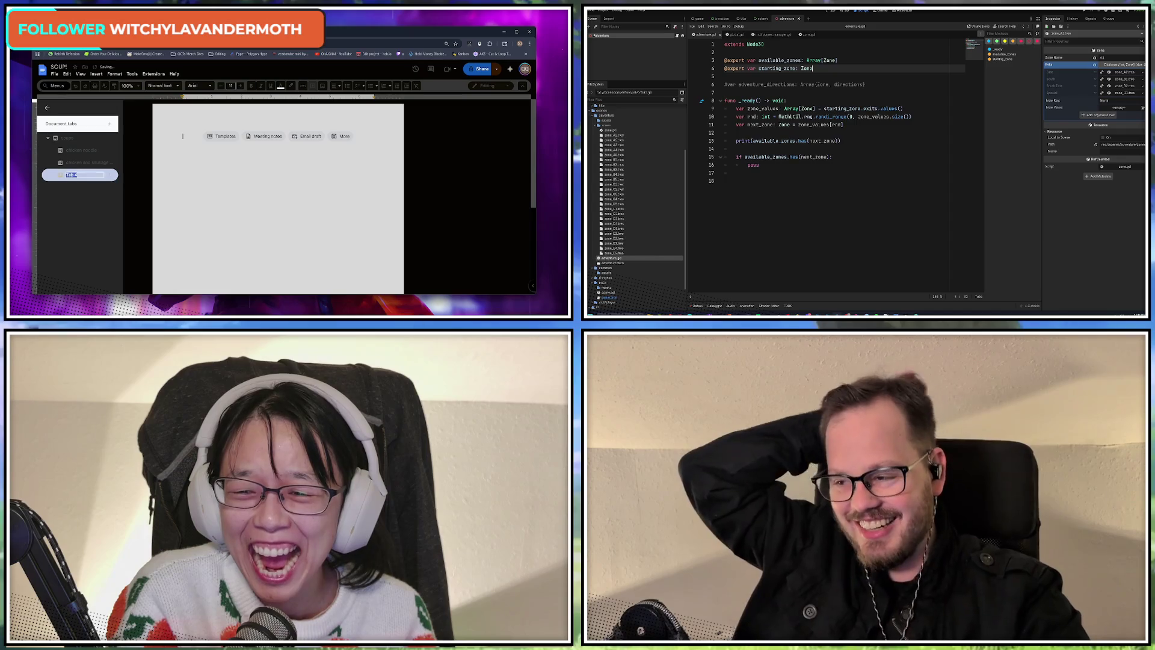
pyautogui.press('Return')
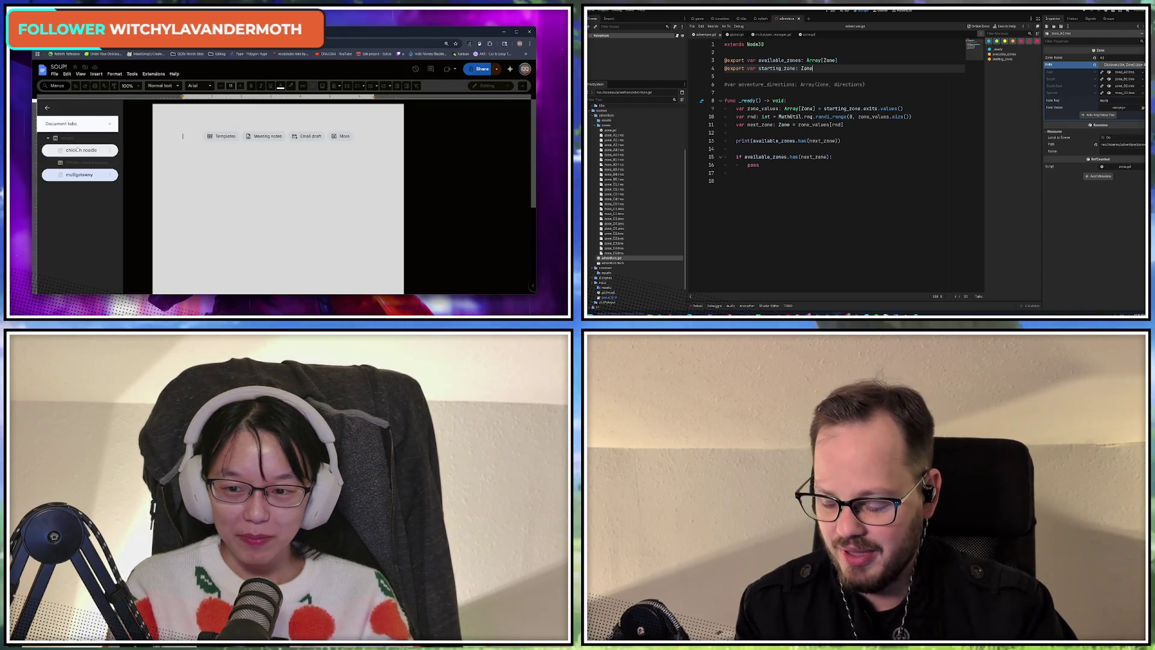
# Step: Add a lobster bisque subtab under soups
pyautogui.click(67, 138)
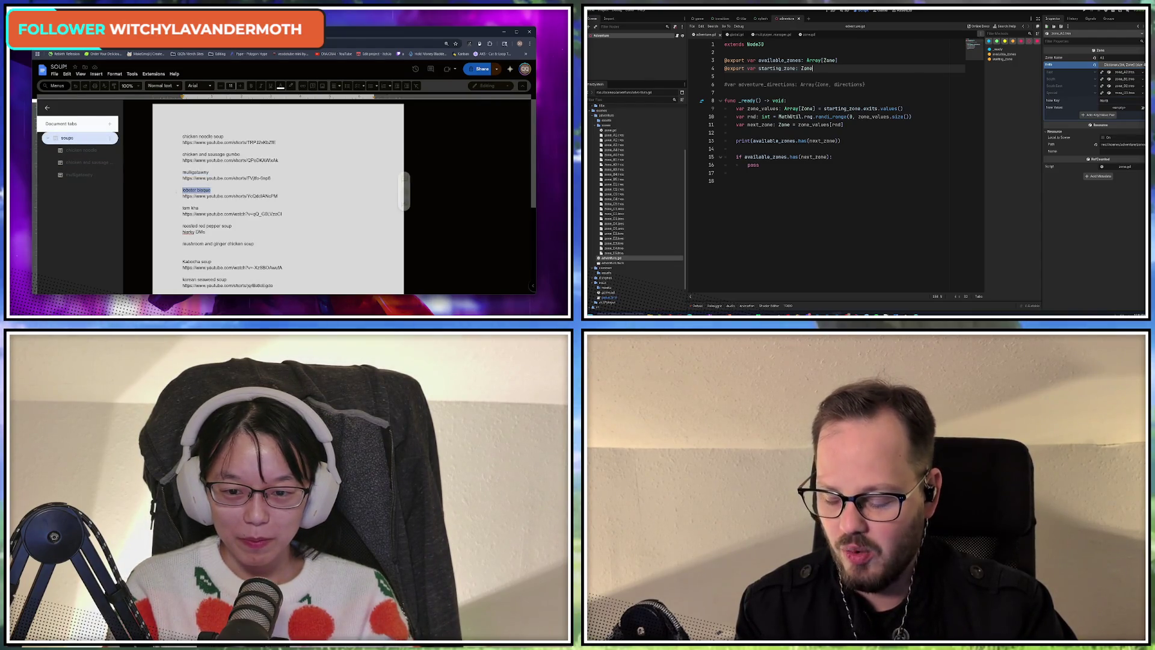
pyautogui.click(111, 138)
pyautogui.click(123, 147)
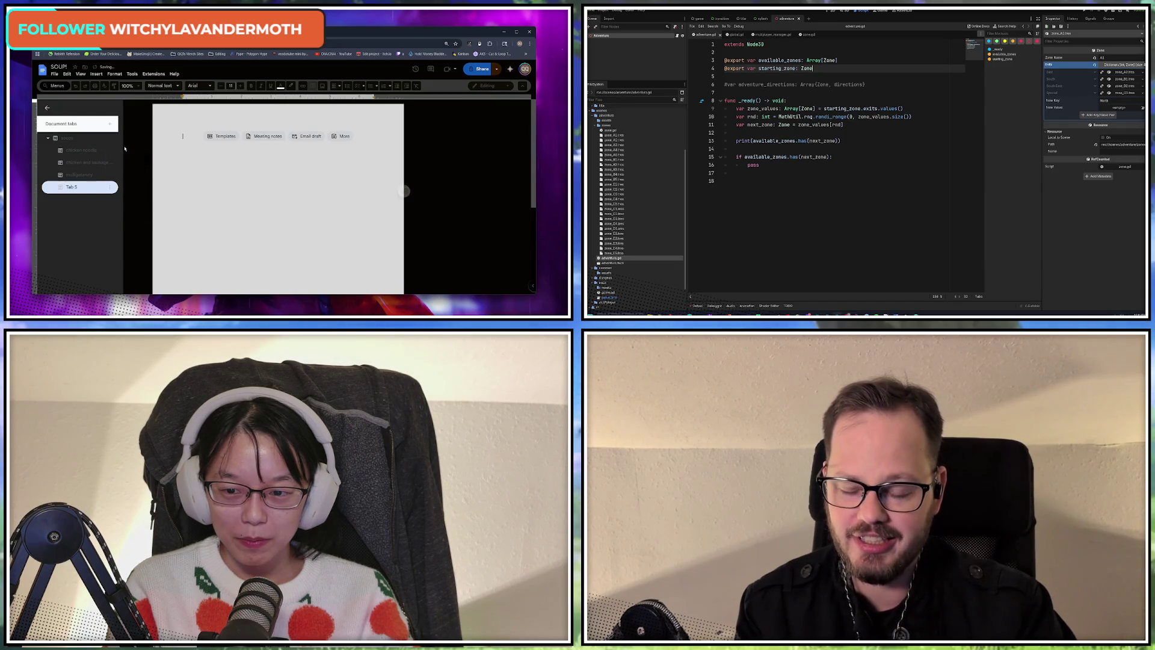
pyautogui.write('lobster bisque')
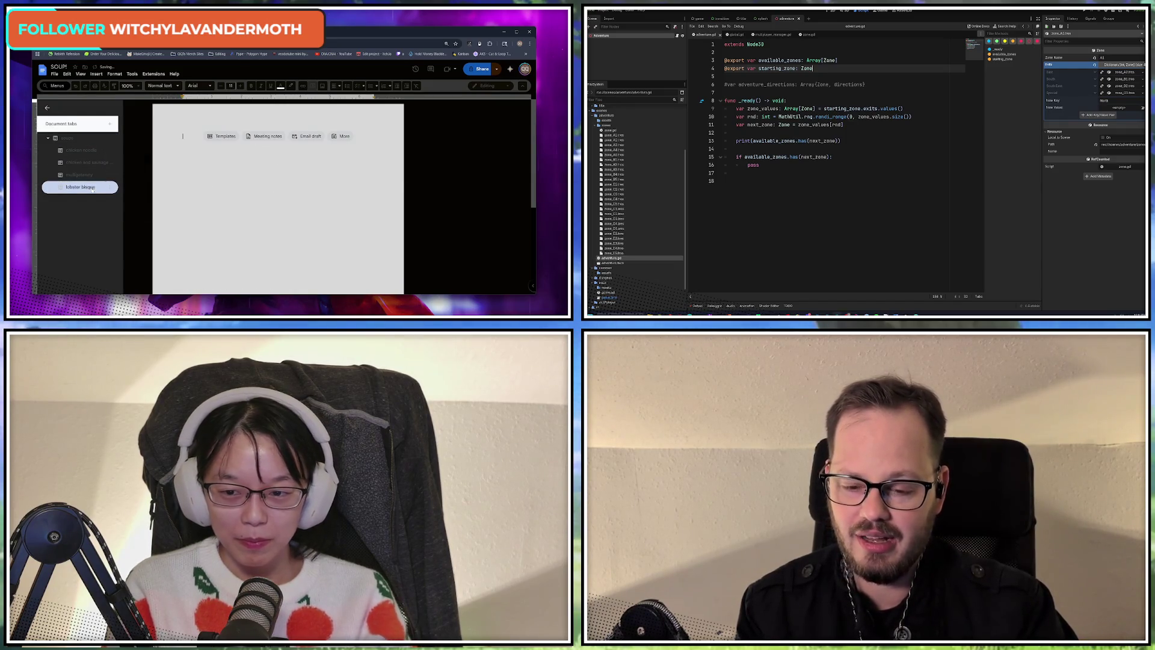
pyautogui.press('Return')
# Step: Add a tom kha subtab under soups
pyautogui.click(96, 138)
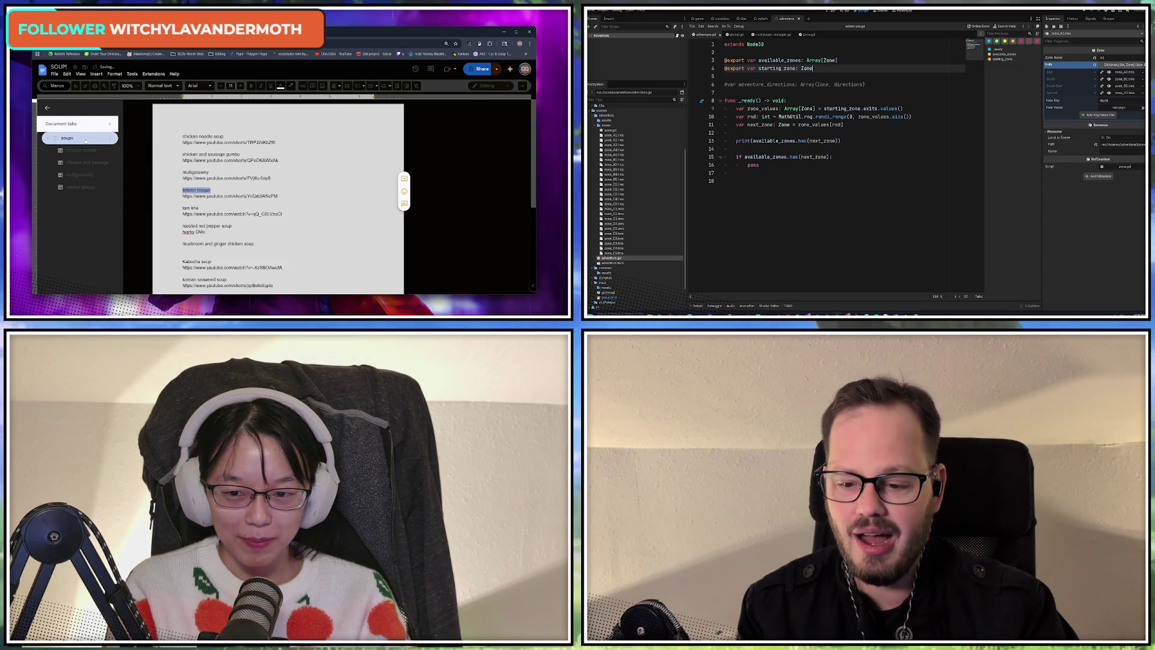
pyautogui.tripleClick(190, 207)
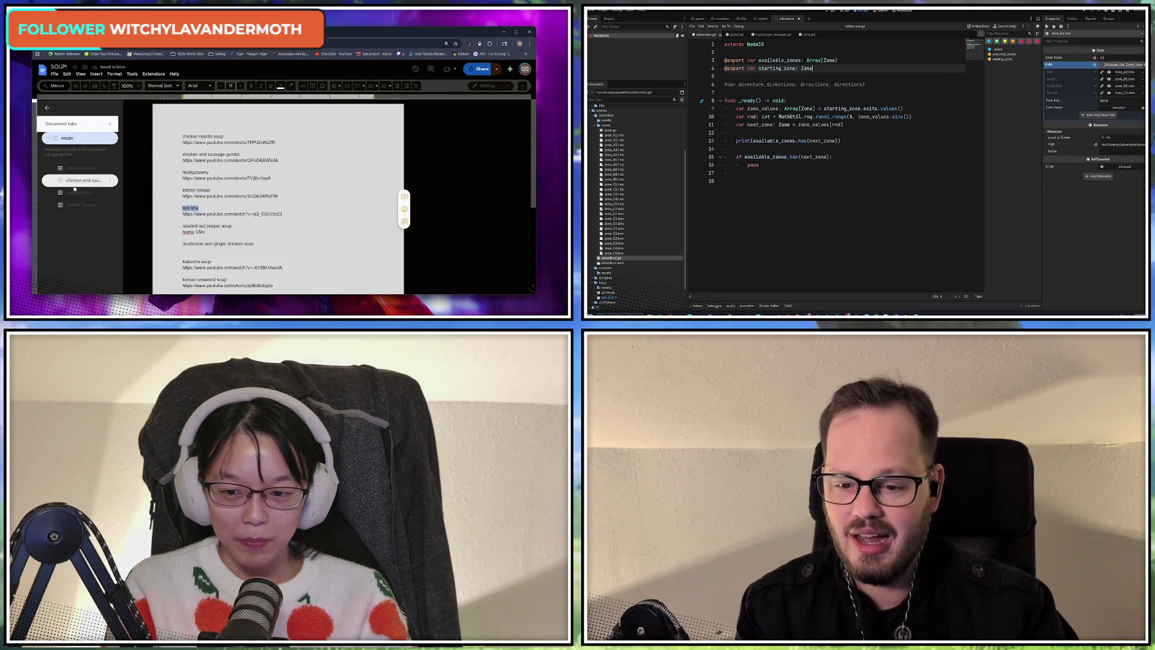
pyautogui.click(110, 139)
pyautogui.click(130, 205)
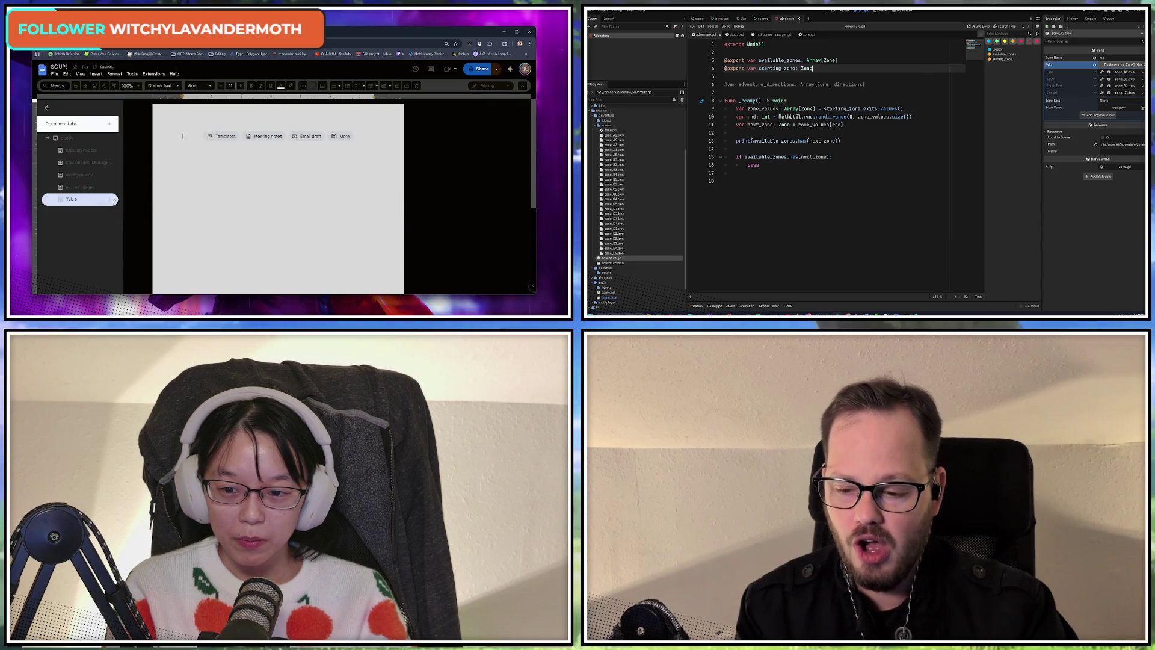
pyautogui.write('tom kha')
pyautogui.press('Return')
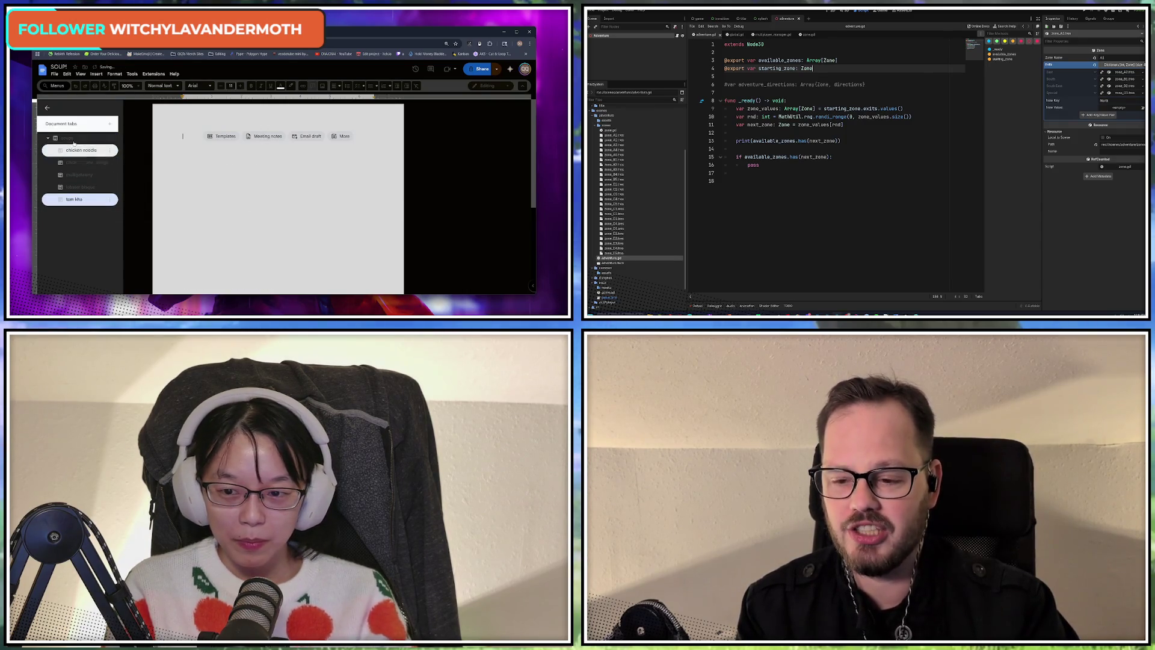
pyautogui.click(67, 138)
pyautogui.tripleClick(196, 226)
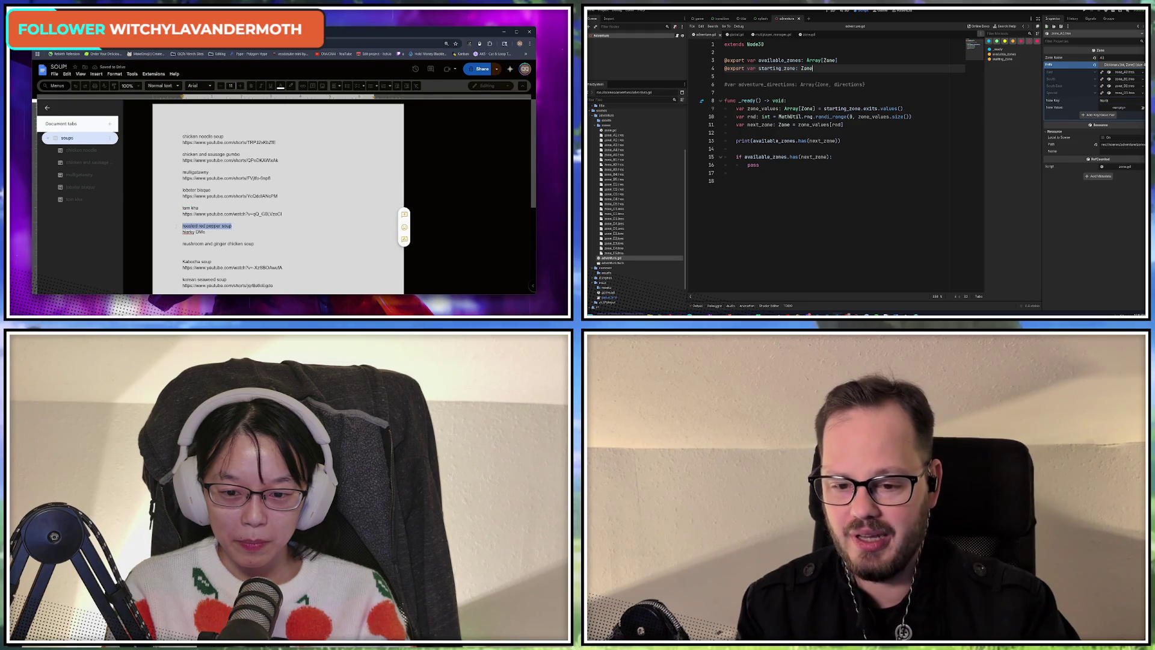
pyautogui.click(109, 140)
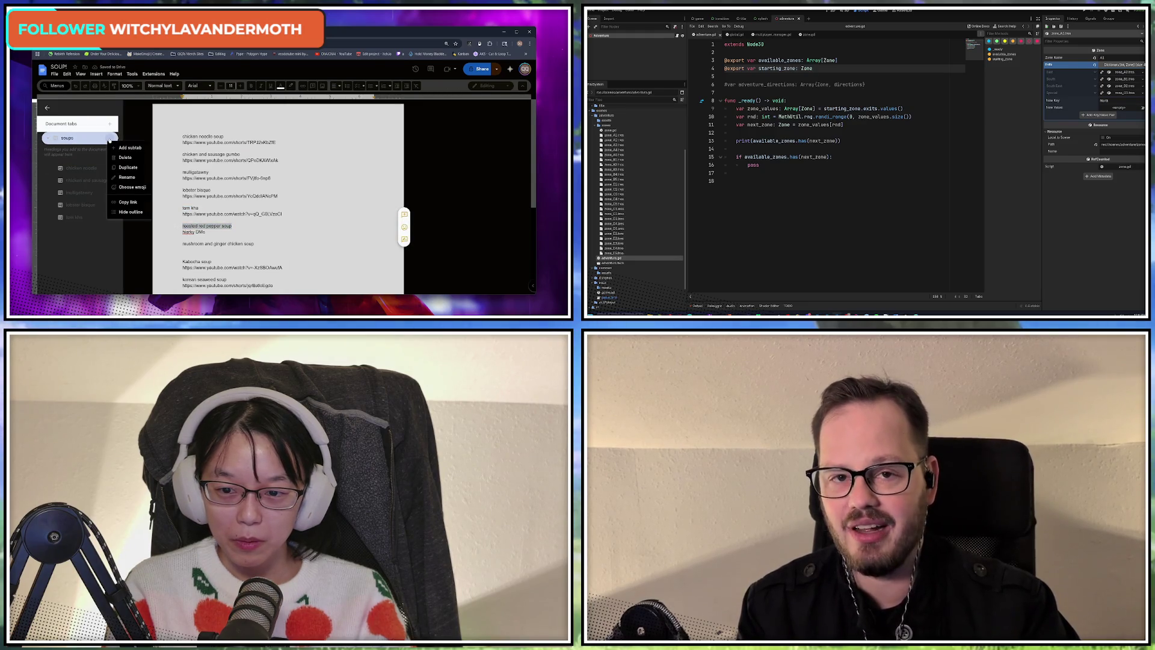
# Step: Add roasted red pepper soup and mushroom and ginger chicken soup subtabs under soups
pyautogui.click(125, 147)
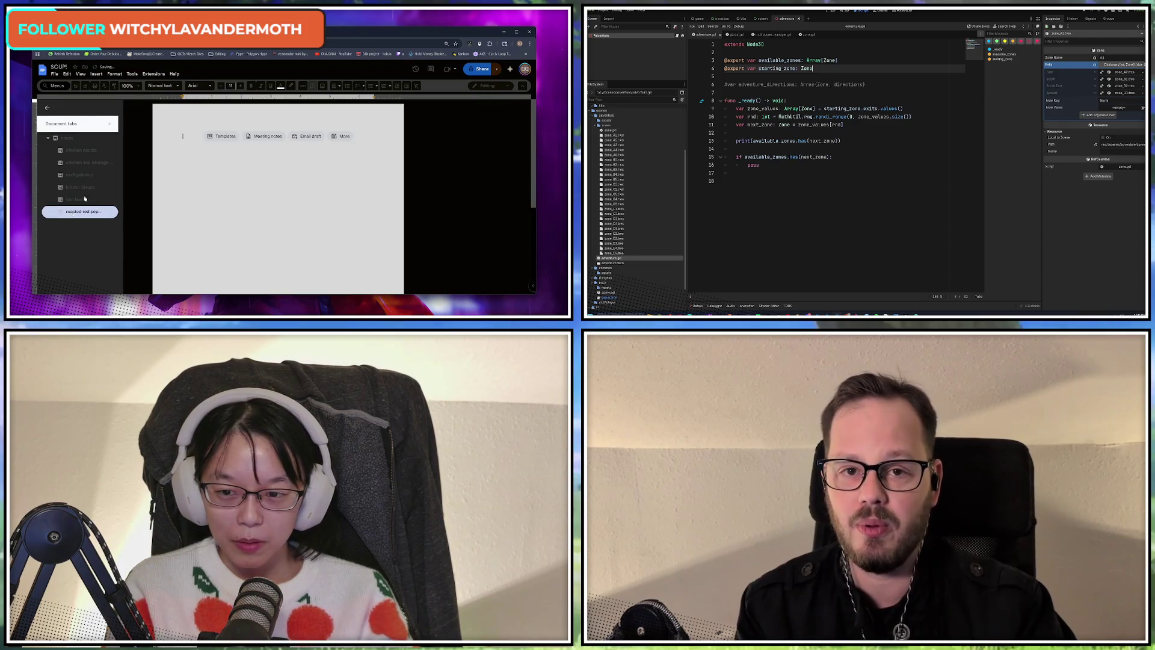
pyautogui.hotkey('ctrl', 'z')
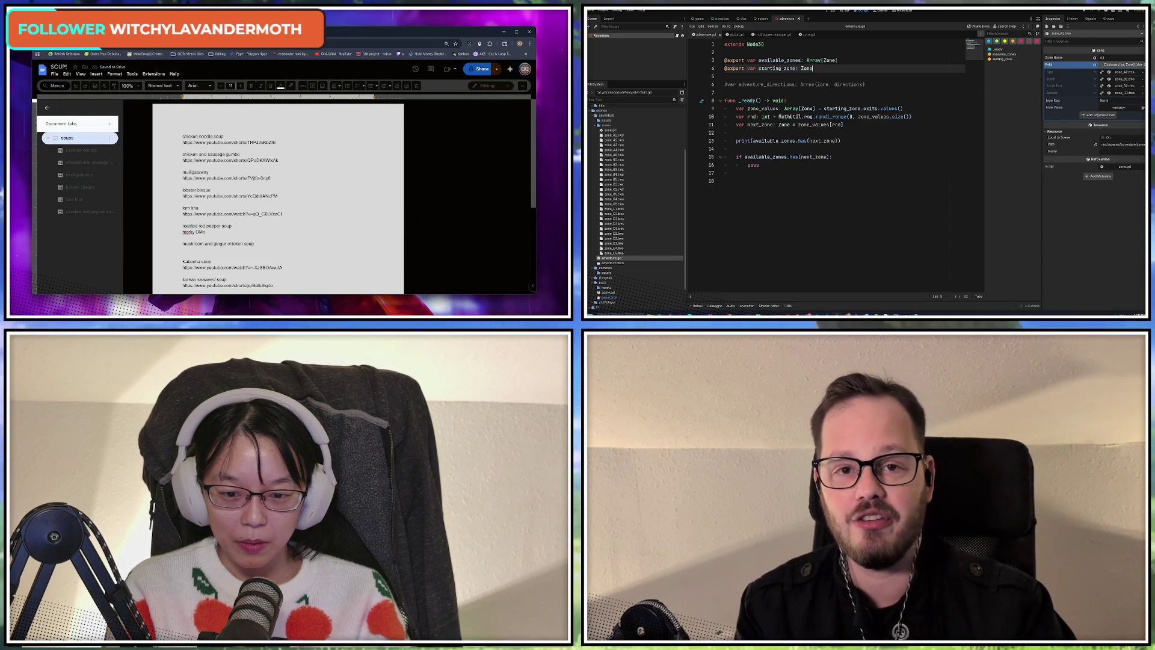
pyautogui.tripleClick(218, 244)
pyautogui.click(111, 140)
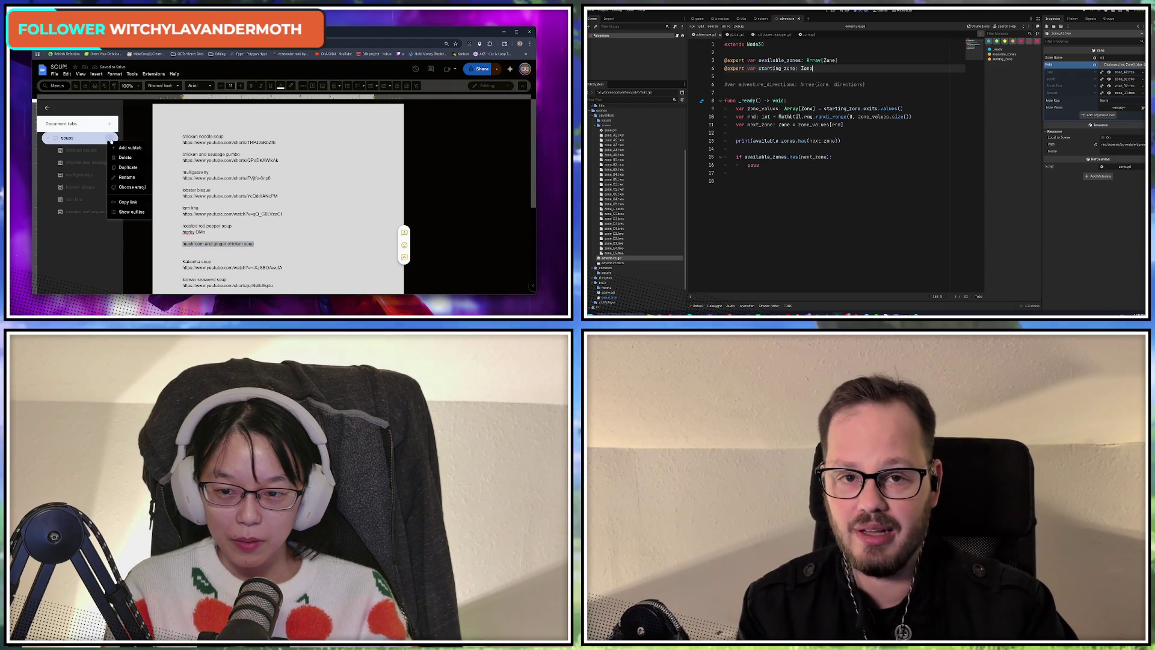
pyautogui.click(125, 148)
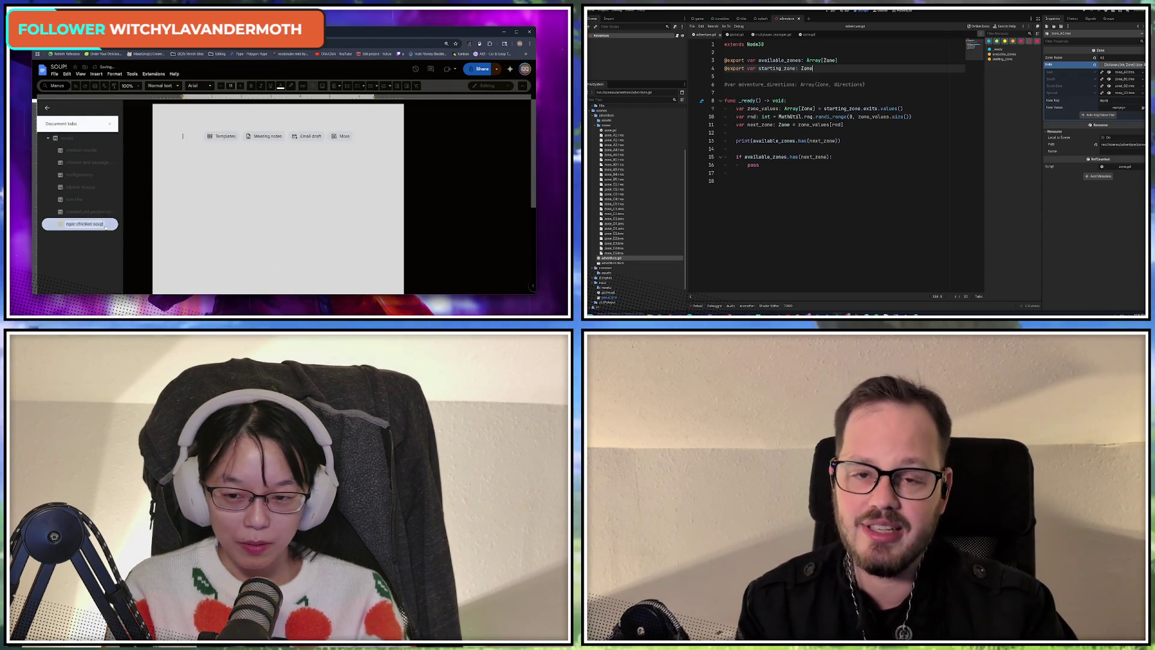
pyautogui.hotkey('ctrl', 'v')
pyautogui.press('Return')
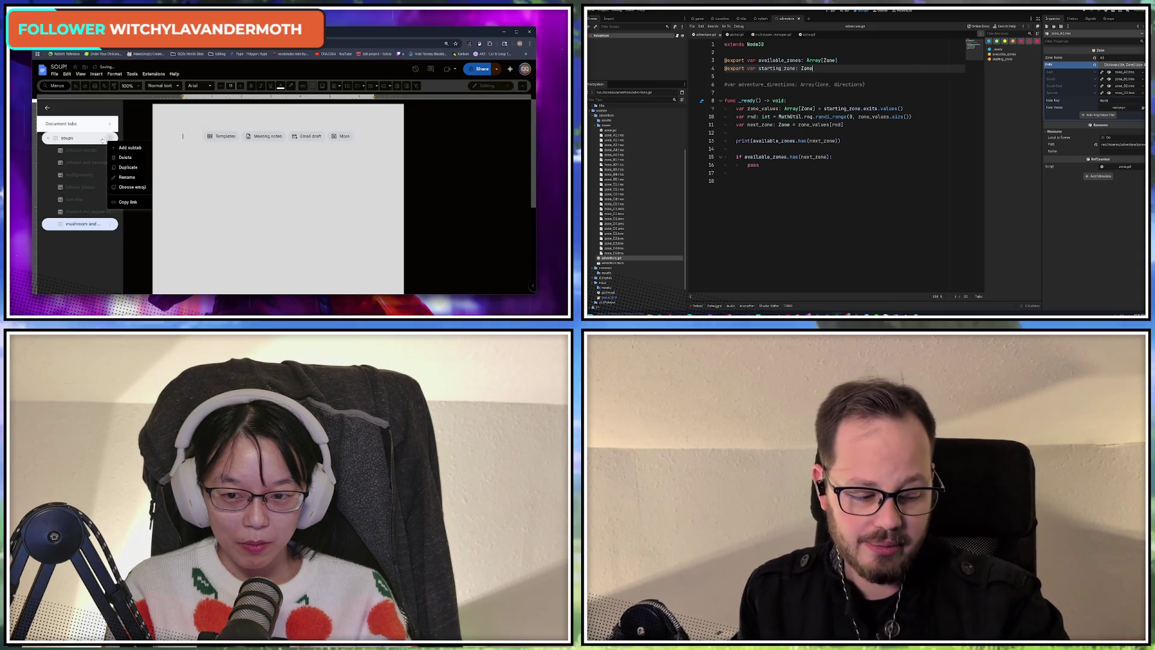
pyautogui.click(112, 140)
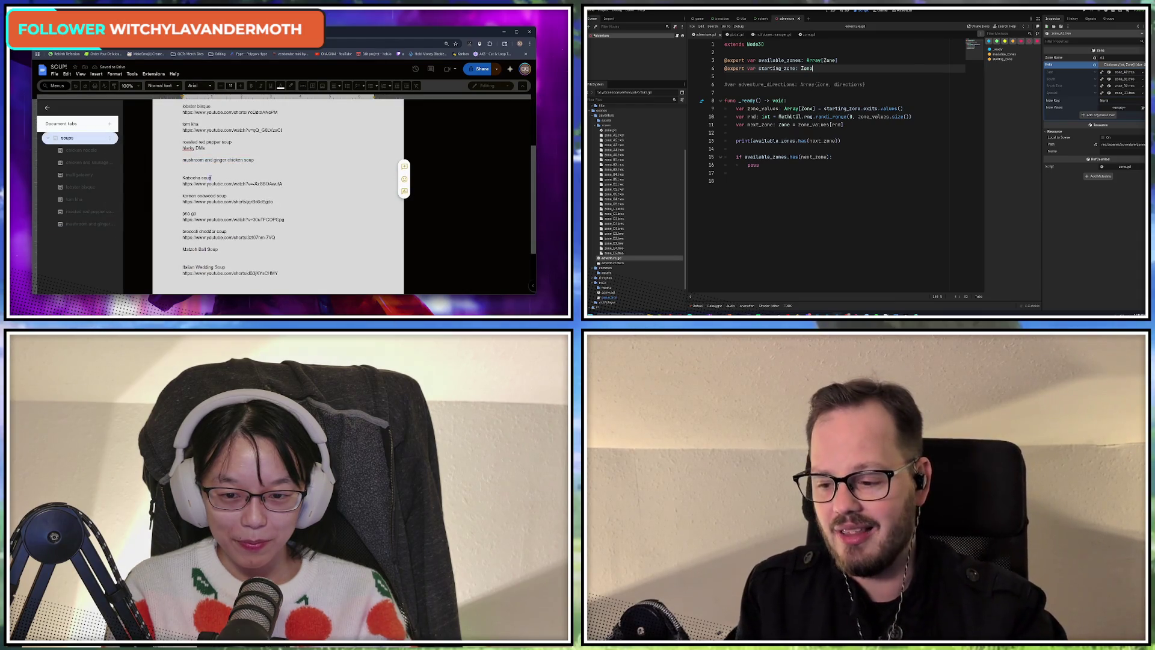
# Step: Add Kabocha soup and korean seaweed soup subtabs under soups
pyautogui.click(111, 139)
pyautogui.click(128, 147)
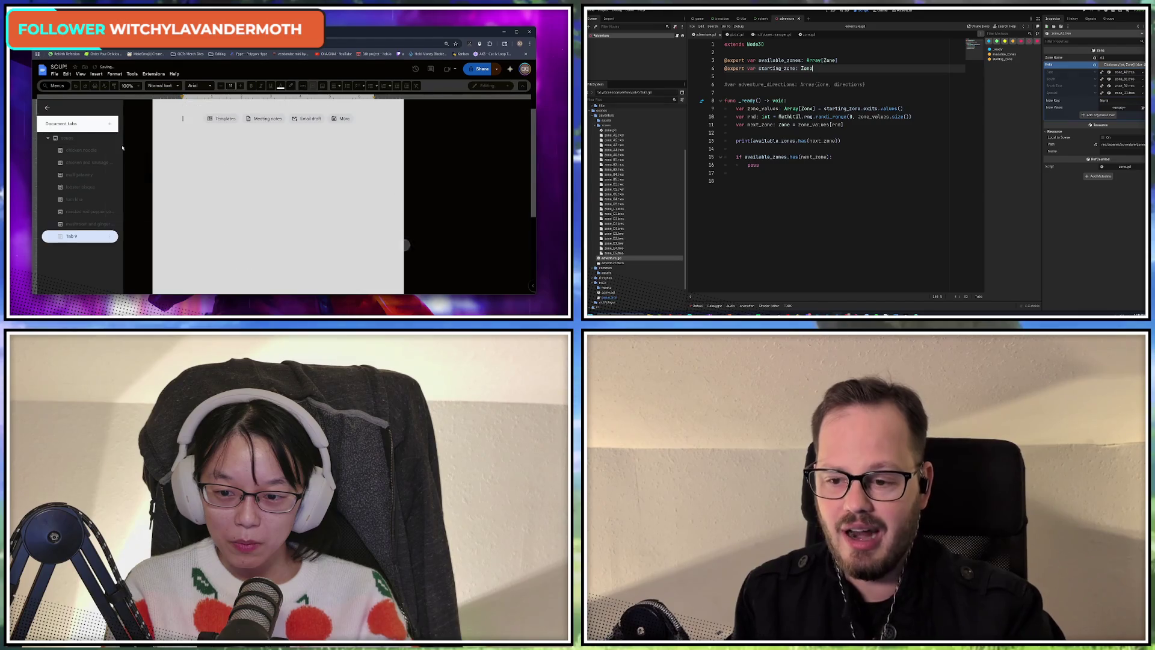
pyautogui.write('Kabocha soup')
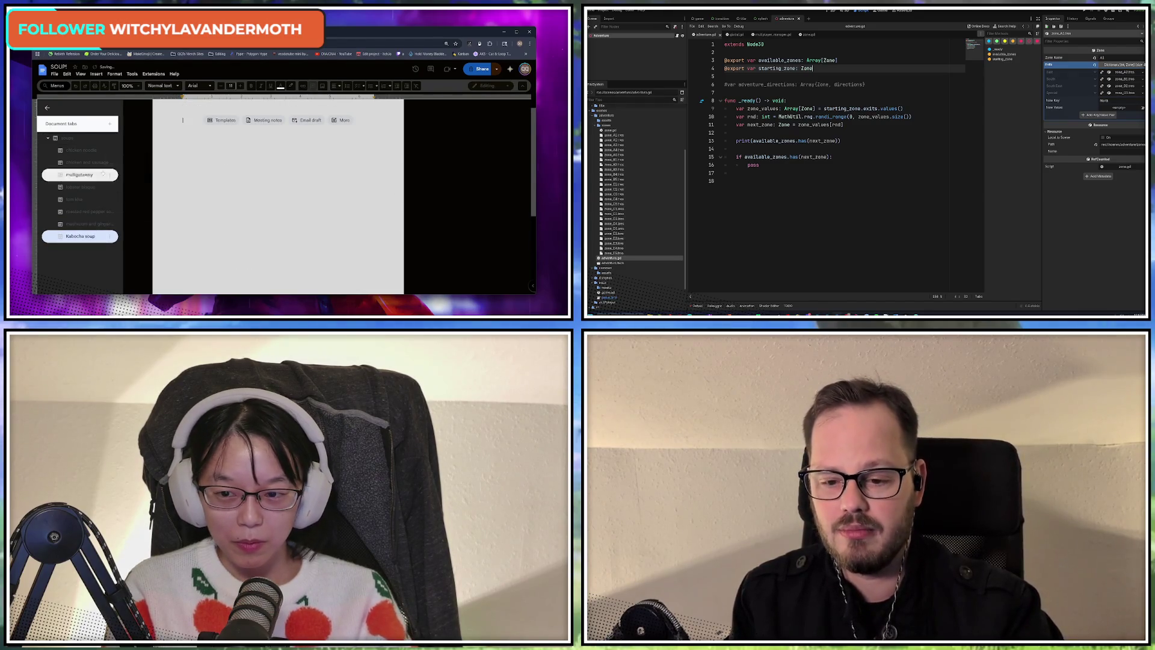
pyautogui.click(72, 138)
pyautogui.scroll(-1, 190, 179)
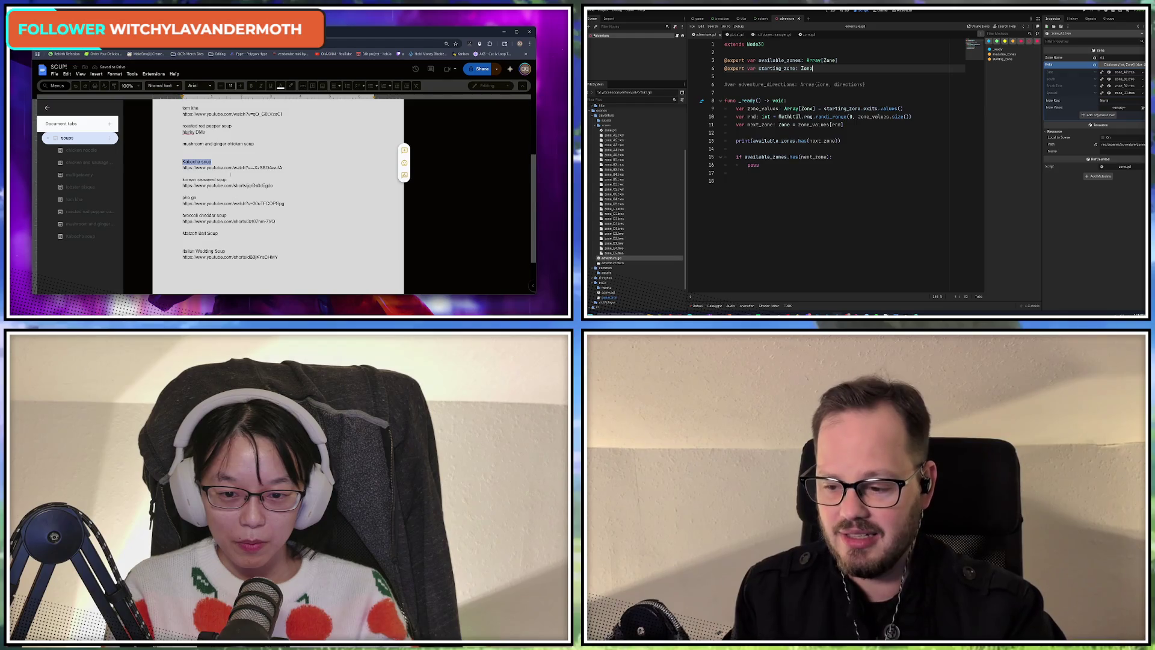
pyautogui.click(110, 139)
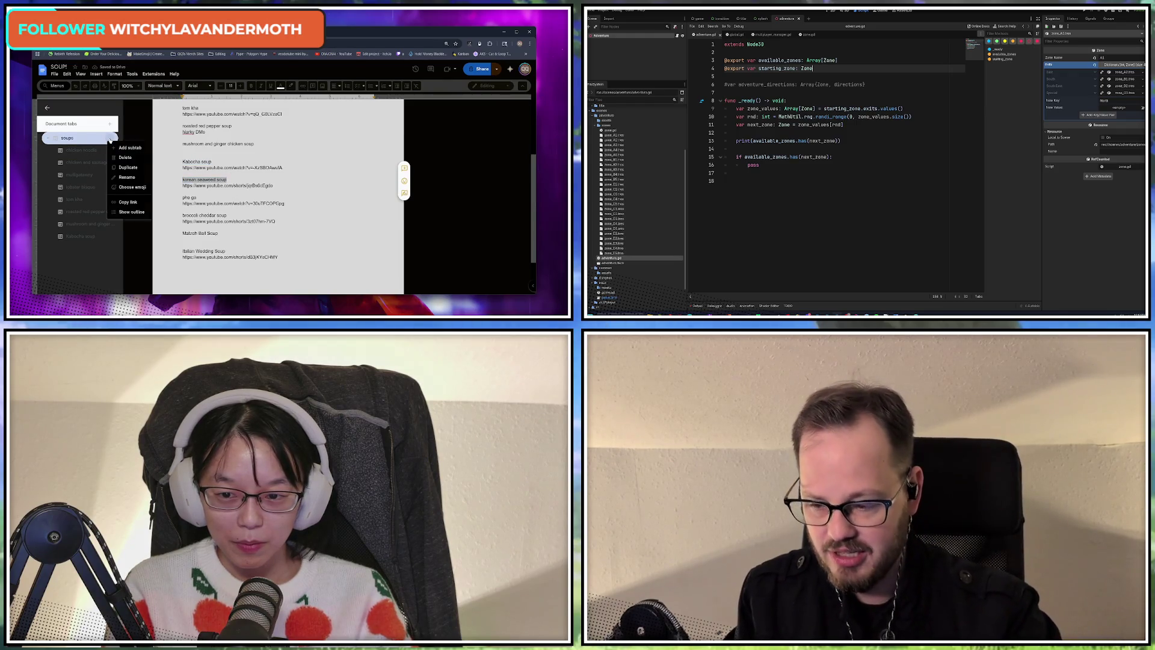
pyautogui.click(119, 147)
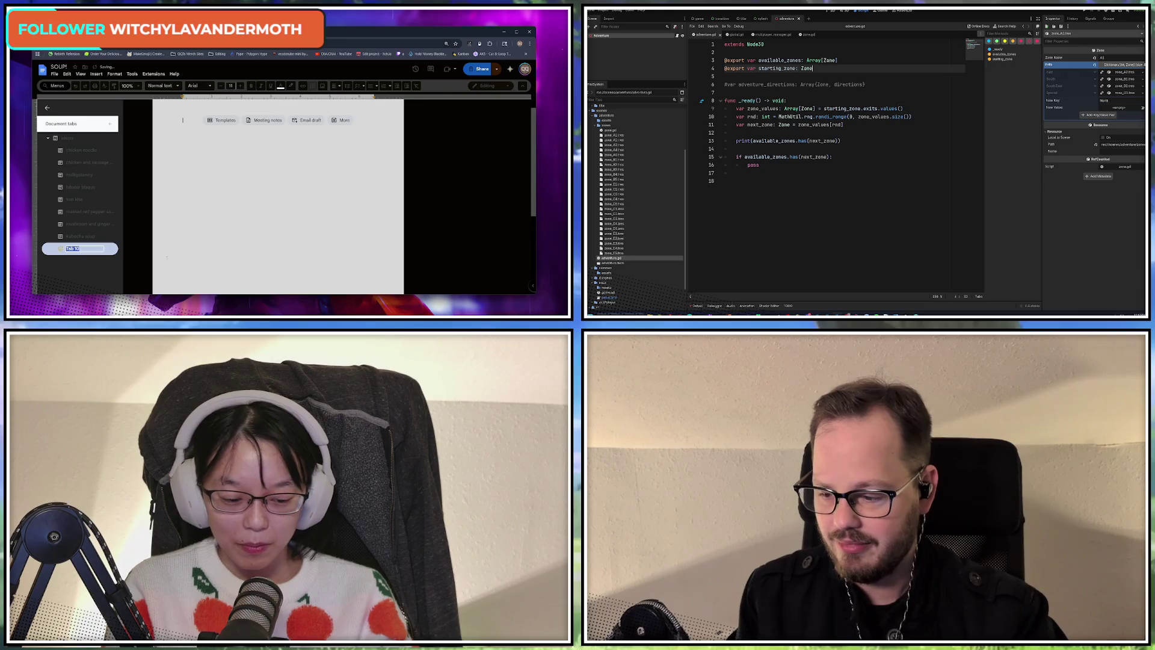
pyautogui.write('korean seaweed soup')
pyautogui.press('Return')
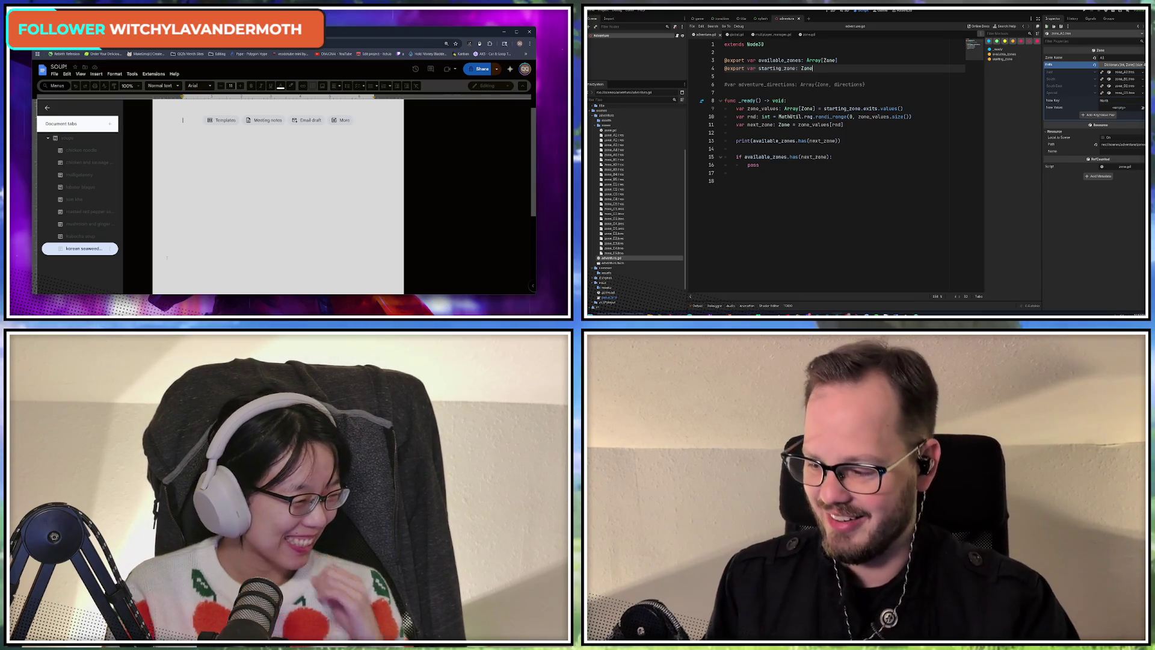
pyautogui.click(67, 138)
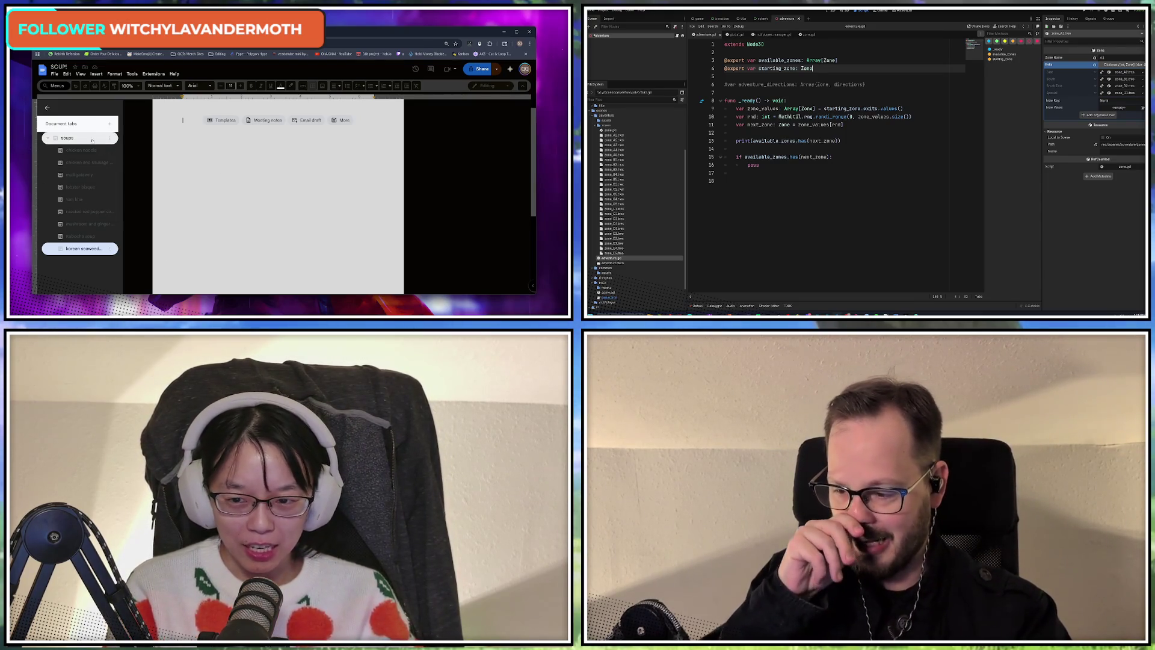
# Step: Add a pho ga subtab under soups
pyautogui.scroll(-3, 229, 241)
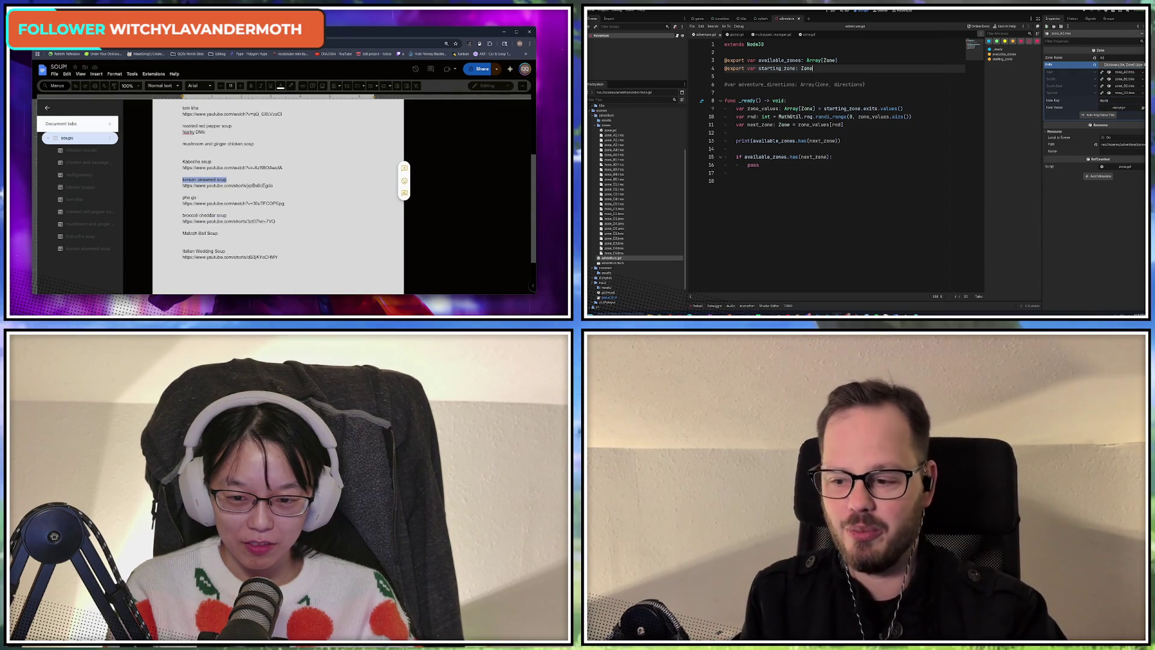
pyautogui.tripleClick(189, 198)
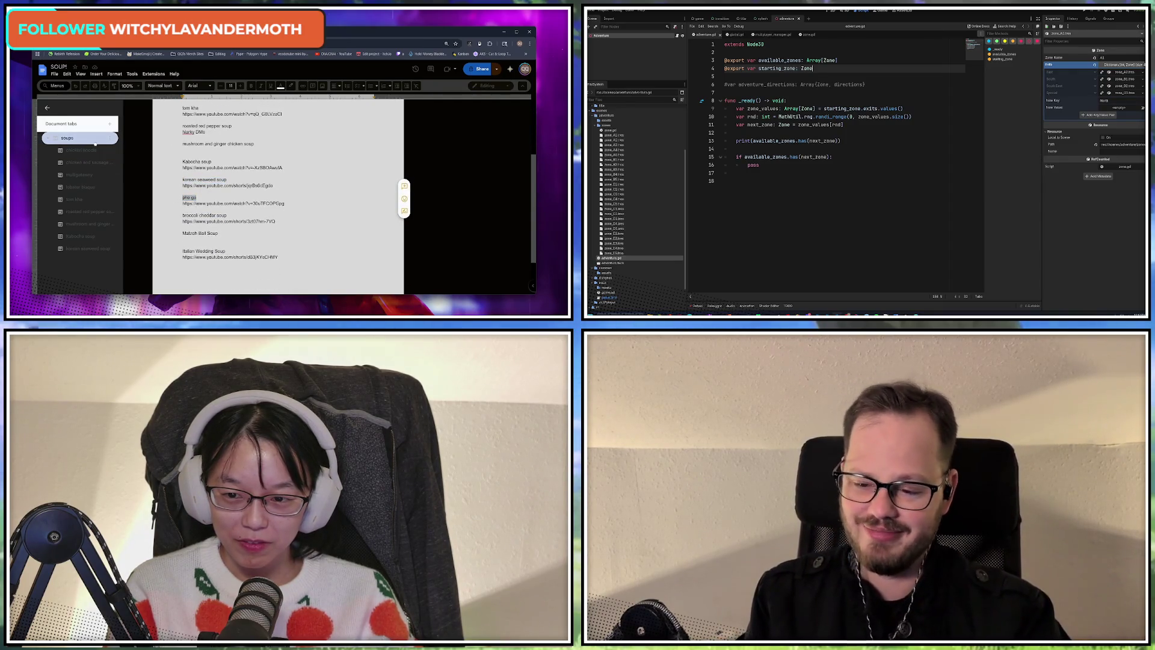
pyautogui.click(111, 138)
pyautogui.click(124, 148)
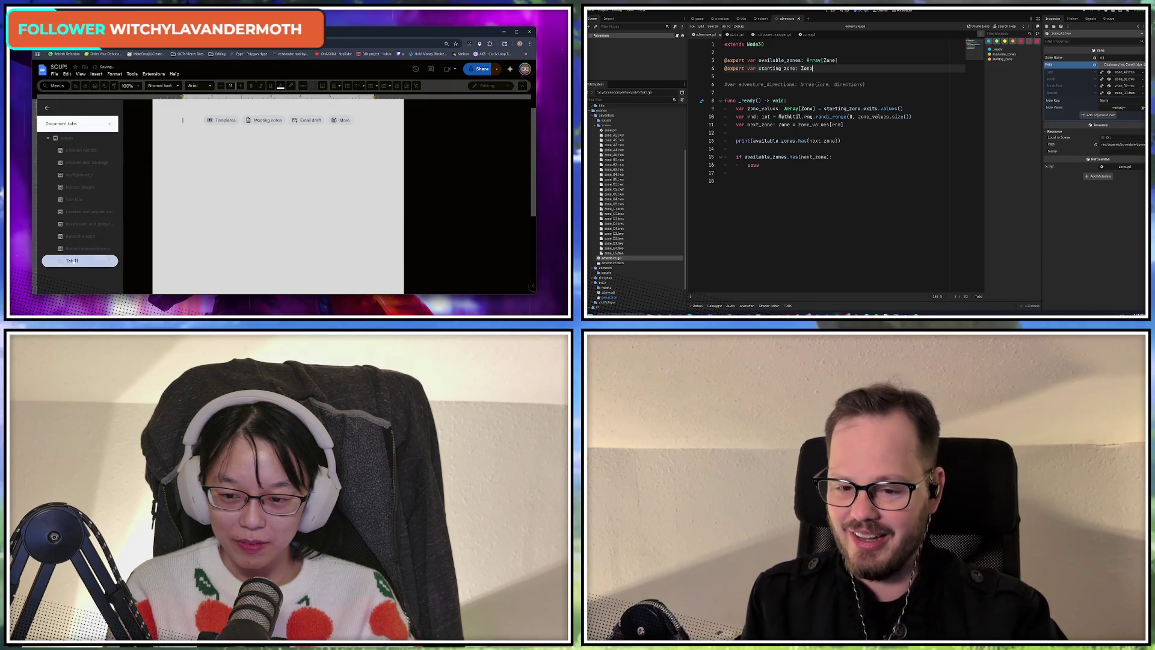
pyautogui.write('pho ga')
pyautogui.press('Return')
pyautogui.click(78, 139)
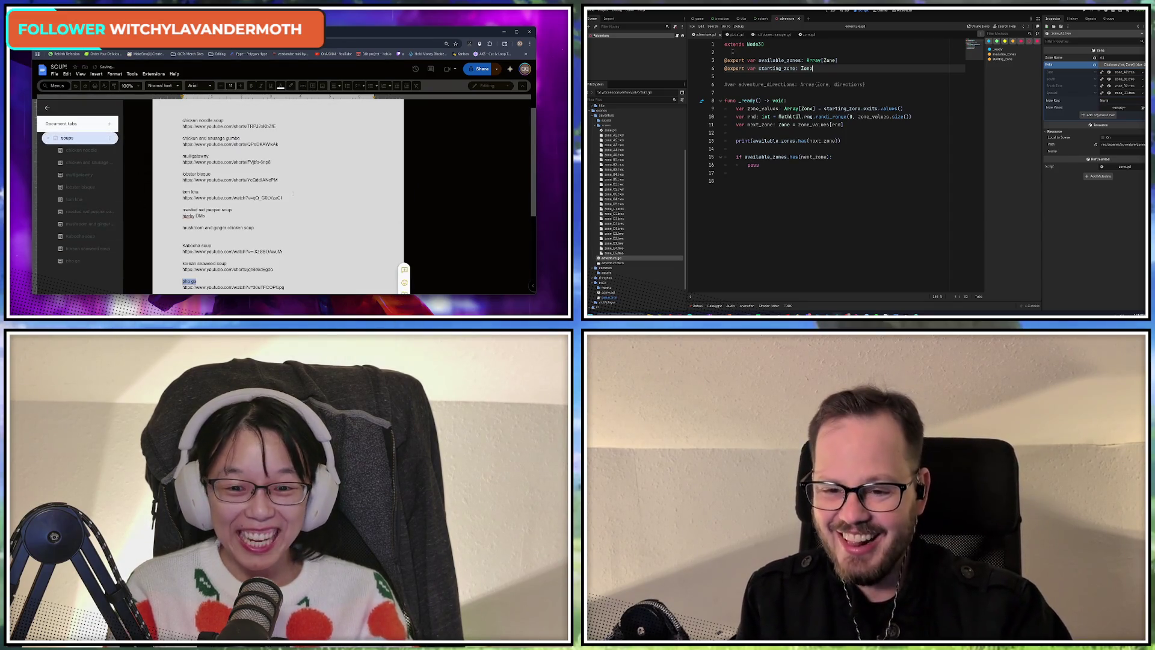
# Step: Add a broccoli cheddar soup subtab under soups
pyautogui.scroll(-3, 278, 199)
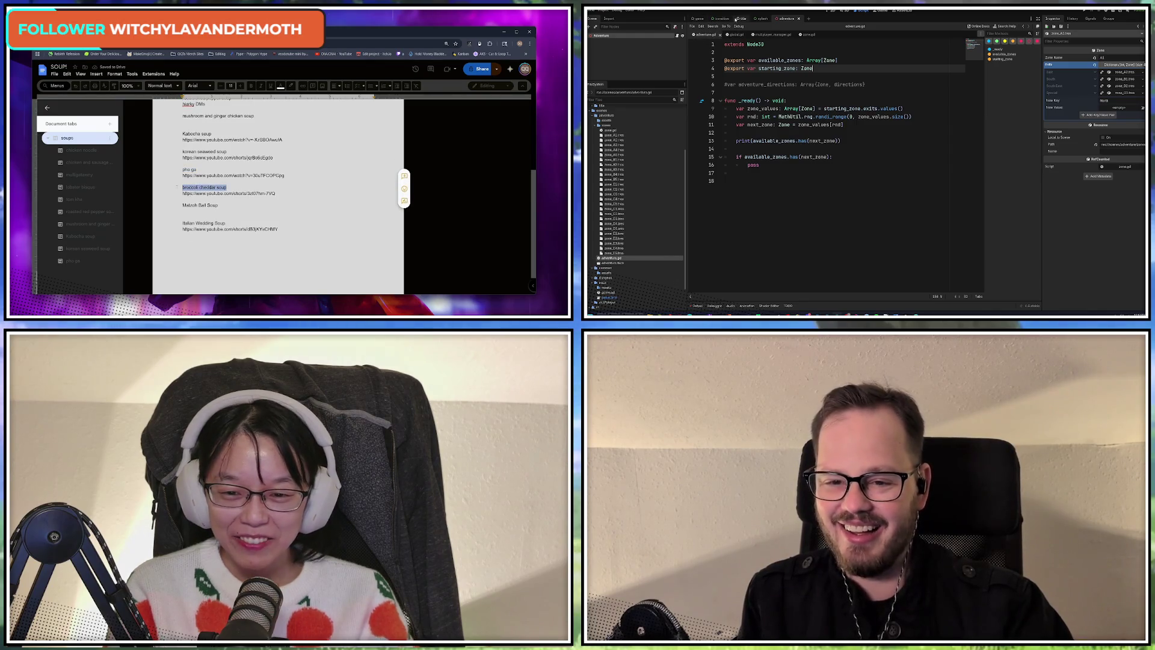
pyautogui.click(111, 138)
pyautogui.click(122, 148)
pyautogui.hotkey('ctrl', 'v')
pyautogui.press('Return')
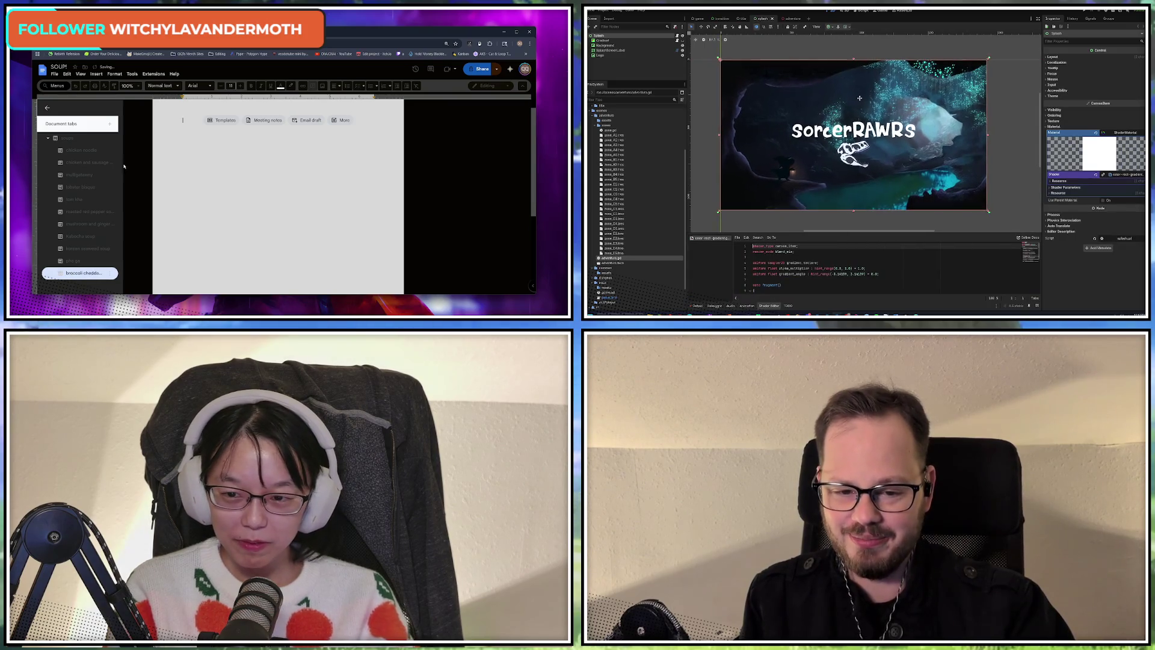
pyautogui.click(67, 138)
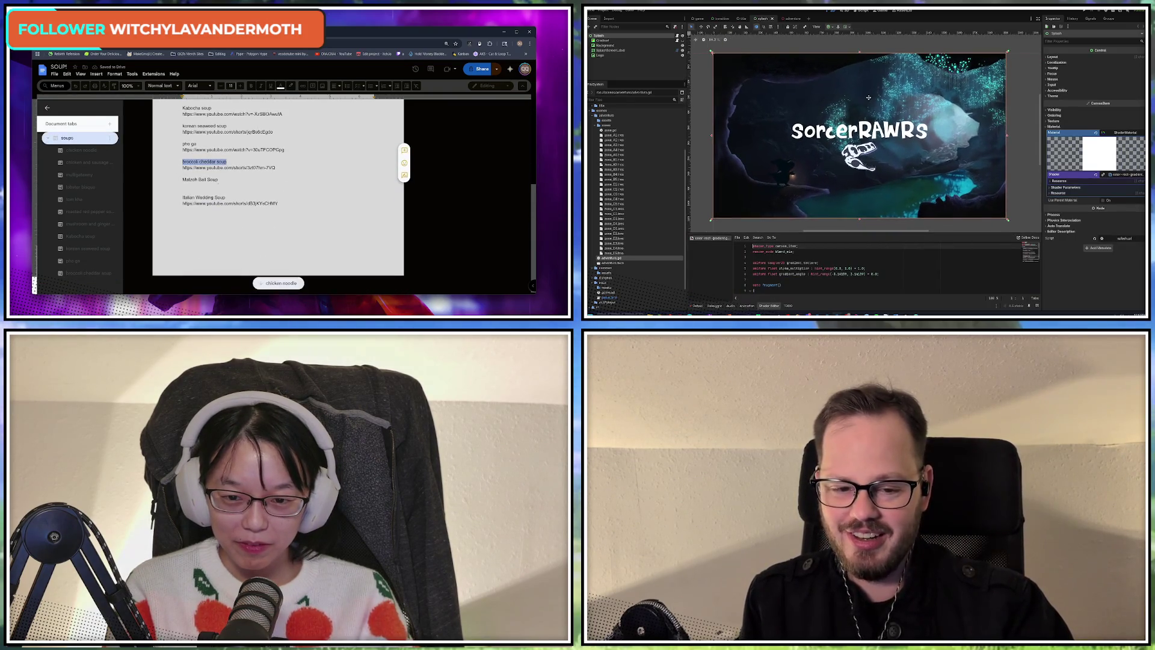
# Step: Add a Matzoh Ball Soup subtab under soups
pyautogui.moveTo(182, 180); pyautogui.dragTo(217, 180)
pyautogui.click(111, 139)
pyautogui.click(122, 148)
pyautogui.hotkey('ctrl', 'v')
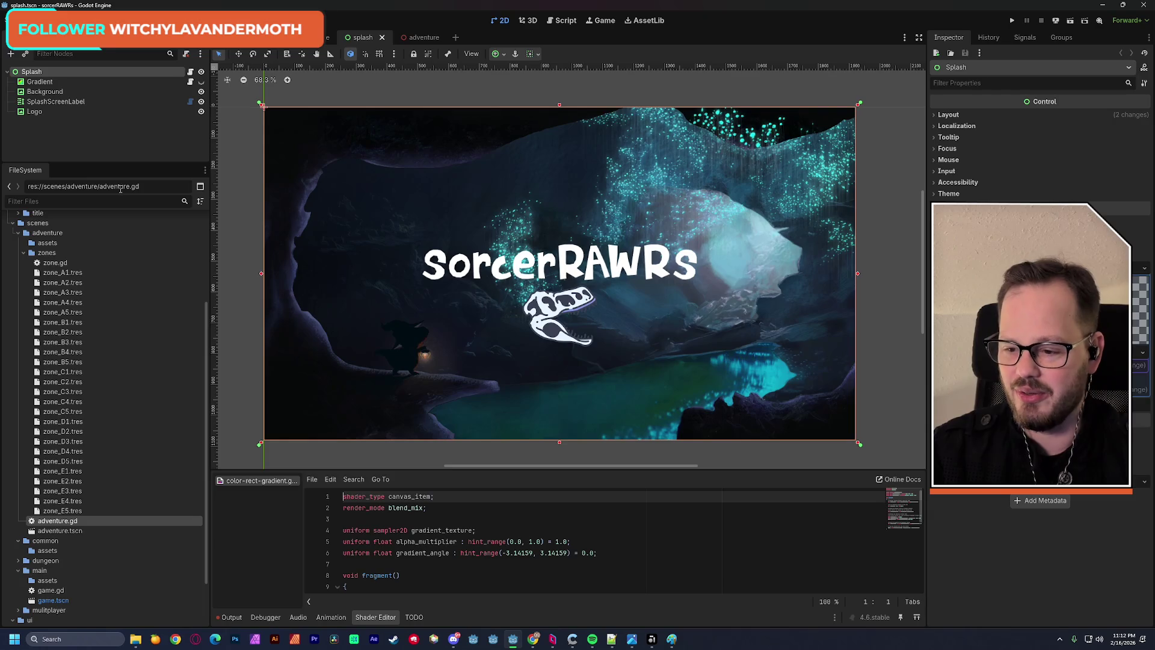
pyautogui.hotkey('alt', 'Tab')
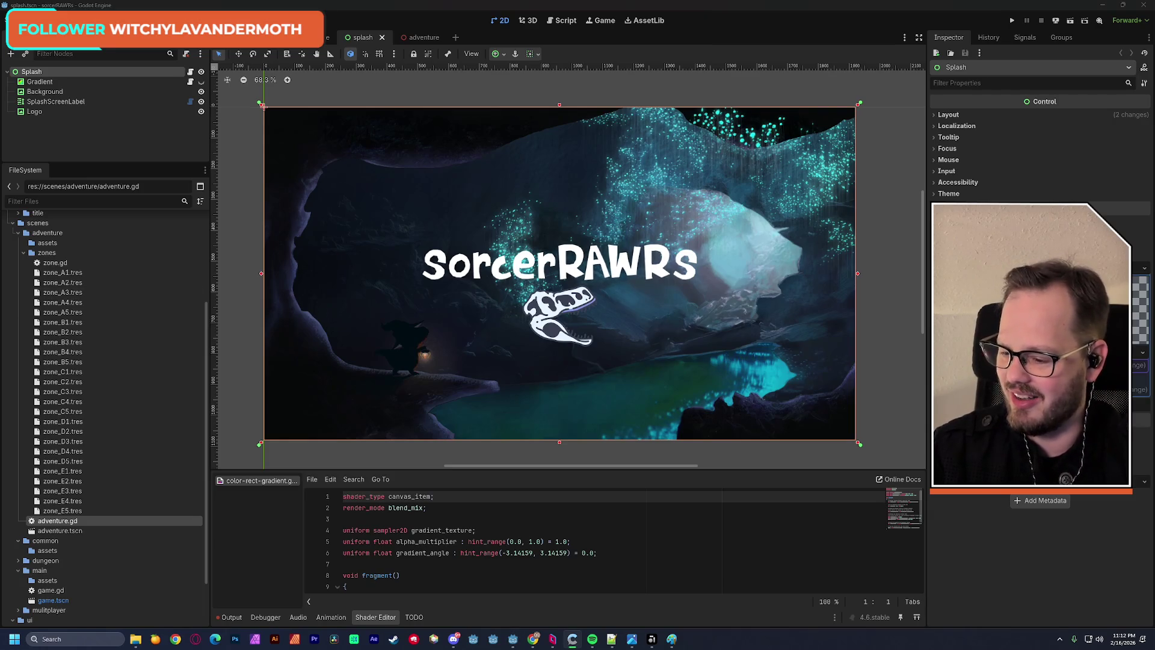
pyautogui.hotkey('alt', 'Tab')
pyautogui.hotkey('alt', 'Tab')
pyautogui.hotkey('alt', 'Tab')
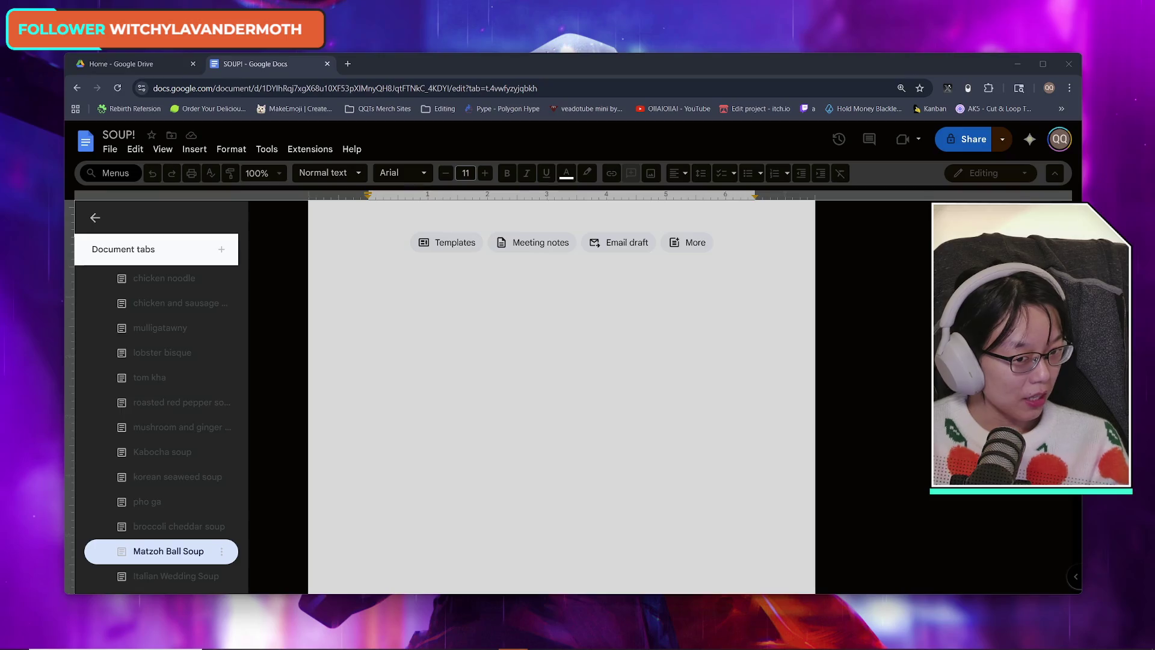
# Step: Review the chicken noodle and gumbo subtabs, then delete the stray 0099 from shader line 1
pyautogui.click(164, 278)
pyautogui.click(170, 302)
pyautogui.click(163, 277)
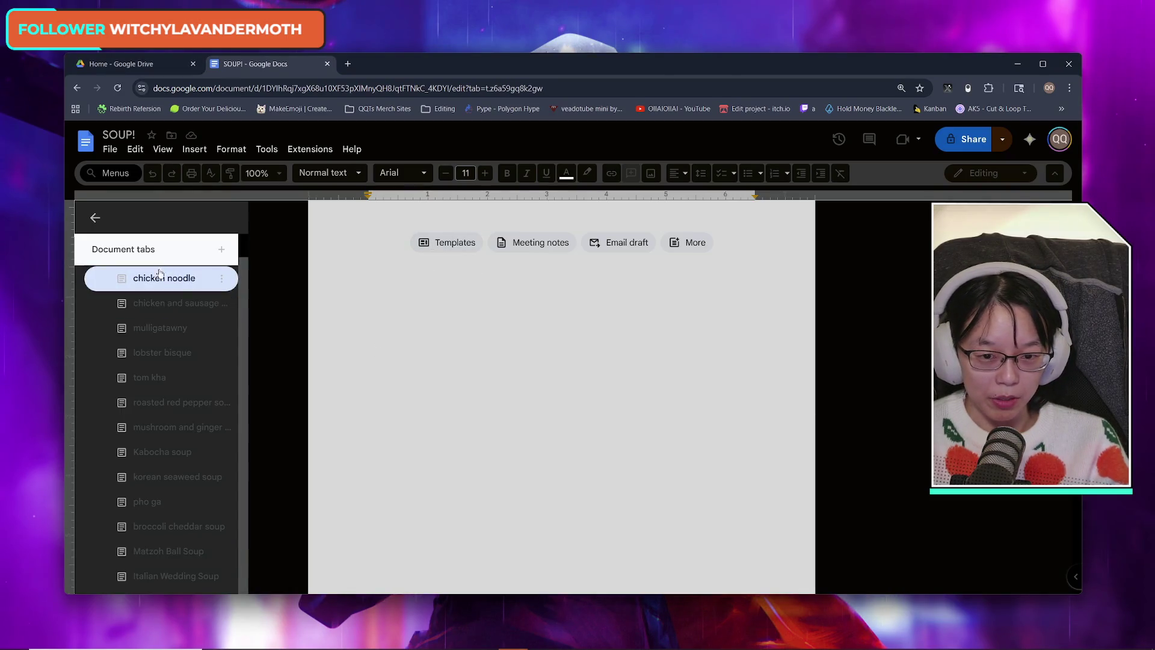
pyautogui.scroll(2, 154, 265)
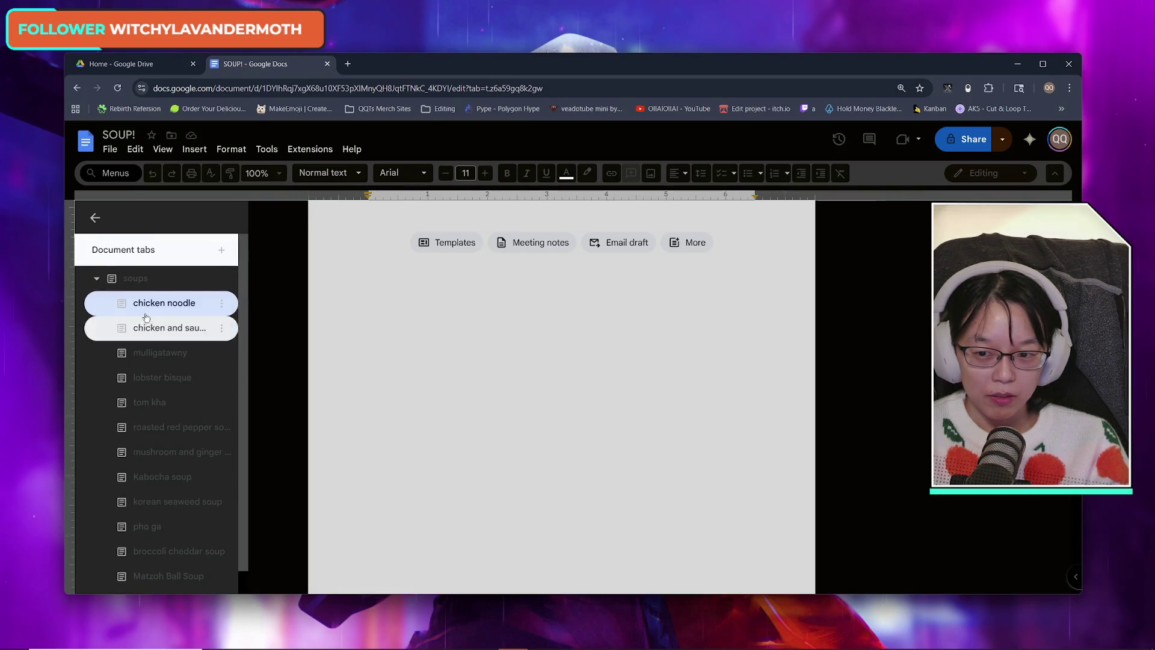
pyautogui.click(144, 277)
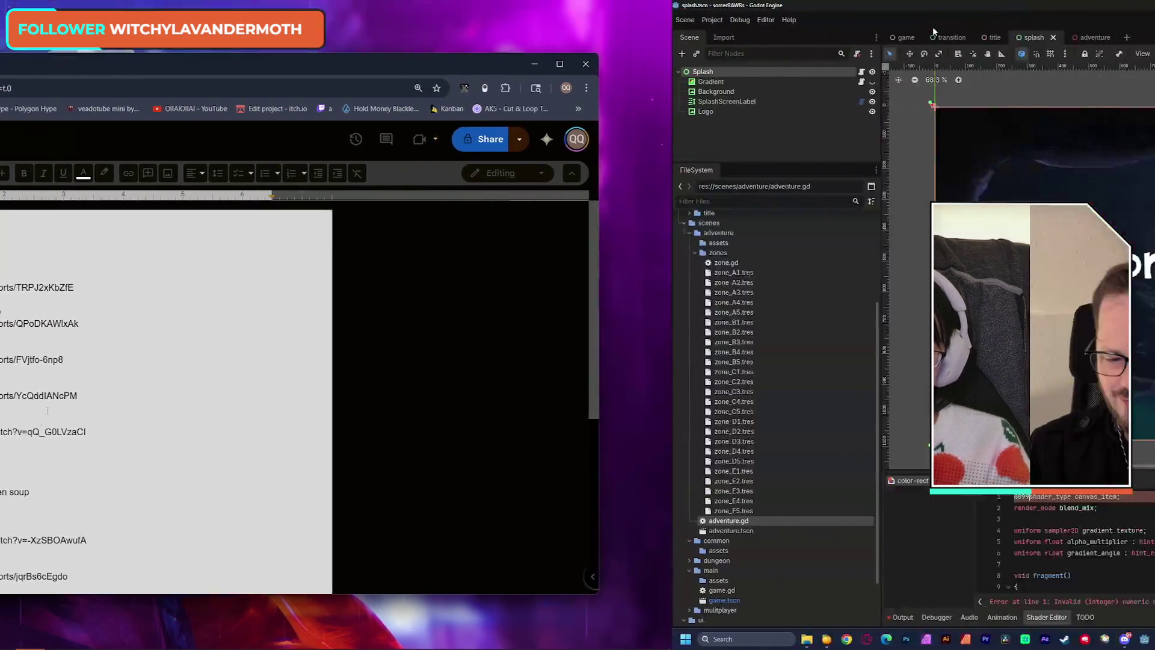
pyautogui.press('BackSpace')
pyautogui.press('BackSpace')
pyautogui.press('BackSpace')
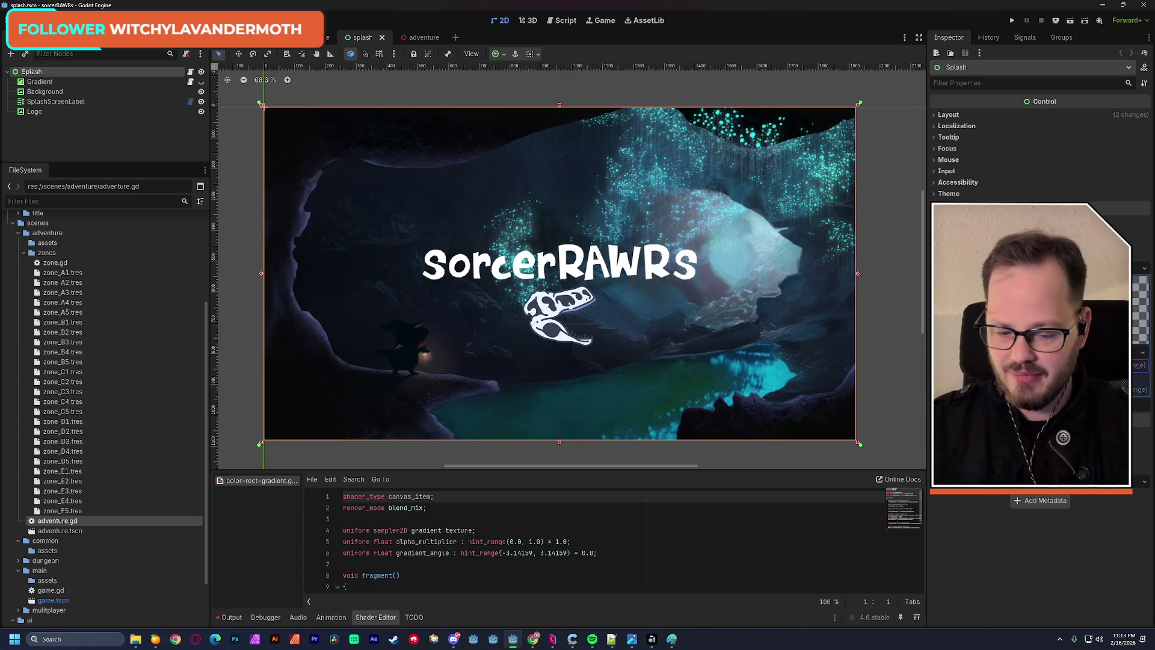
# Step: Check the Paint zone diagram, enlarge Godot's scene tree, then bring InstantiateQuest.cs forward
pyautogui.click(673, 639)
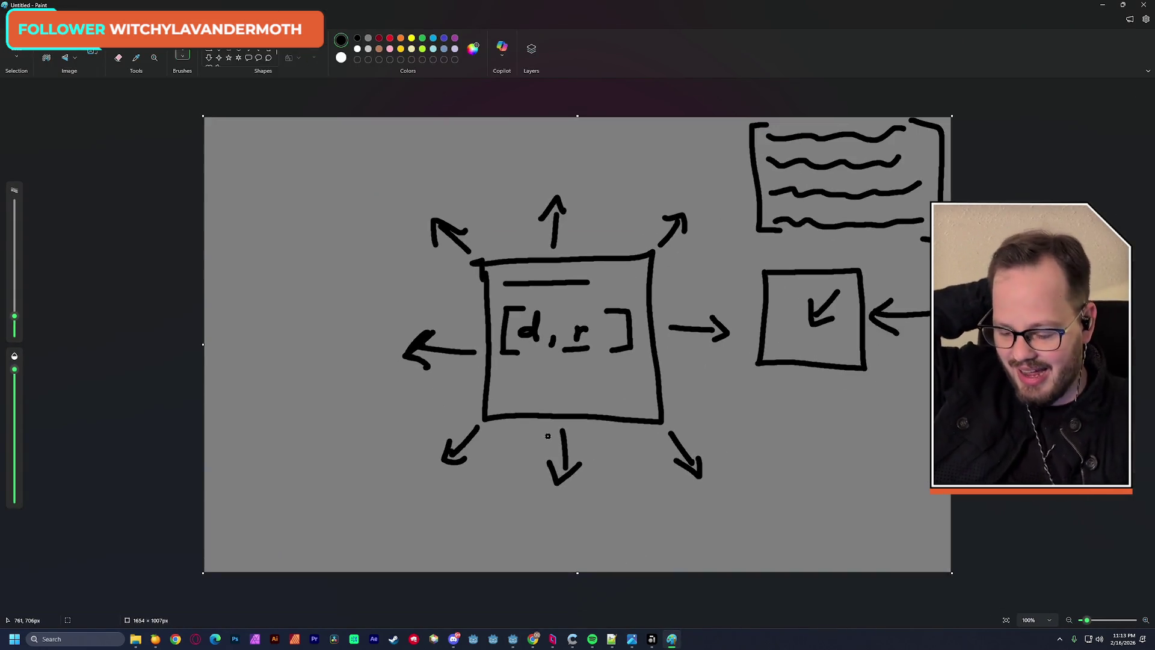
pyautogui.click(1103, 8)
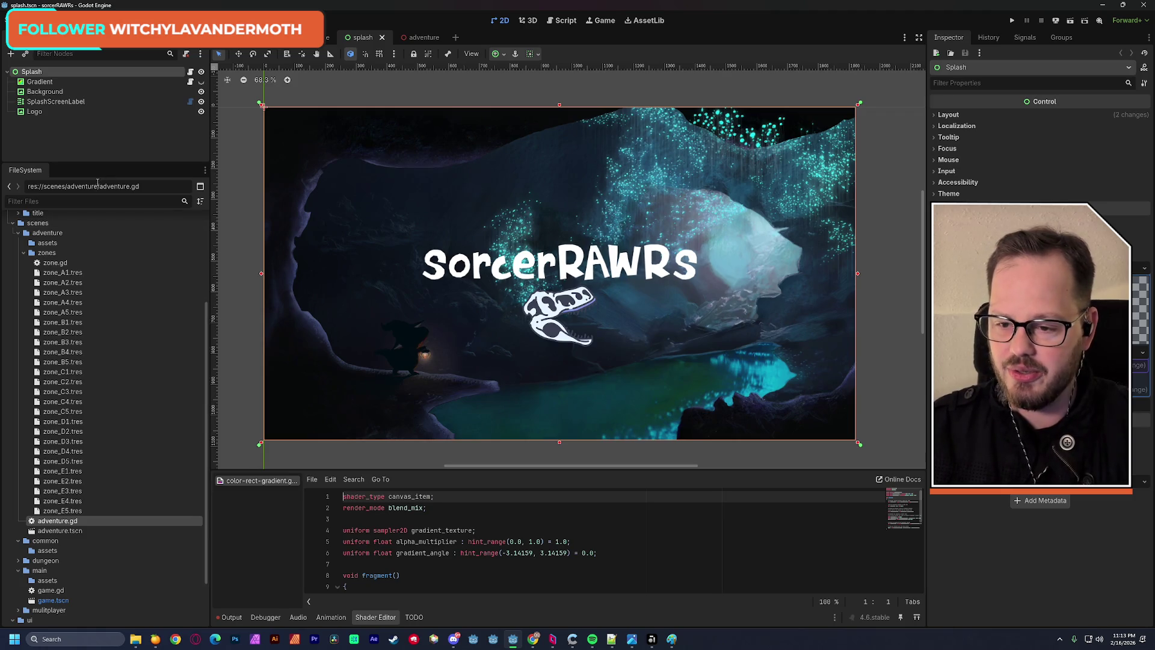
pyautogui.moveTo(95, 168); pyautogui.dragTo(71, 351)
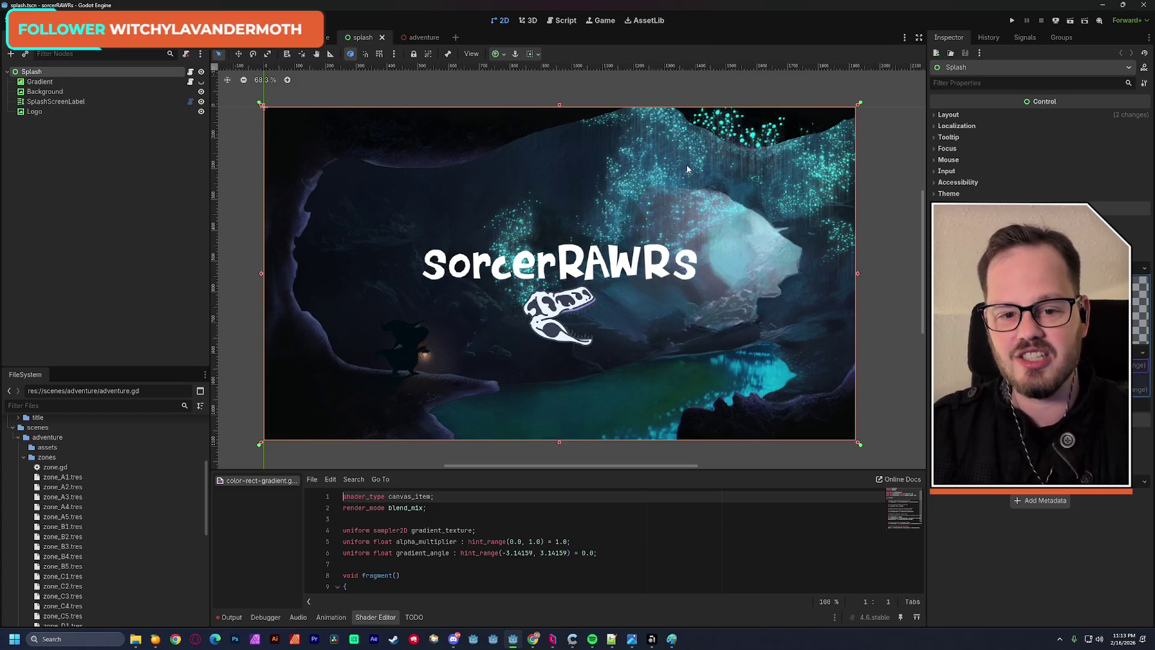
pyautogui.click(1102, 5)
pyautogui.moveTo(525, 92)
pyautogui.mouseDown()
pyautogui.moveTo(570, 78)
pyautogui.moveTo(522, 102)
pyautogui.moveTo(546, 70)
pyautogui.mouseUp()
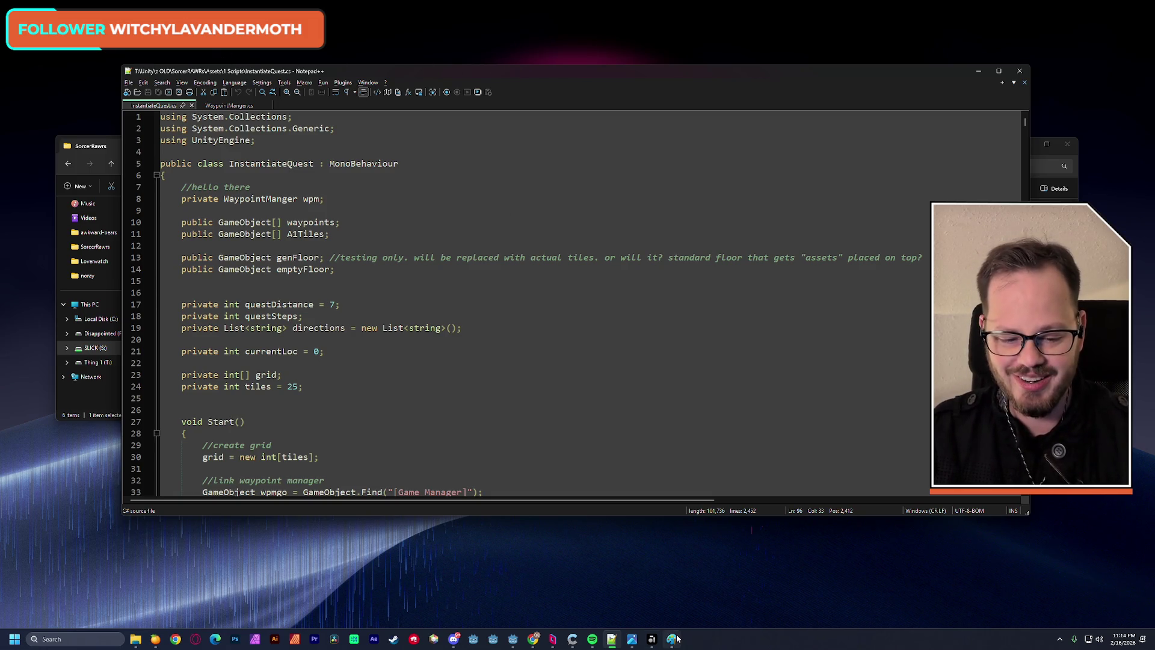
pyautogui.moveTo(680, 638)
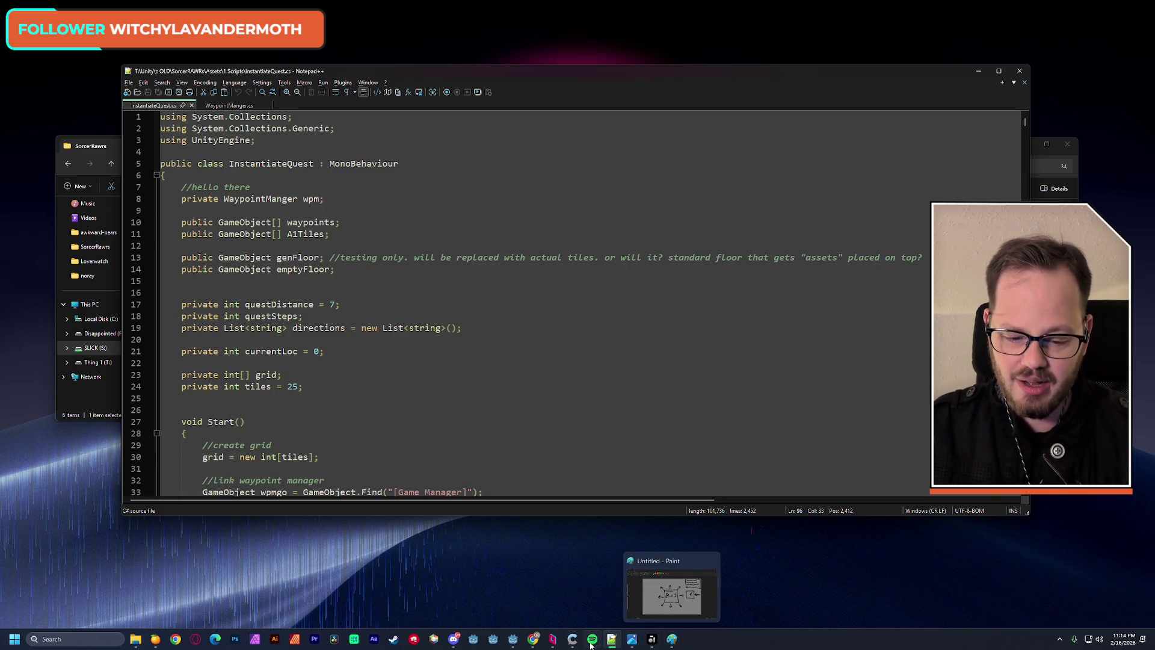
pyautogui.moveTo(558, 645)
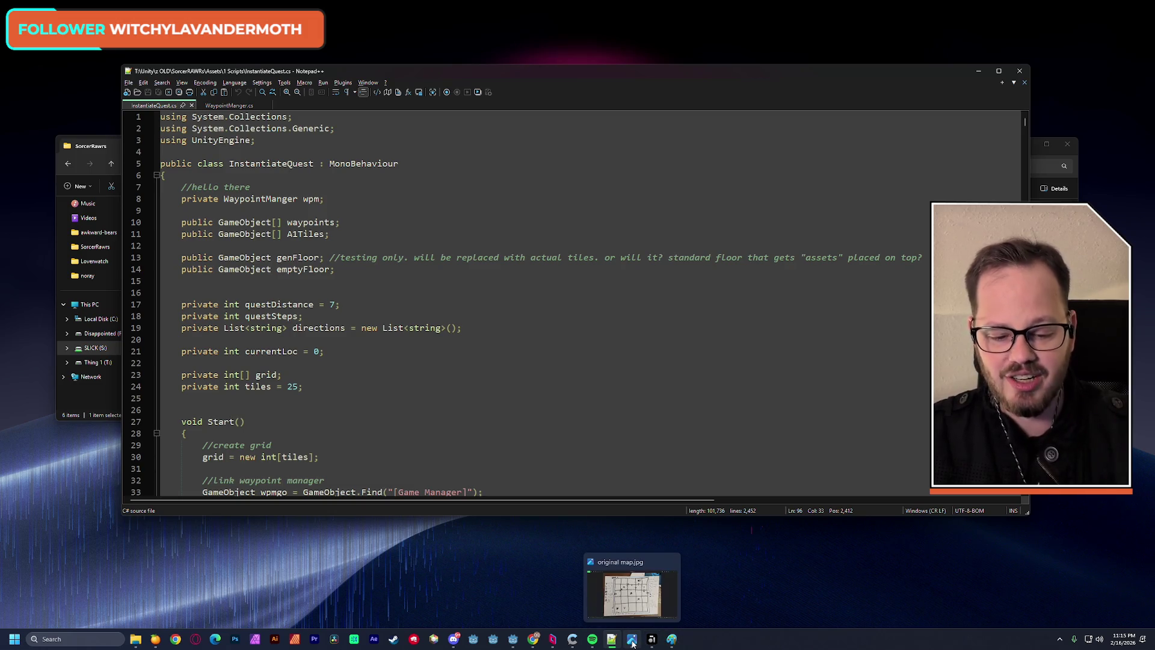
pyautogui.moveTo(593, 641)
pyautogui.click(513, 640)
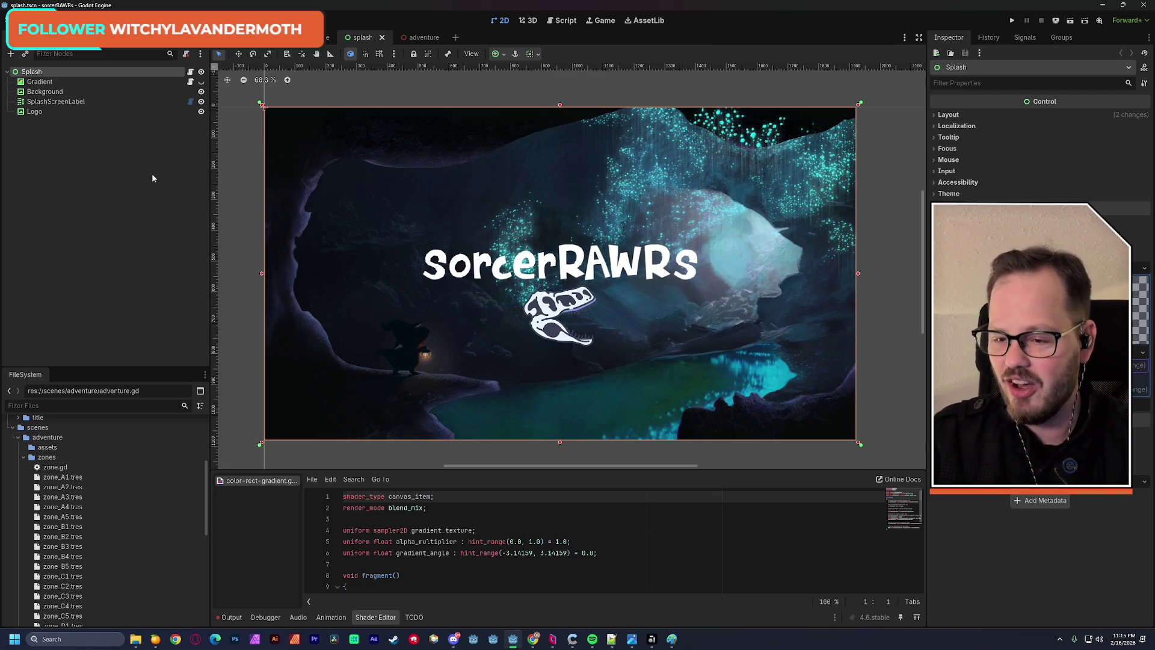
# Step: Inspect the splash scene's Gradient and SplashScreenLabel nodes, then switch to adventure.gd
pyautogui.moveTo(364, 201); pyautogui.dragTo(379, 199)
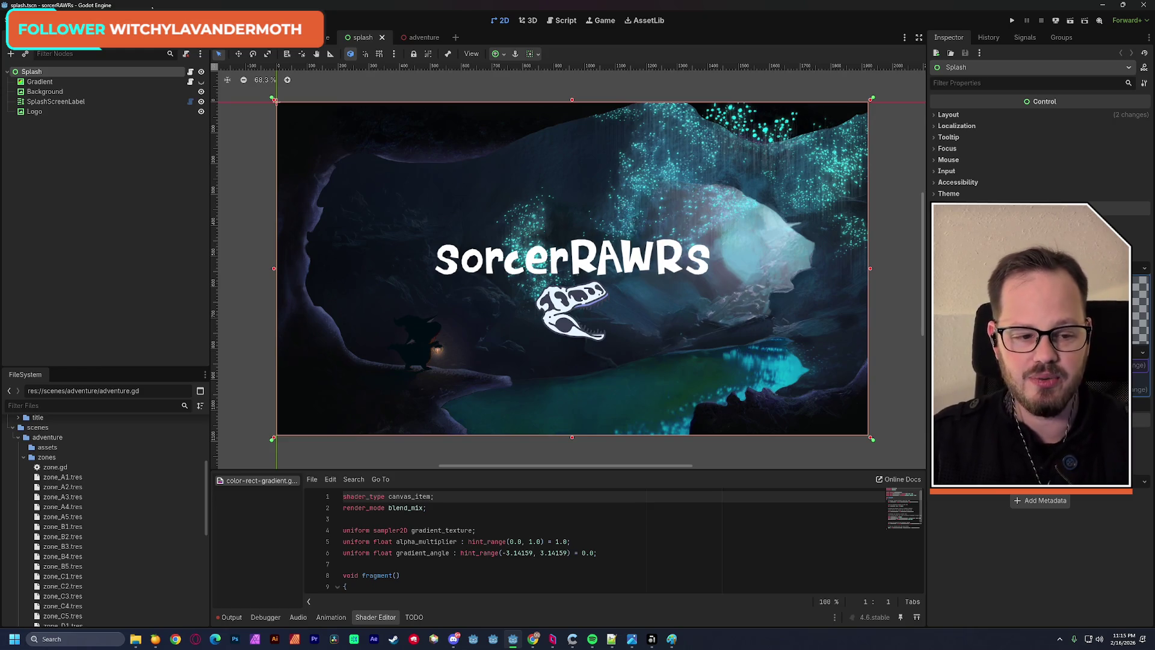
pyautogui.click(39, 81)
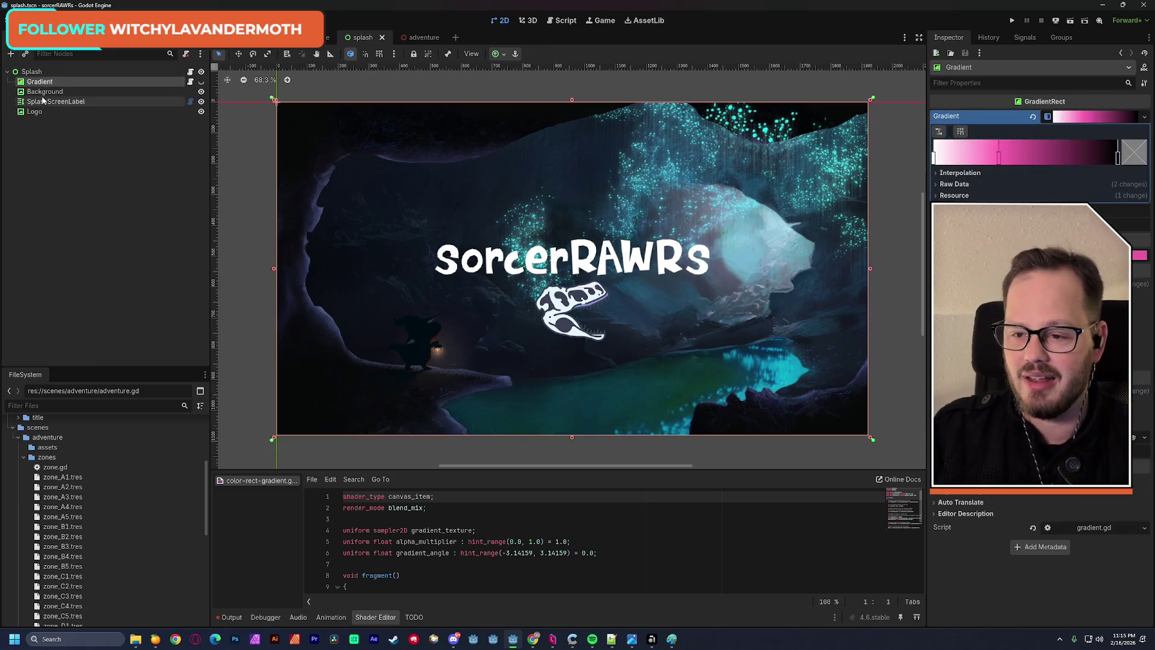
pyautogui.click(56, 101)
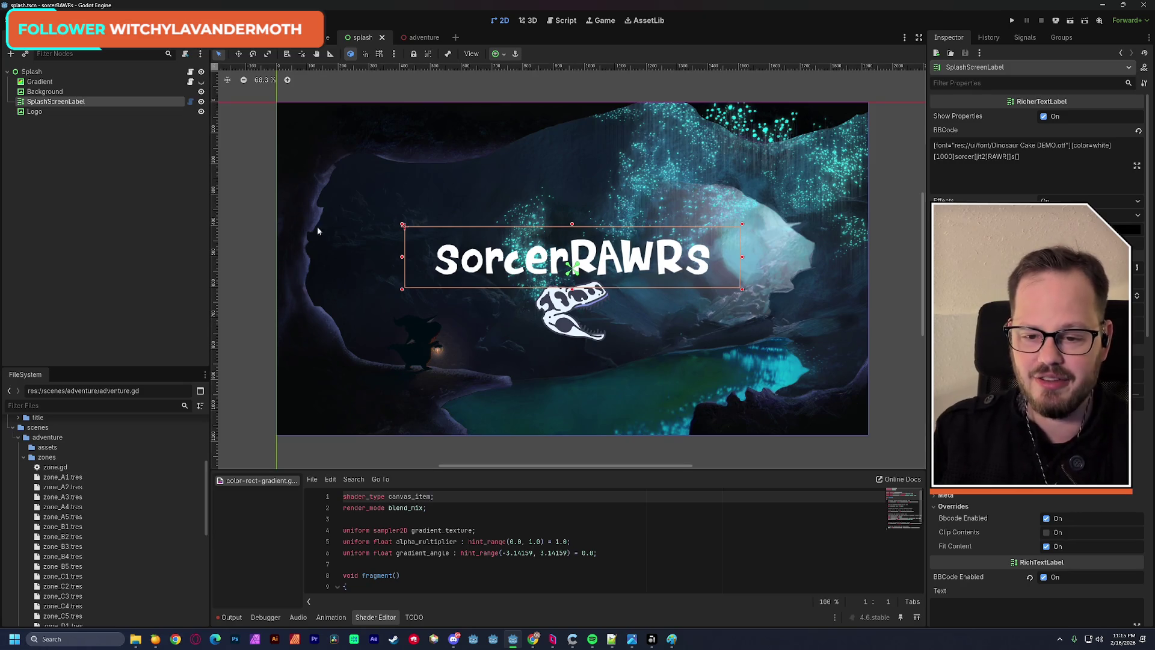
pyautogui.click(133, 200)
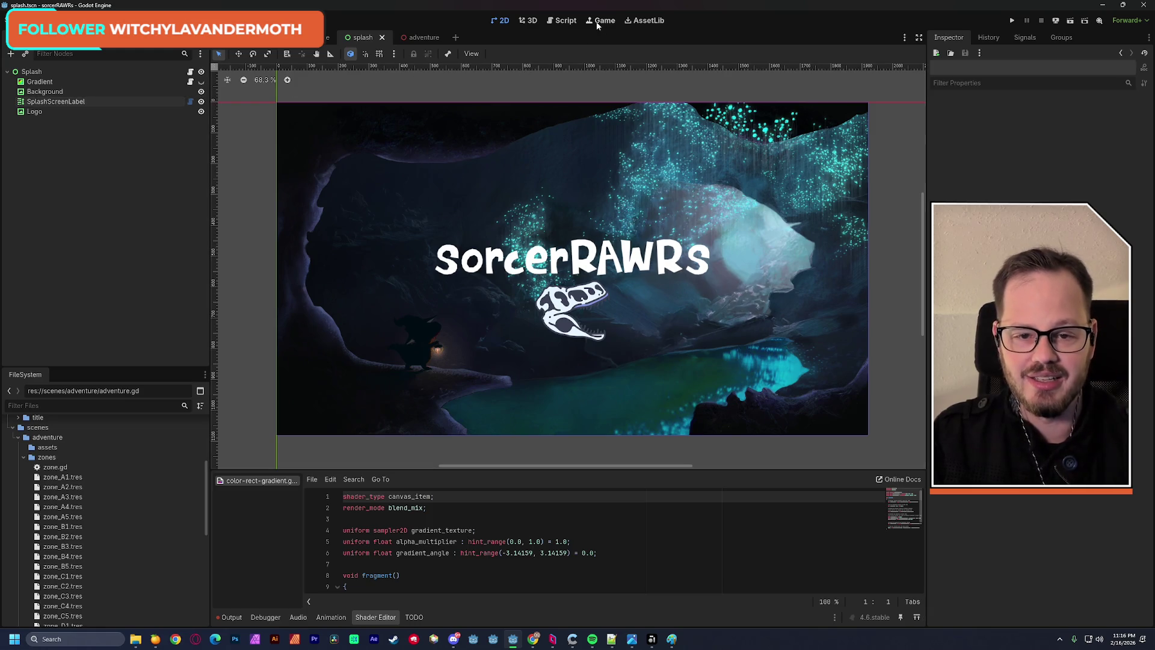
pyautogui.click(565, 21)
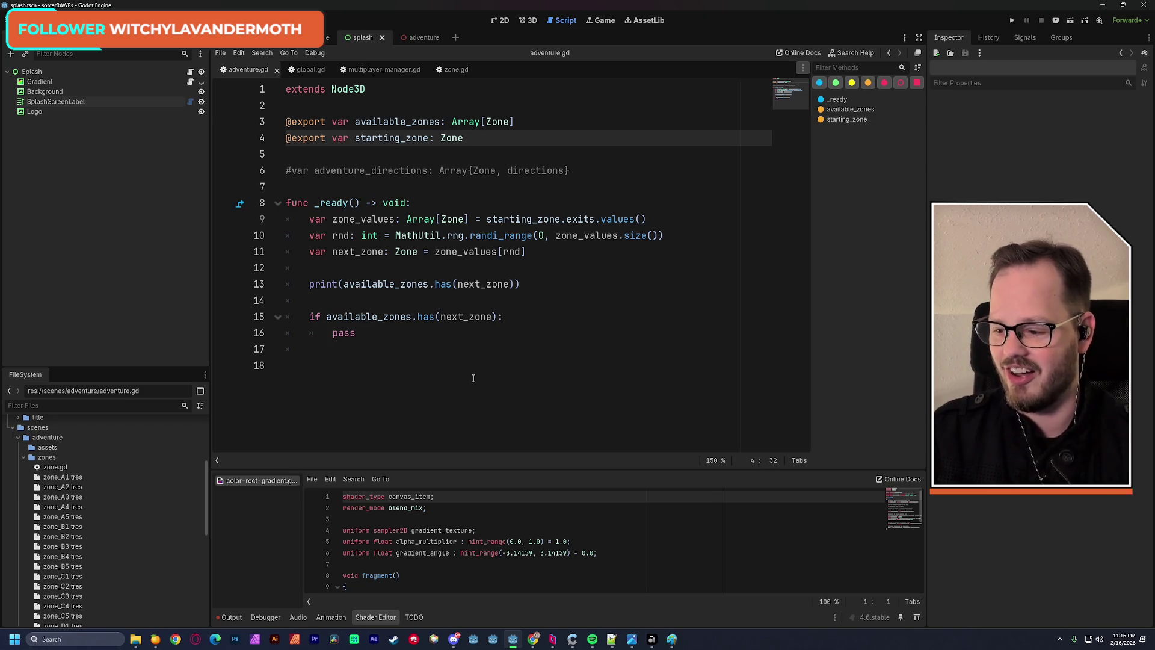
pyautogui.hotkey('alt', 'Tab')
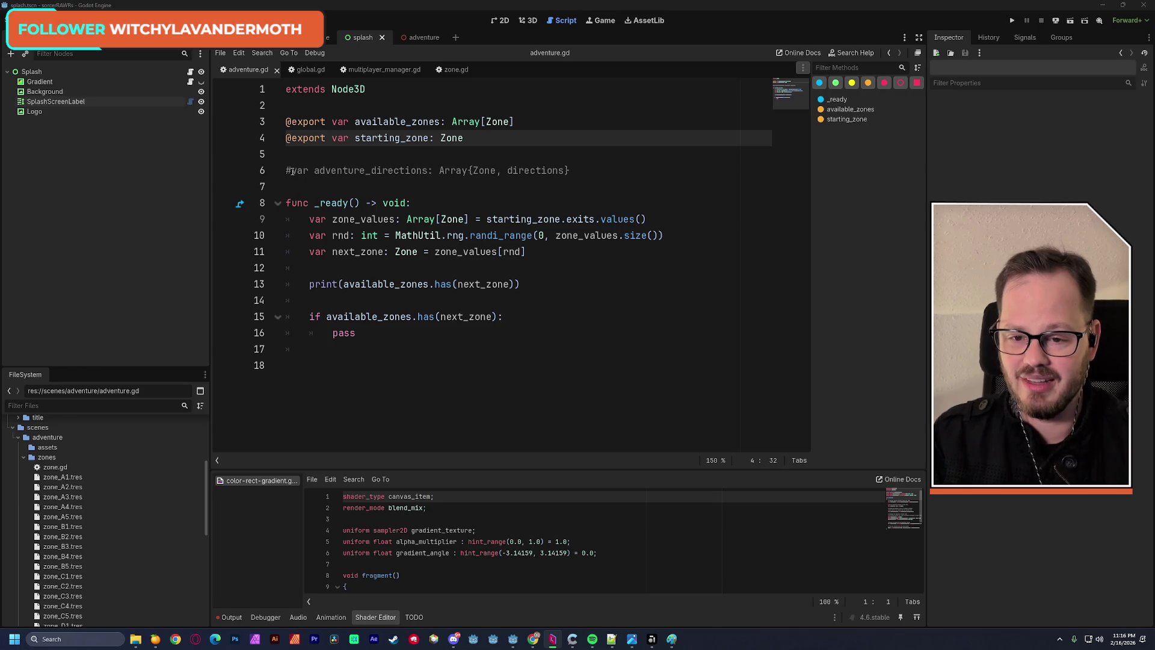
pyautogui.click(368, 154)
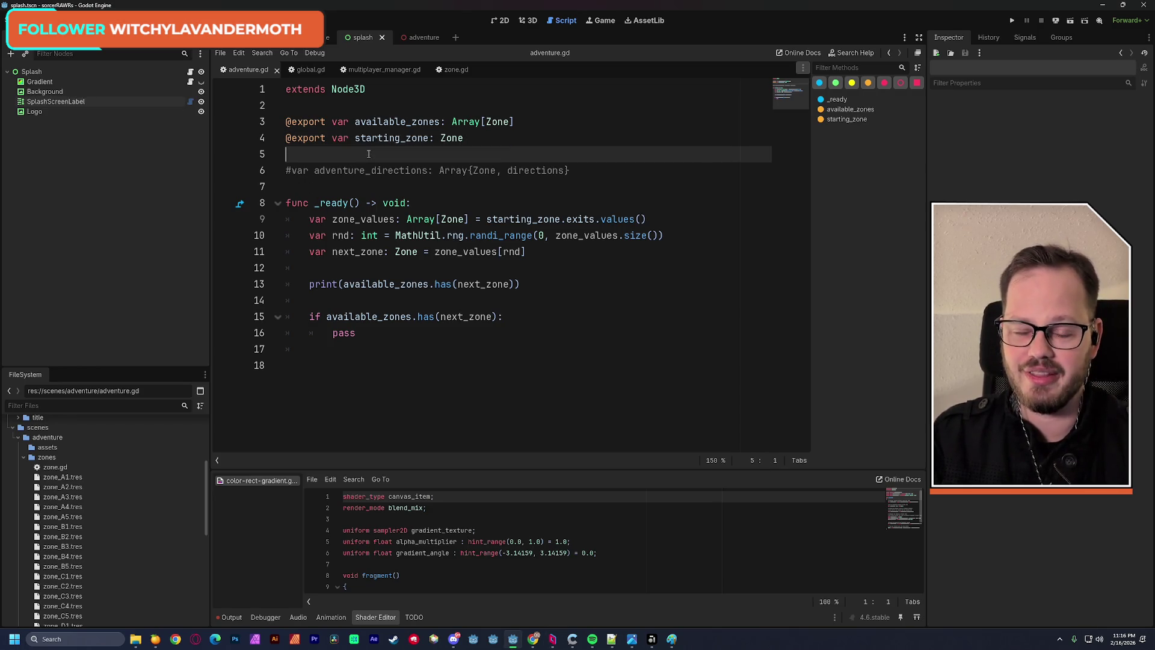
pyautogui.click(542, 183)
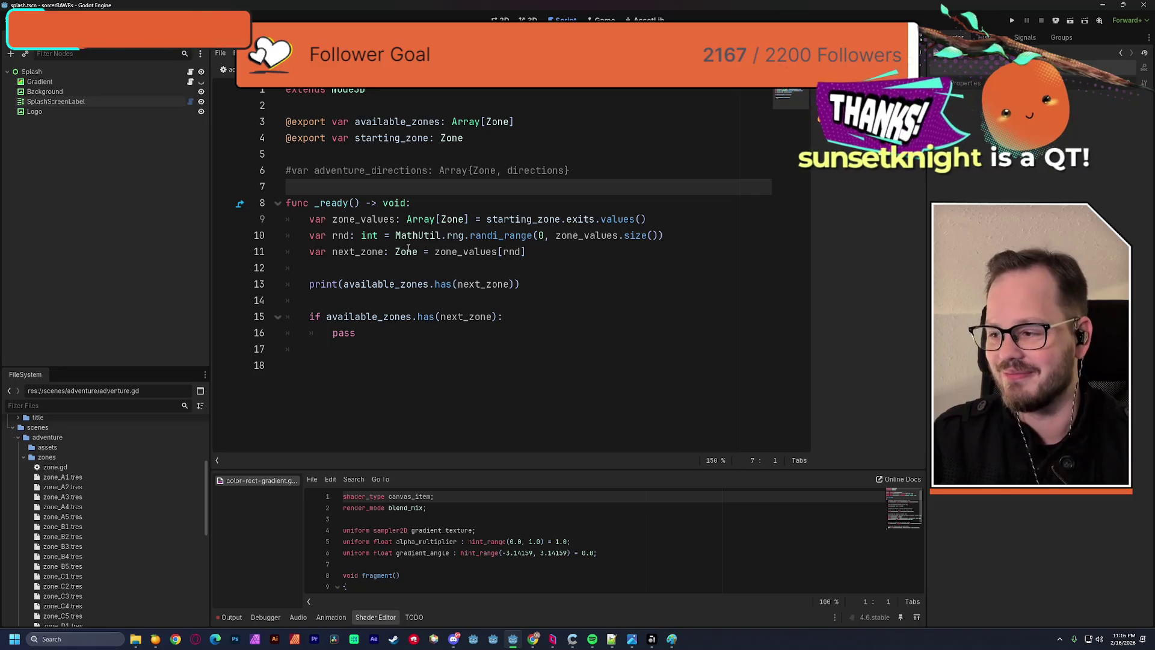
pyautogui.moveTo(527, 251)
pyautogui.mouseDown()
pyautogui.moveTo(288, 218)
pyautogui.moveTo(286, 202)
pyautogui.moveTo(532, 237)
pyautogui.moveTo(527, 252)
pyautogui.mouseUp()
pyautogui.click(527, 251)
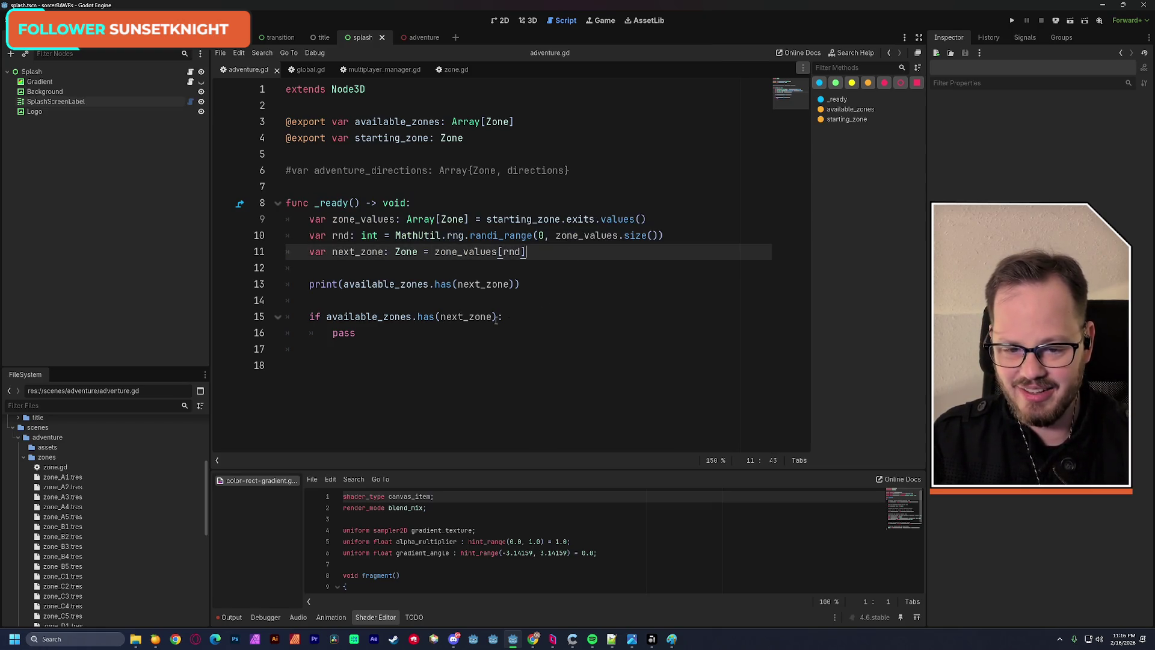
pyautogui.moveTo(364, 332)
pyautogui.mouseDown()
pyautogui.moveTo(308, 284)
pyautogui.moveTo(287, 203)
pyautogui.moveTo(544, 348)
pyautogui.mouseUp()
pyautogui.click(288, 205)
pyautogui.click(565, 336)
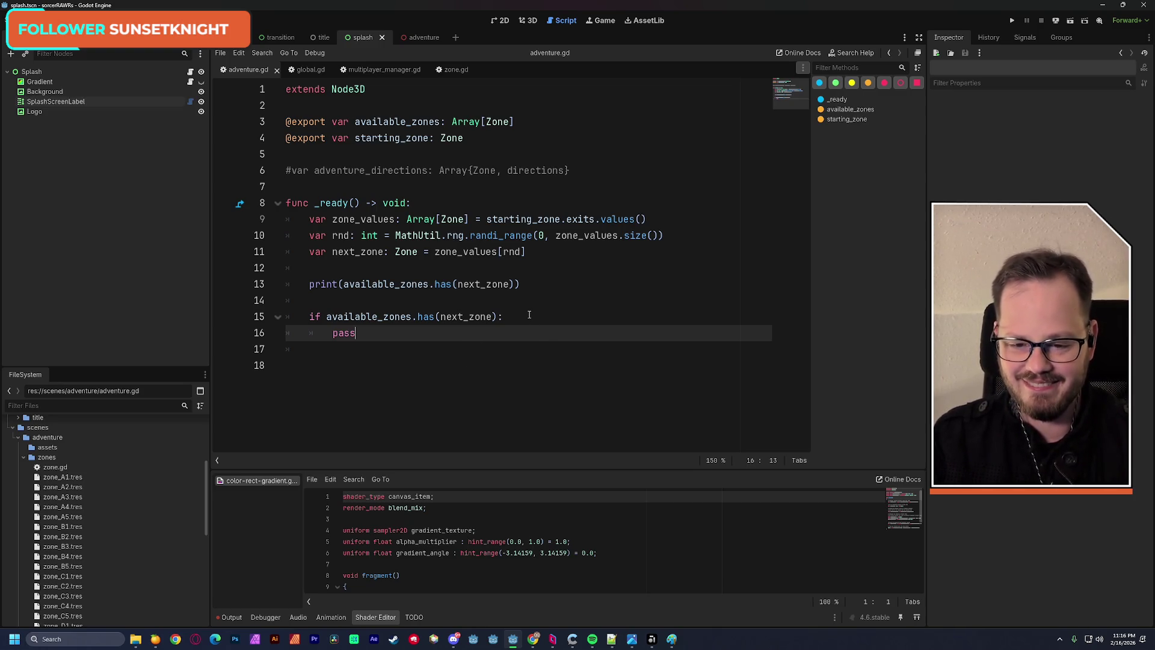
pyautogui.doubleClick(317, 286)
pyautogui.moveTo(317, 285); pyautogui.dragTo(559, 280)
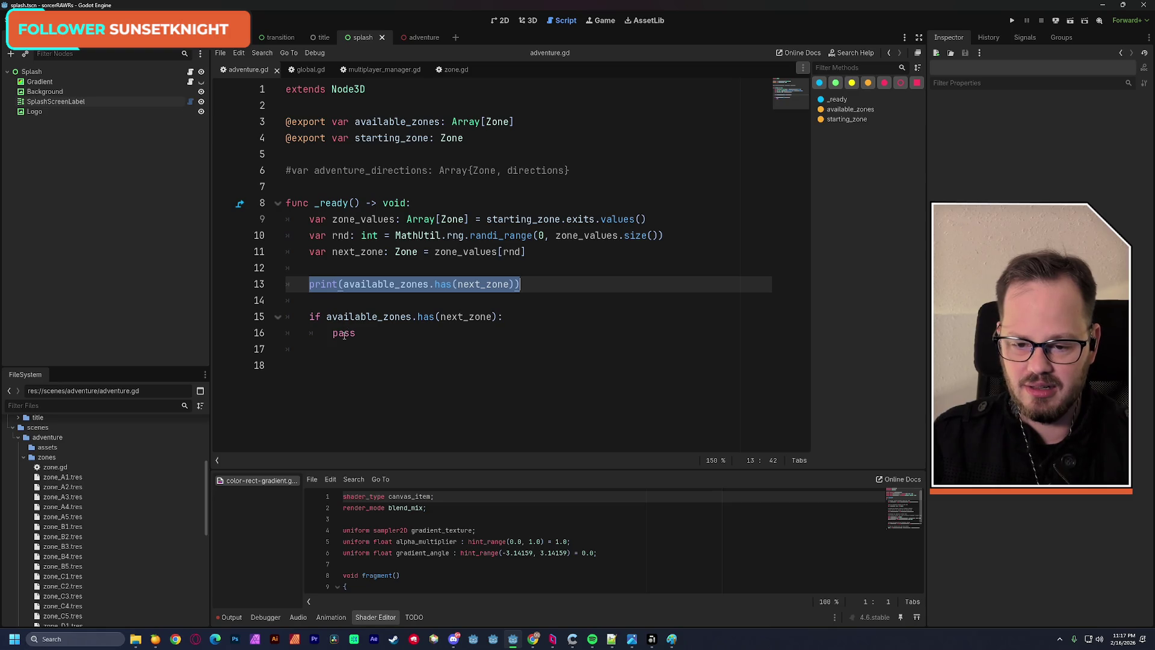
pyautogui.doubleClick(345, 334)
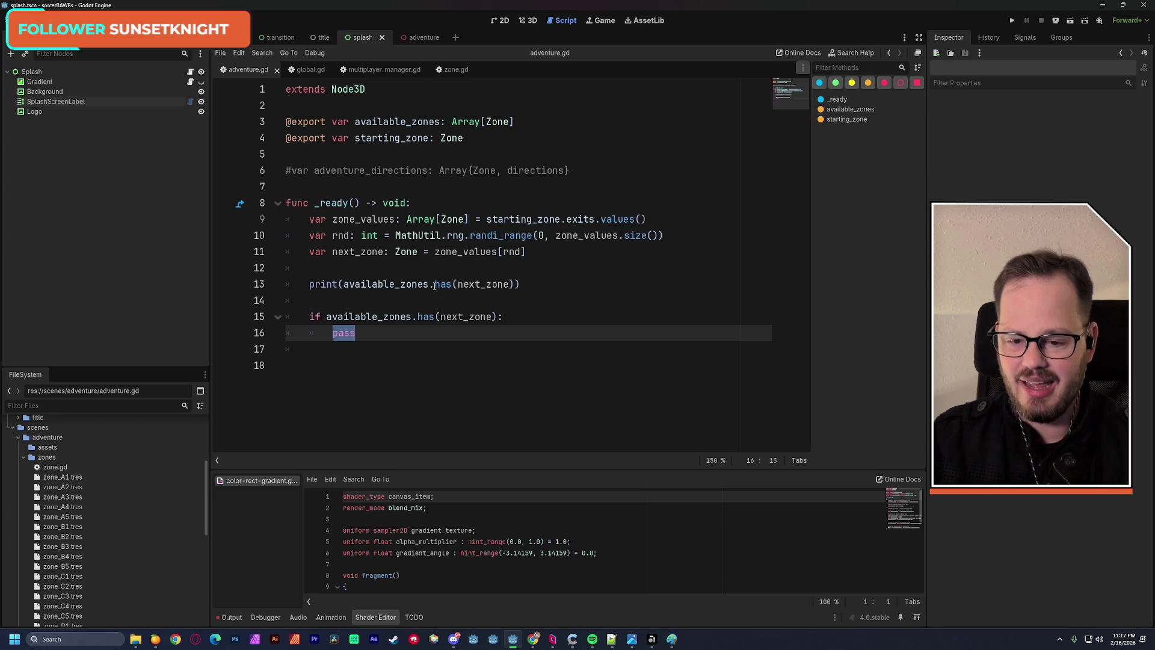
pyautogui.doubleClick(464, 317)
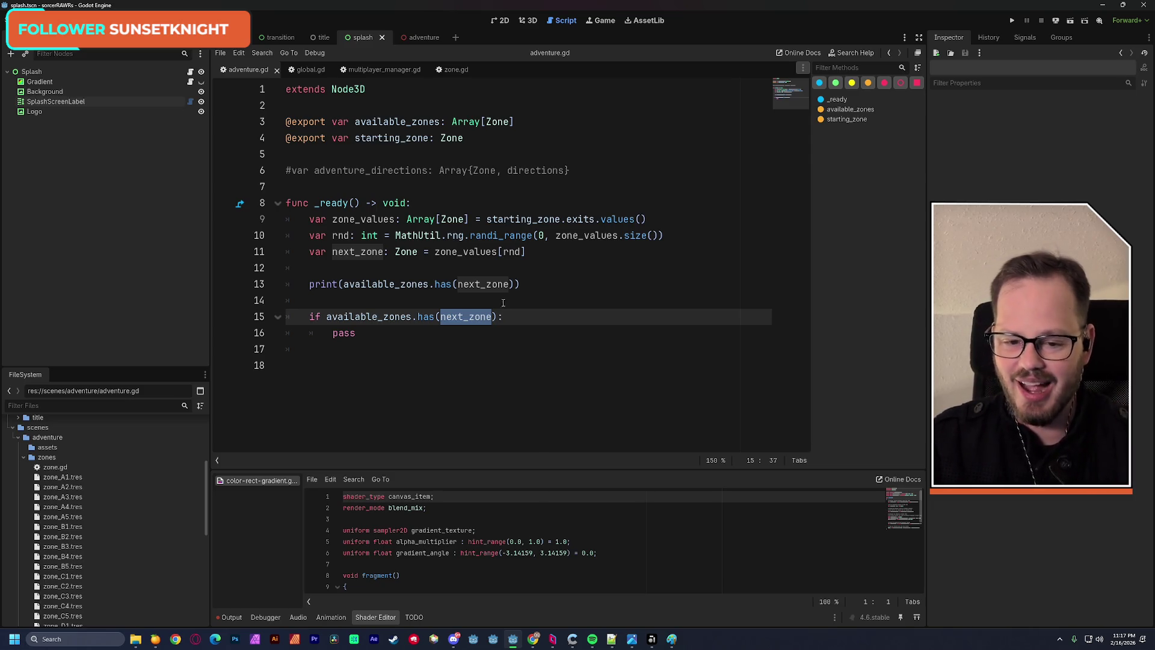
pyautogui.press('Up')
pyautogui.press('Down')
pyautogui.press('Up')
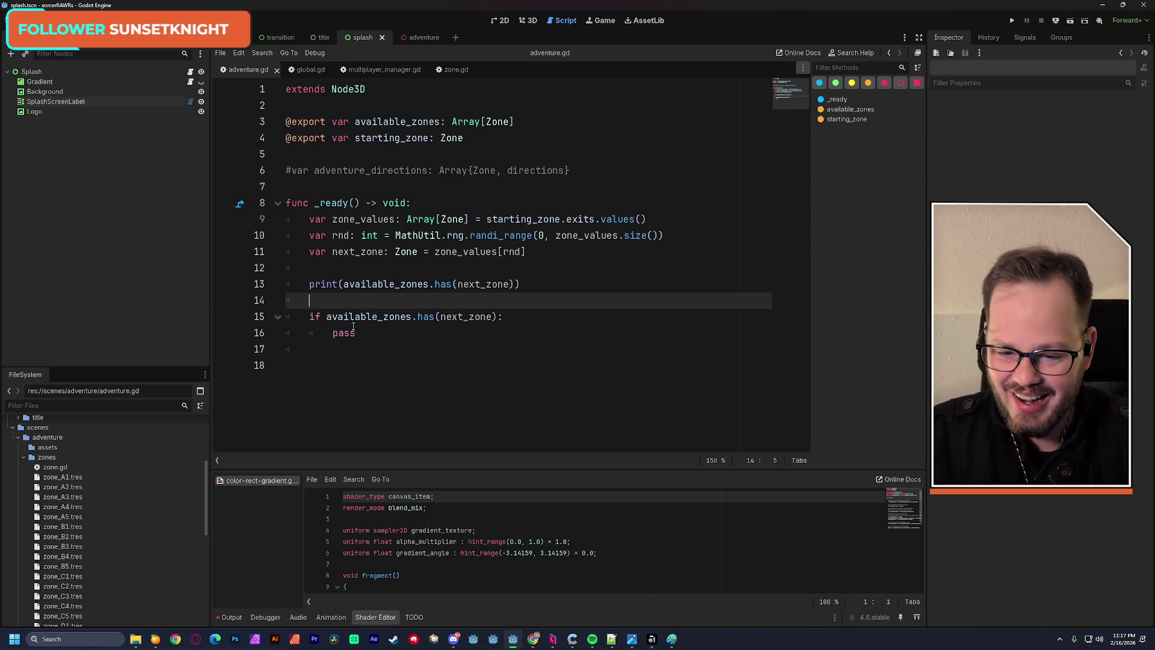
pyautogui.click(451, 329)
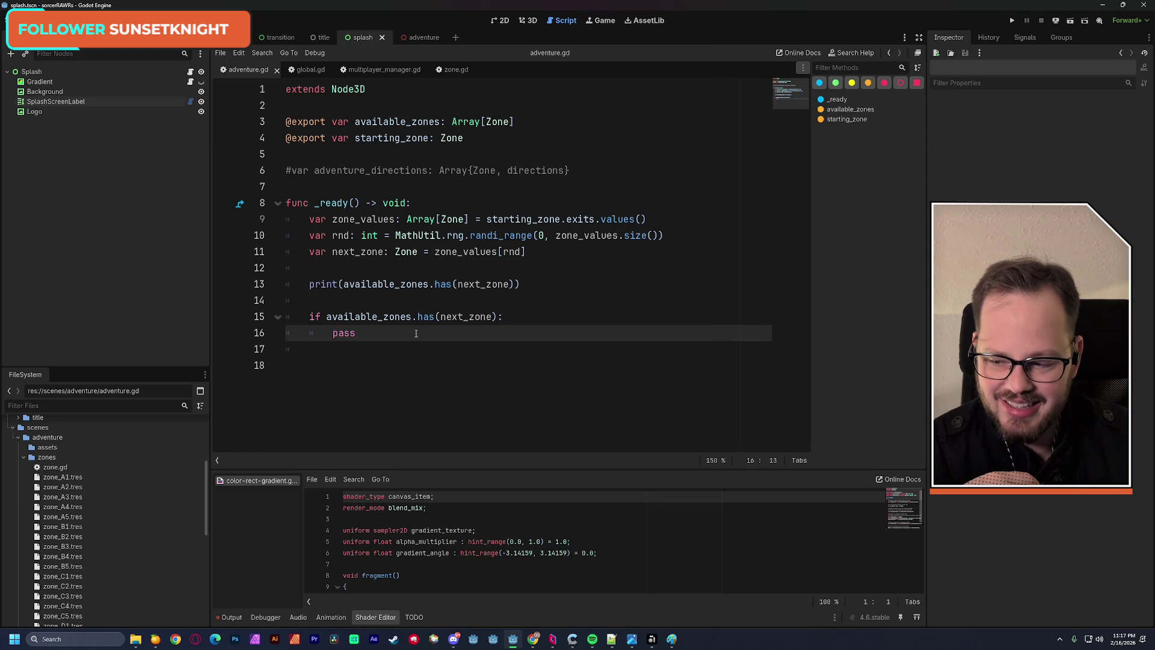
pyautogui.hotkey('alt', 'Tab')
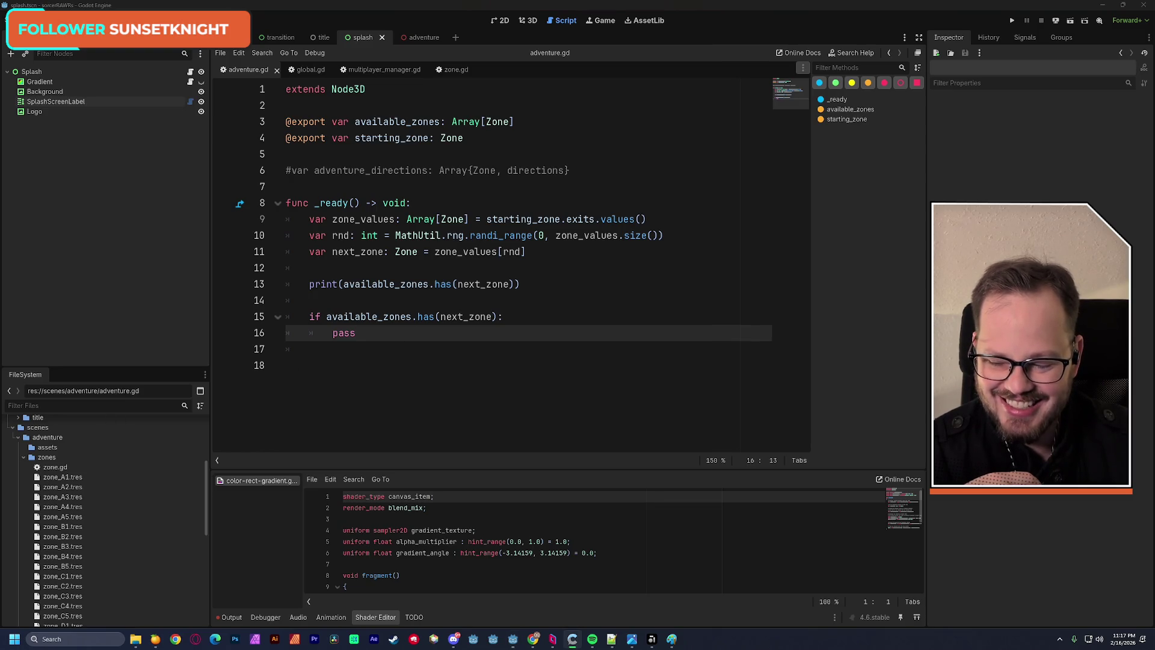
pyautogui.moveTo(634, 80); pyautogui.dragTo(501, 77)
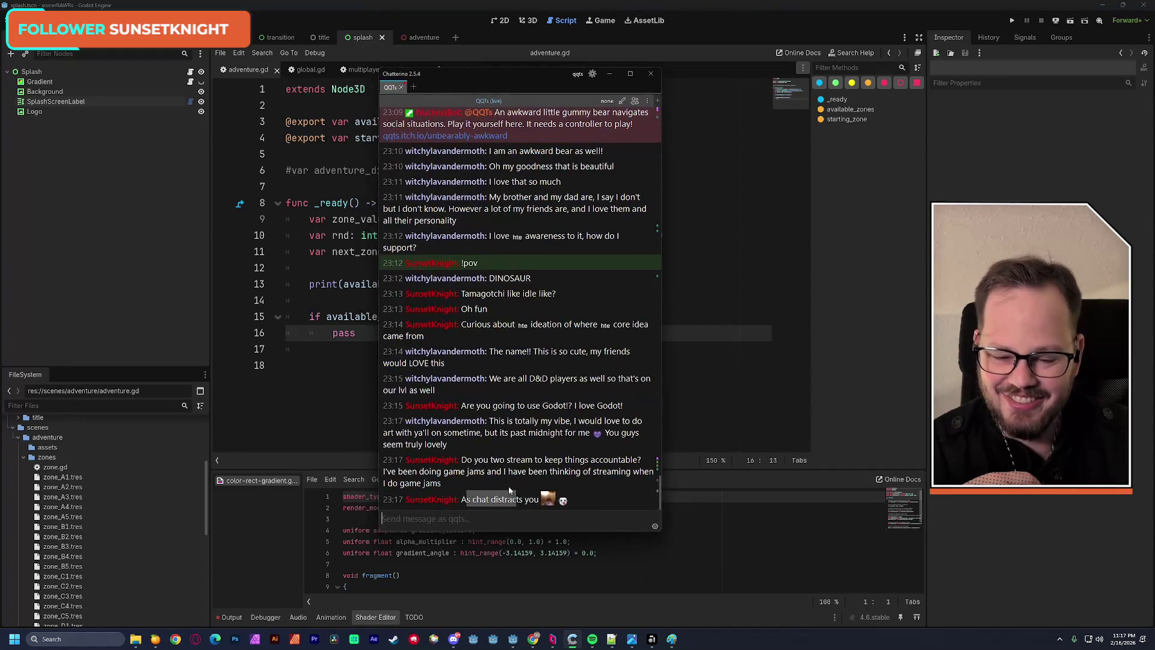
pyautogui.click(442, 499)
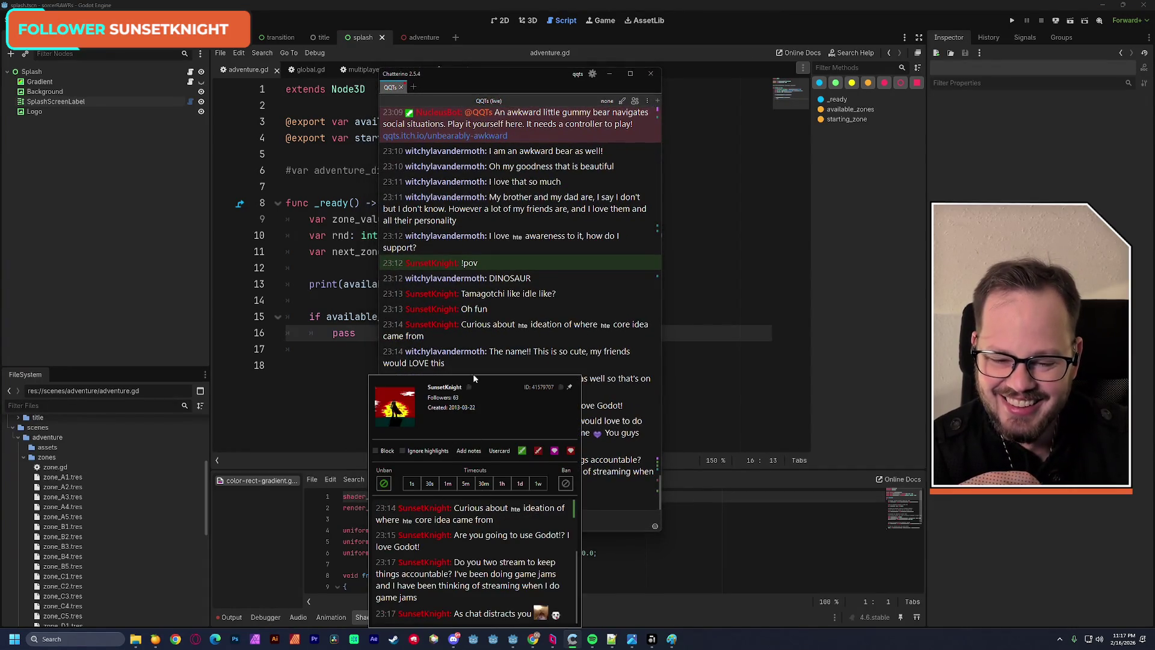
pyautogui.moveTo(472, 374); pyautogui.dragTo(560, 215)
pyautogui.click(458, 91)
pyautogui.hotkey('alt', 'Tab')
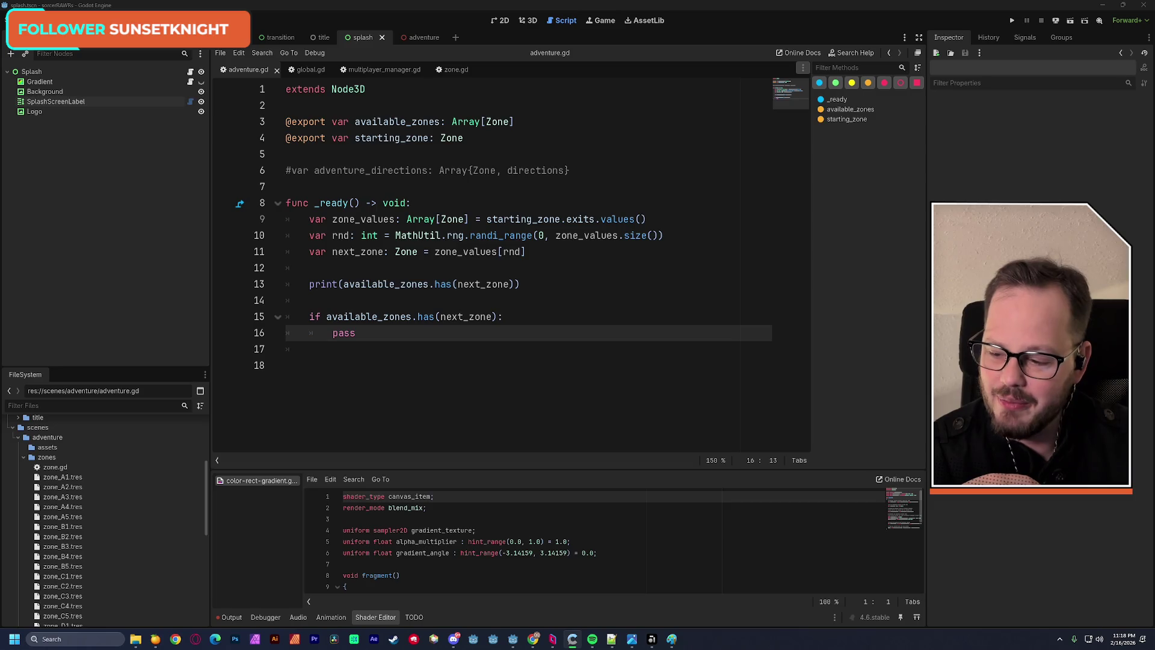
pyautogui.hotkey('alt', 'Tab')
pyautogui.moveTo(598, 147); pyautogui.dragTo(554, 132)
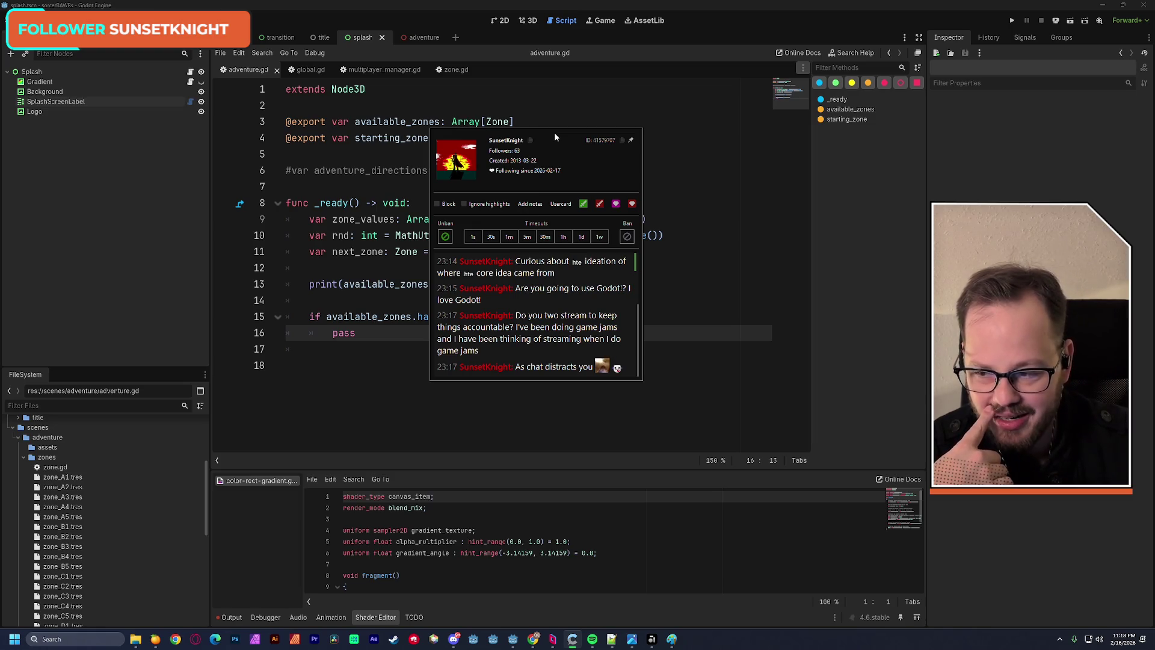
pyautogui.moveTo(554, 132); pyautogui.dragTo(515, 124)
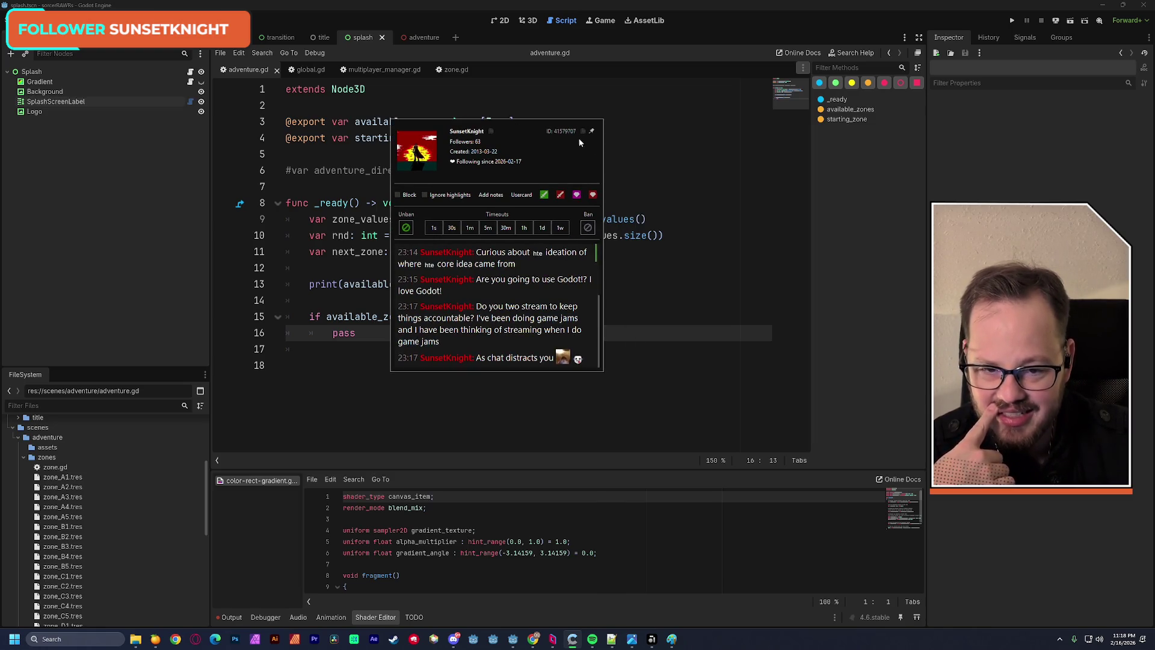
pyautogui.click(645, 140)
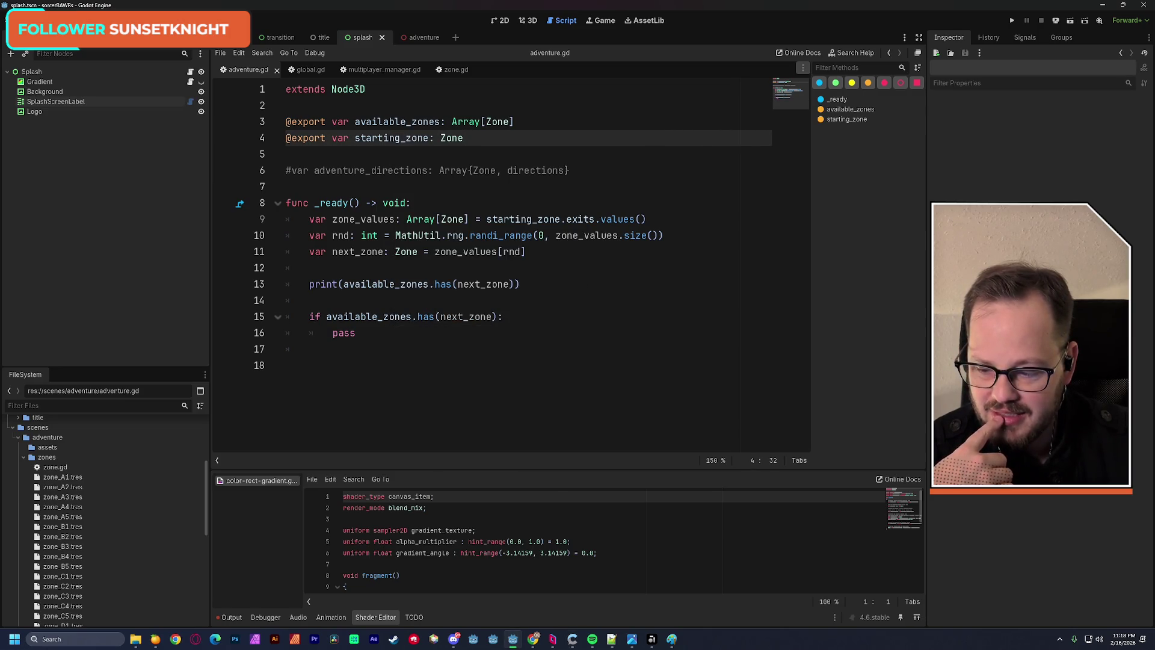
pyautogui.click(372, 323)
pyautogui.click(462, 331)
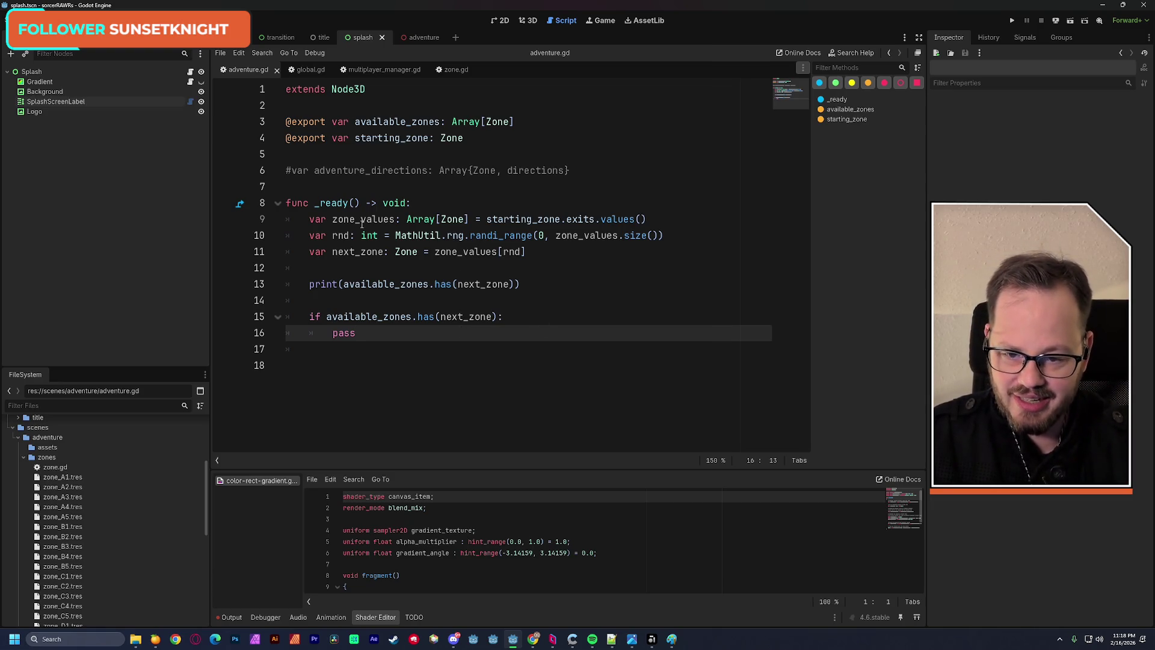
pyautogui.moveTo(309, 219); pyautogui.dragTo(600, 250)
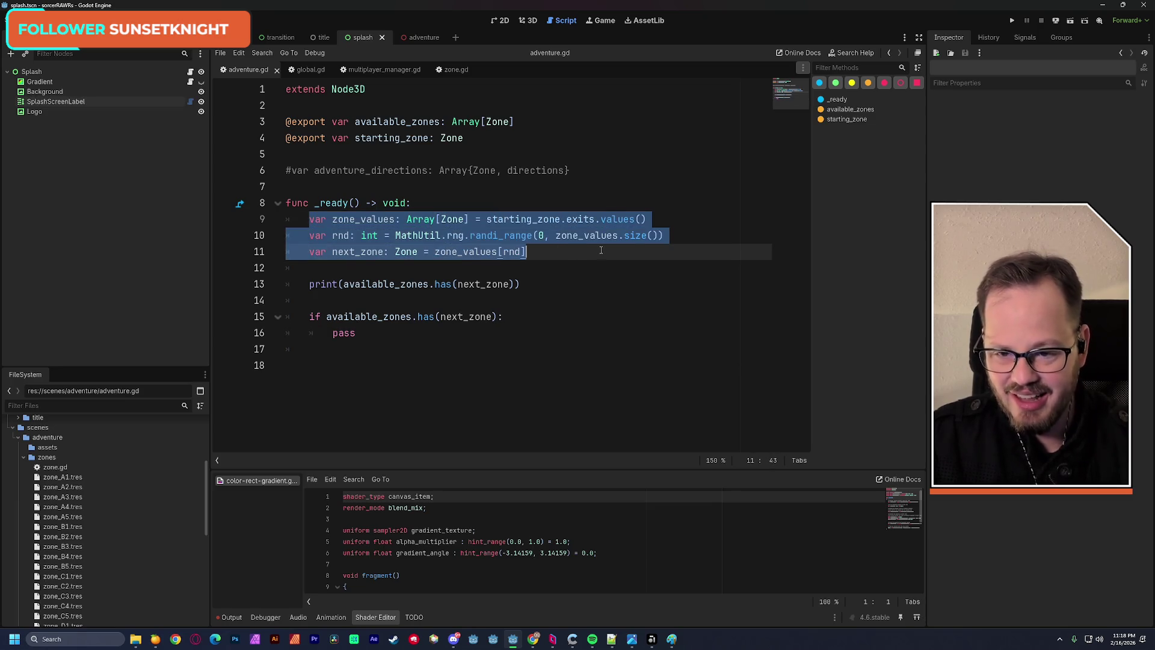
pyautogui.click(601, 251)
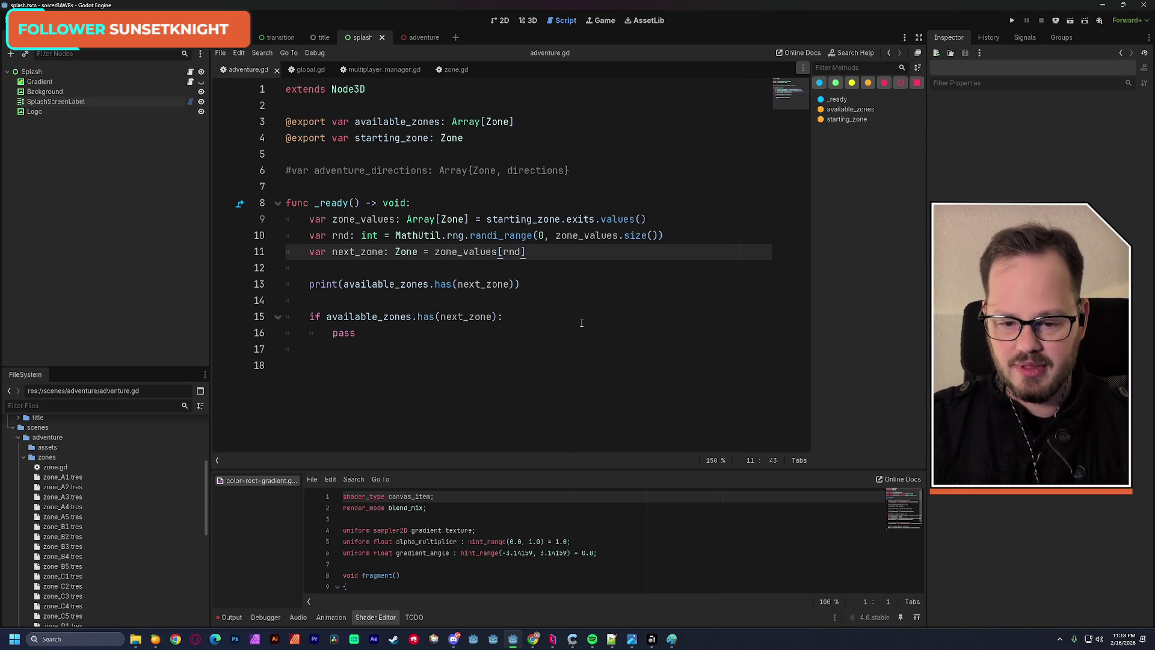
pyautogui.click(367, 334)
pyautogui.click(311, 317)
pyautogui.moveTo(312, 317); pyautogui.dragTo(385, 332)
pyautogui.click(390, 332)
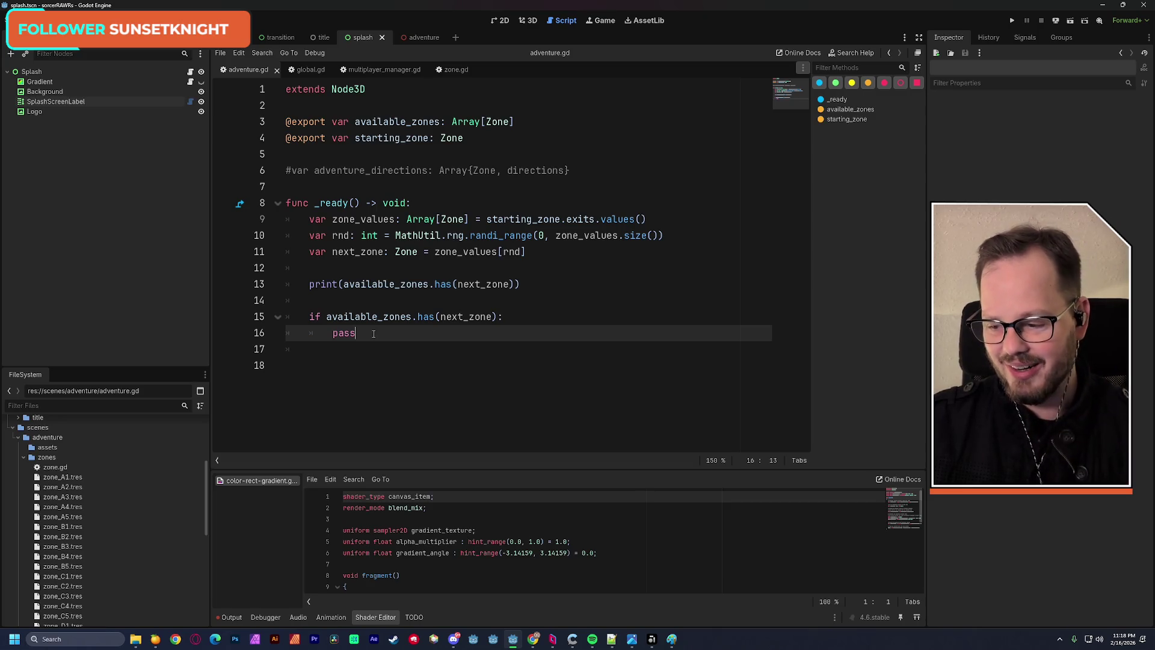
pyautogui.moveTo(373, 334); pyautogui.dragTo(312, 287)
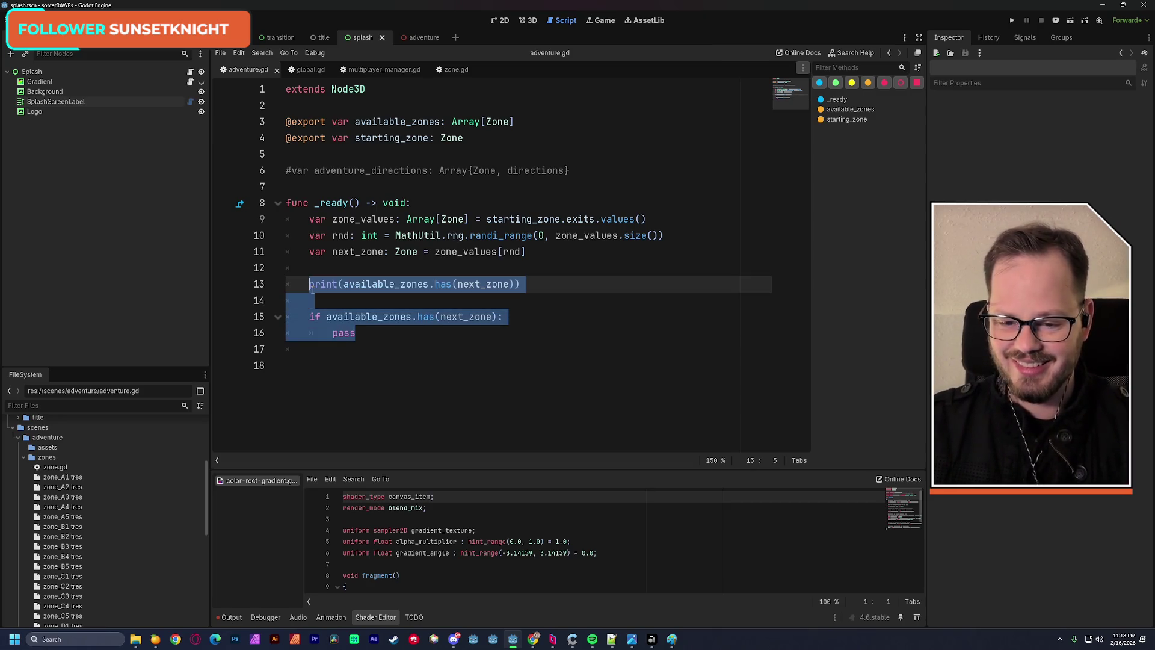
pyautogui.click(310, 301)
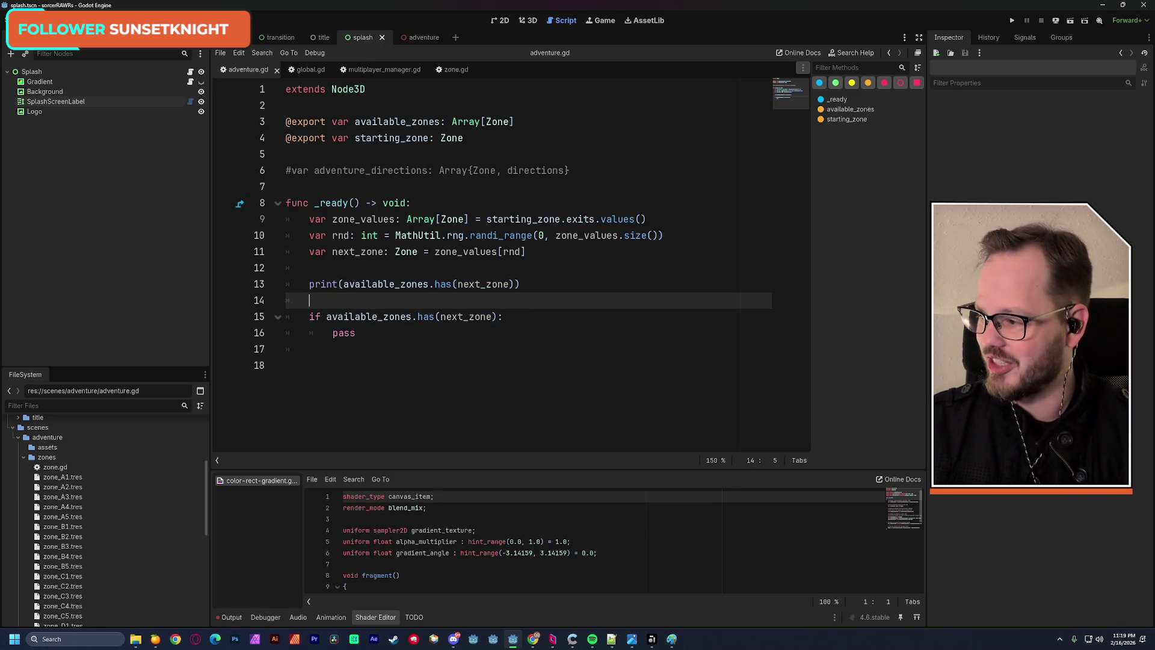
pyautogui.hotkey('alt', 'Tab')
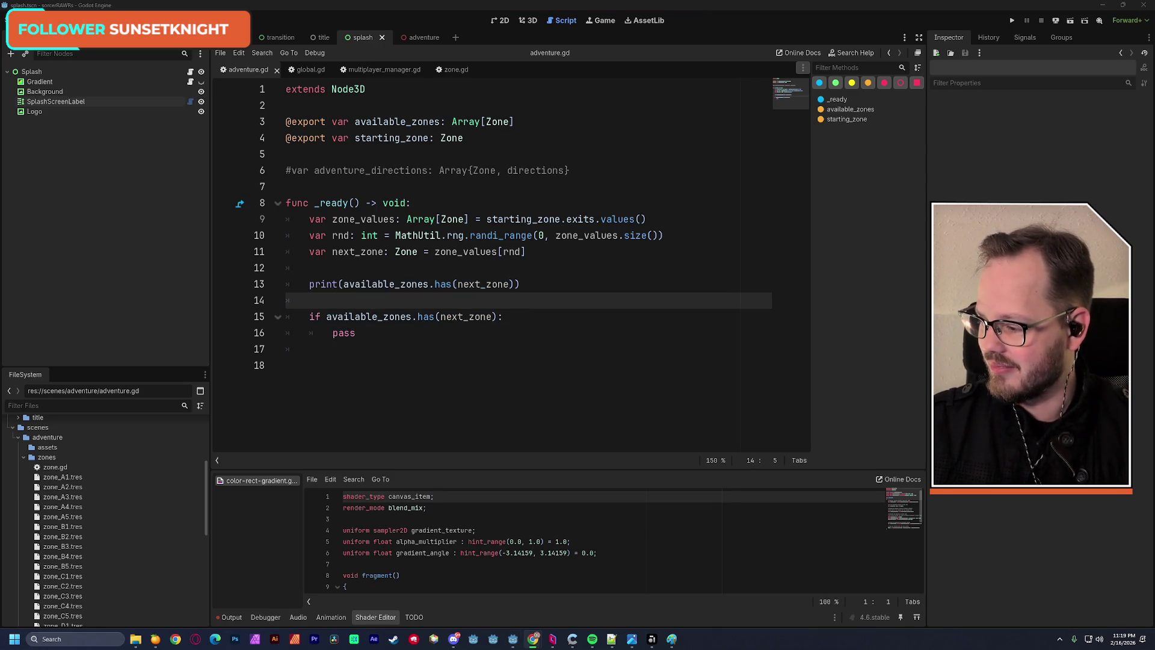
pyautogui.hotkey('alt', 'Tab')
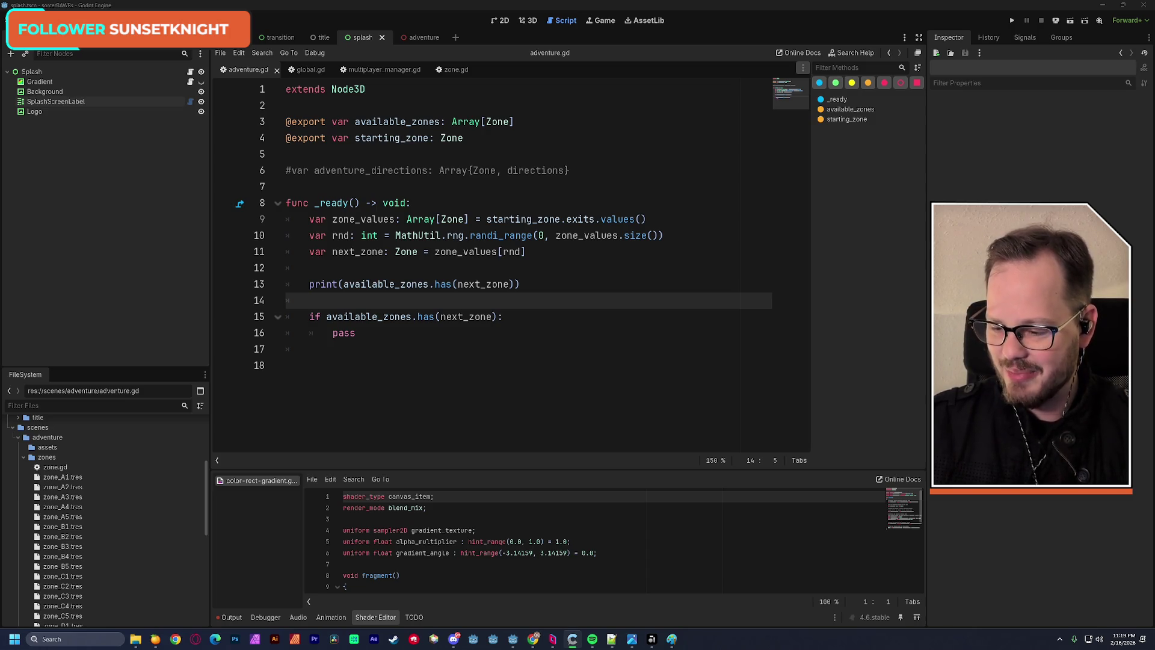
pyautogui.click(416, 337)
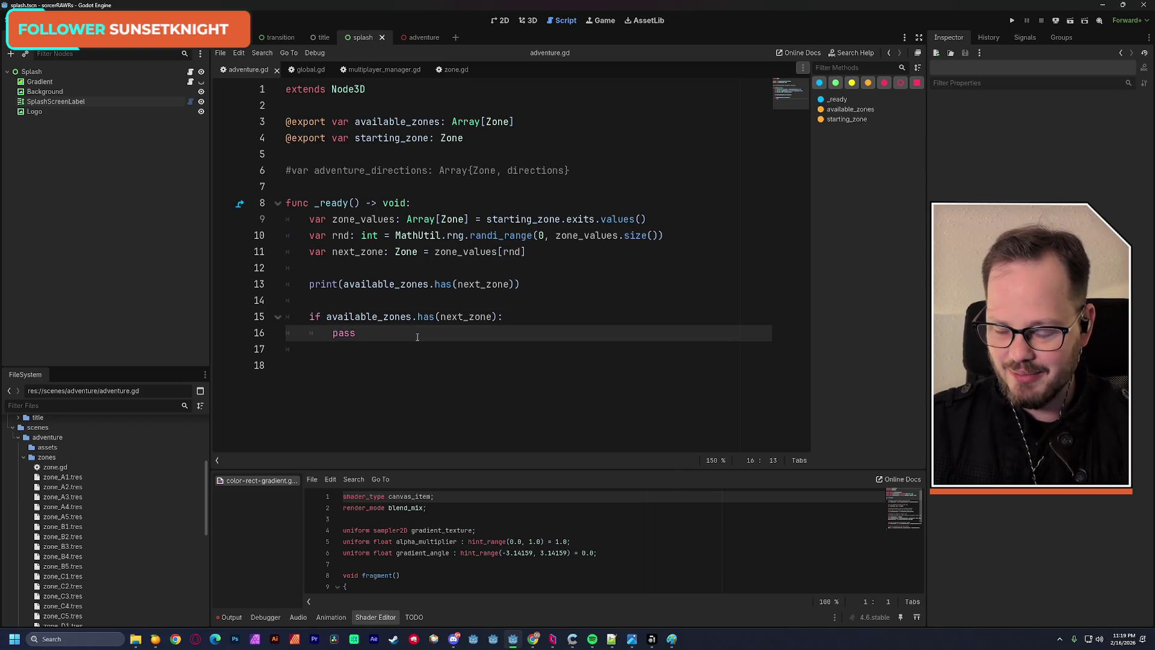
pyautogui.moveTo(354, 335); pyautogui.dragTo(333, 334)
pyautogui.click(368, 336)
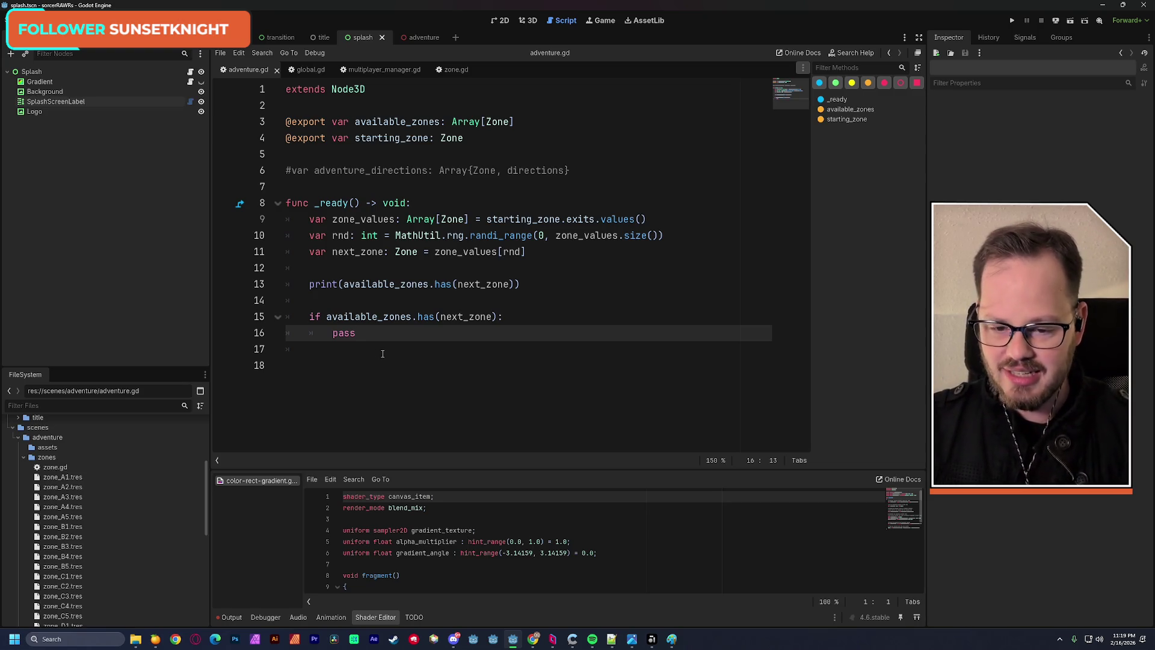
pyautogui.click(385, 361)
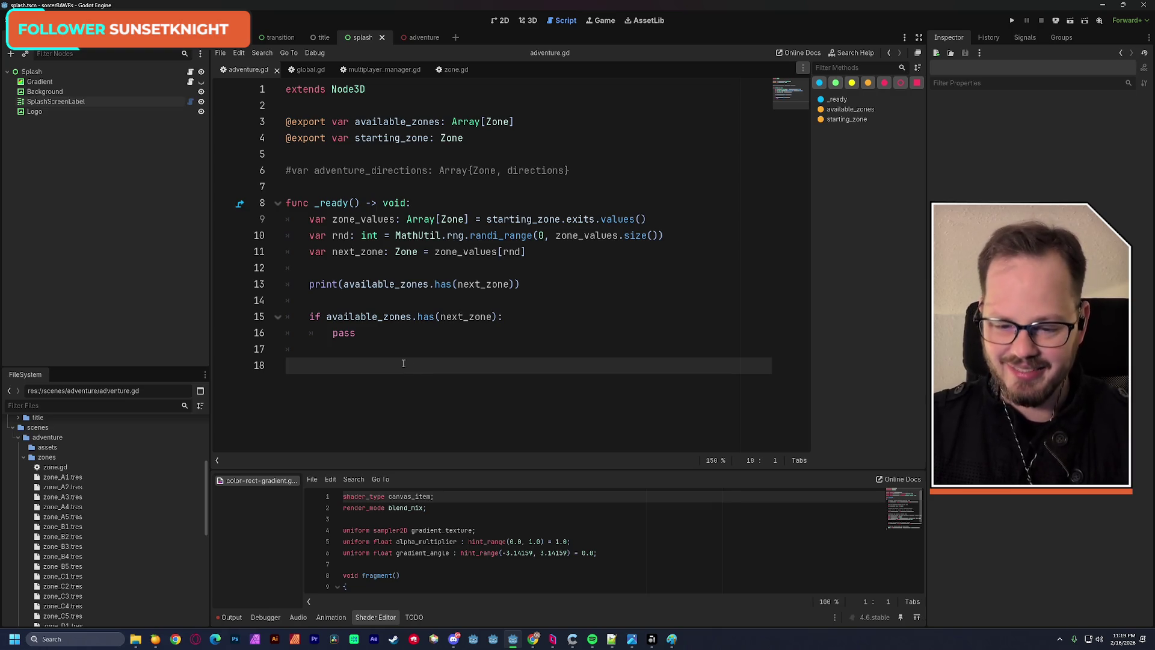
pyautogui.click(426, 346)
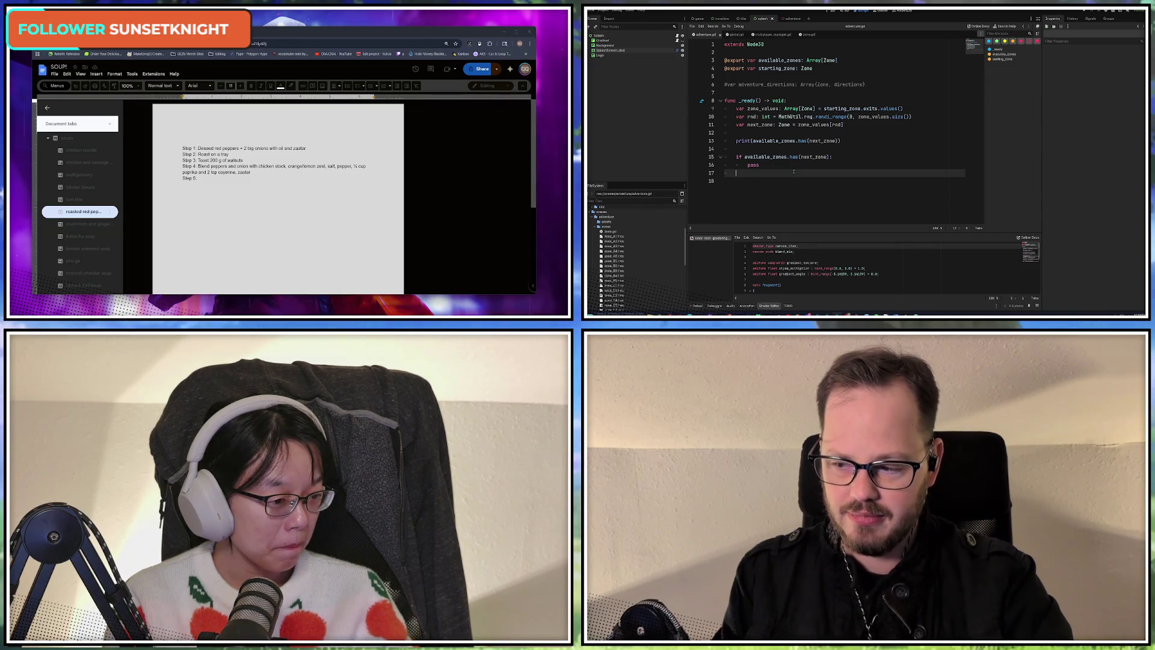
pyautogui.click(184, 184)
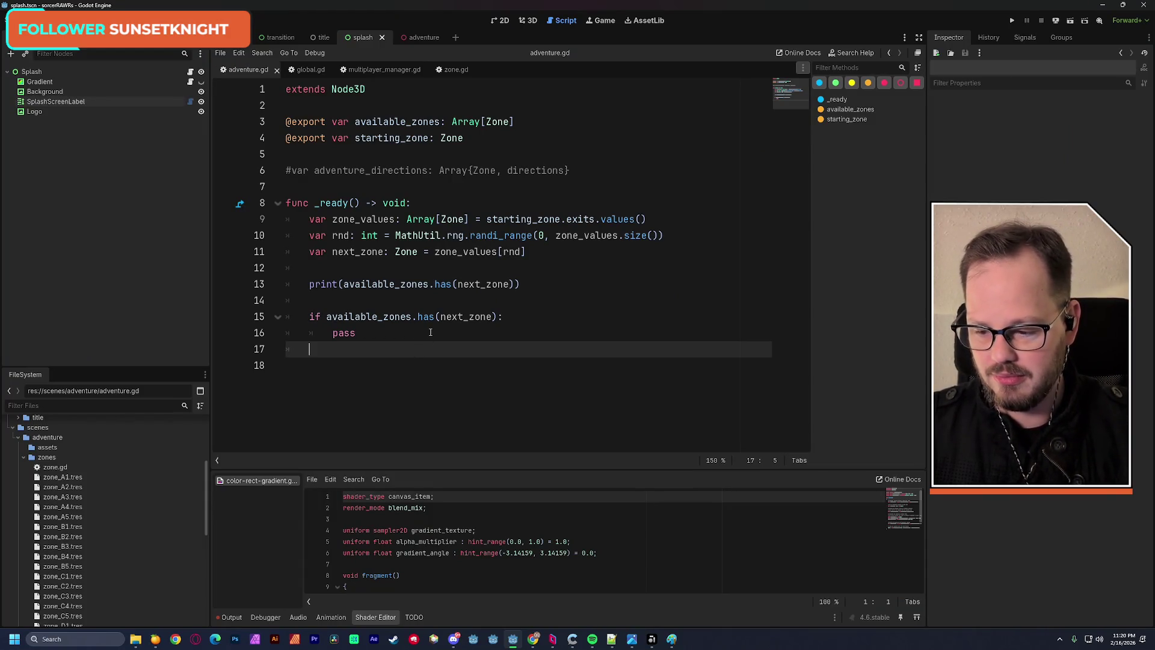
pyautogui.hotkey('alt', 'Tab')
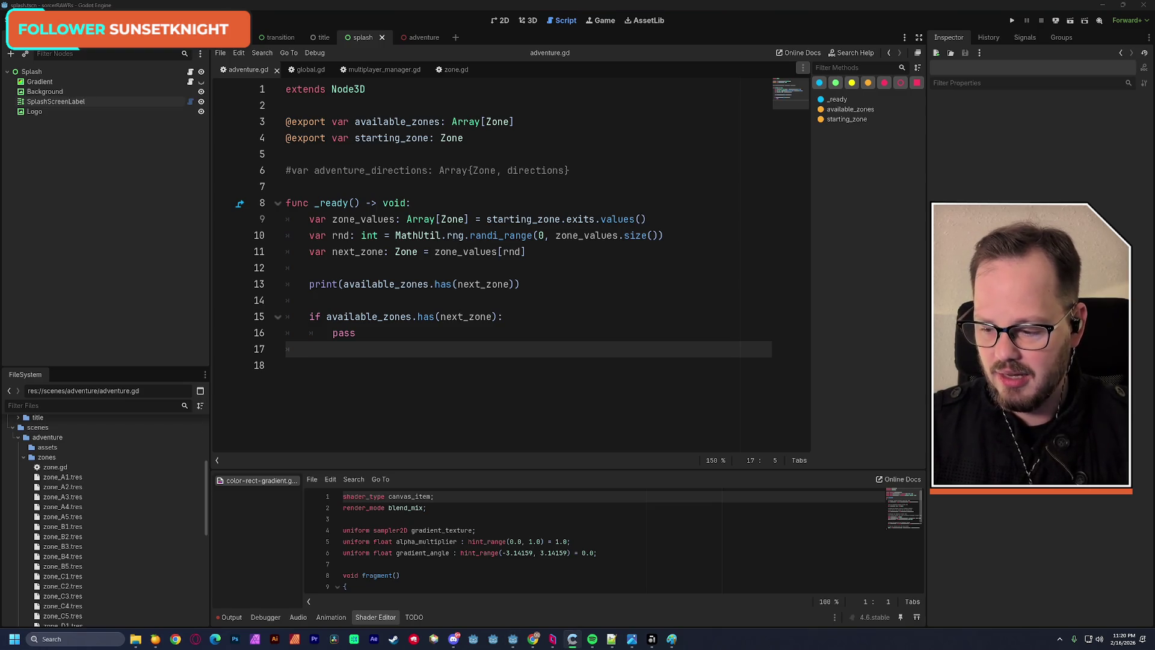
pyautogui.click(360, 355)
pyautogui.click(352, 269)
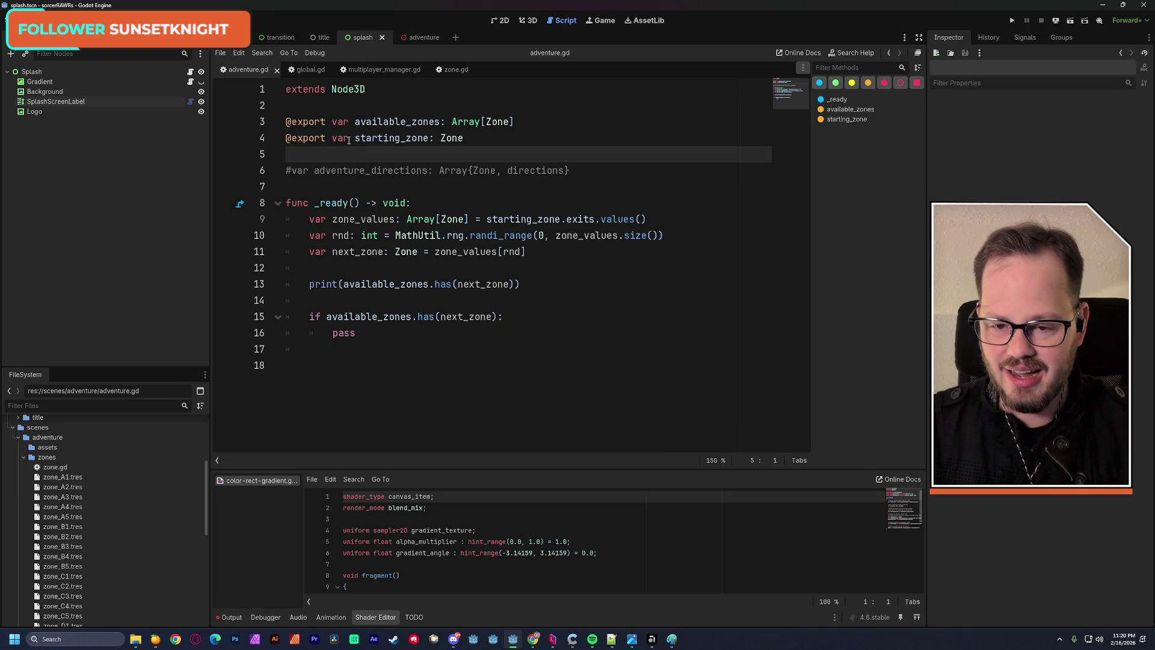
pyautogui.click(326, 105)
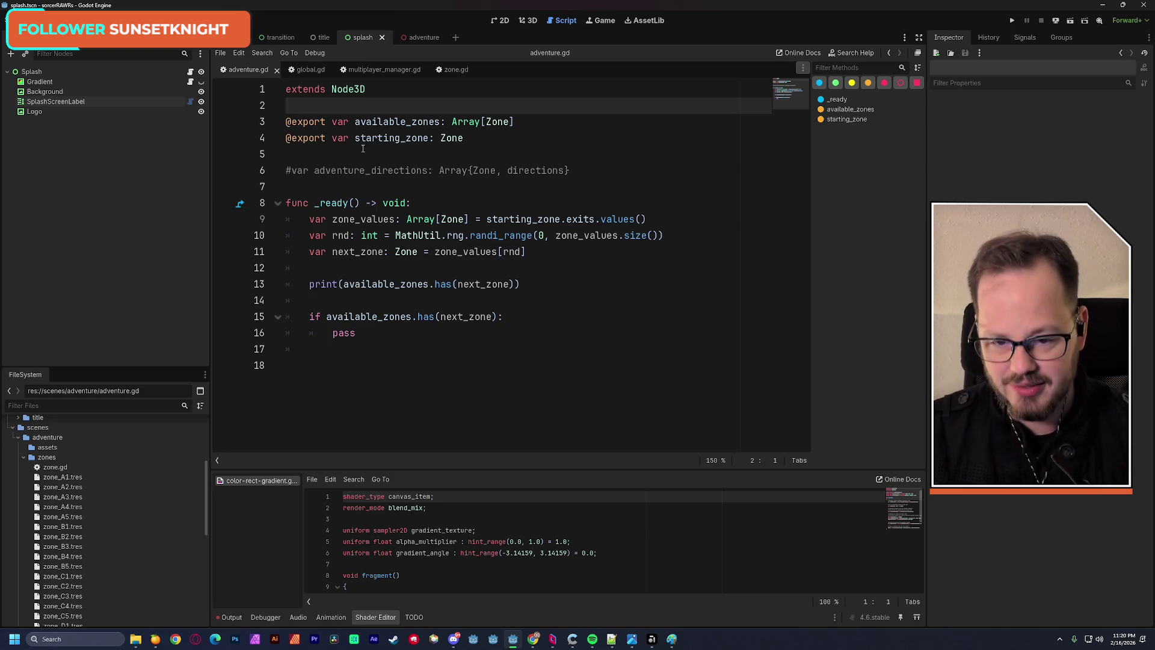
pyautogui.click(381, 139)
pyautogui.click(462, 156)
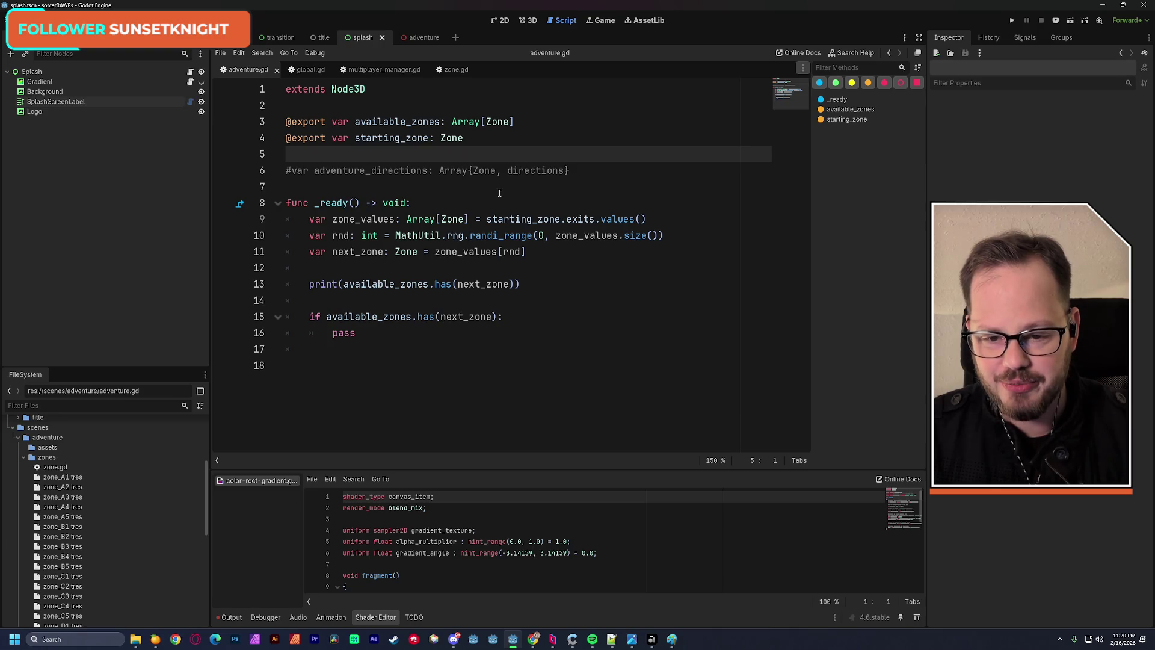
pyautogui.click(362, 351)
pyautogui.press('Down')
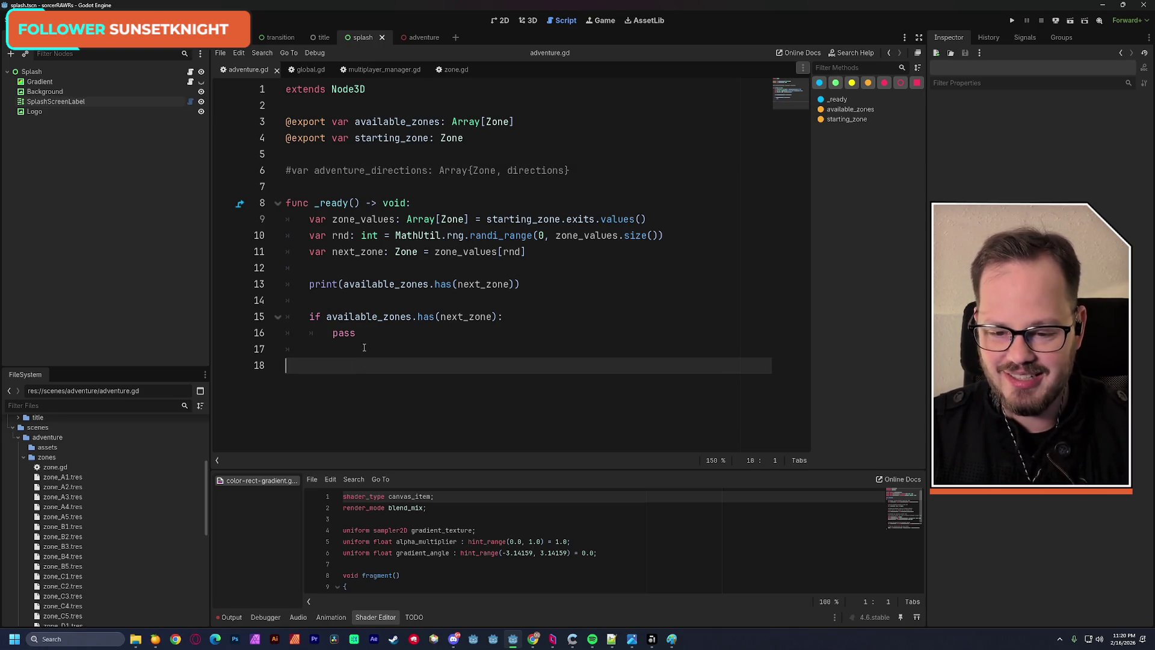
pyautogui.press('Up')
pyautogui.press('Up')
pyautogui.press('Up')
pyautogui.press('Up')
pyautogui.click(406, 260)
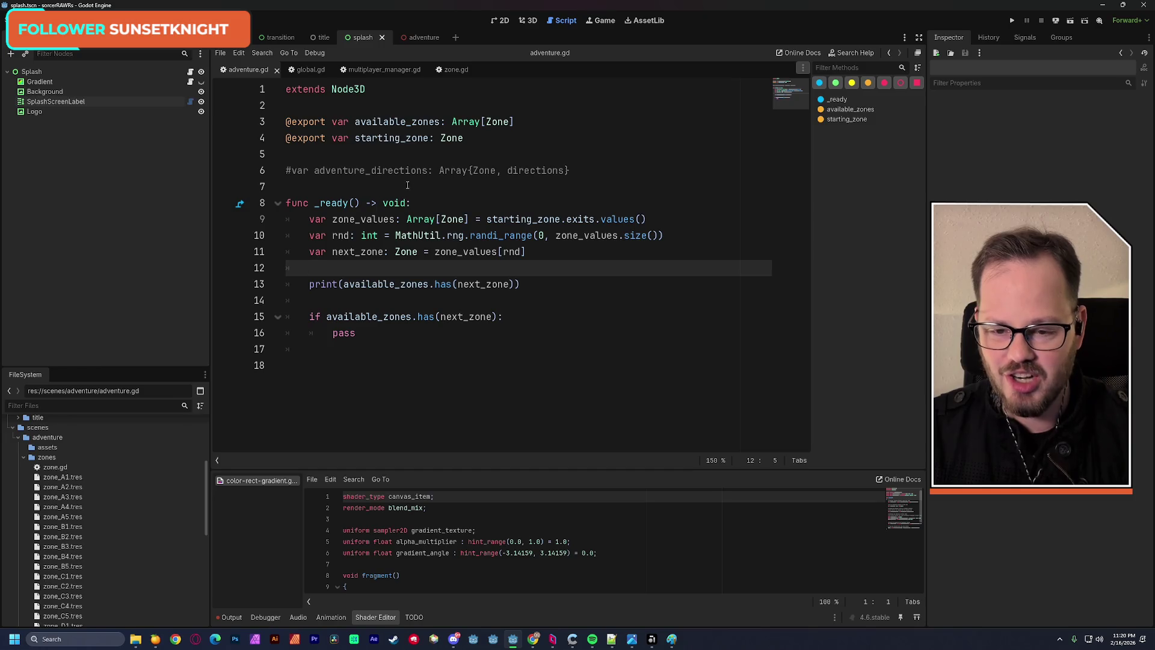
pyautogui.scroll(3, 421, 230)
pyautogui.scroll(-2, 421, 231)
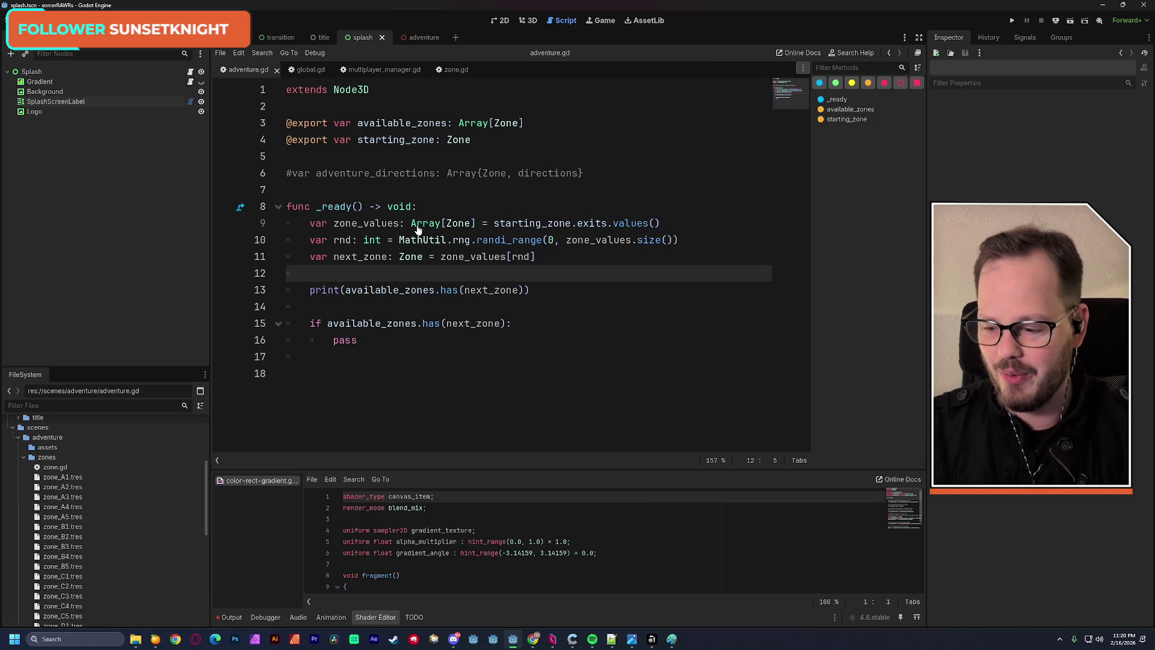
pyautogui.moveTo(418, 230)
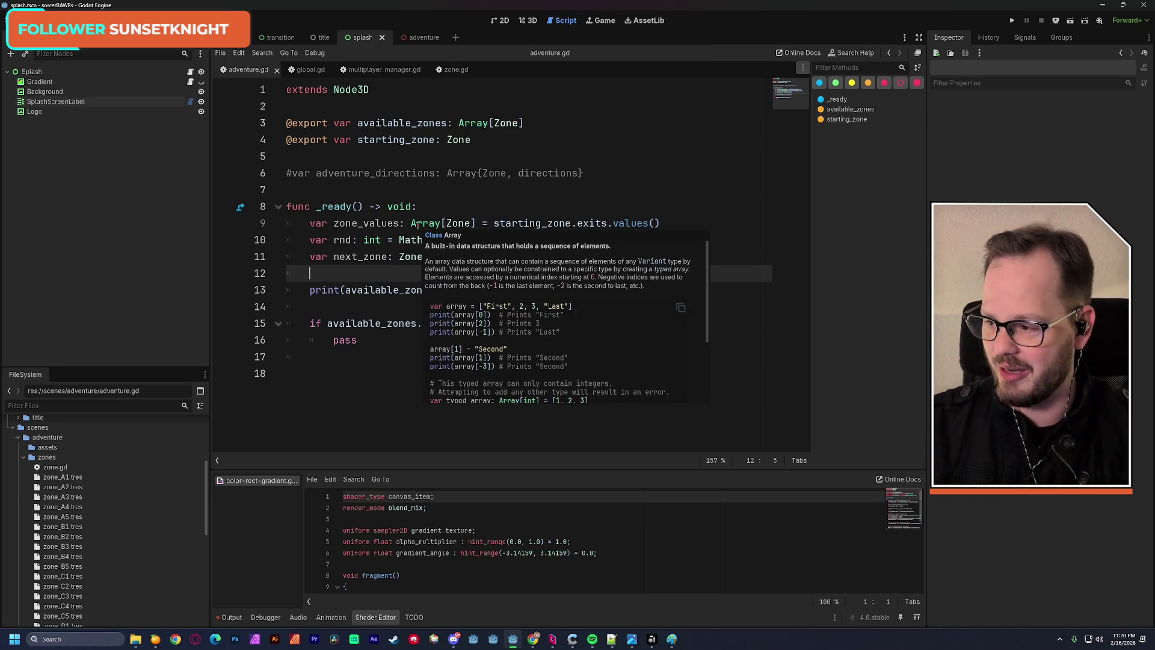
pyautogui.click(481, 186)
pyautogui.click(421, 274)
pyautogui.click(408, 311)
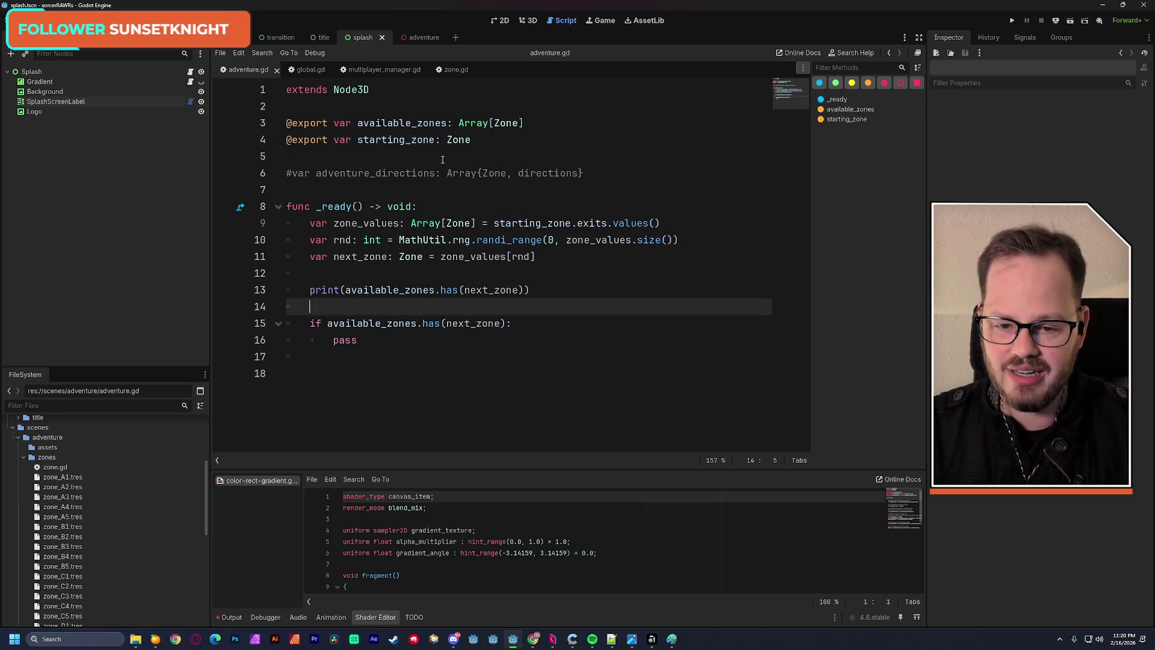
# Step: Uncomment the adventure_directions declaration on line 6
pyautogui.moveTo(583, 173); pyautogui.dragTo(285, 173)
pyautogui.press('BackSpace')
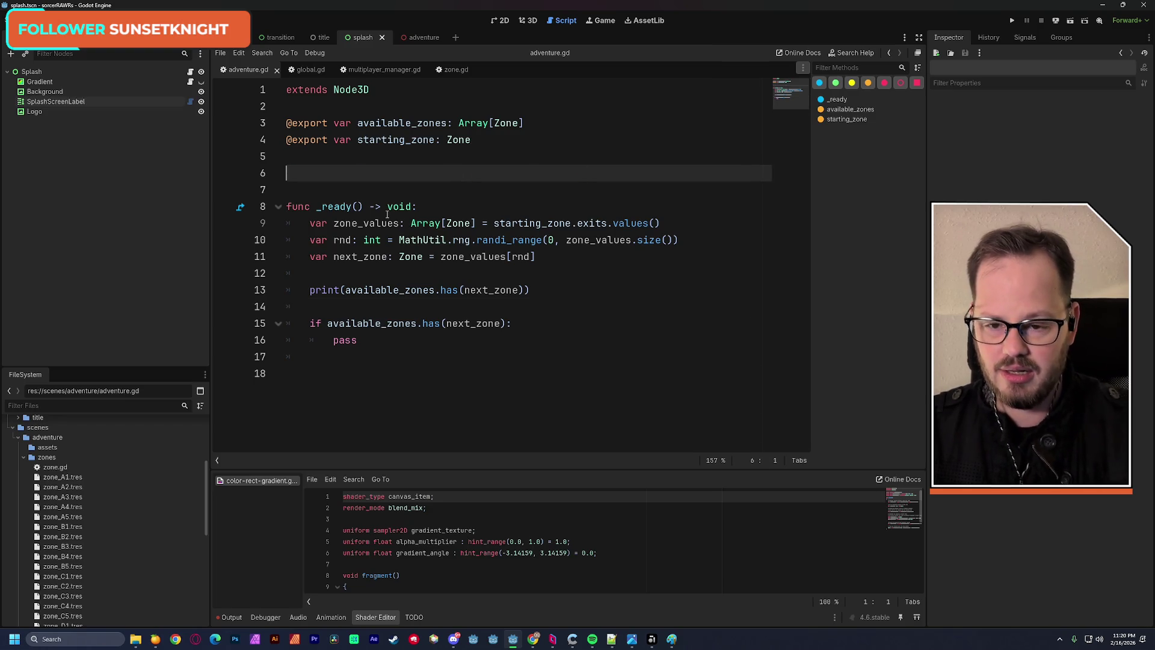
pyautogui.write('V')
pyautogui.press('BackSpace')
pyautogui.write('var ')
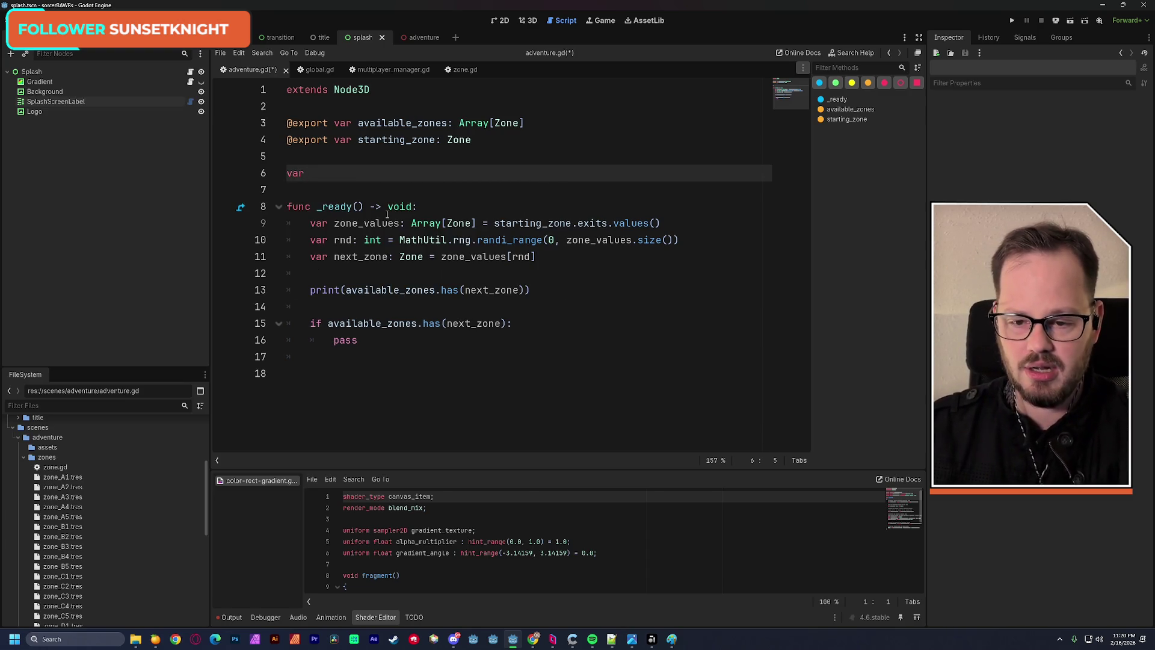
pyautogui.write('adventure')
pyautogui.hotkey('ctrl', 'z')
pyautogui.hotkey('ctrl', 'z')
pyautogui.hotkey('ctrl', 'z')
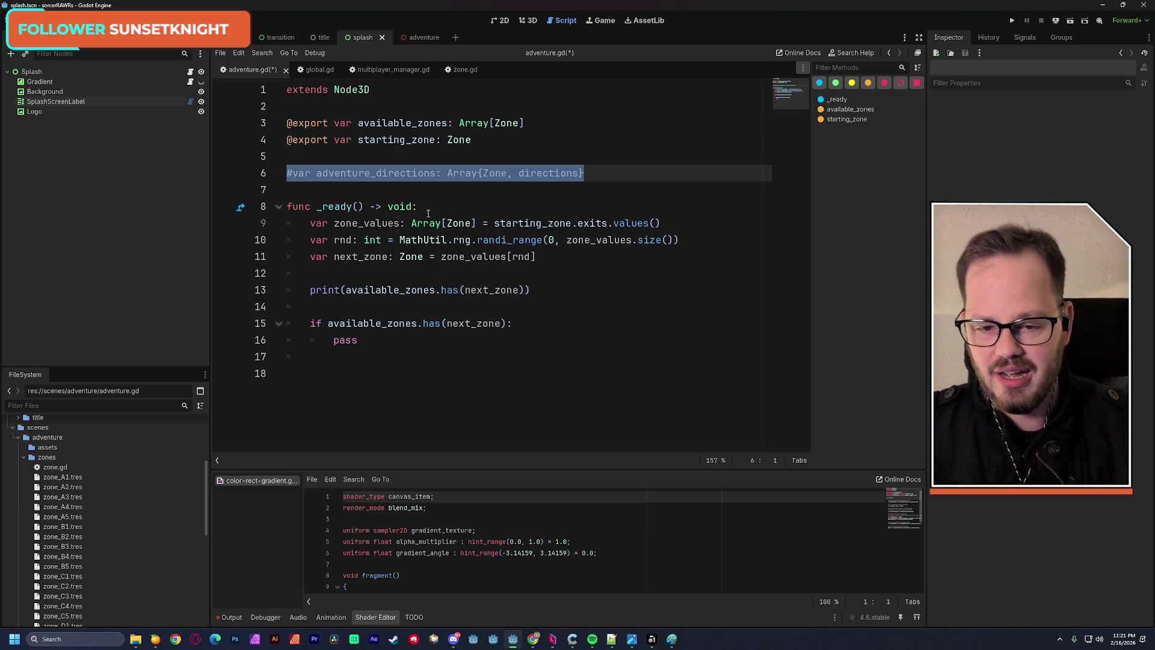
pyautogui.click(468, 176)
pyautogui.click(293, 174)
pyautogui.press('BackSpace')
# Step: Type adventure_directions as Array[Zone] and save the script
pyautogui.moveTo(432, 174); pyautogui.dragTo(579, 174)
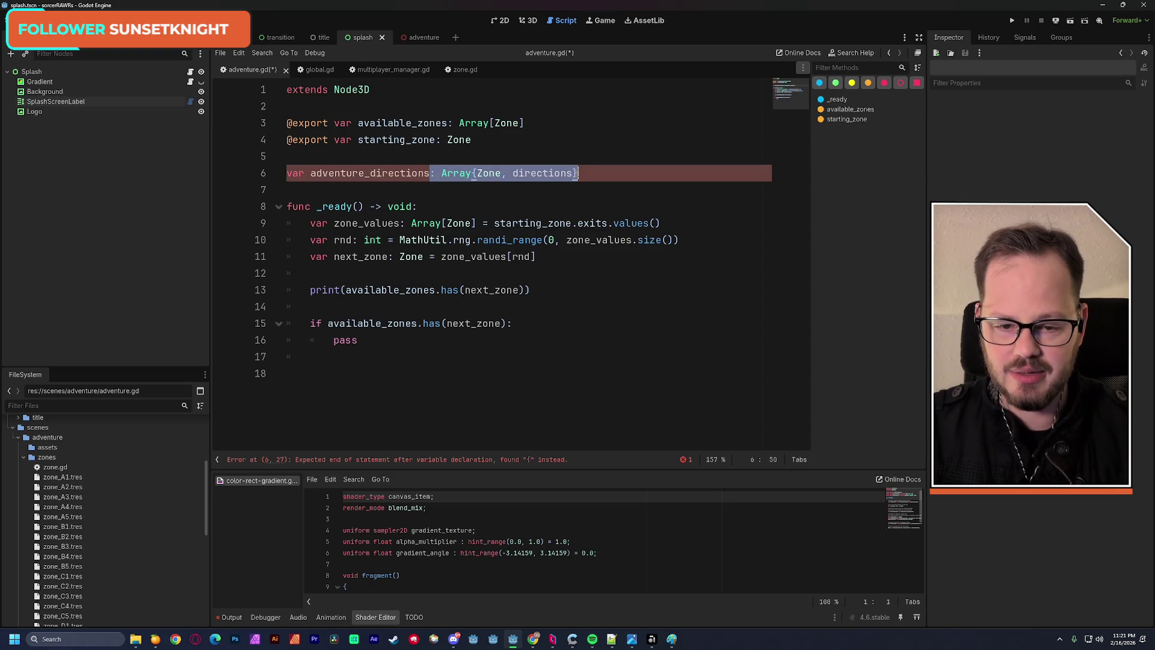
pyautogui.press('BackSpace')
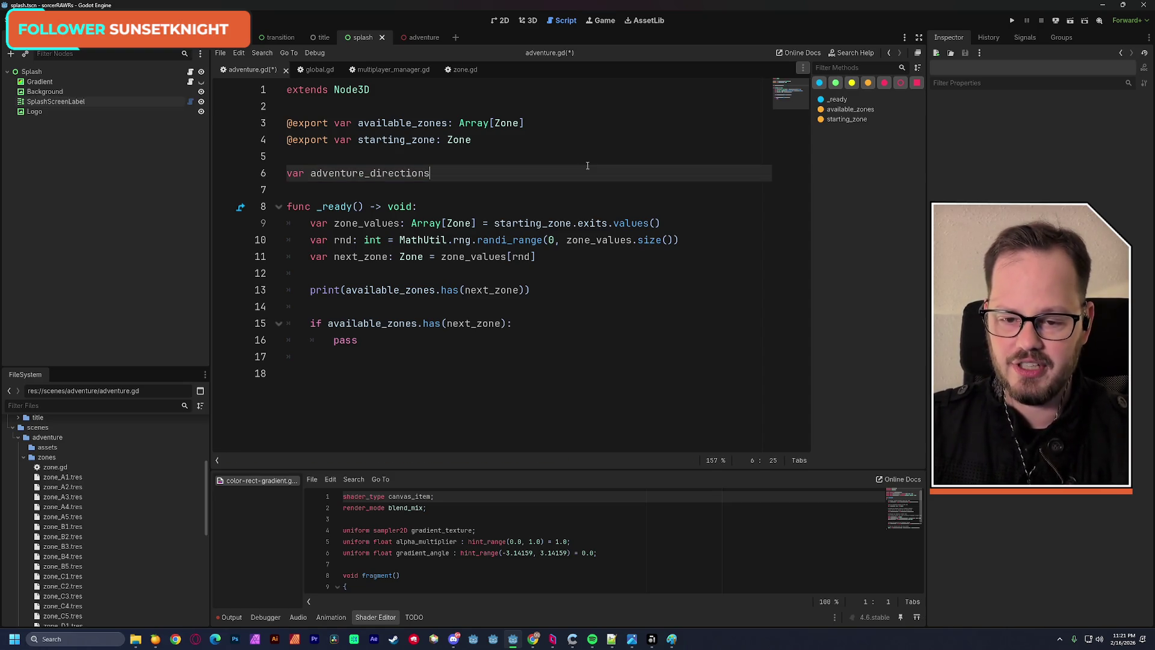
pyautogui.write(': ')
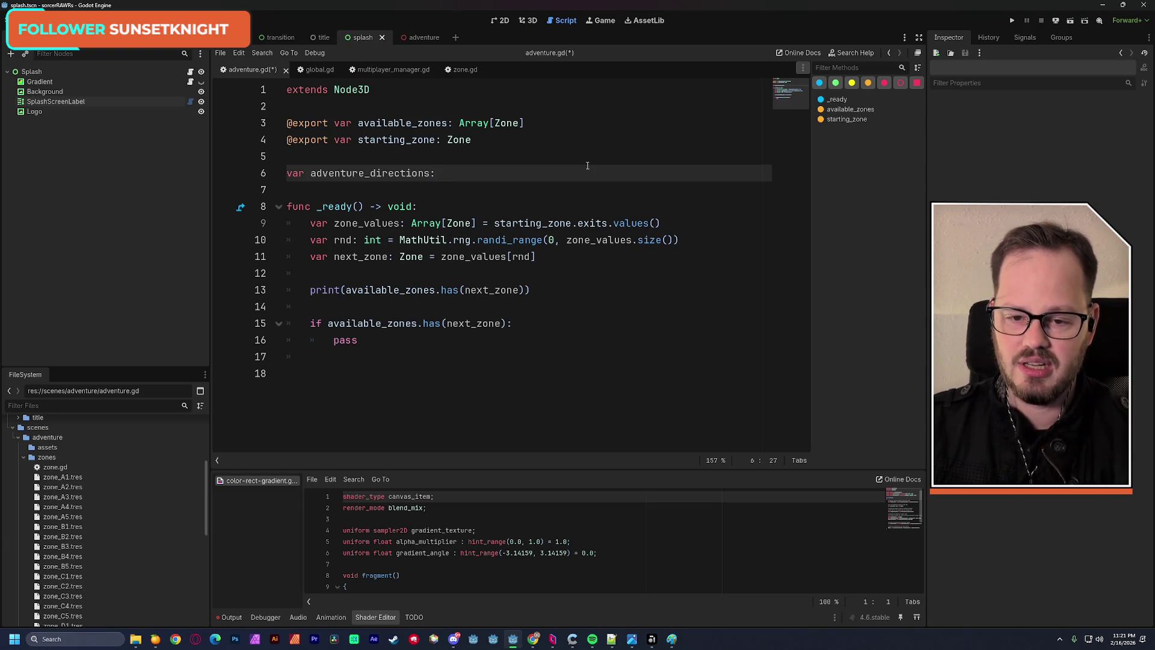
pyautogui.write('Arr')
pyautogui.press('Return')
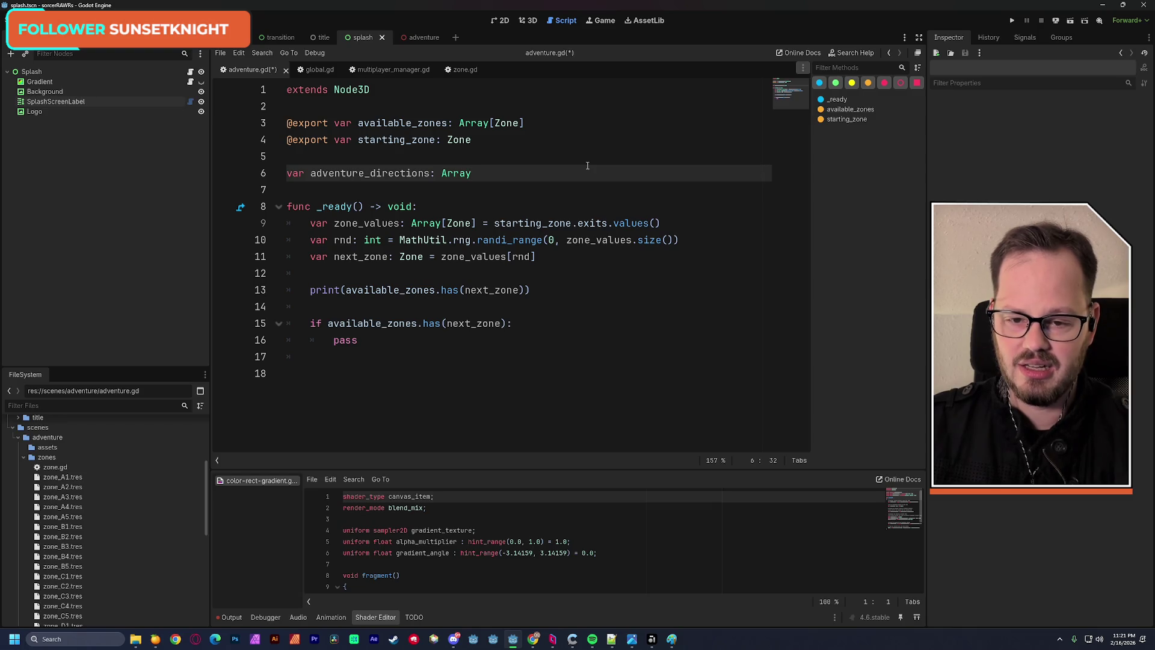
pyautogui.write('[Z')
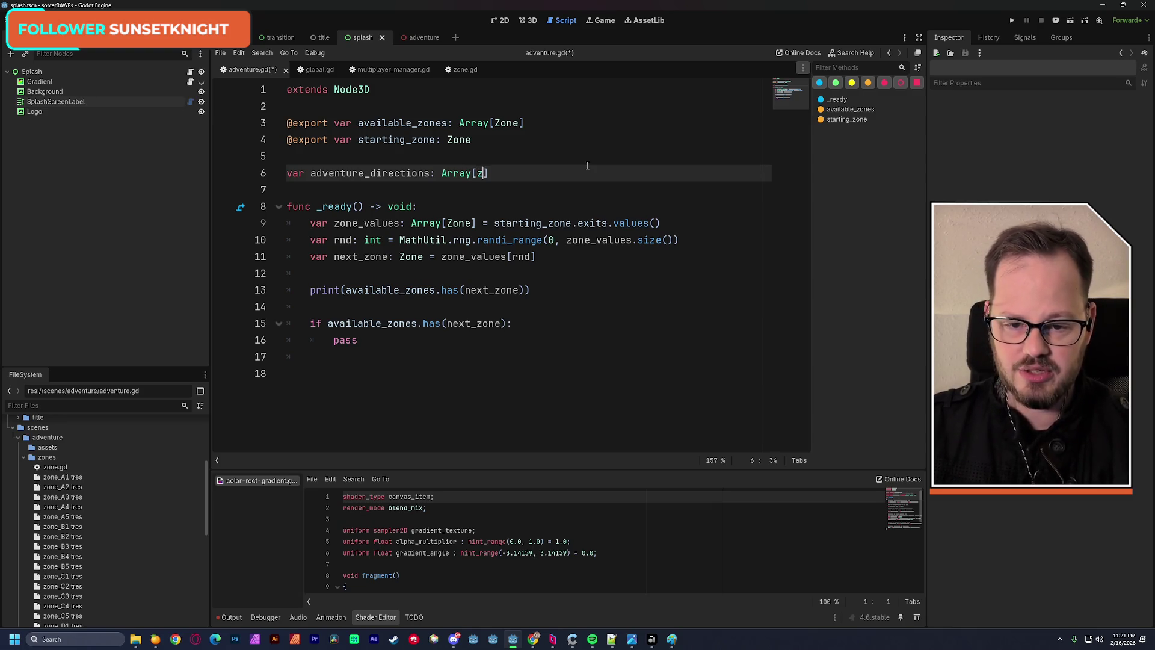
pyautogui.press('Return')
pyautogui.click(587, 141)
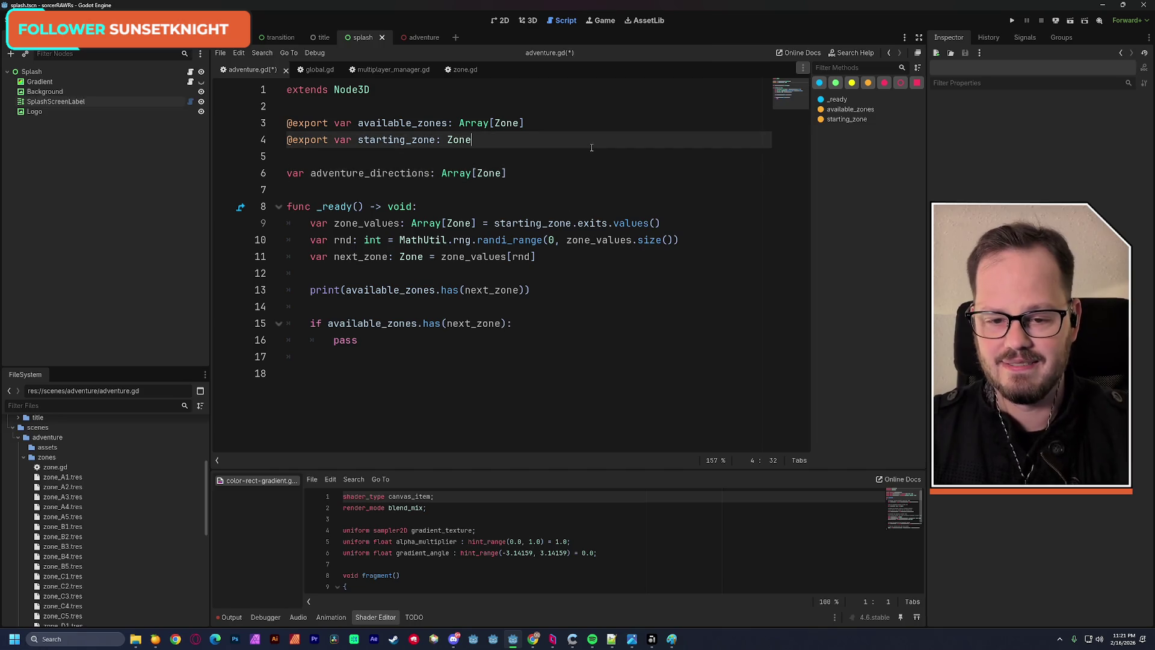
pyautogui.hotkey('ctrl', 's')
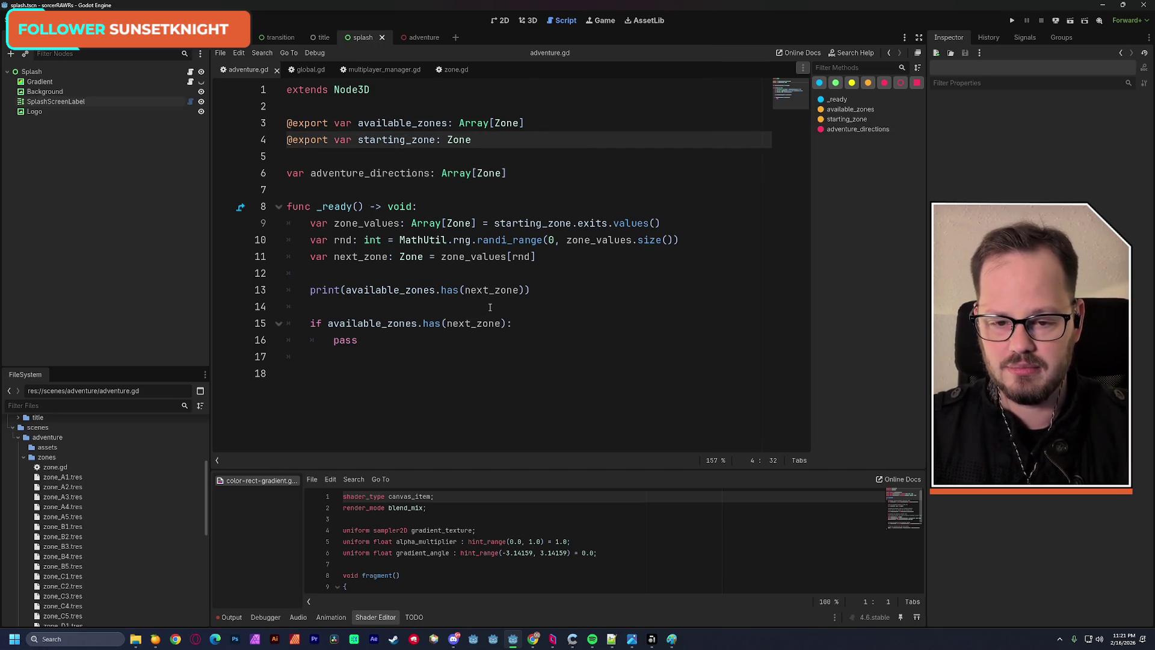
# Step: Replace pass on line 16 with adventure_directions.append(next_zone)
pyautogui.doubleClick(346, 340)
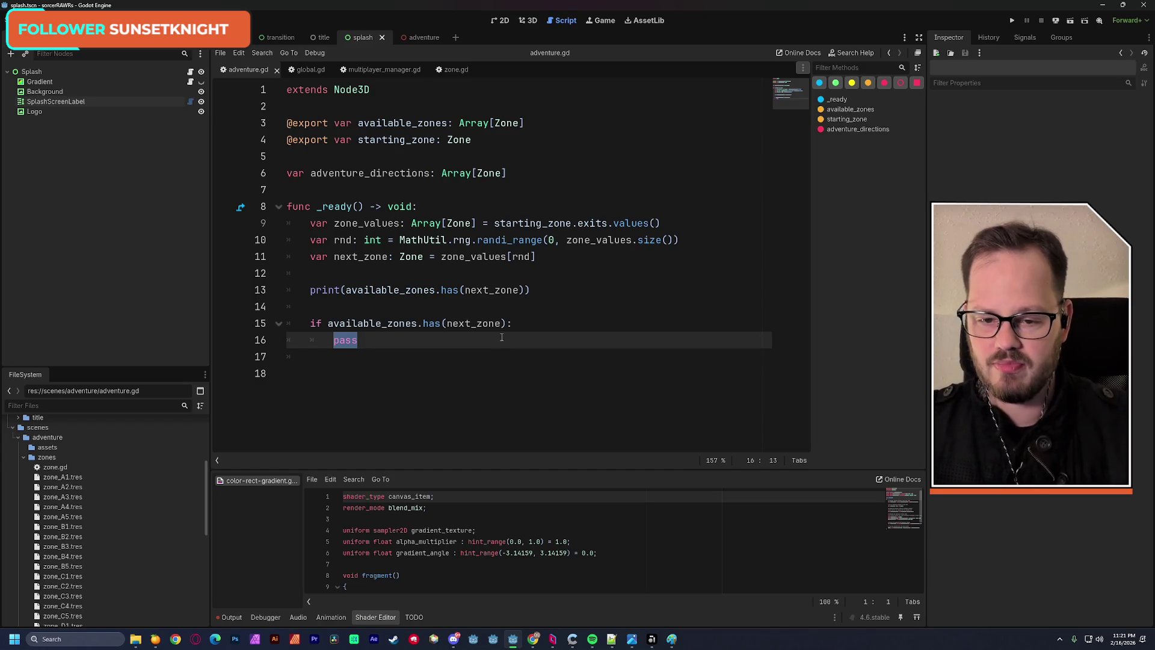
pyautogui.doubleClick(401, 172)
pyautogui.hotkey('ctrl', 'c')
pyautogui.doubleClick(347, 341)
pyautogui.hotkey('ctrl', 'v')
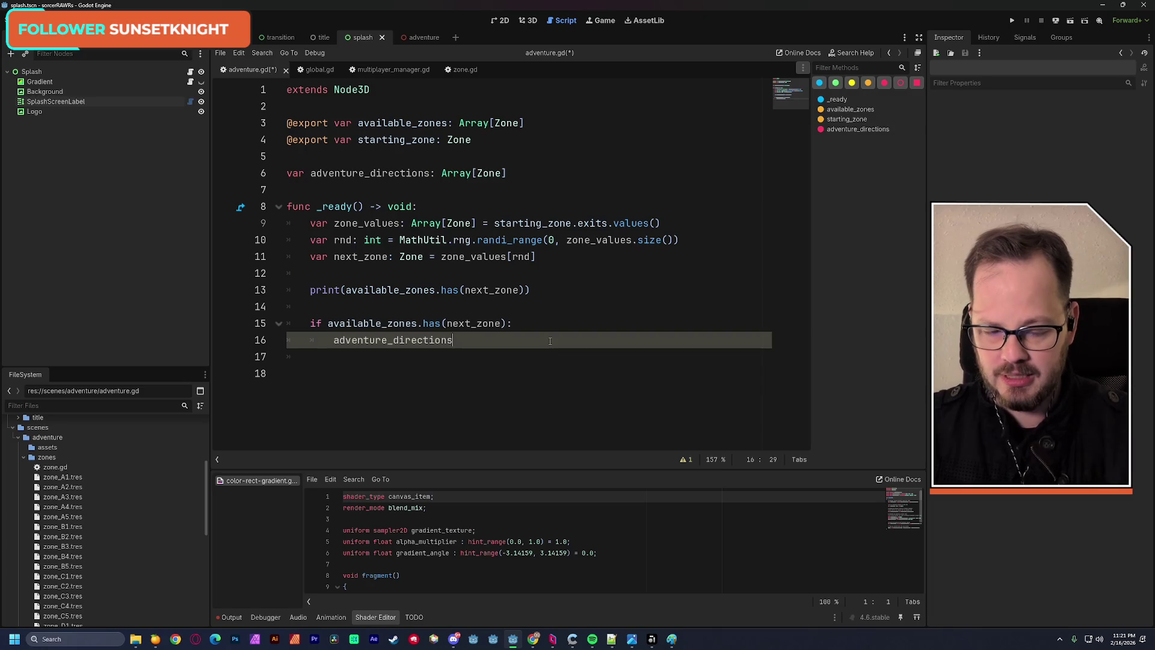
pyautogui.write('.ad')
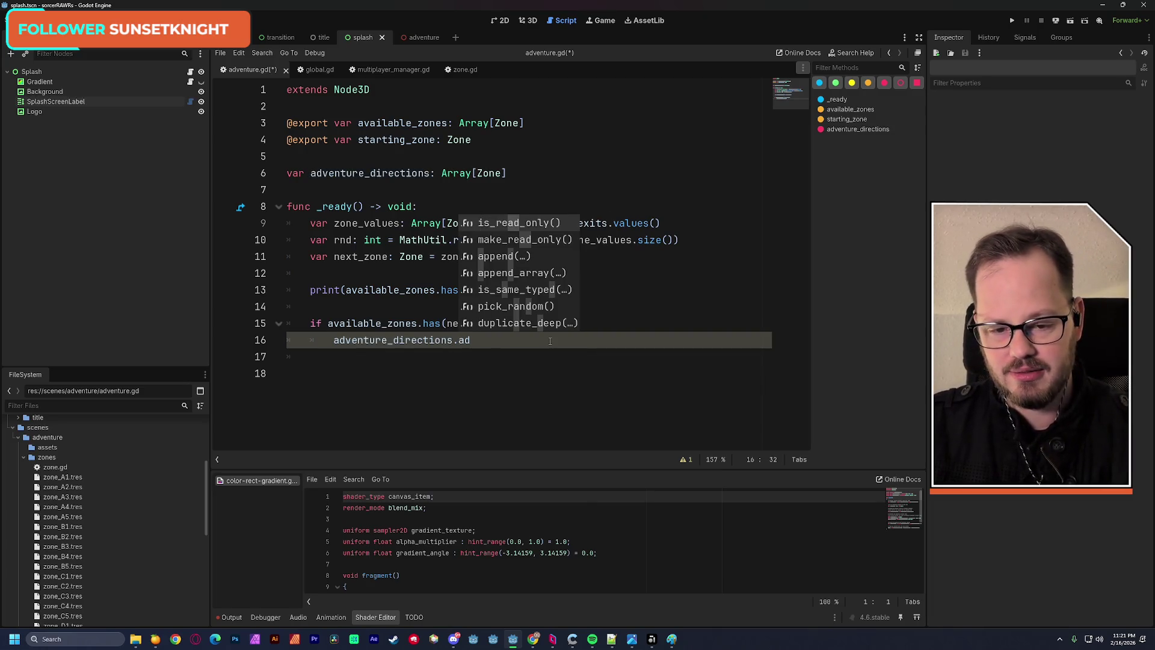
pyautogui.press('BackSpace')
pyautogui.press('BackSpace')
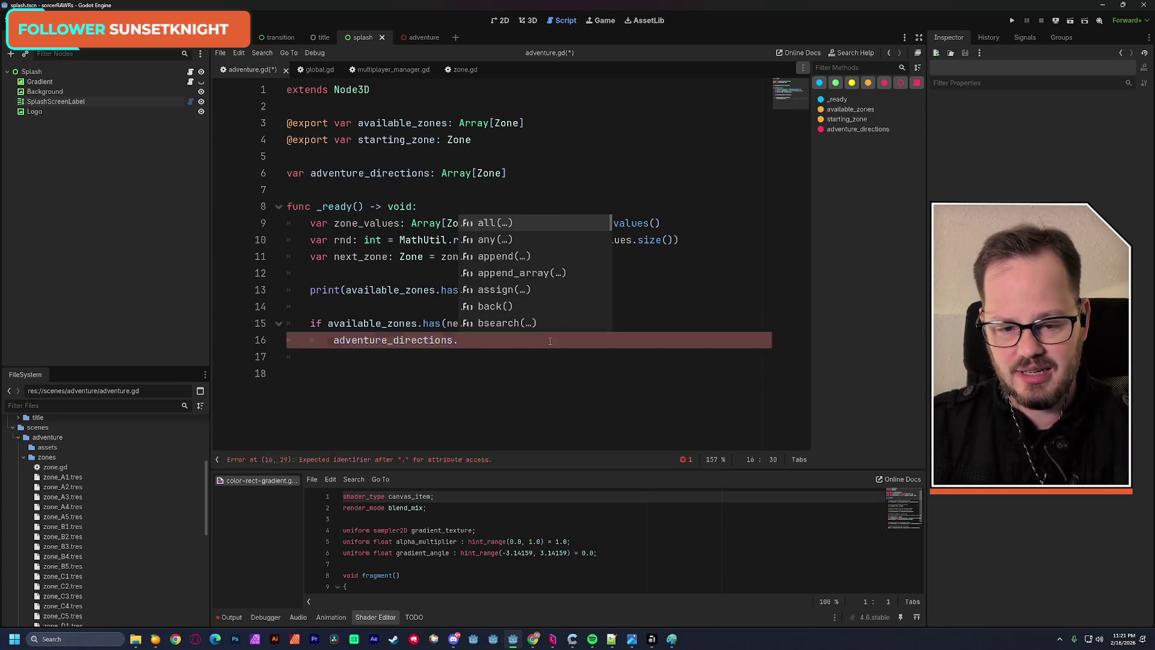
pyautogui.write('ap')
pyautogui.press('Return')
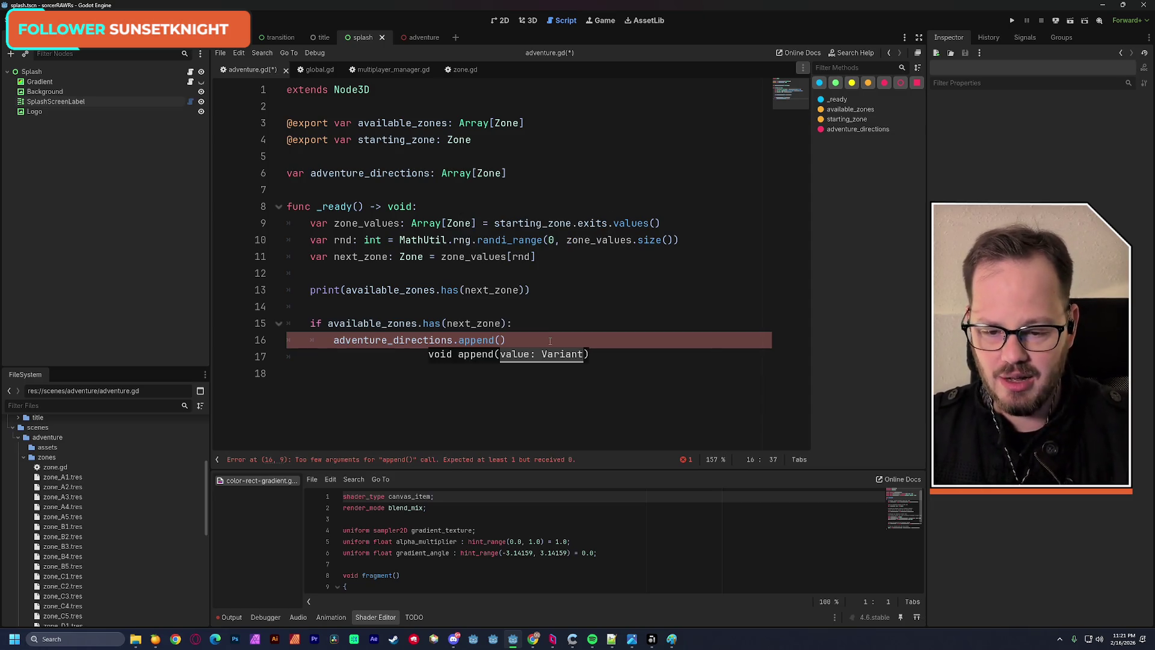
pyautogui.write('next_zone')
# Step: Start a new line 17 with available_zones.de
pyautogui.press('End')
pyautogui.press('Return')
pyautogui.write('available_zones.de')
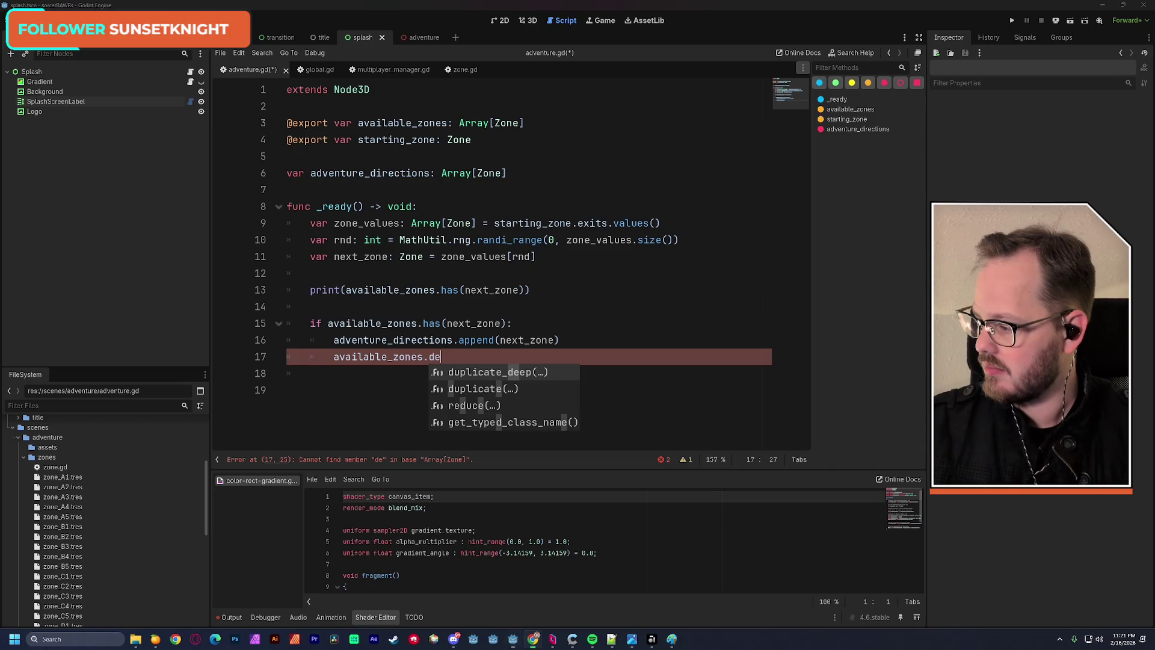
pyautogui.click(259, 145)
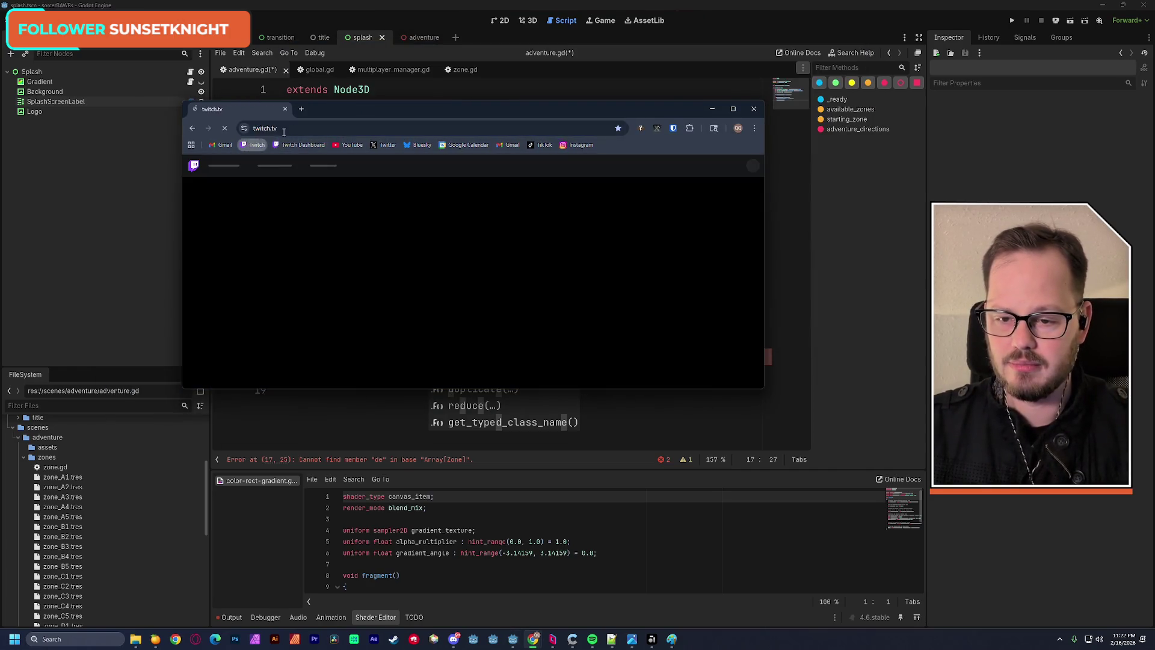
pyautogui.write('/qq')
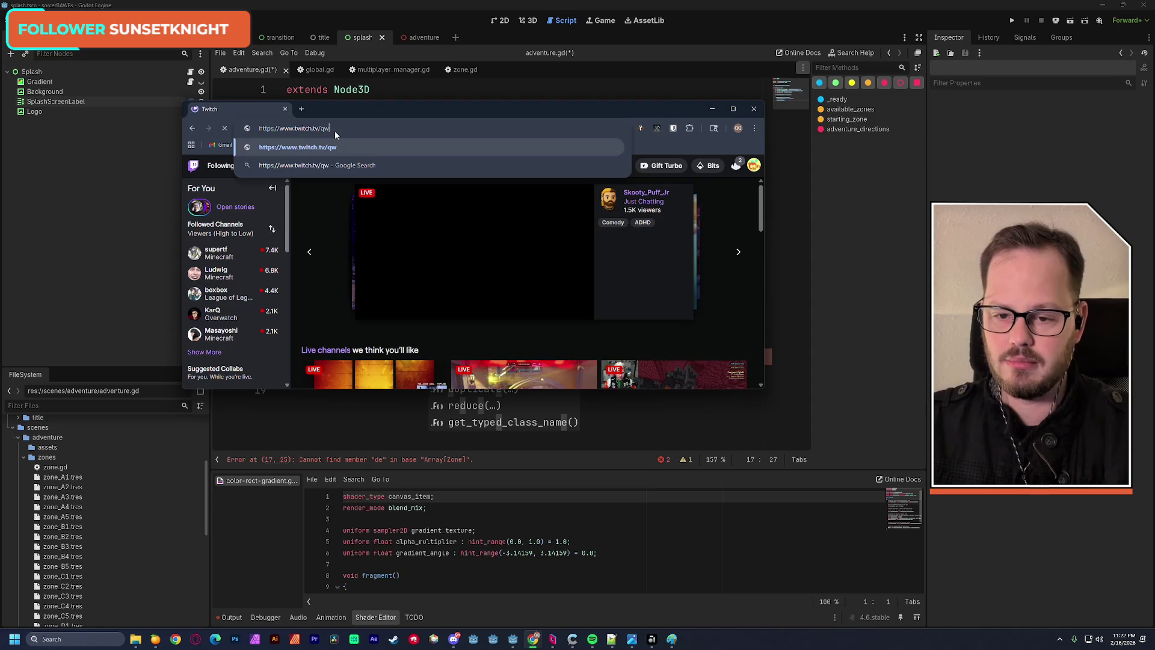
pyautogui.press('Return')
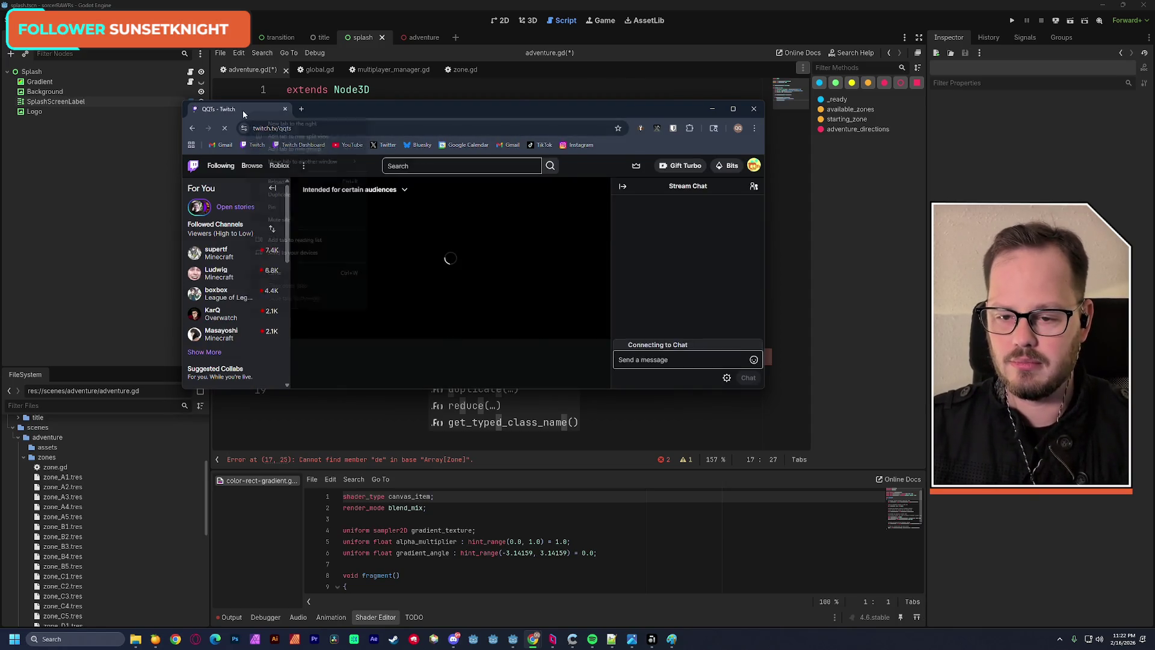
pyautogui.rightClick(243, 109)
pyautogui.click(287, 220)
pyautogui.doubleClick(441, 109)
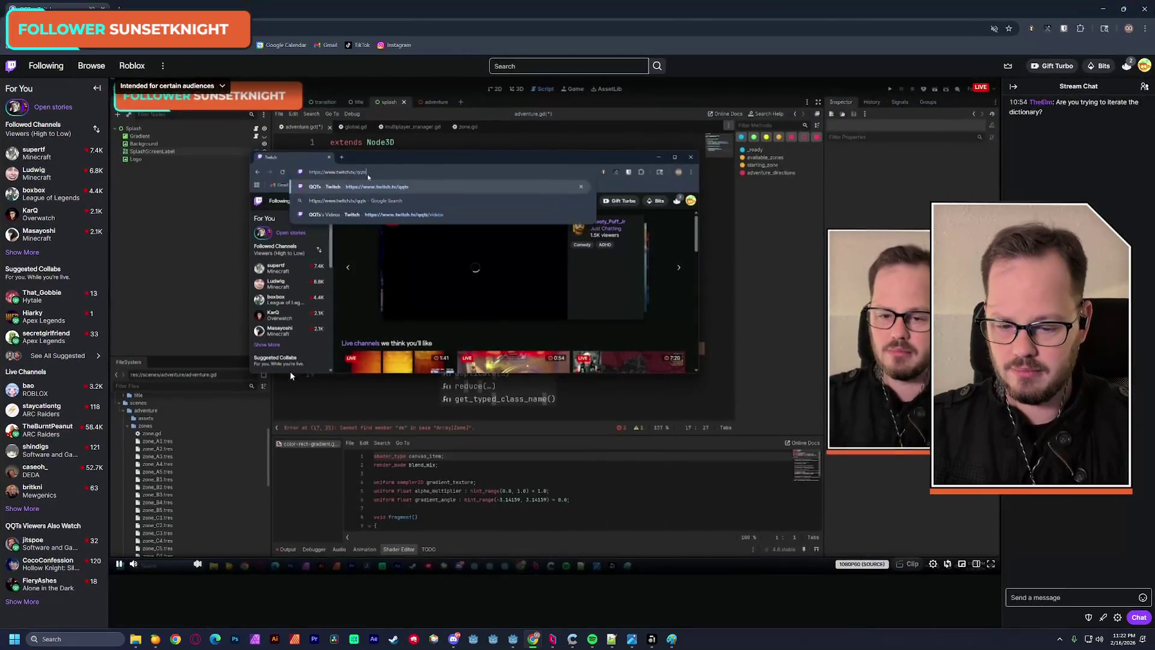
pyautogui.scroll(-2, 286, 385)
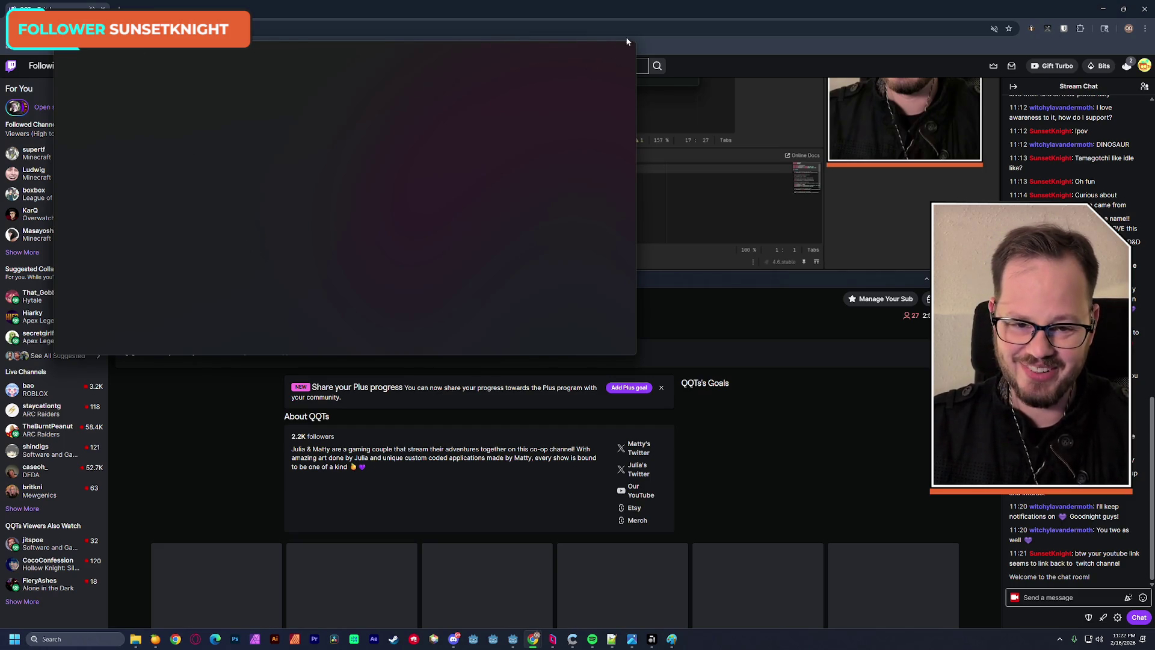
pyautogui.click(1102, 10)
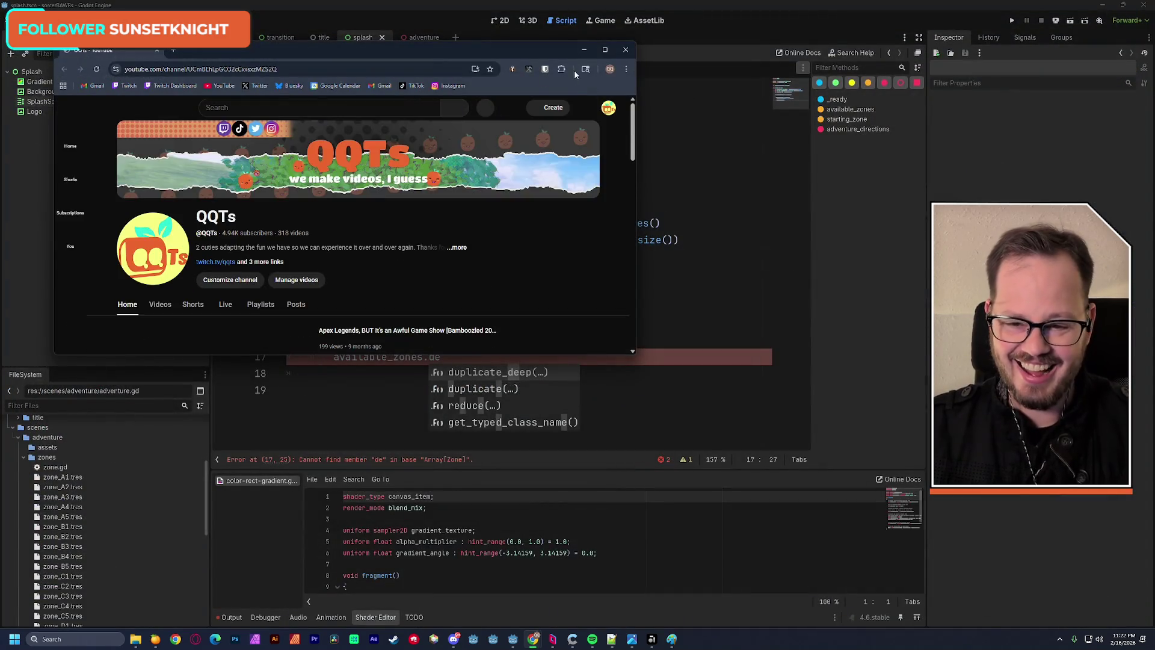
pyautogui.click(625, 49)
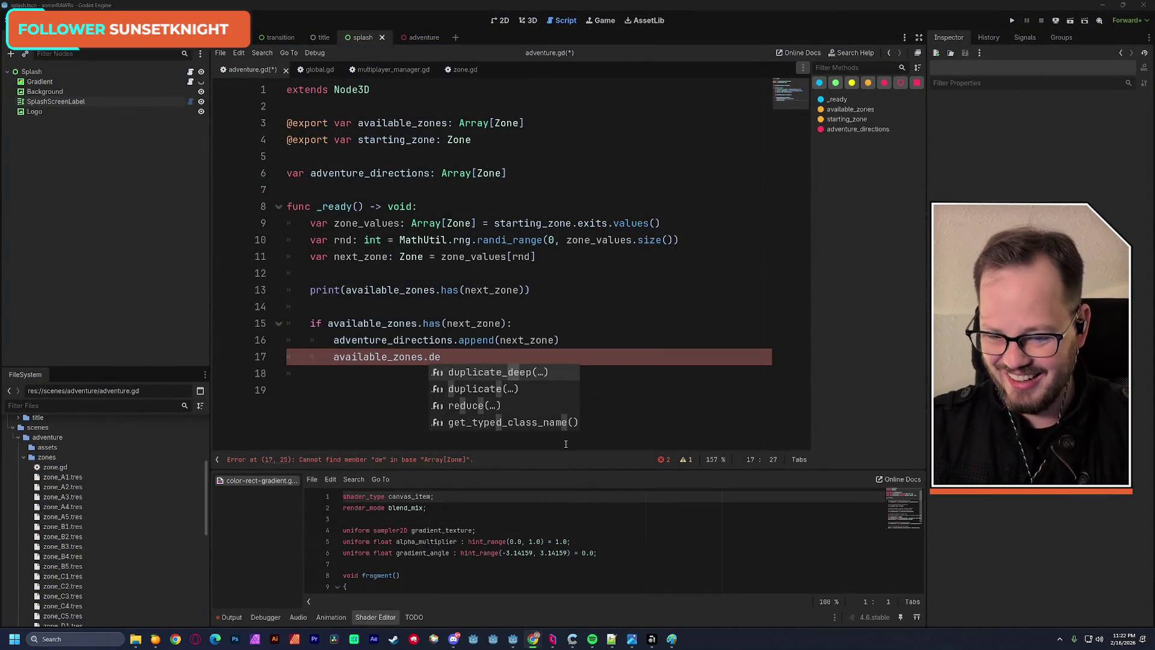
# Step: Replace the unfinished .de on line 17 with the erase method from autocomplete
pyautogui.click(649, 304)
pyautogui.click(440, 359)
pyautogui.press('BackSpace')
pyautogui.press('BackSpace')
pyautogui.press('BackSpace')
pyautogui.write('re')
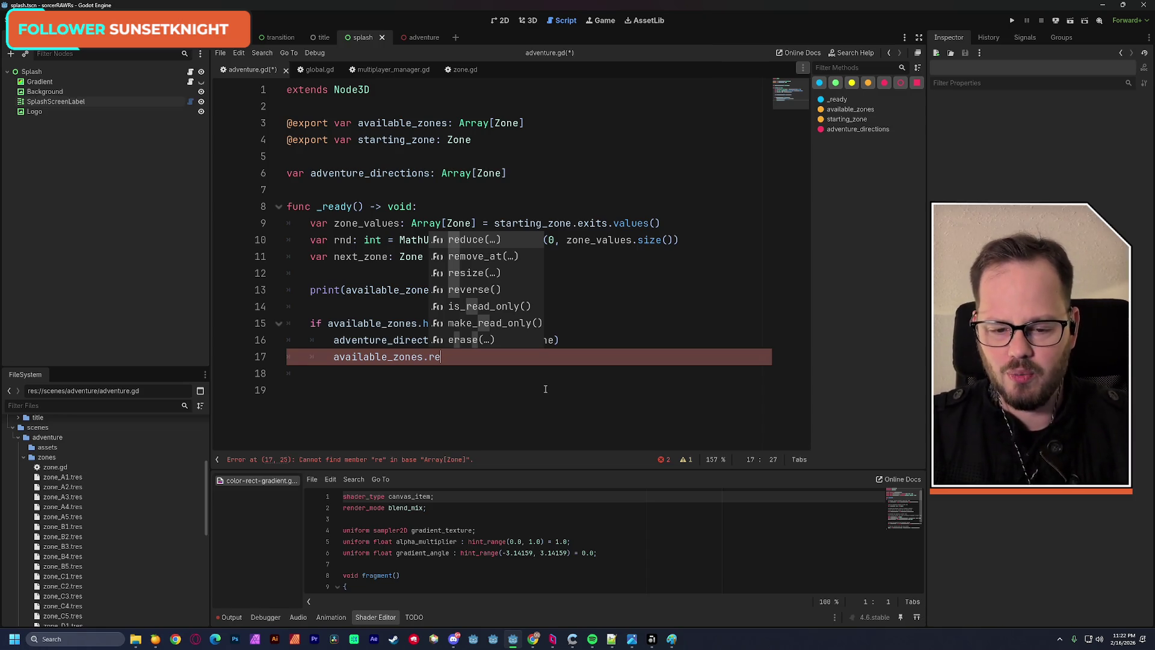
pyautogui.click(473, 341)
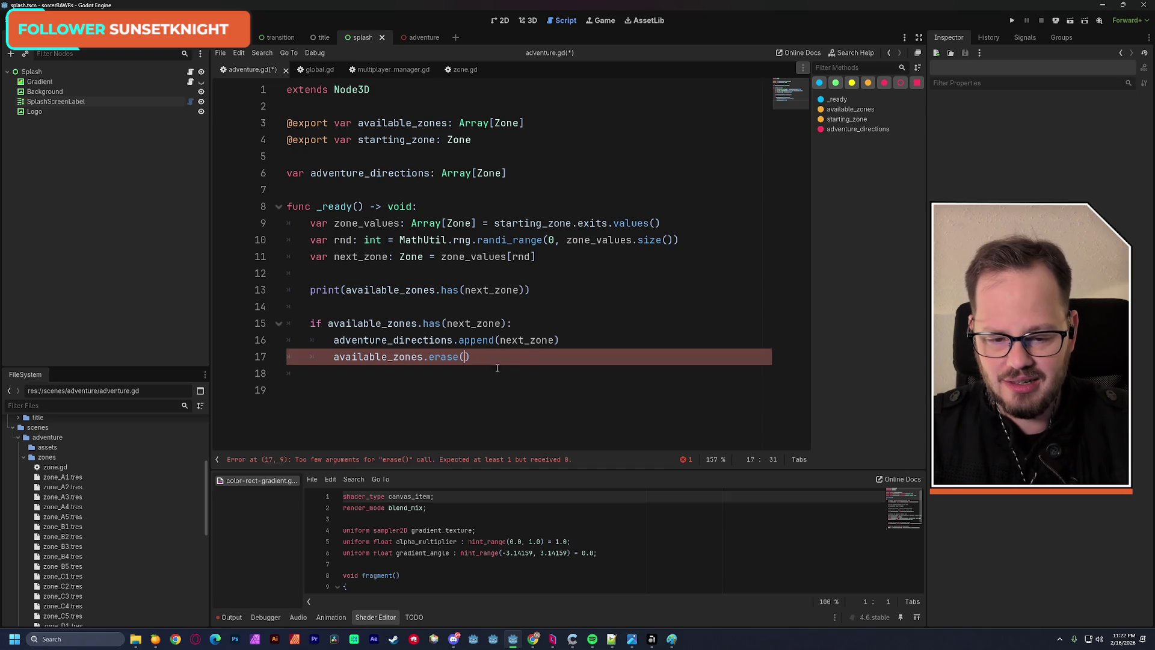
# Step: Copy next_zone into the erase() parentheses so line 17 reads available_zones.erase(next_zone), then save
pyautogui.doubleClick(512, 341)
pyautogui.hotkey('ctrl', 'c')
pyautogui.click(464, 357)
pyautogui.hotkey('ctrl', 'v')
pyautogui.click(688, 307)
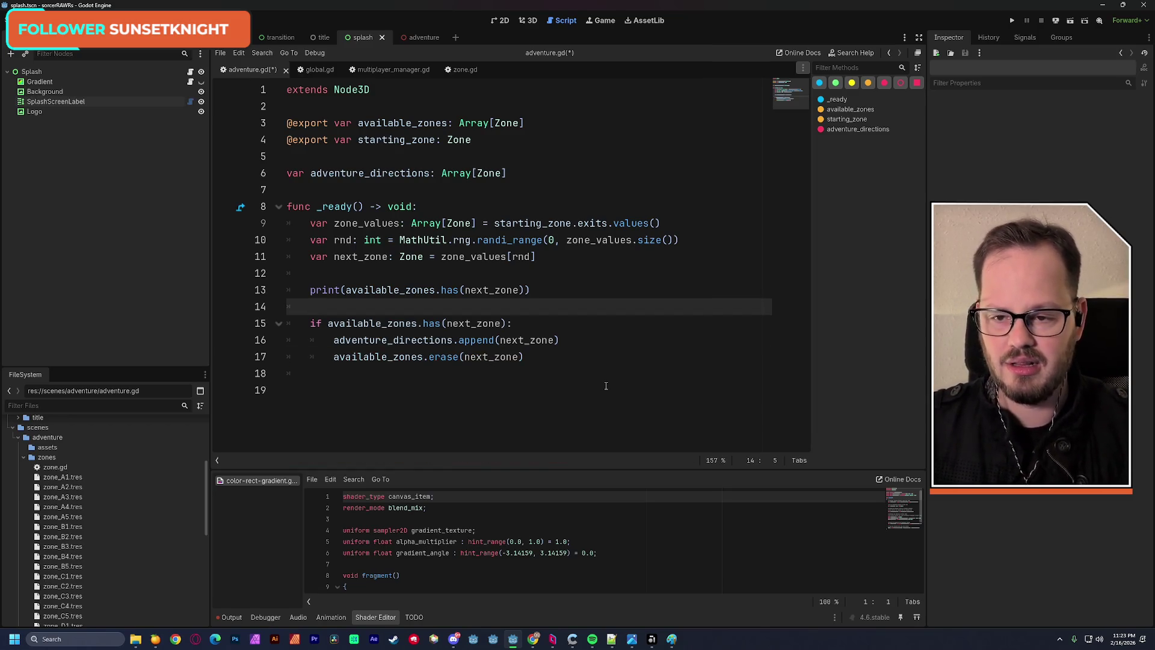
pyautogui.hotkey('ctrl', 's')
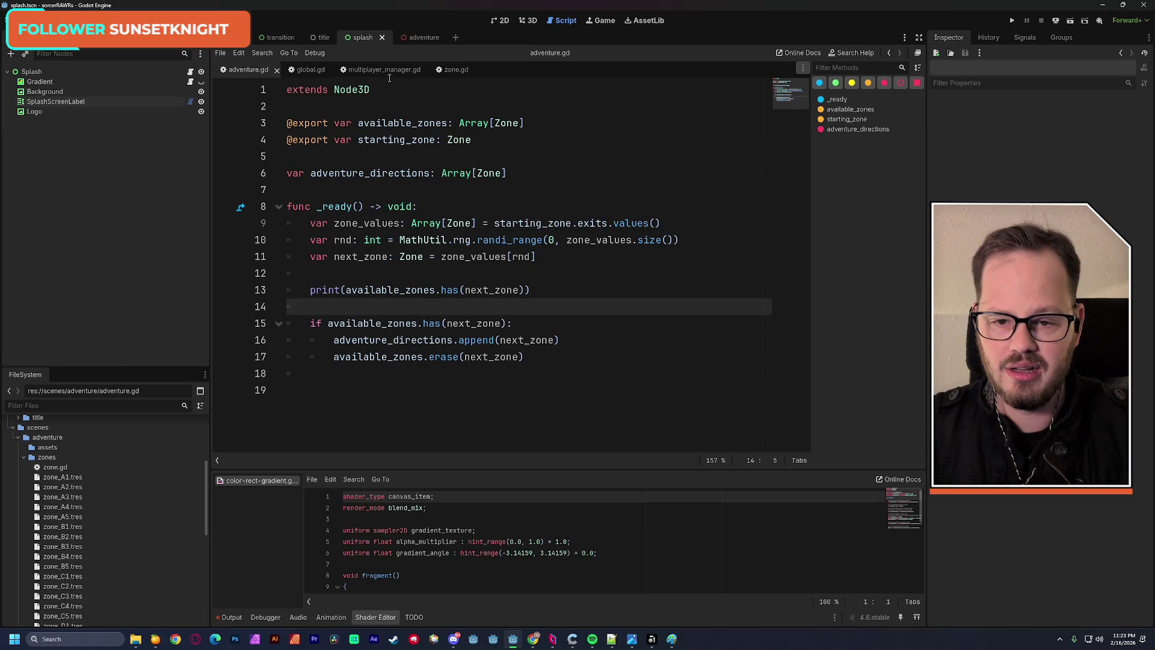
pyautogui.click(416, 37)
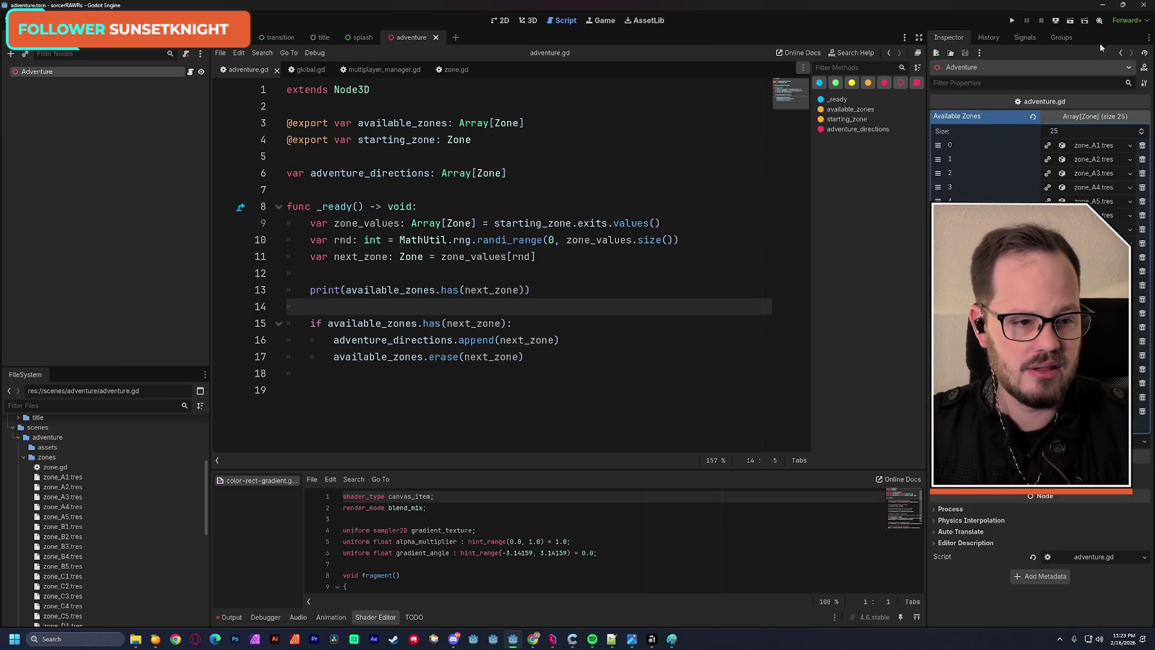
# Step: Run and stop the adventure scene, then check the Debug menu's Run Instances settings
pyautogui.click(1071, 23)
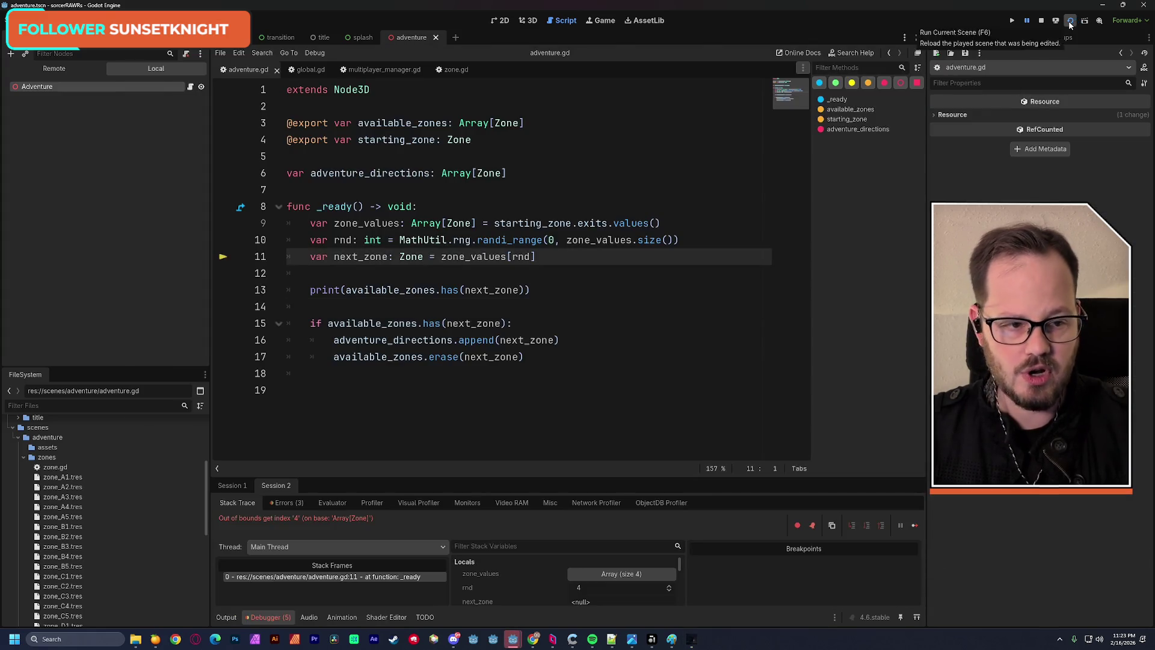
pyautogui.click(1070, 22)
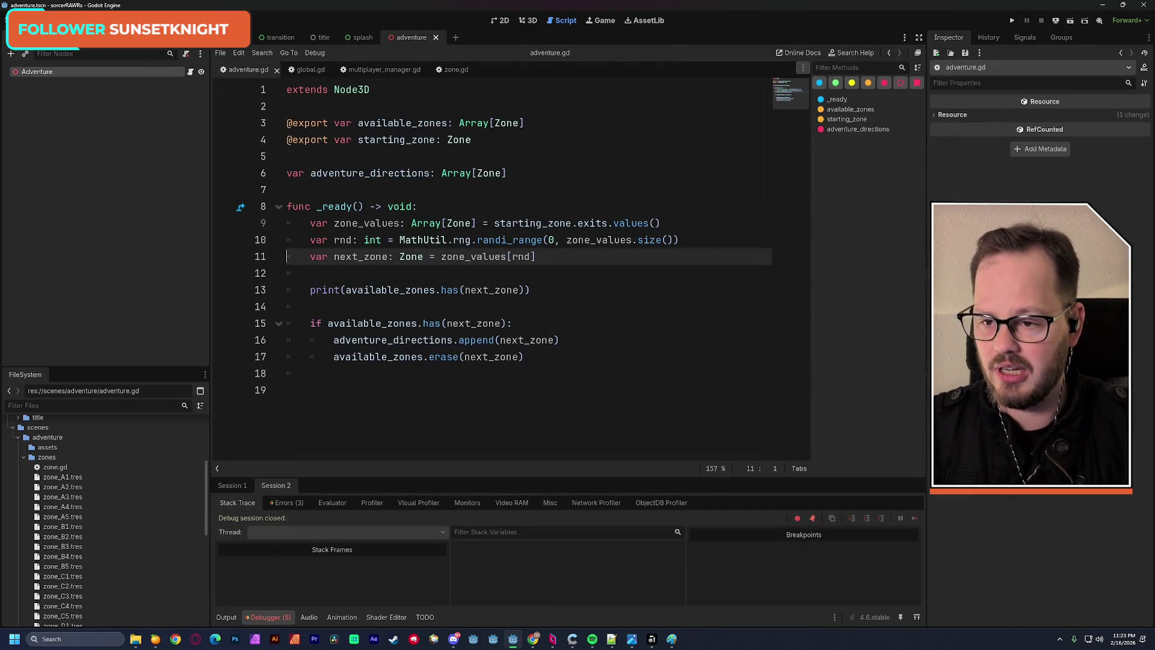
pyautogui.click(48, 20)
pyautogui.click(95, 154)
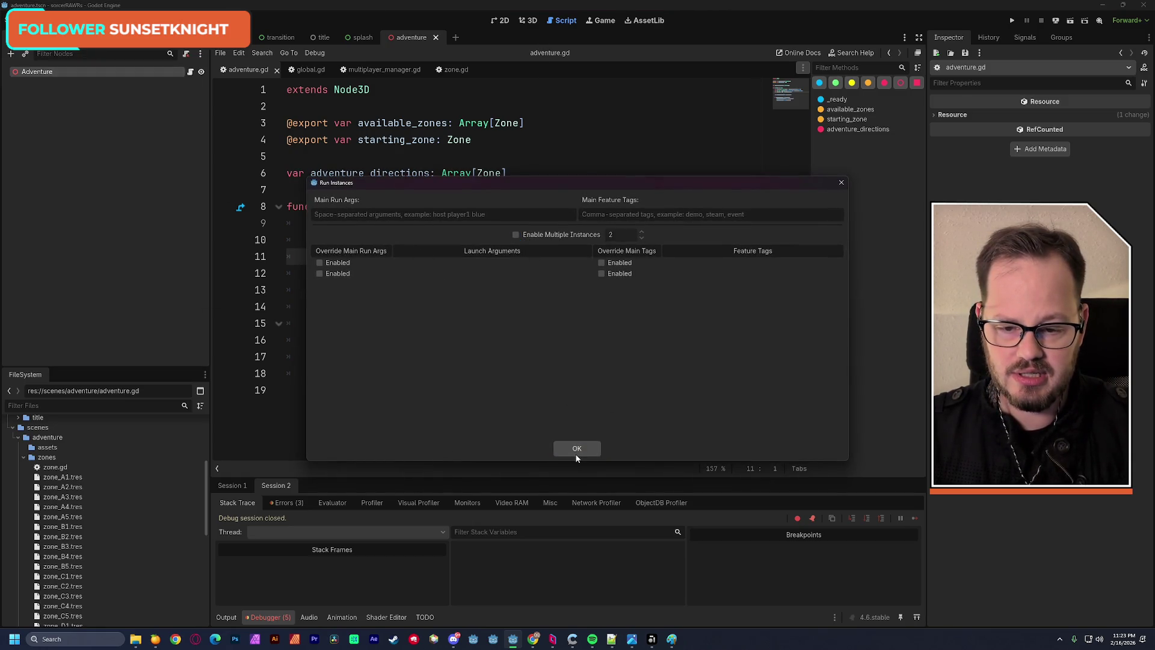
pyautogui.click(576, 450)
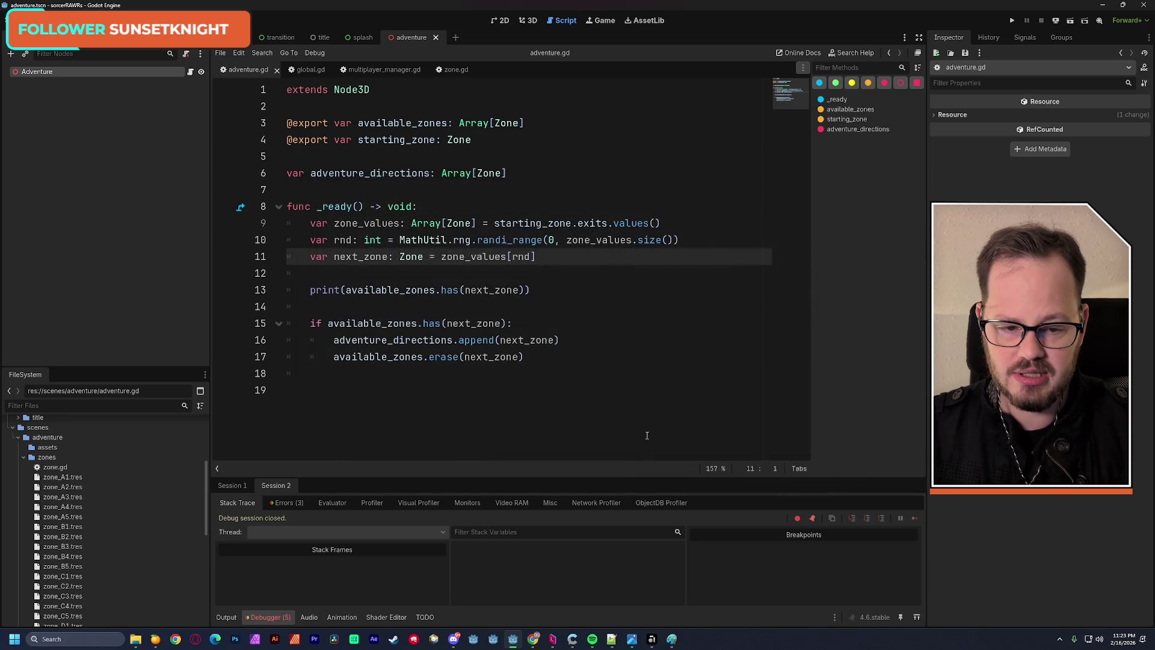
# Step: Show the Debugger's Errors list, revealing an out-of-bounds index 4 error in _ready
pyautogui.click(286, 502)
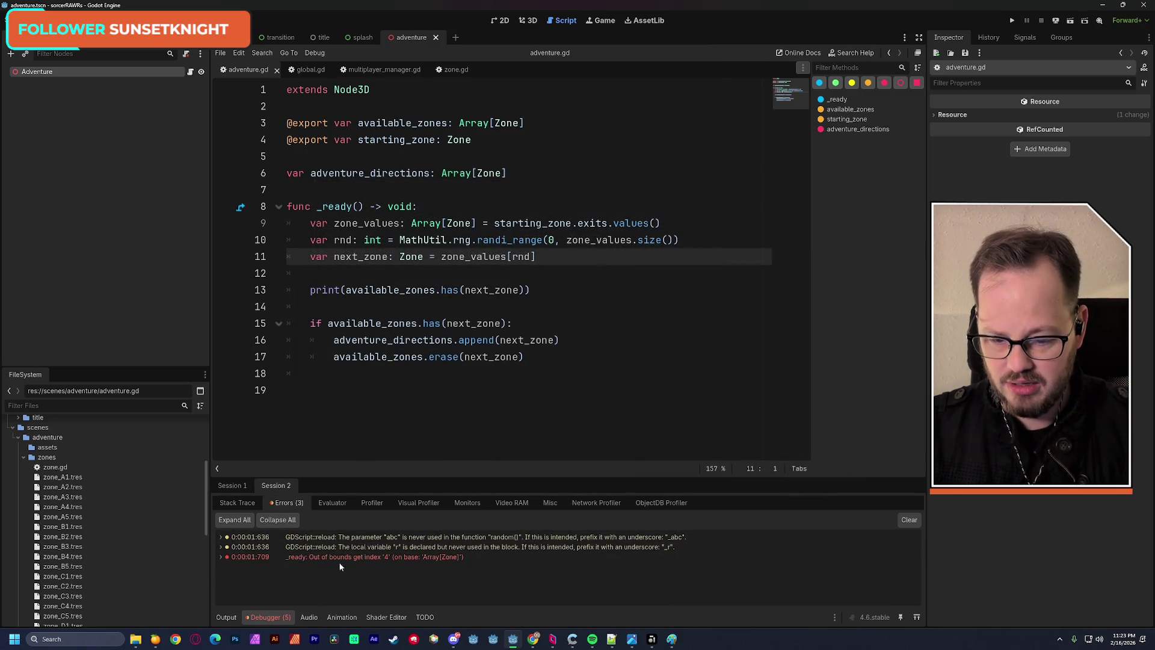
pyautogui.moveTo(355, 559)
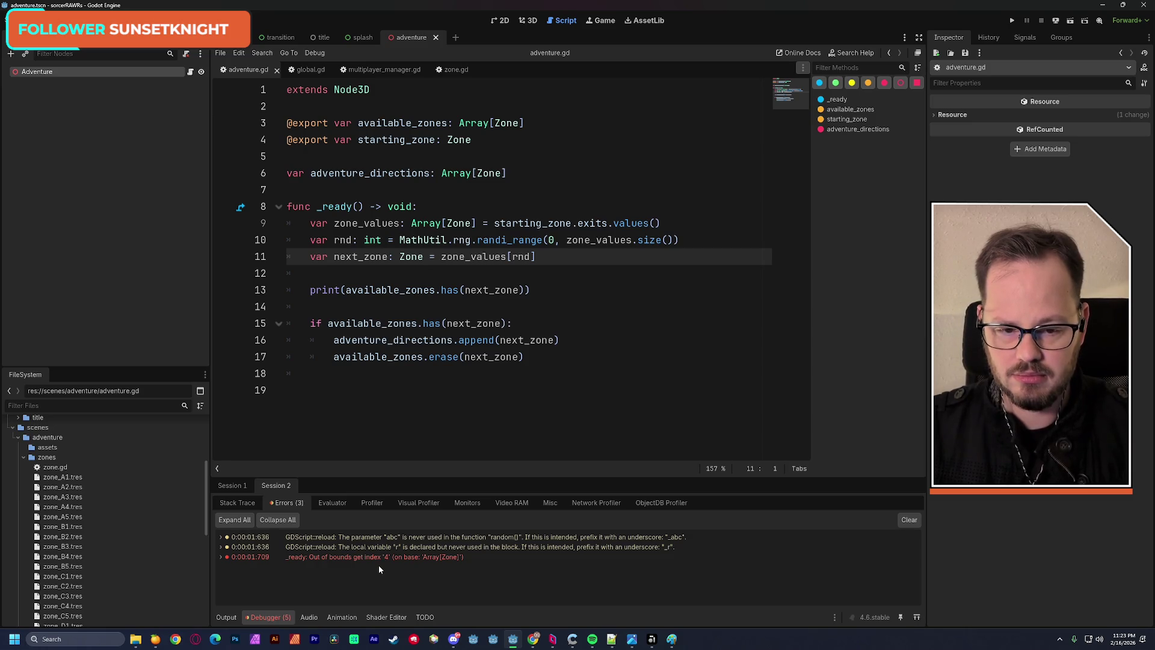
pyautogui.click(674, 244)
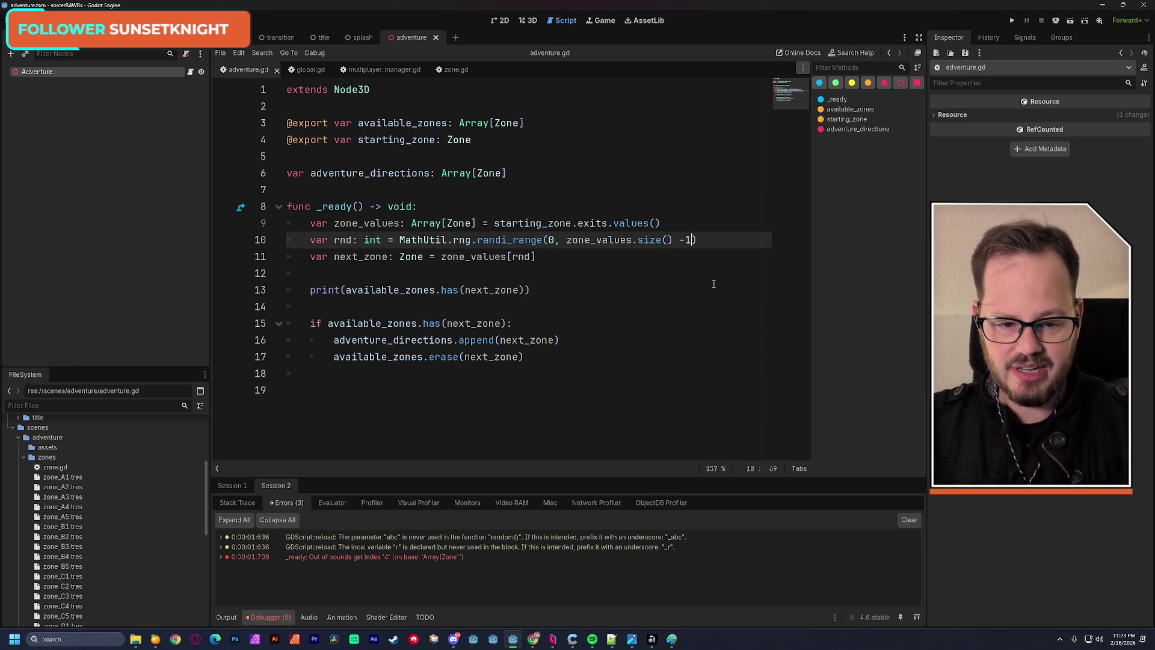
pyautogui.click(1071, 21)
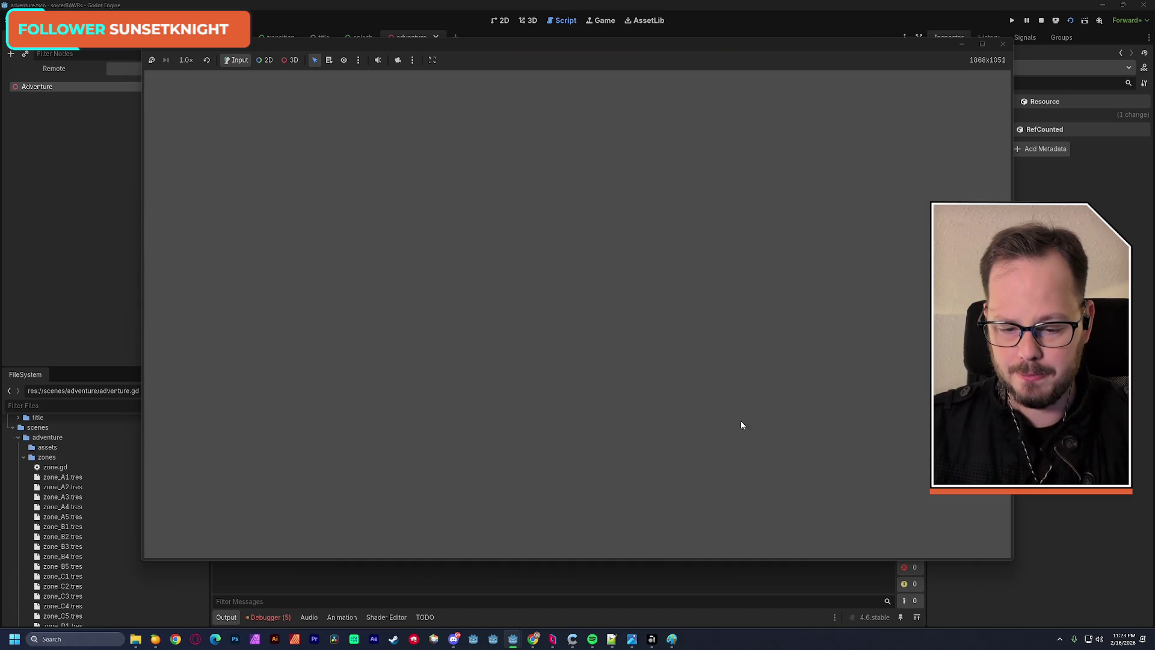
pyautogui.press('F8')
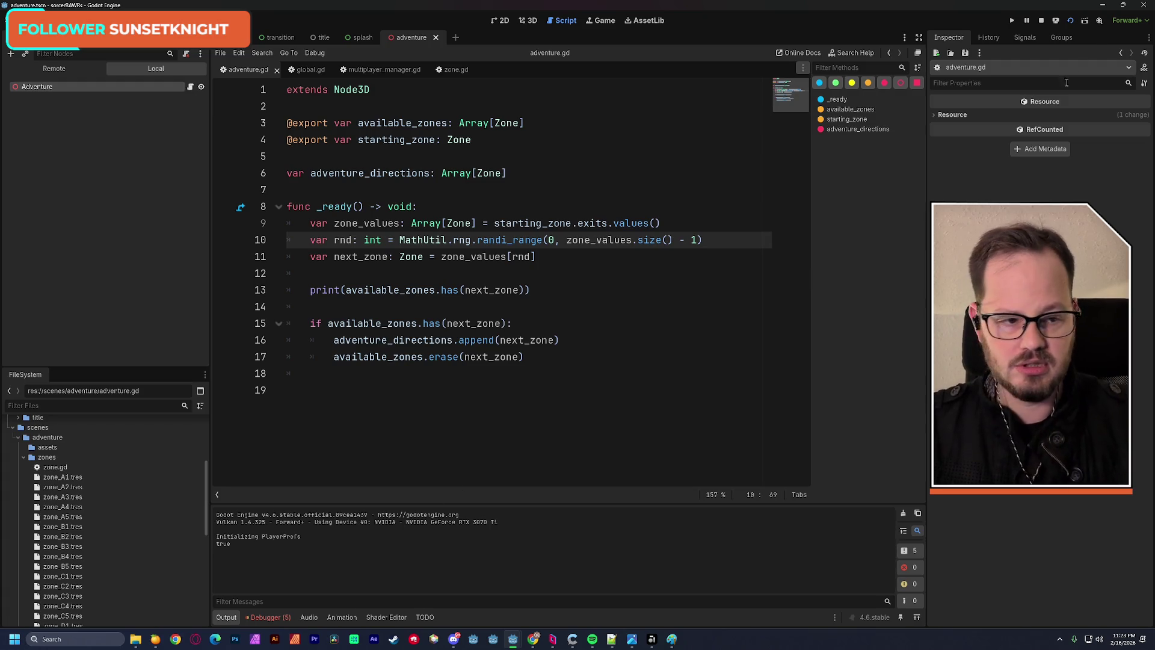
pyautogui.click(1042, 21)
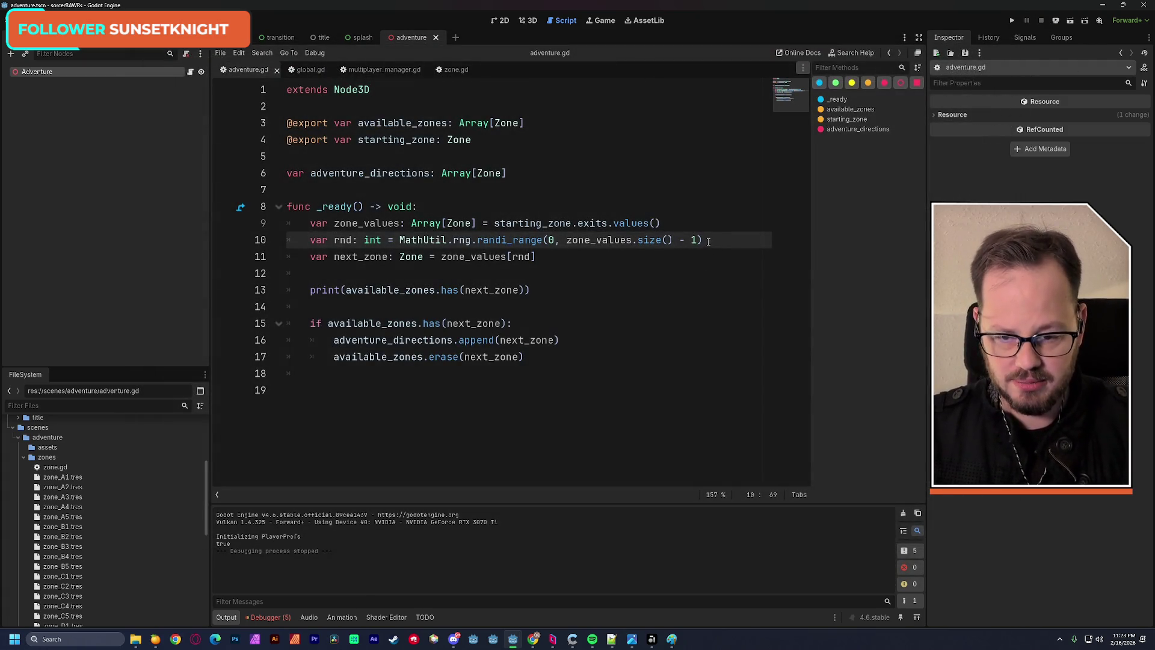
pyautogui.press('Return')
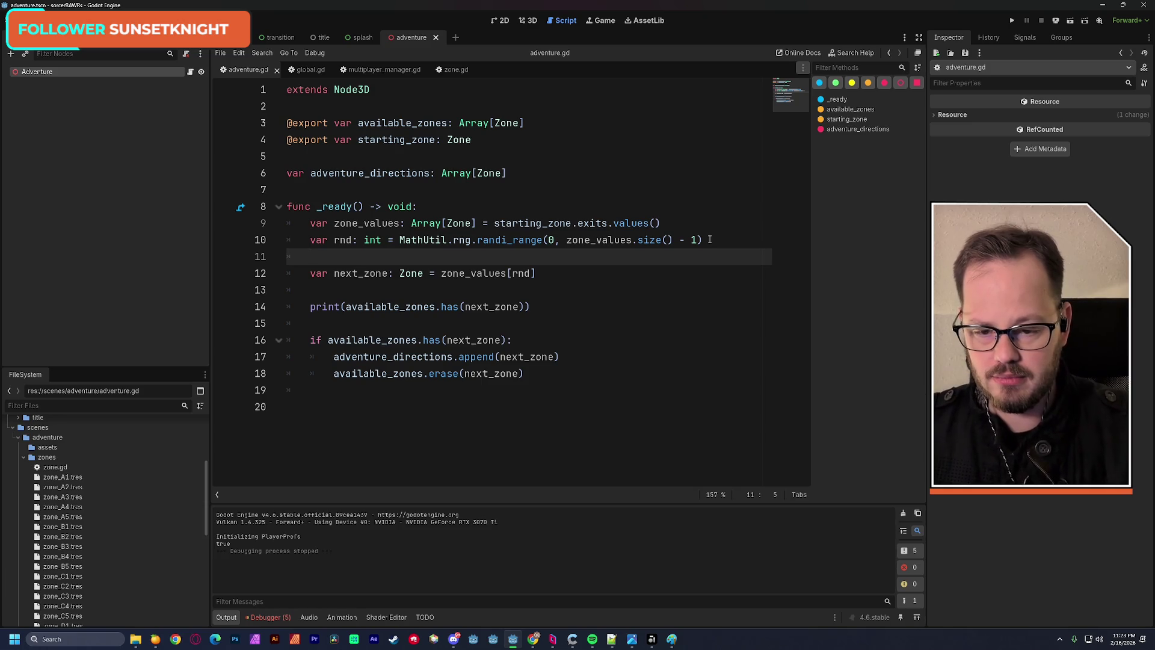
pyautogui.press('BackSpace')
pyautogui.press('BackSpace')
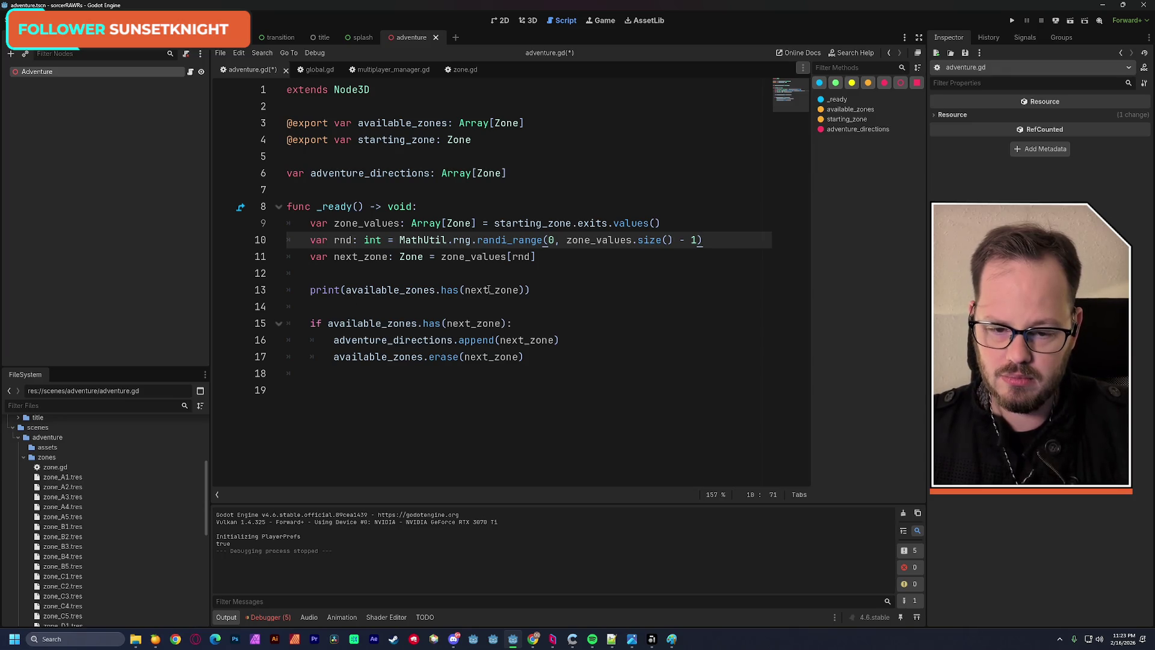
pyautogui.click(346, 291)
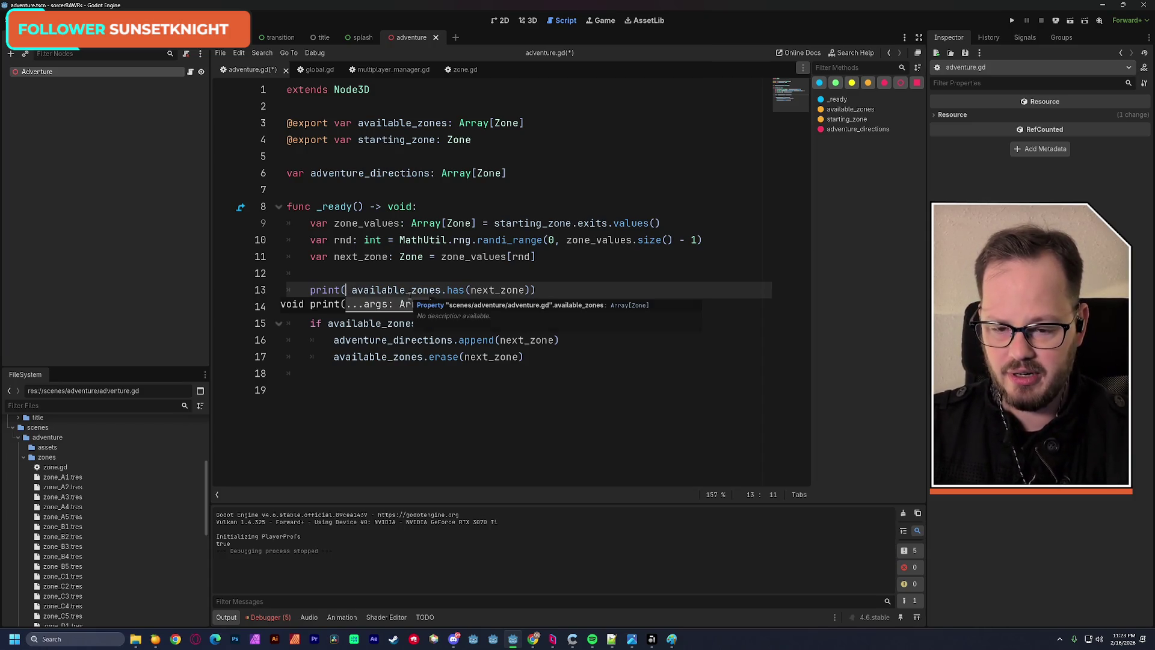
# Step: Try adding a "Zone" label to the line 13 print, then remove it again
pyautogui.write('"')
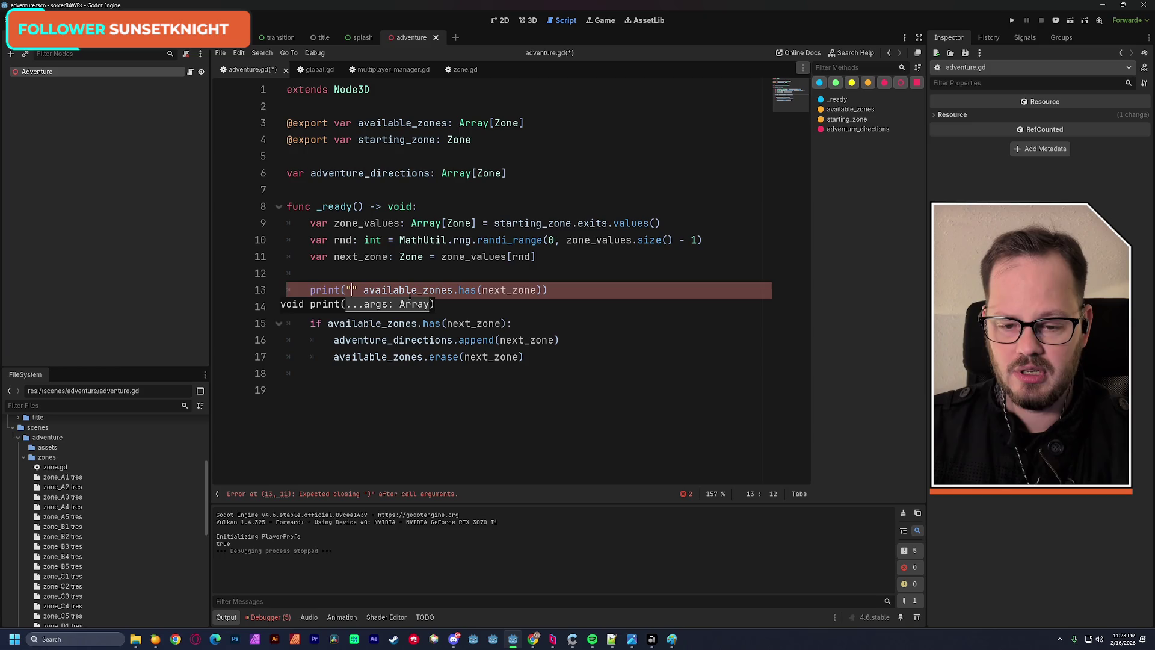
pyautogui.write('Zone')
pyautogui.press('BackSpace')
pyautogui.press('BackSpace')
pyautogui.write('ne')
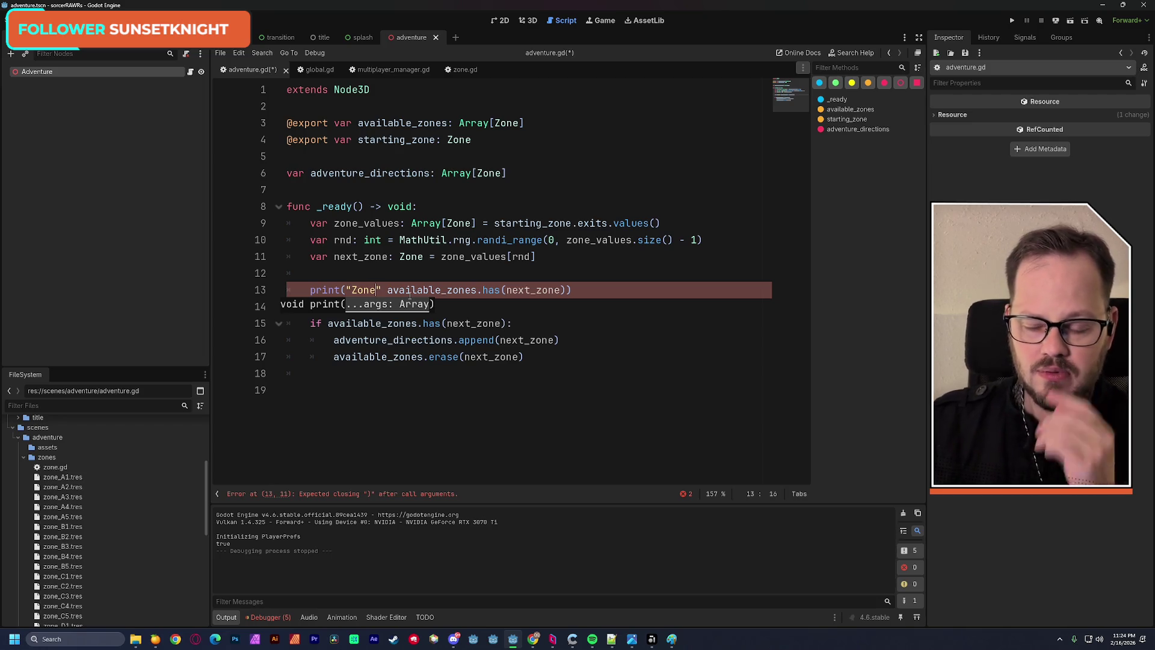
pyautogui.moveTo(381, 290); pyautogui.dragTo(346, 290)
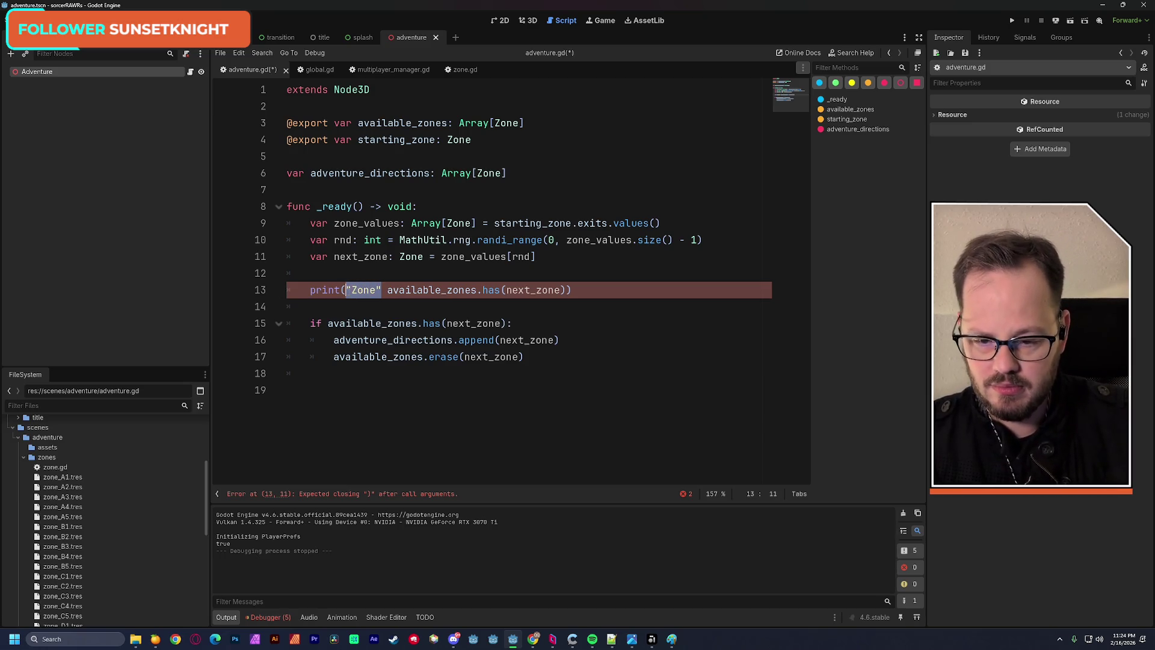
pyautogui.press('Delete')
pyautogui.press('Delete')
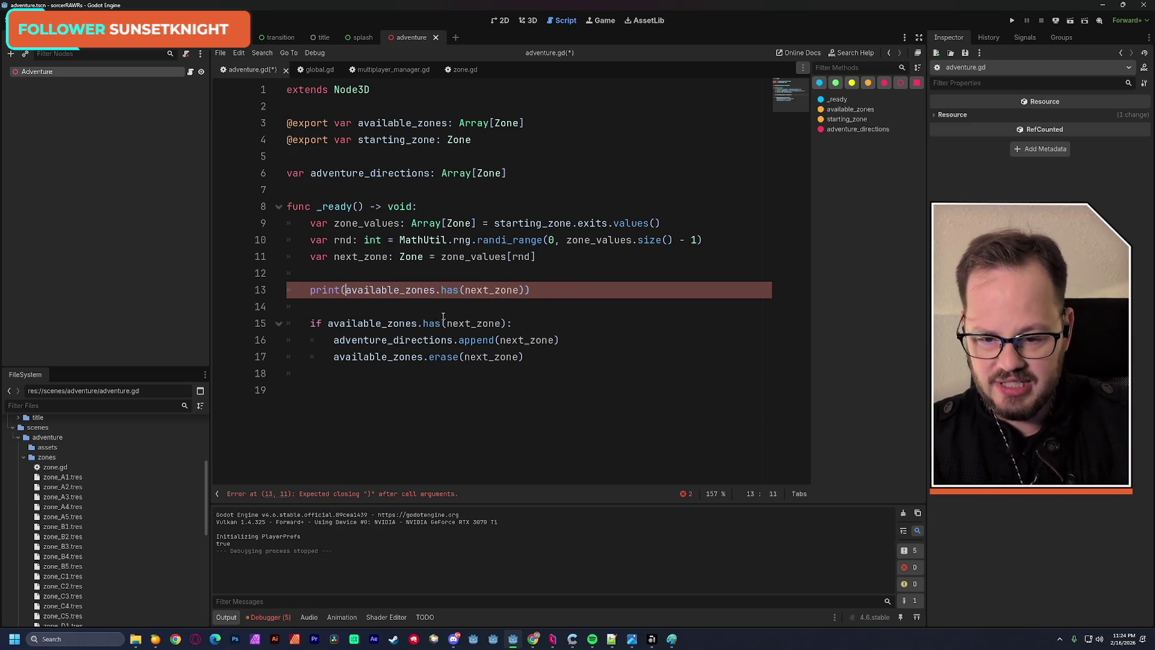
pyautogui.click(544, 291)
# Step: Copy print(available_zones.has(next_zone)) onto a new line 19 after the if block and save
pyautogui.moveTo(310, 290); pyautogui.dragTo(531, 290)
pyautogui.hotkey('ctrl', 'c')
pyautogui.click(418, 381)
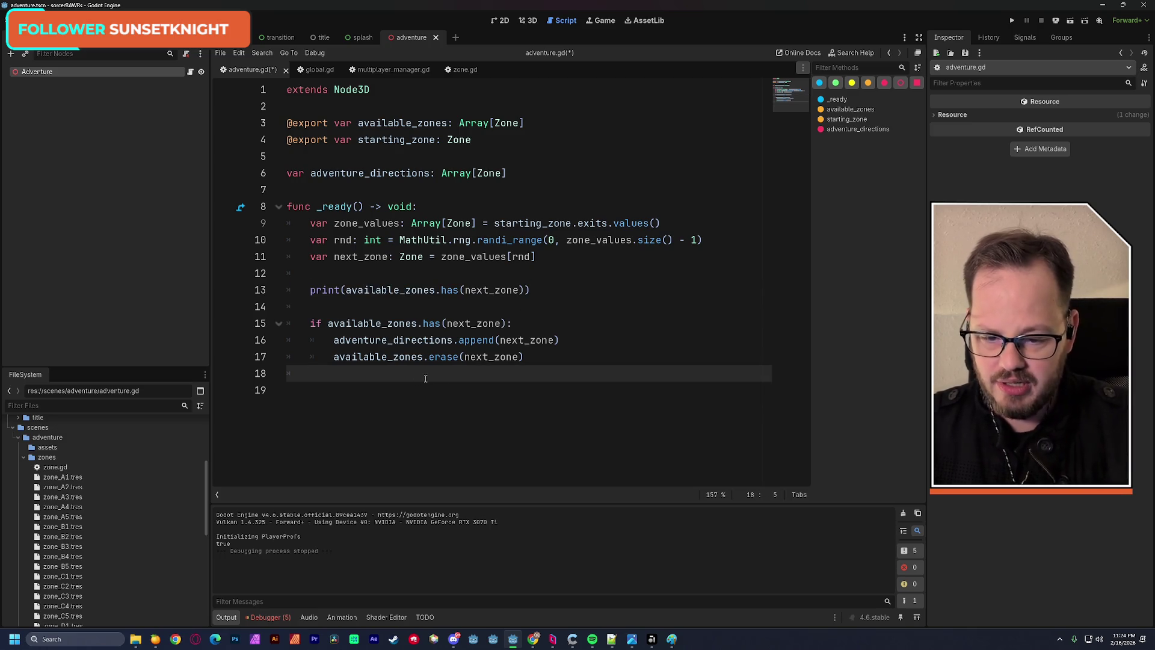
pyautogui.press('Return')
pyautogui.hotkey('ctrl', 'v')
pyautogui.hotkey('ctrl', 's')
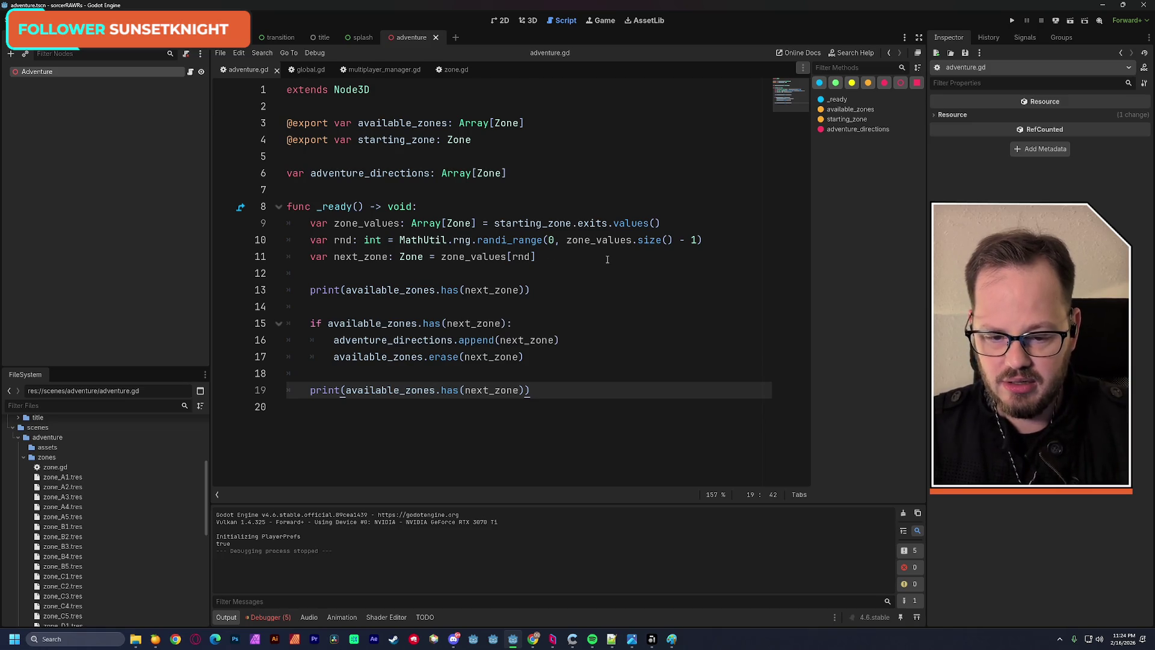
# Step: Run the scene, see true then false in Output, stop it, and bring up original map.jpg
pyautogui.click(1071, 20)
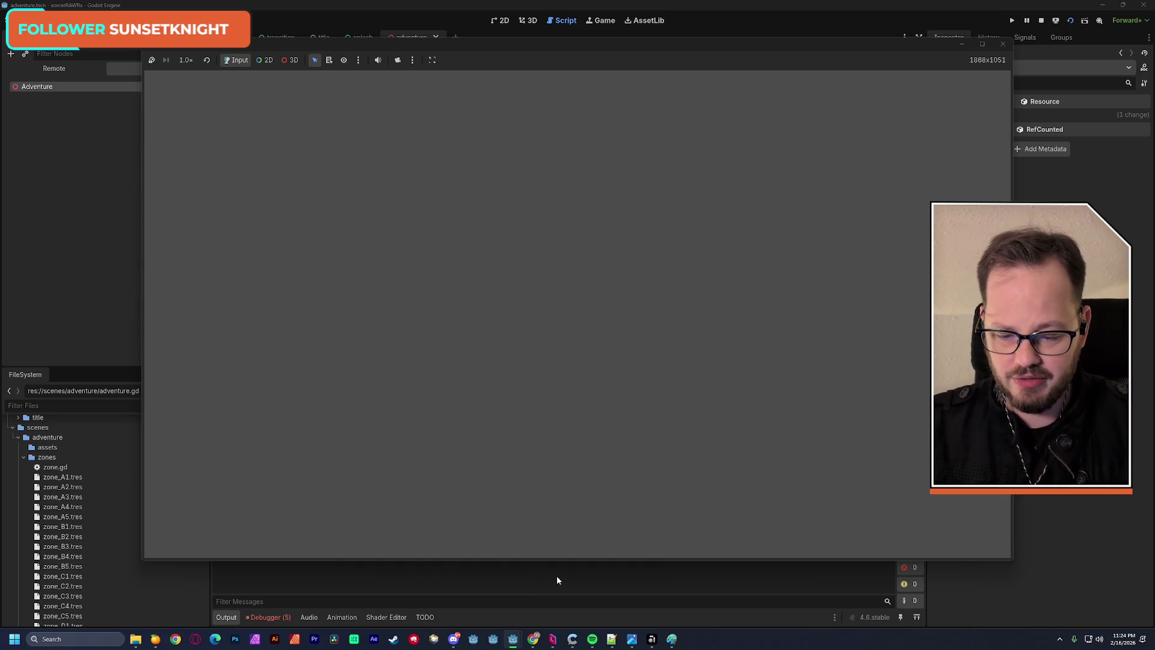
pyautogui.click(557, 575)
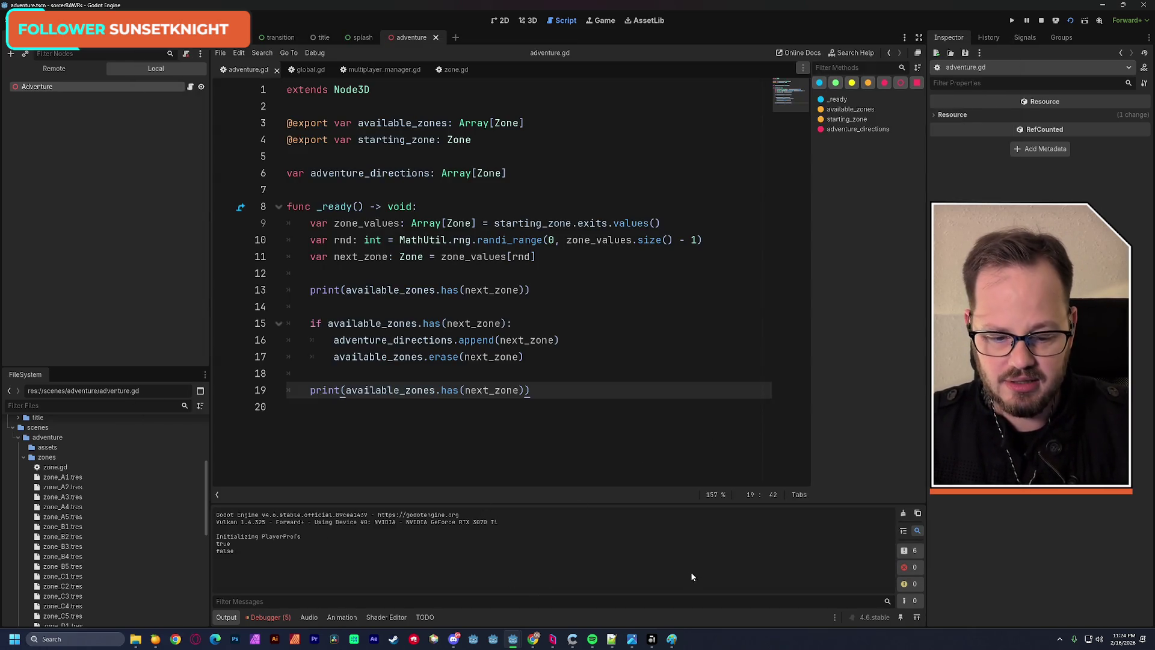
pyautogui.click(1042, 20)
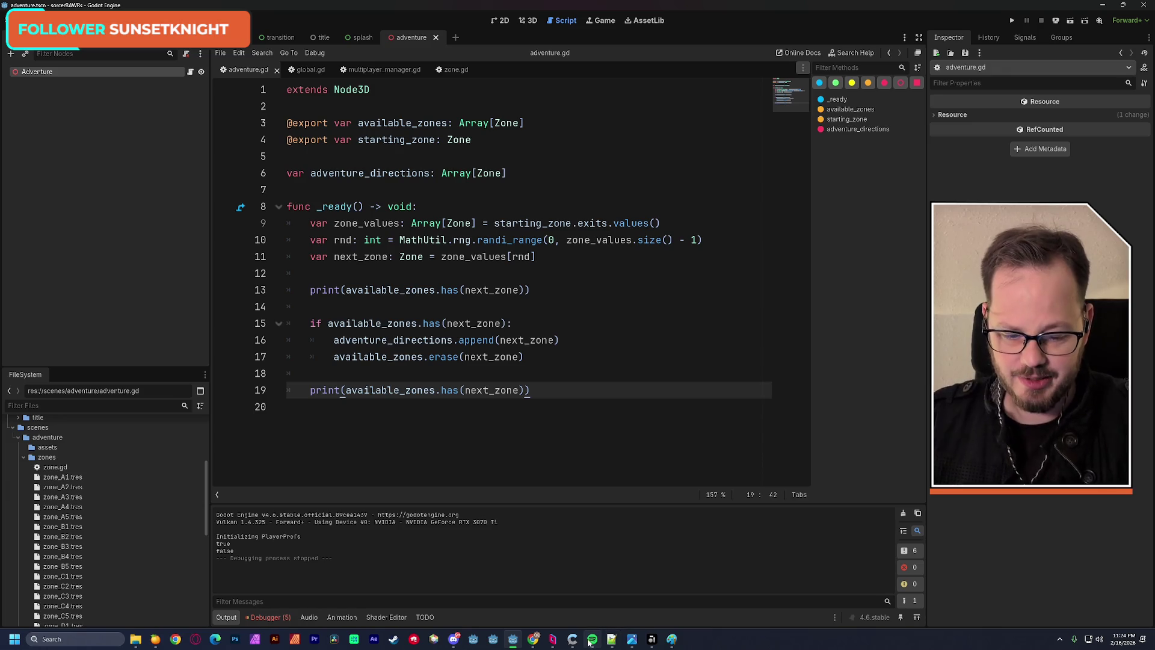
pyautogui.click(636, 641)
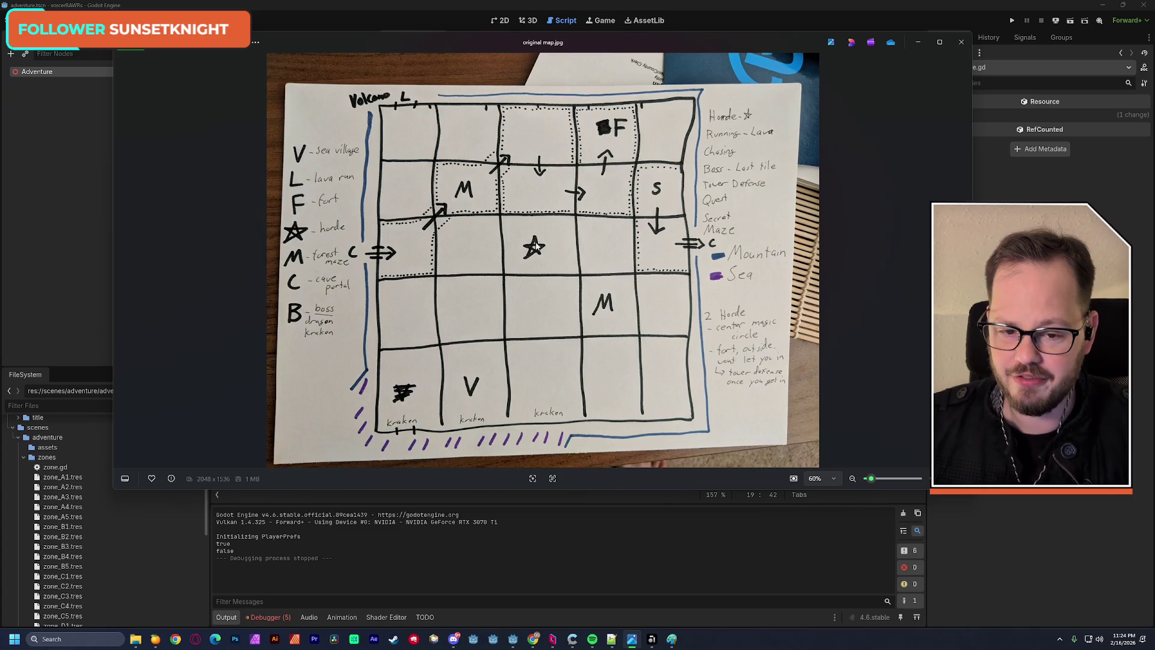
# Step: Zoom into the hand-drawn zone map in Photos to 72%, then return to Godot
pyautogui.scroll(1, 536, 246)
pyautogui.scroll(1, 523, 249)
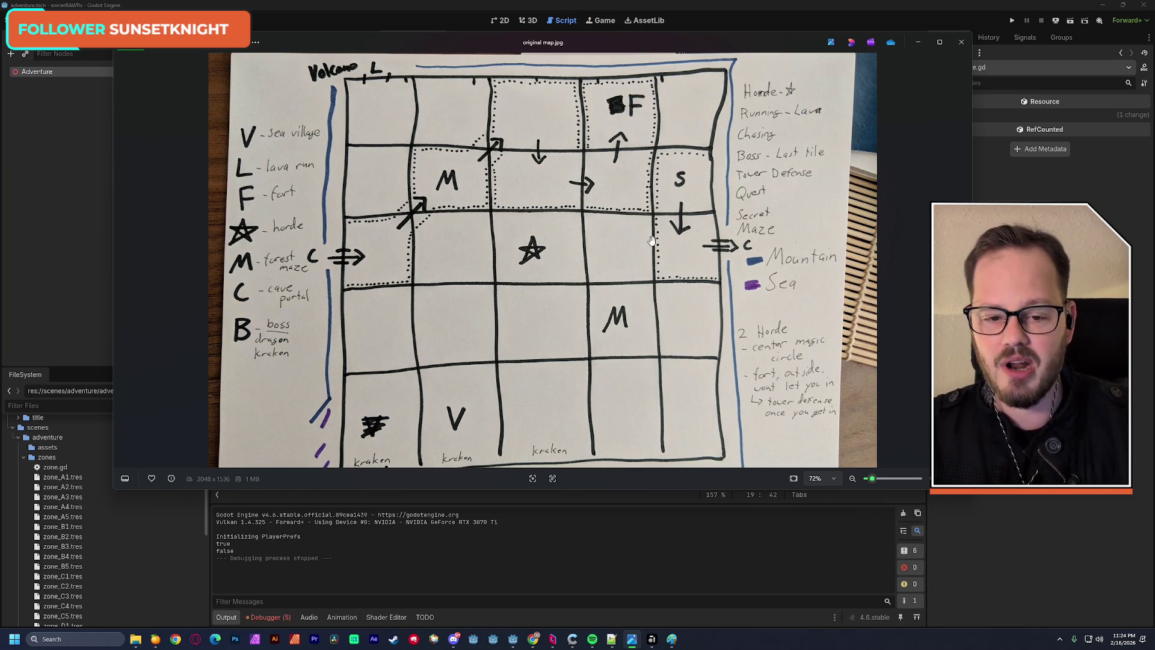
pyautogui.scroll(-1, 620, 198)
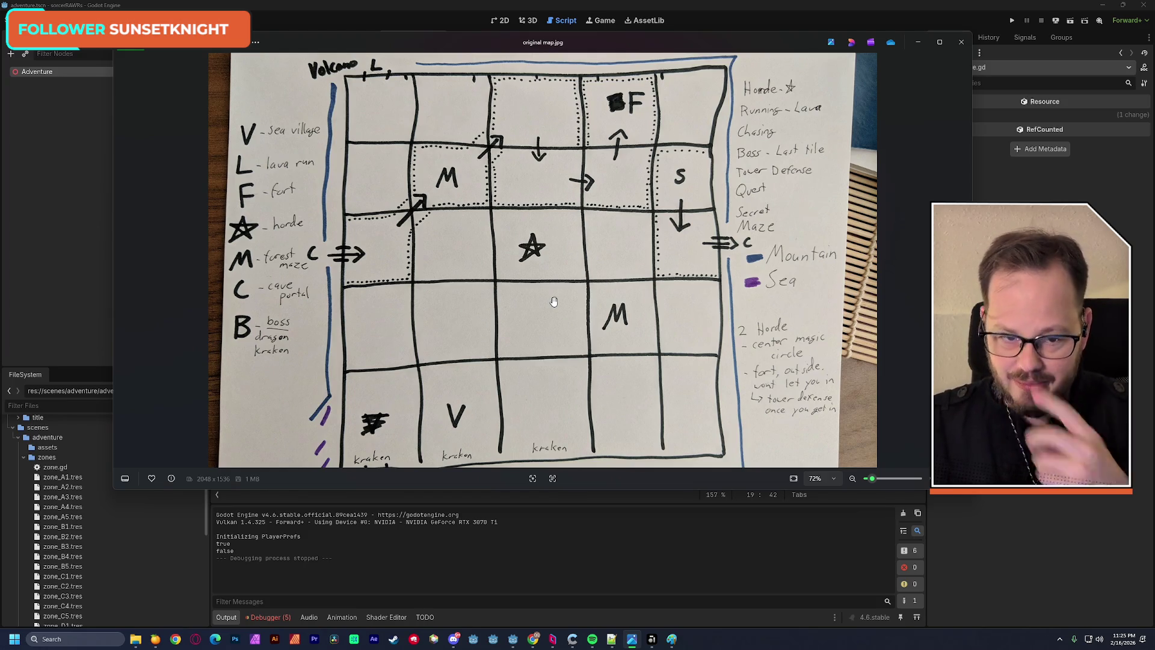
pyautogui.click(683, 14)
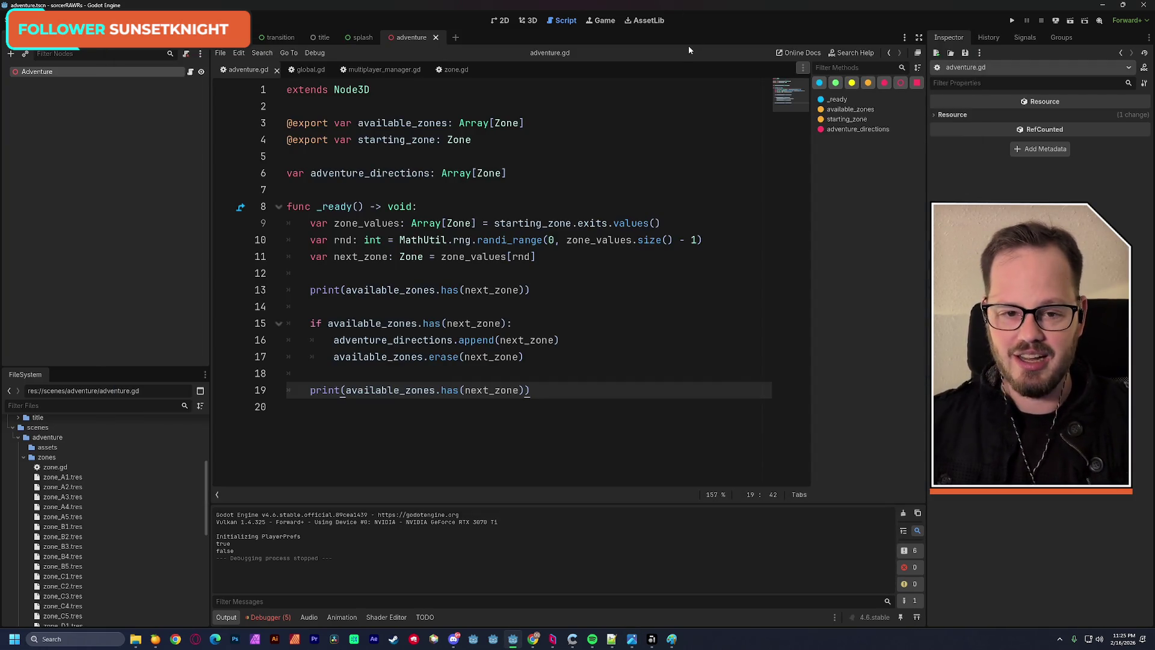
# Step: Clear the Debugger's errors from 5 to 2, select Session 1, and return to the Output log
pyautogui.click(536, 376)
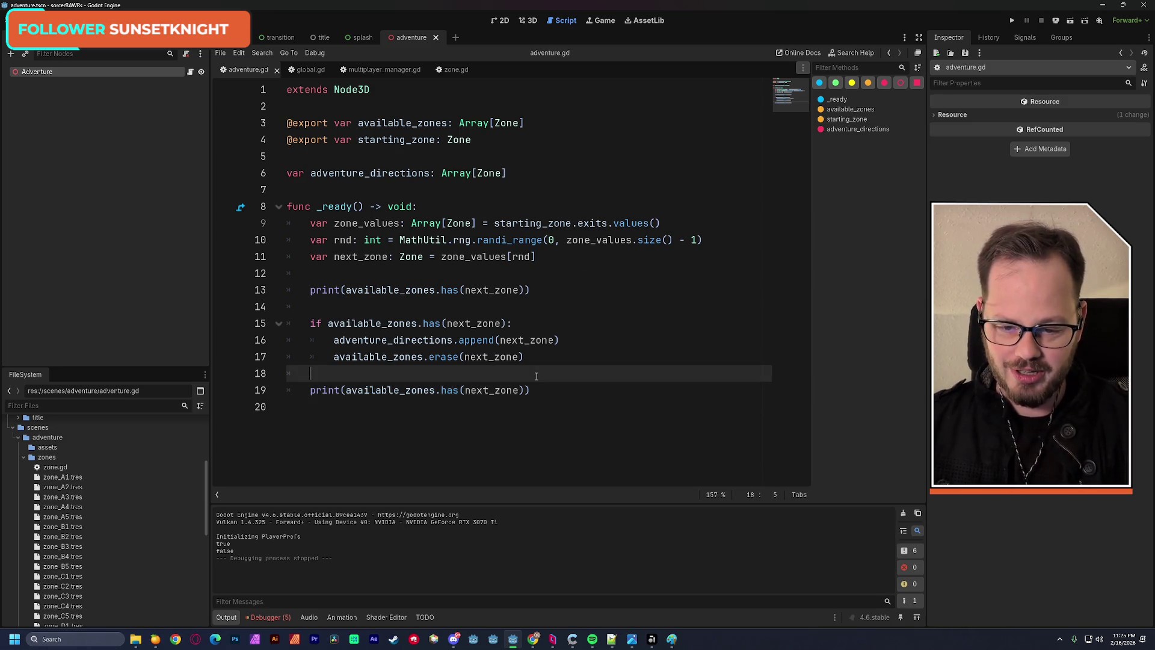
pyautogui.click(355, 307)
pyautogui.click(356, 274)
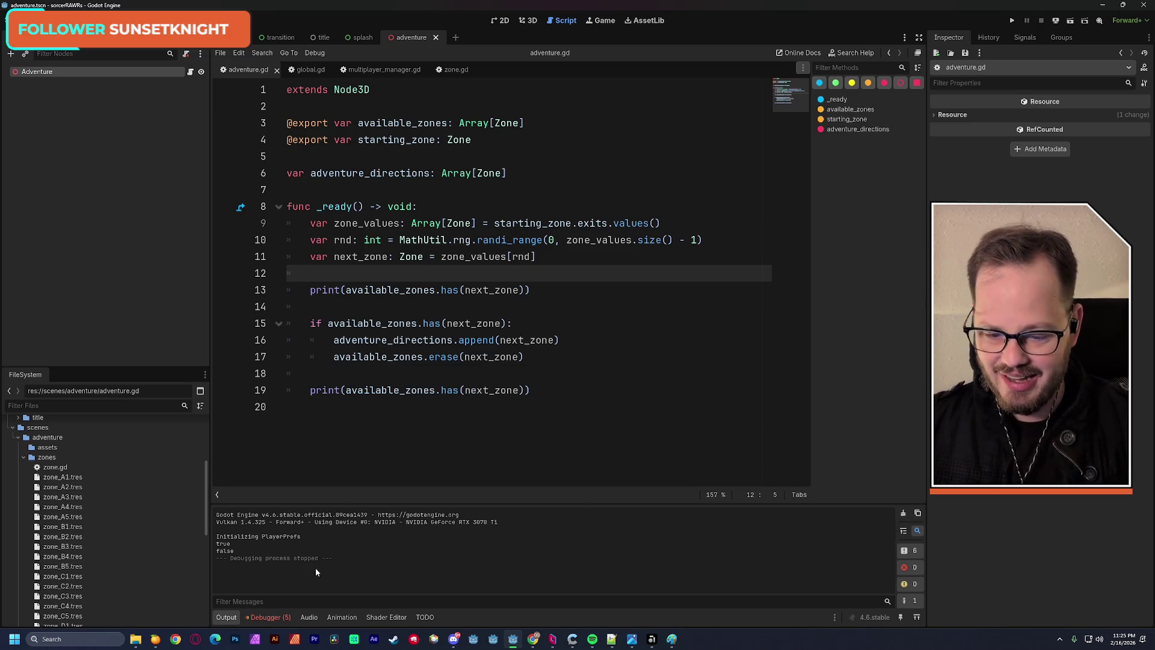
pyautogui.click(284, 616)
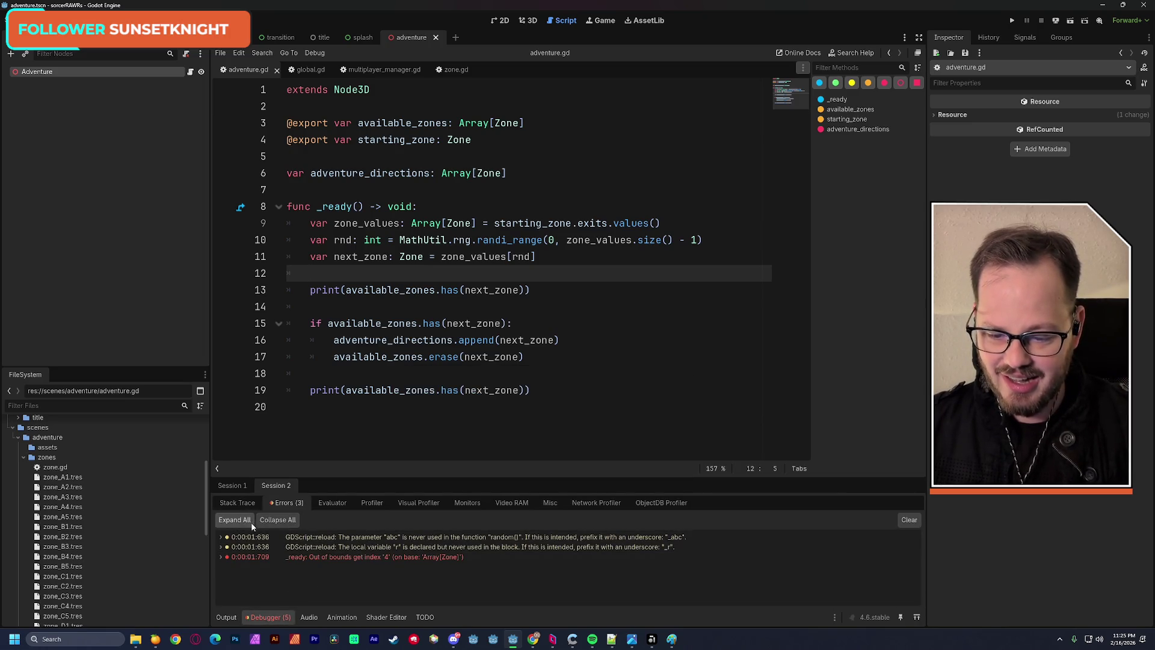
pyautogui.click(909, 519)
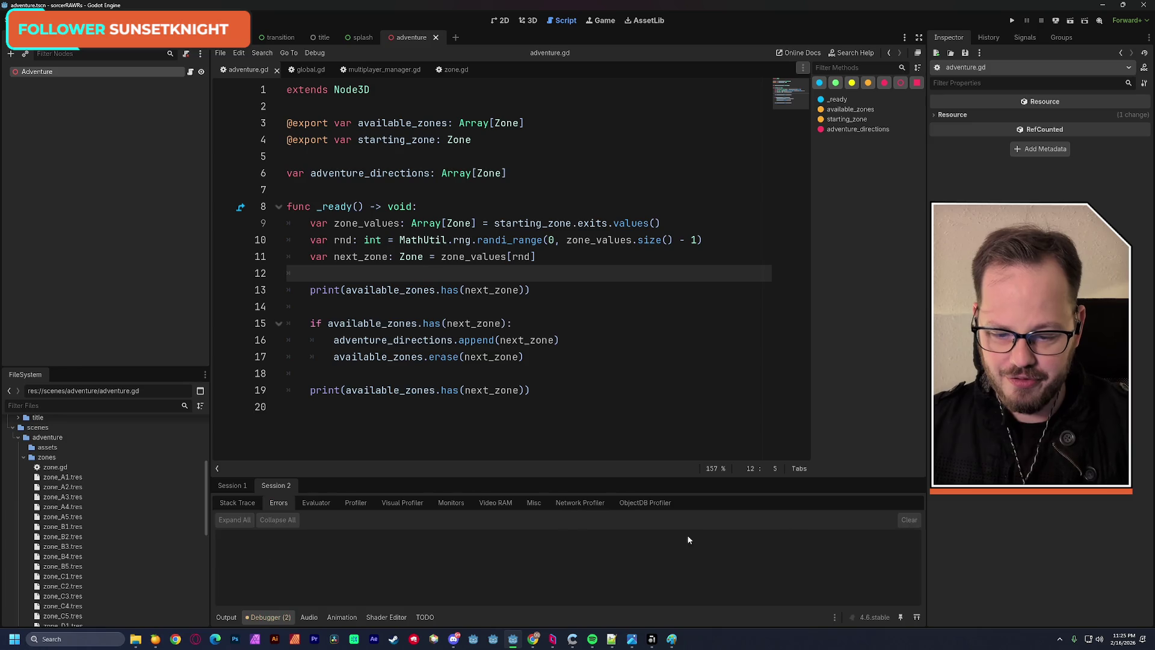
pyautogui.click(236, 490)
pyautogui.click(227, 618)
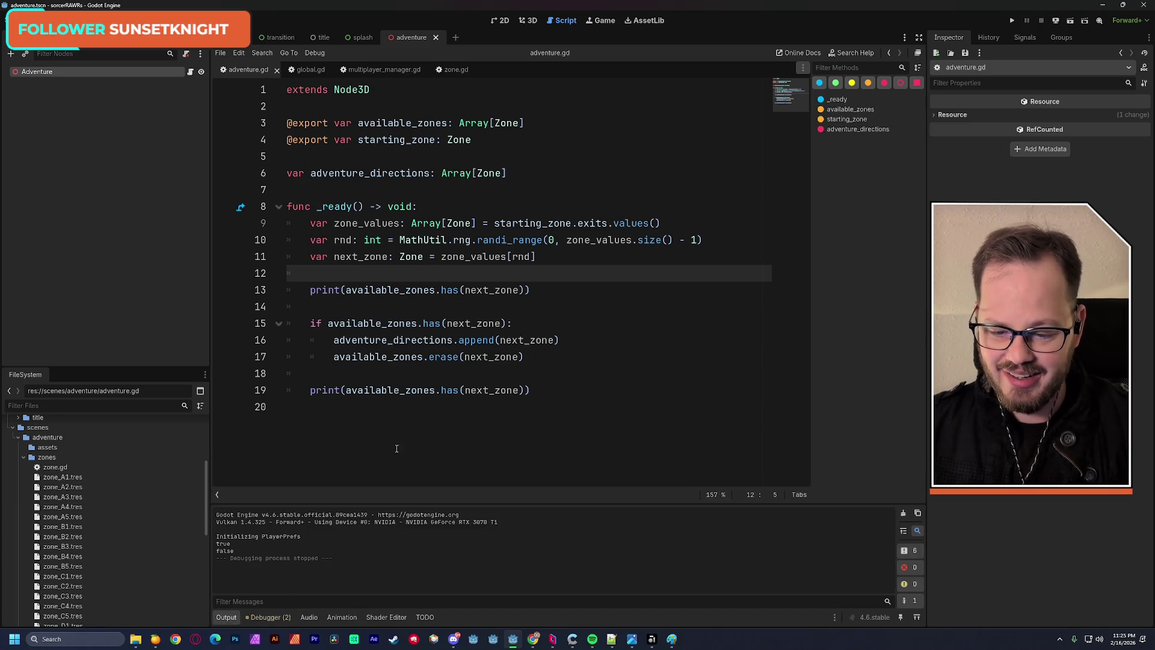
pyautogui.click(541, 392)
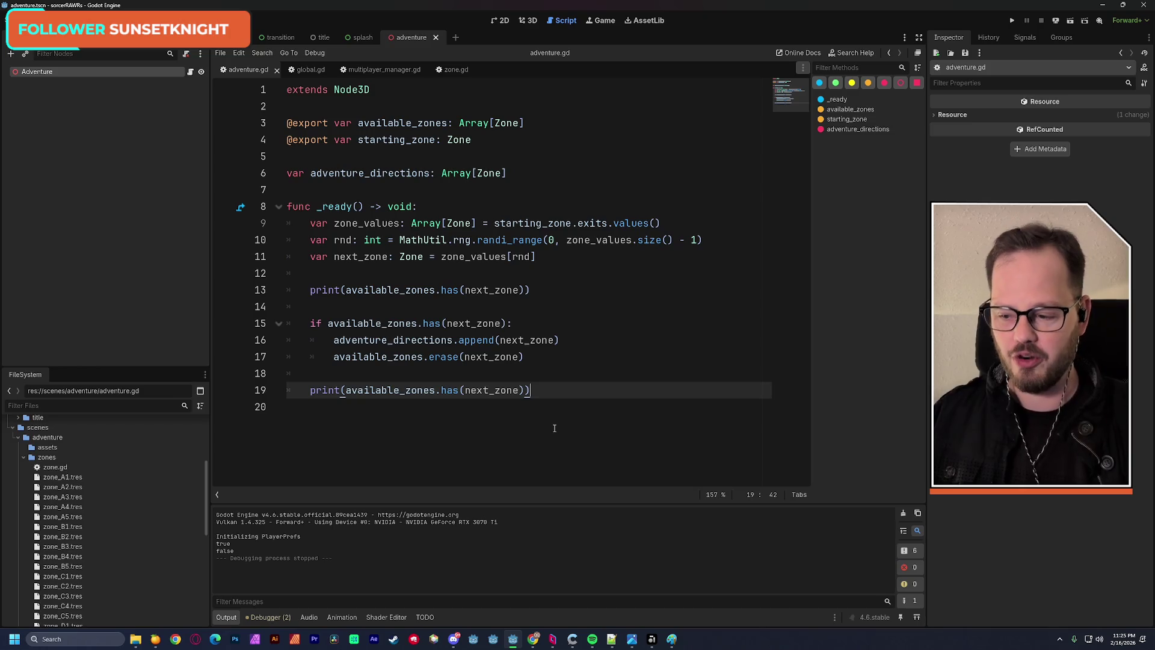
pyautogui.click(543, 374)
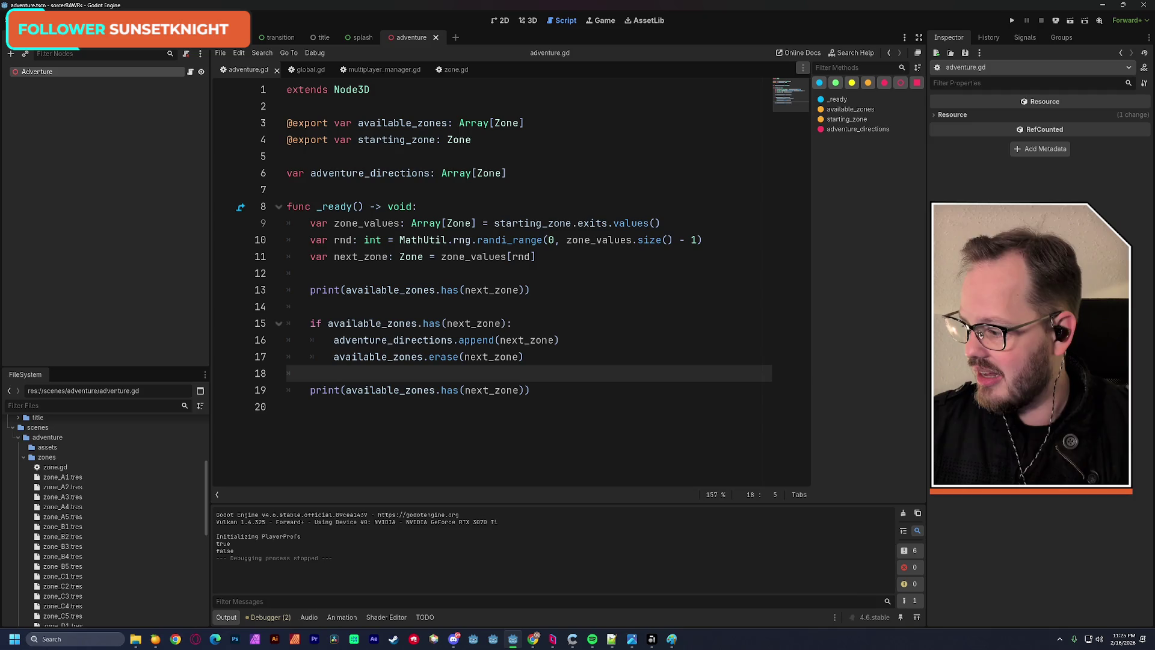
# Step: Go to itch.io and start the unBEARably Awkward web build from the creator's profile
pyautogui.moveTo(0, 18)
pyautogui.mouseDown()
pyautogui.moveTo(408, 17)
pyautogui.moveTo(407, 2)
pyautogui.mouseUp()
pyautogui.write('itch.io')
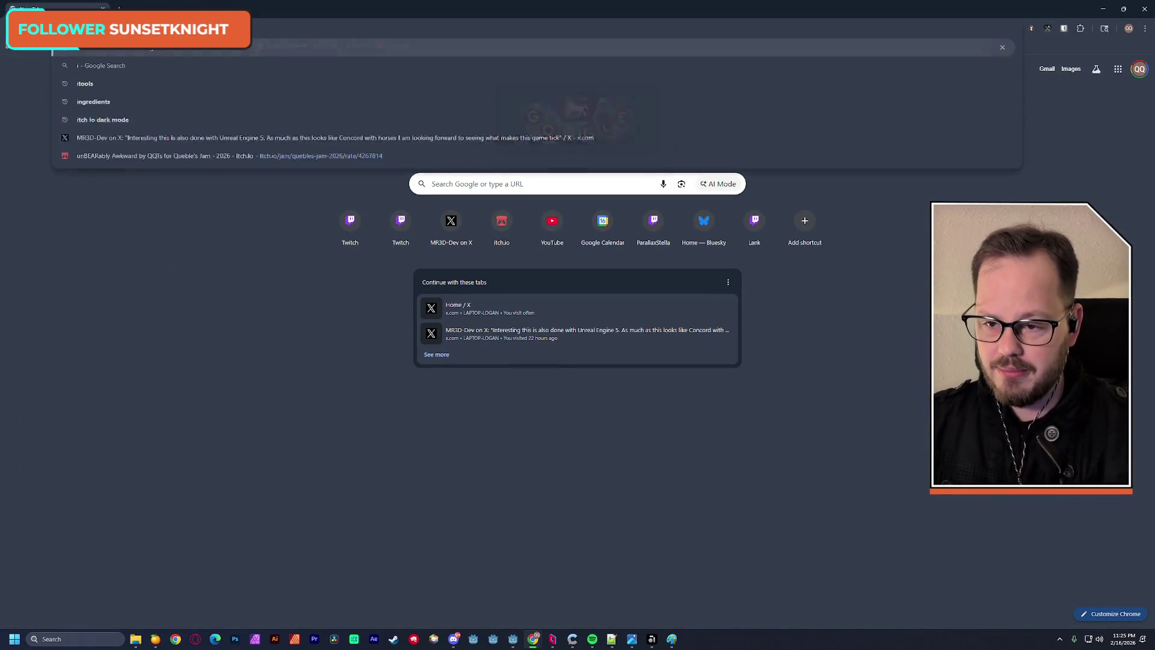
pyautogui.press('Return')
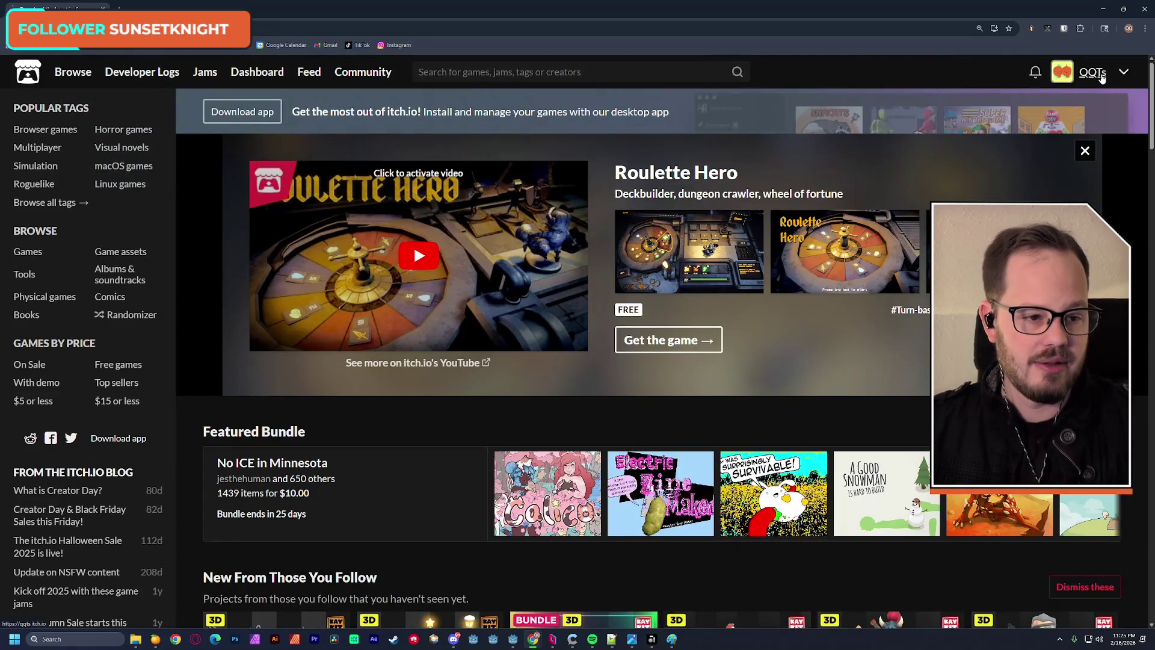
pyautogui.click(1092, 72)
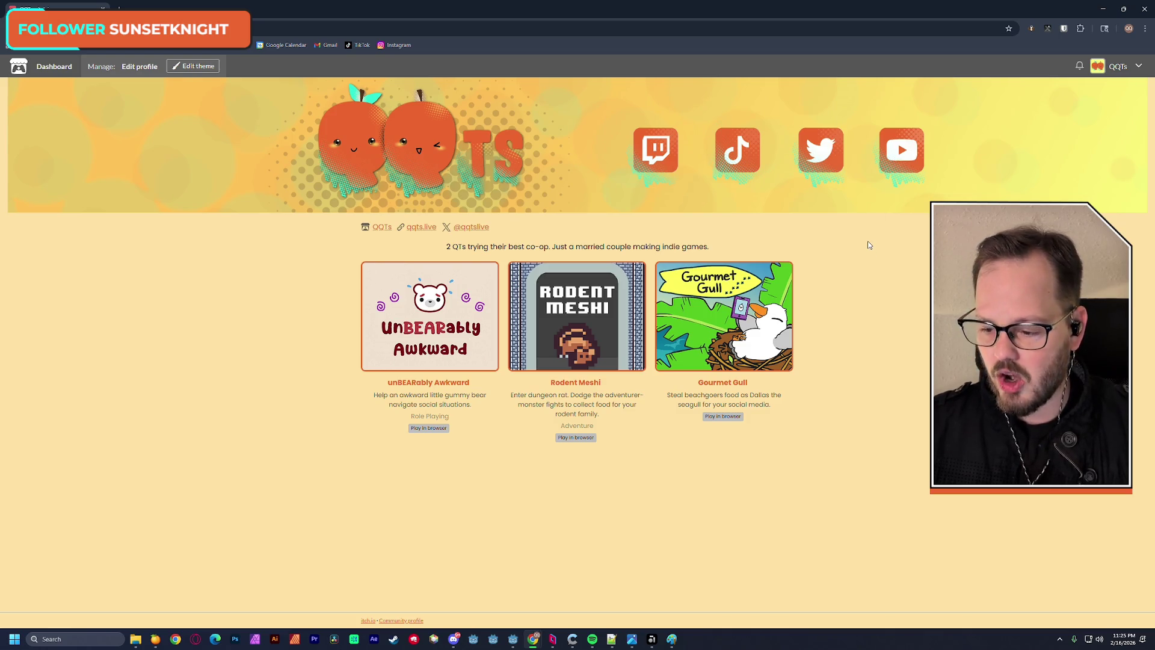
pyautogui.click(424, 383)
pyautogui.click(571, 369)
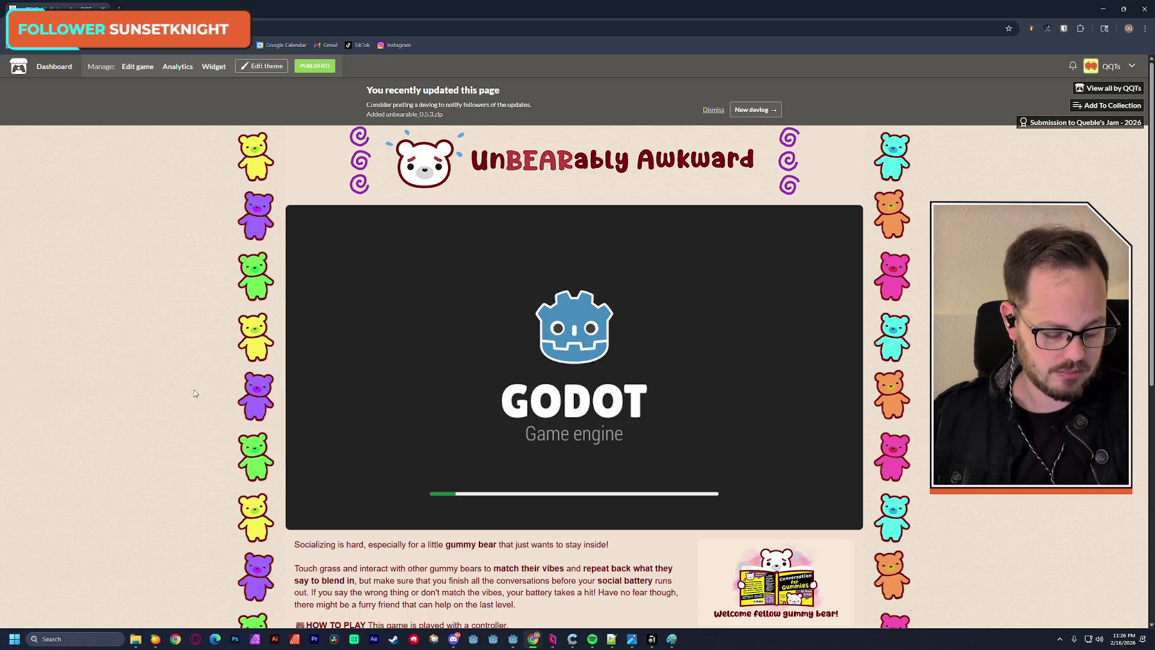
# Step: Launch stadia-vigem-x64.exe, quit the gamepad tray app, and refocus the browser game
pyautogui.press('super')
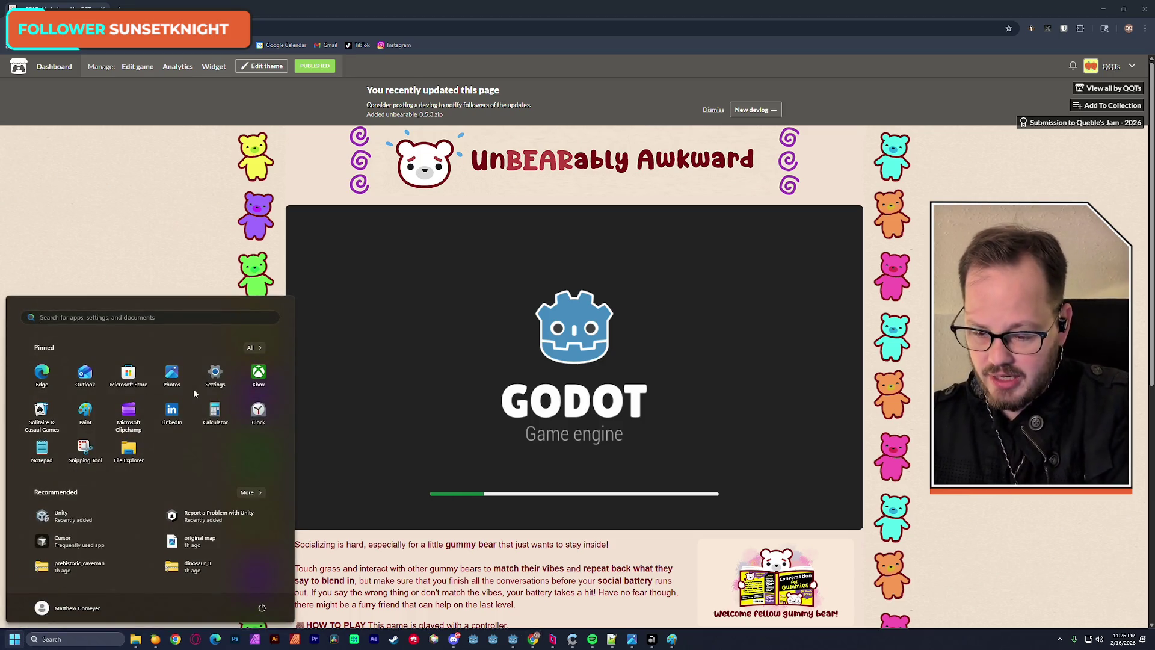
pyautogui.write('stadia-vigem-x64.exe')
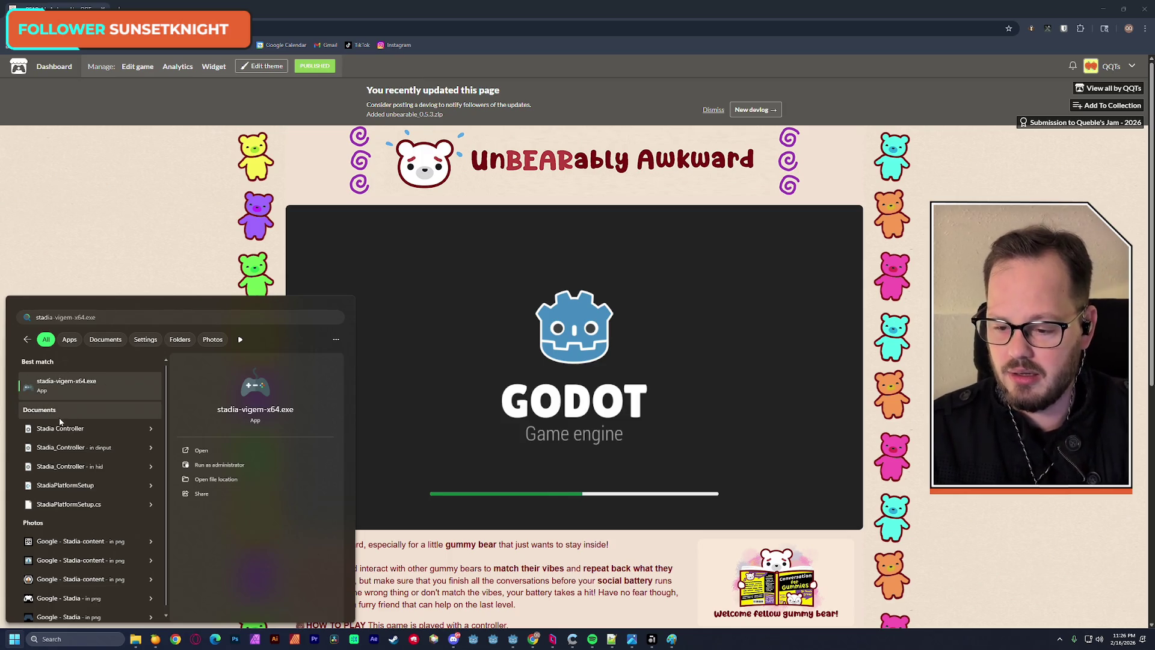
pyautogui.click(252, 455)
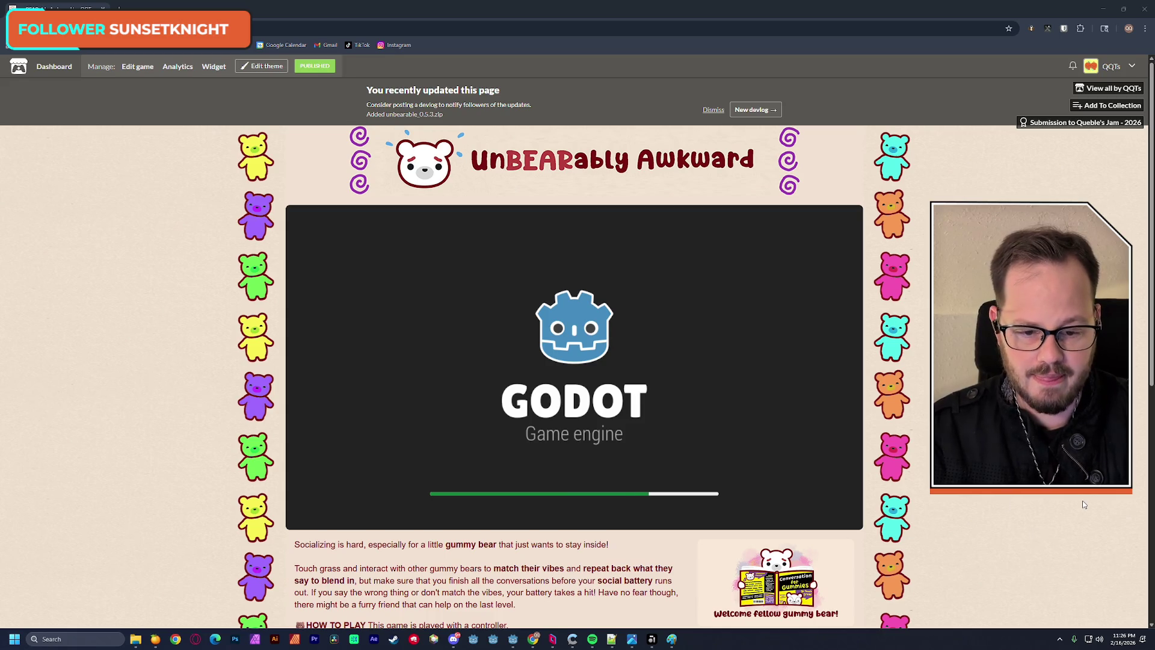
pyautogui.scroll(-1, 1083, 504)
pyautogui.click(1060, 640)
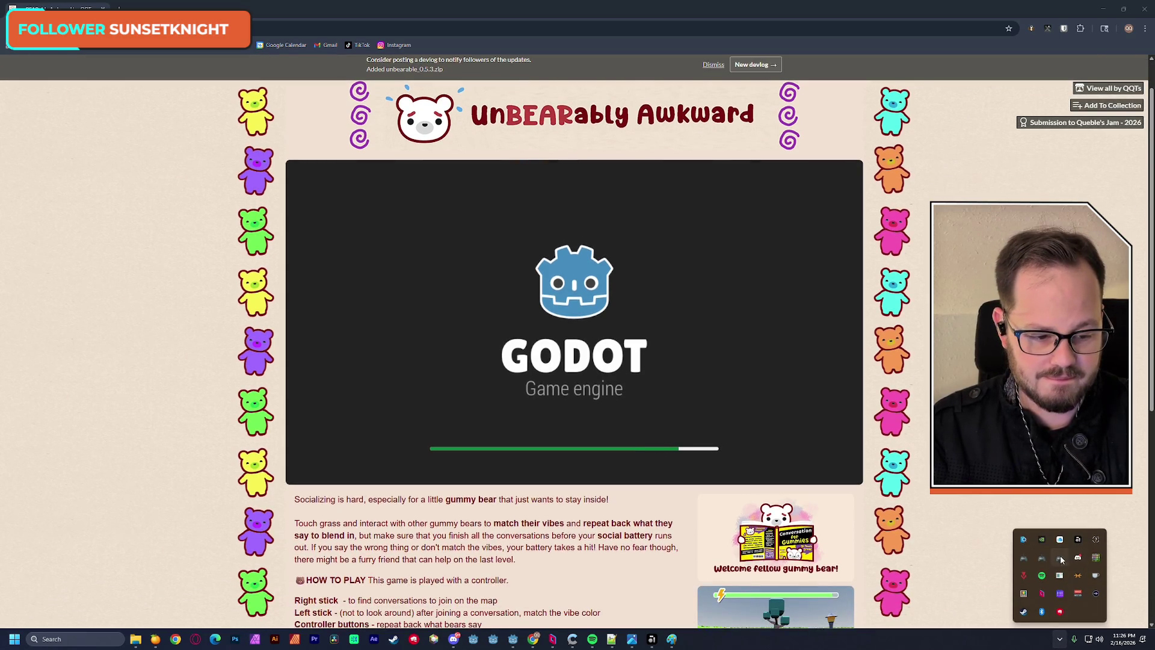
pyautogui.rightClick(1027, 559)
pyautogui.click(1042, 590)
pyautogui.click(1043, 590)
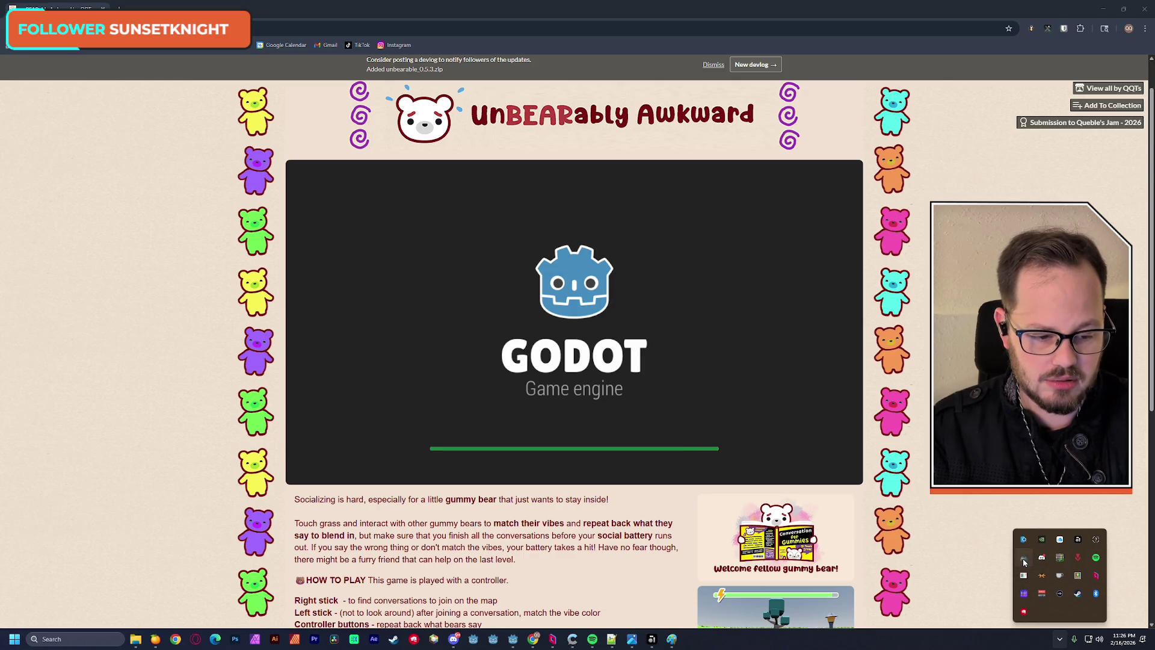
pyautogui.click(751, 295)
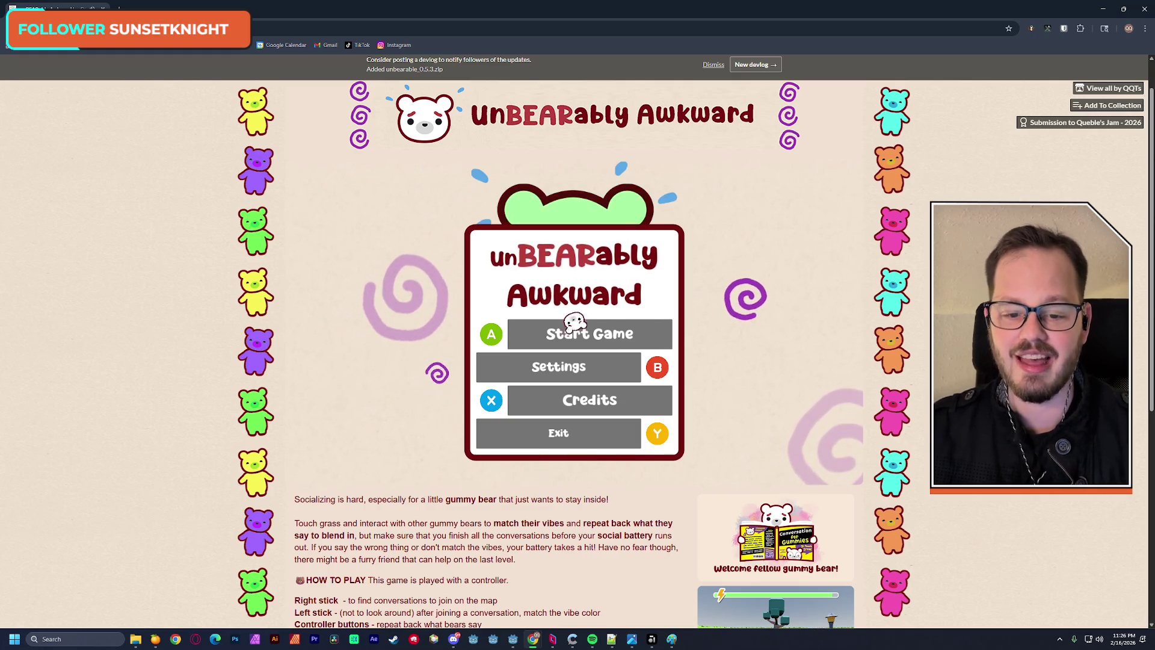
# Step: Start a new game from the title menu, play briefly, then Alt+Tab back to Godot
pyautogui.press('Return')
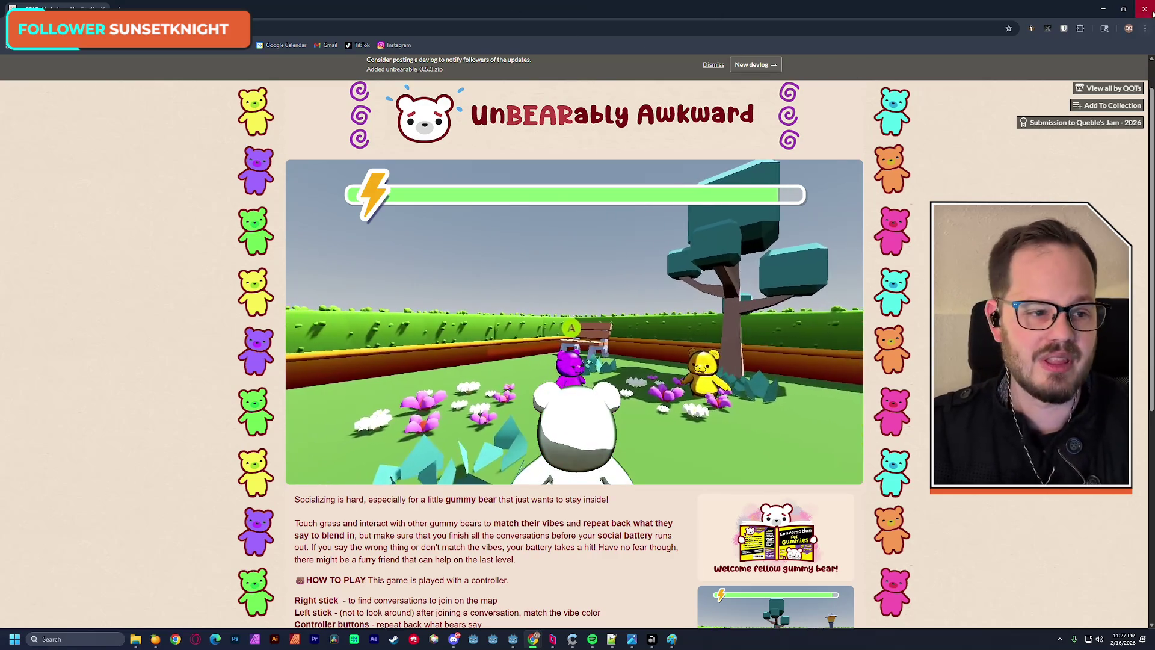
pyautogui.hotkey('alt', 'Tab')
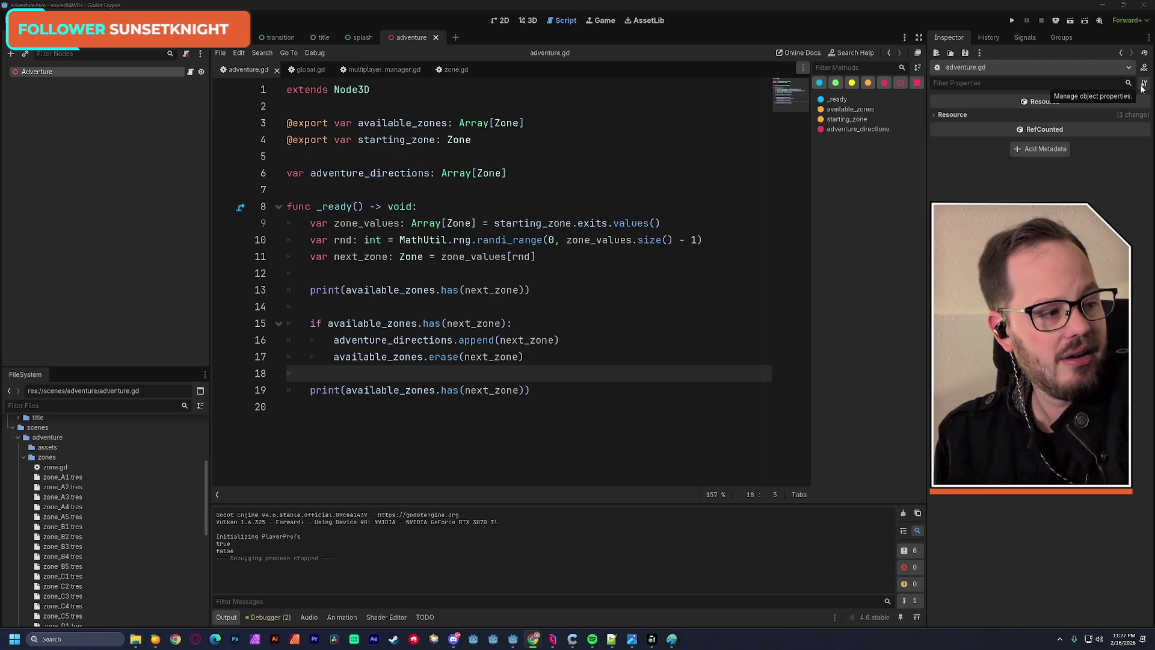
# Step: Return to adventure.gd at blank line 14, then bring up original map.jpg
pyautogui.click(863, 13)
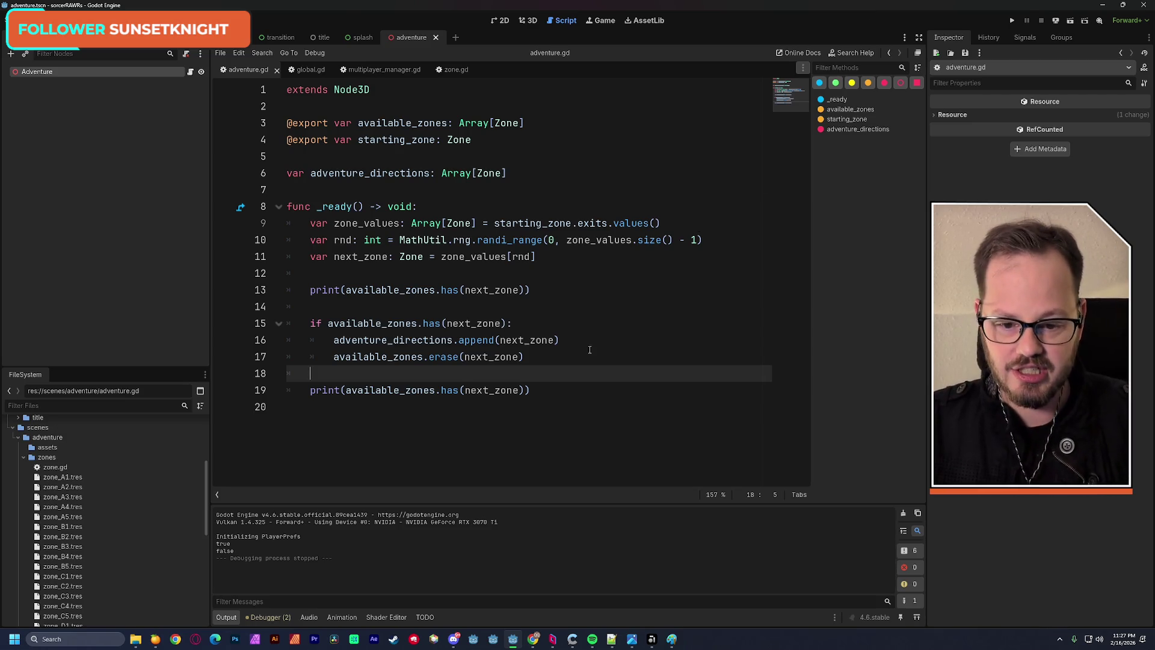
pyautogui.click(559, 313)
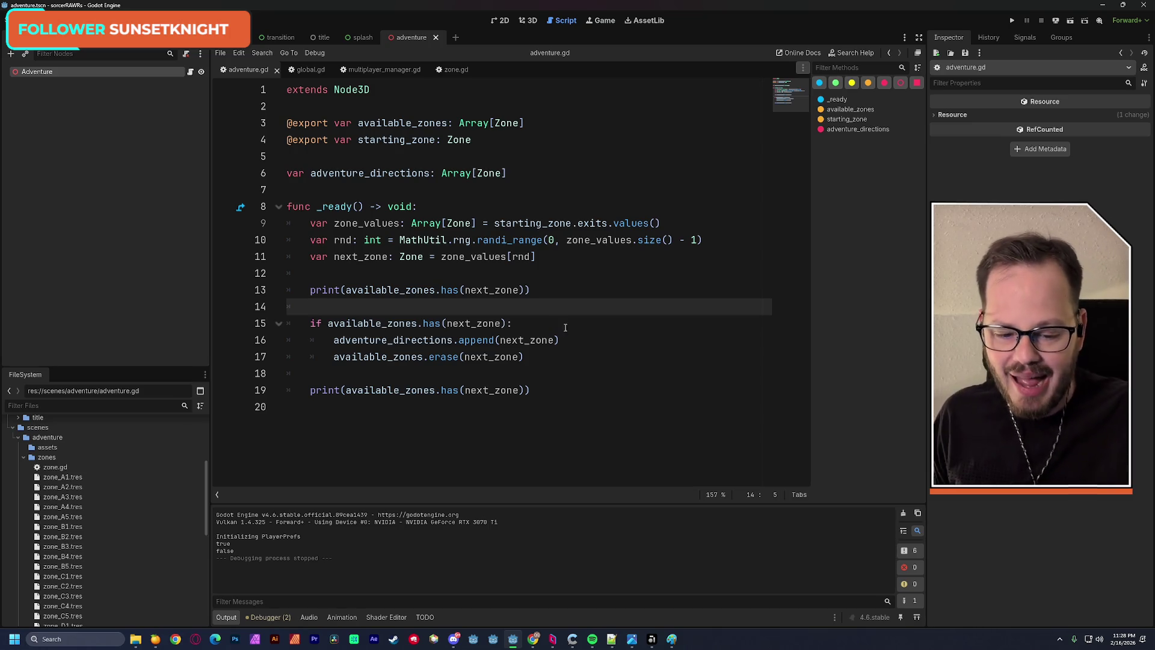
pyautogui.click(632, 639)
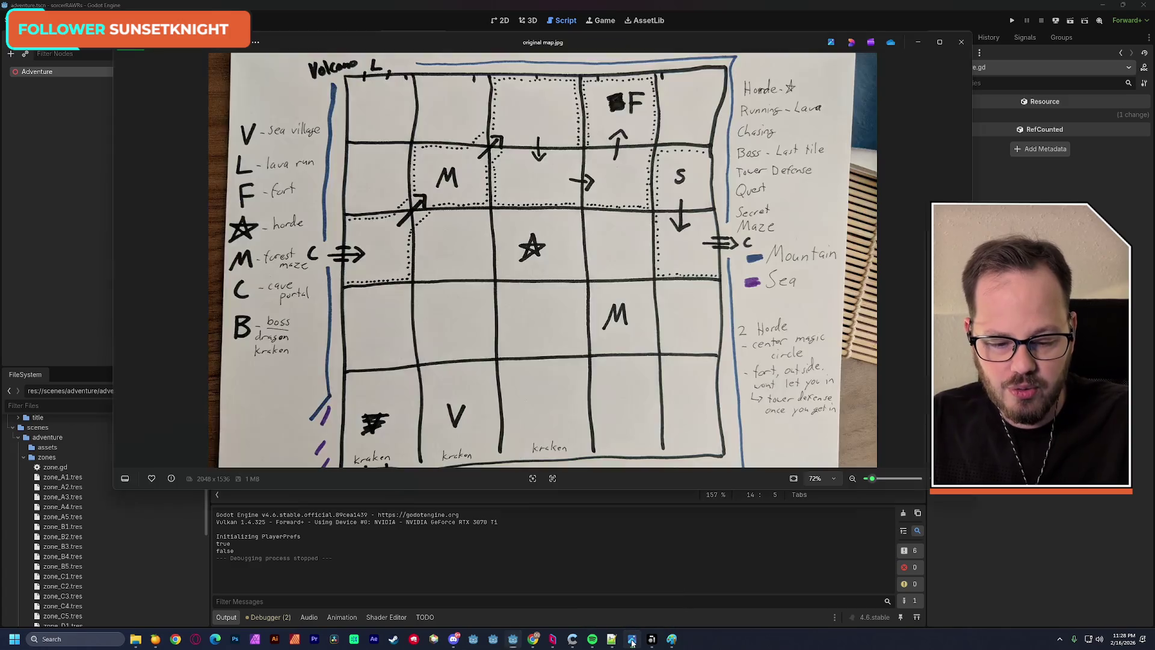
# Step: Enlarge the Photos map window, then back in Godot select lines 3–20 of adventure.gd to review
pyautogui.moveTo(480, 47); pyautogui.dragTo(508, 65)
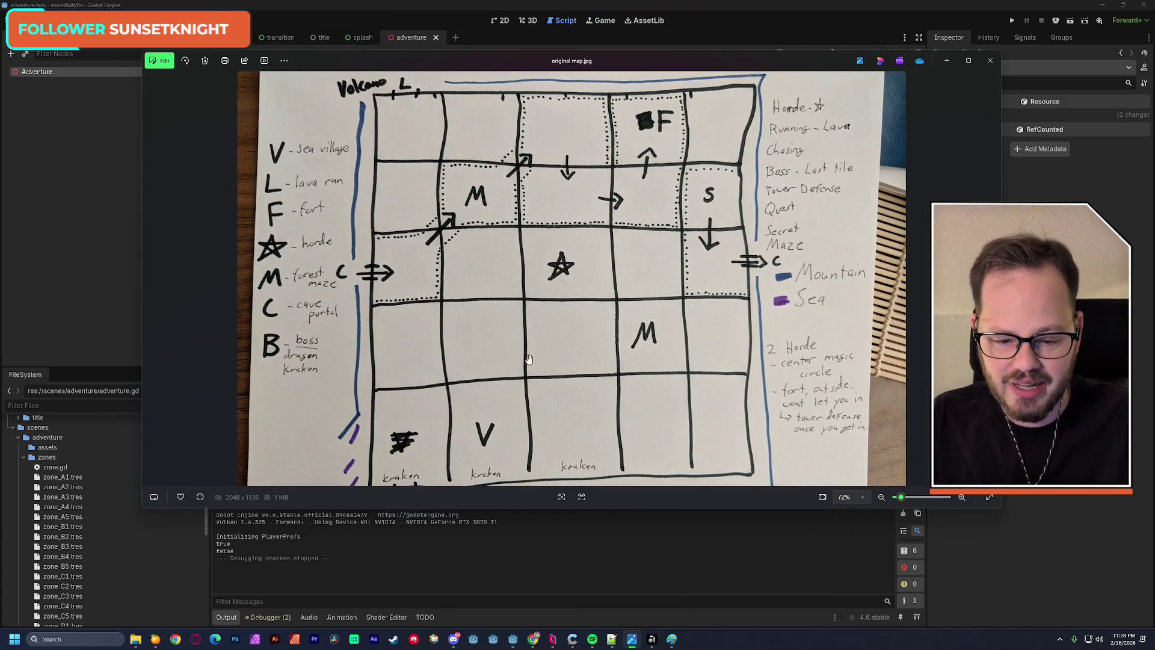
pyautogui.moveTo(529, 507); pyautogui.dragTo(527, 561)
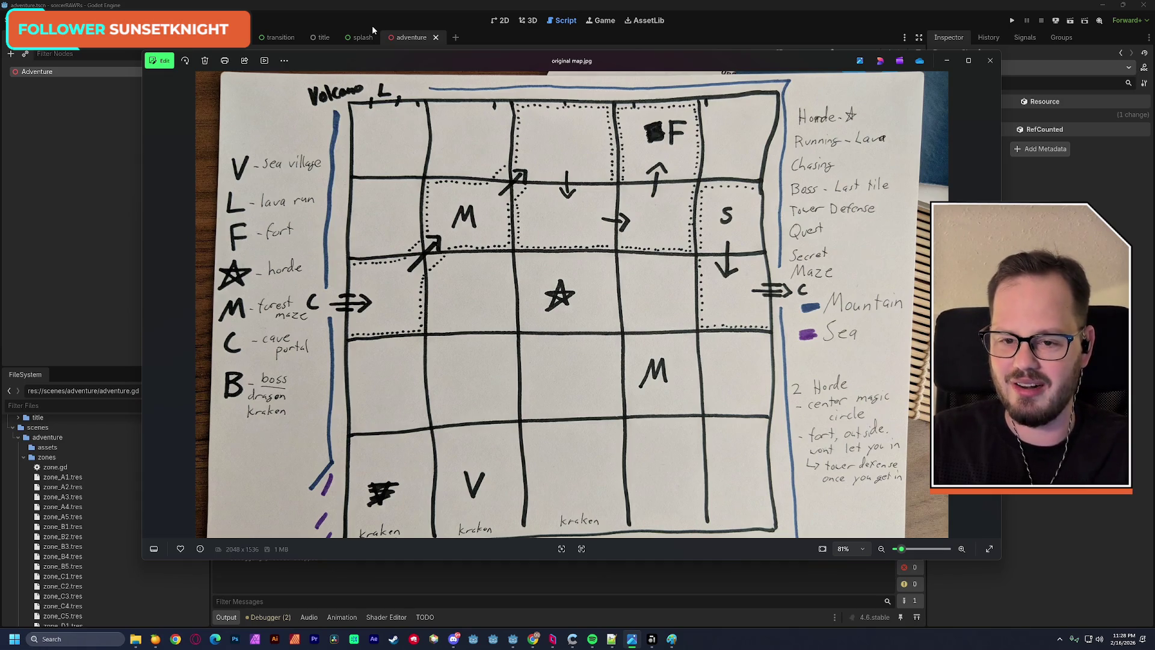
pyautogui.click(341, 12)
pyautogui.moveTo(332, 118)
pyautogui.mouseDown()
pyautogui.moveTo(529, 397)
pyautogui.moveTo(516, 180)
pyautogui.moveTo(518, 445)
pyautogui.mouseUp()
pyautogui.click(512, 323)
pyautogui.moveTo(406, 123); pyautogui.dragTo(446, 441)
pyautogui.click(577, 405)
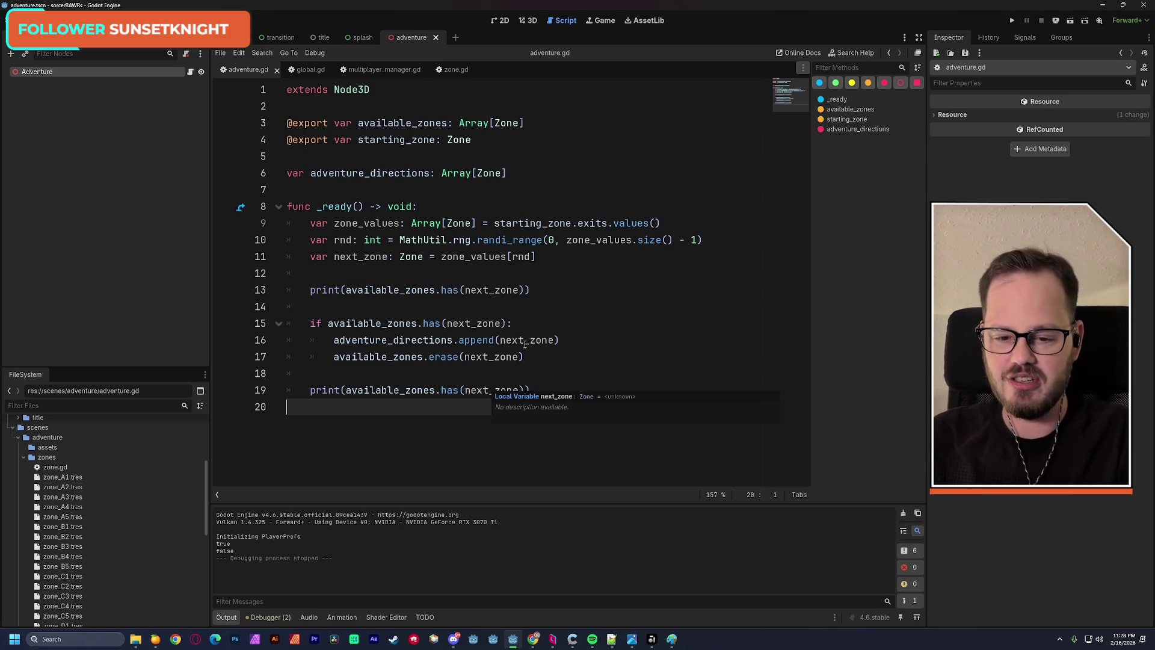
pyautogui.moveTo(286, 123)
pyautogui.mouseDown()
pyautogui.moveTo(361, 223)
pyautogui.moveTo(630, 409)
pyautogui.mouseUp()
# Step: Look over the old InstantiateQuest.cs loop code in Notepad++, then return to adventure.gd in Godot
pyautogui.click(630, 408)
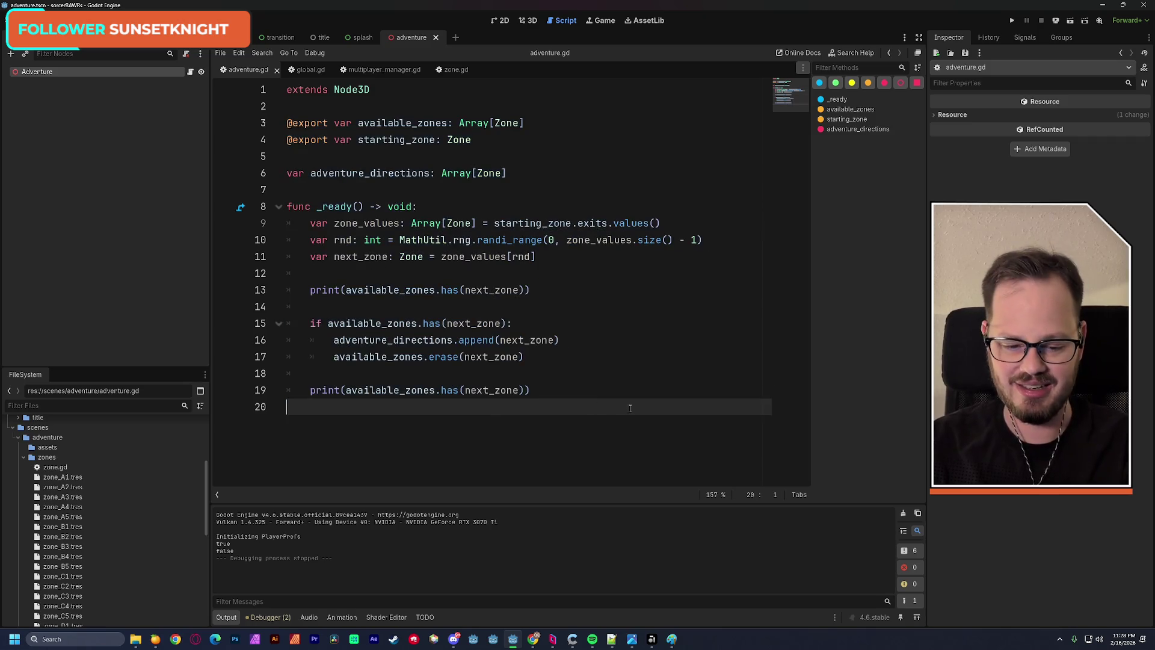
pyautogui.click(611, 639)
pyautogui.scroll(-20, 508, 359)
pyautogui.scroll(20, 508, 360)
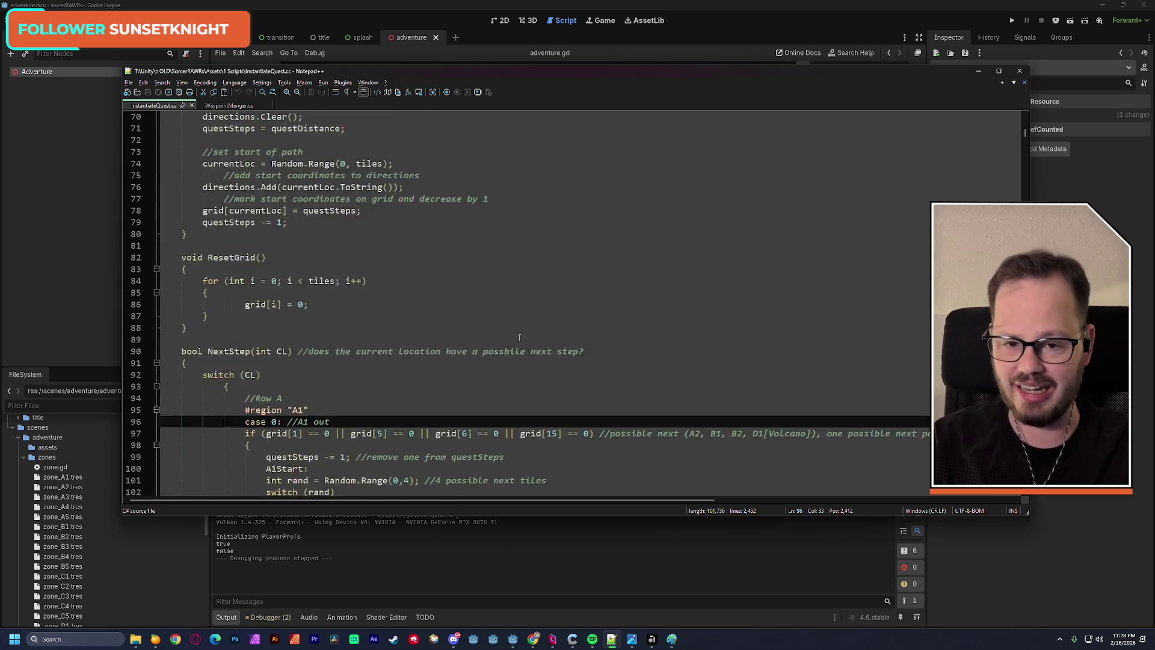
pyautogui.click(463, 37)
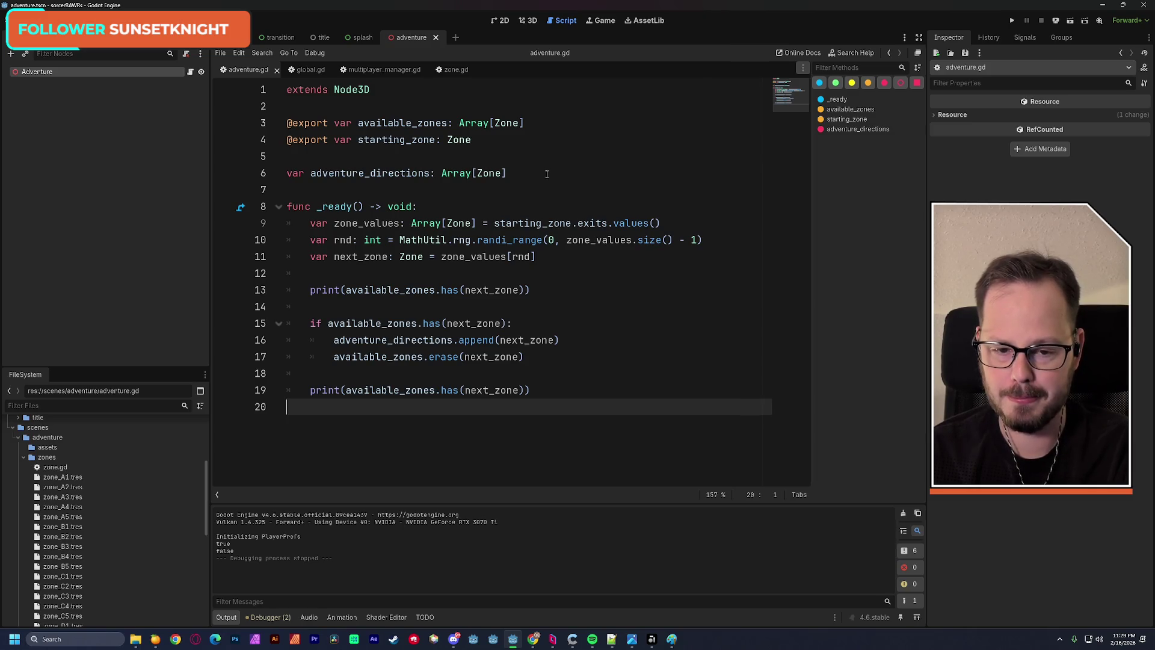
# Step: Insert blank lines above zone_values and draft a C-style for (int i = 0; i < 10; i++) loop with braces
pyautogui.click(310, 223)
pyautogui.press('Return')
pyautogui.press('Return')
pyautogui.press('Up')
pyautogui.press('Up')
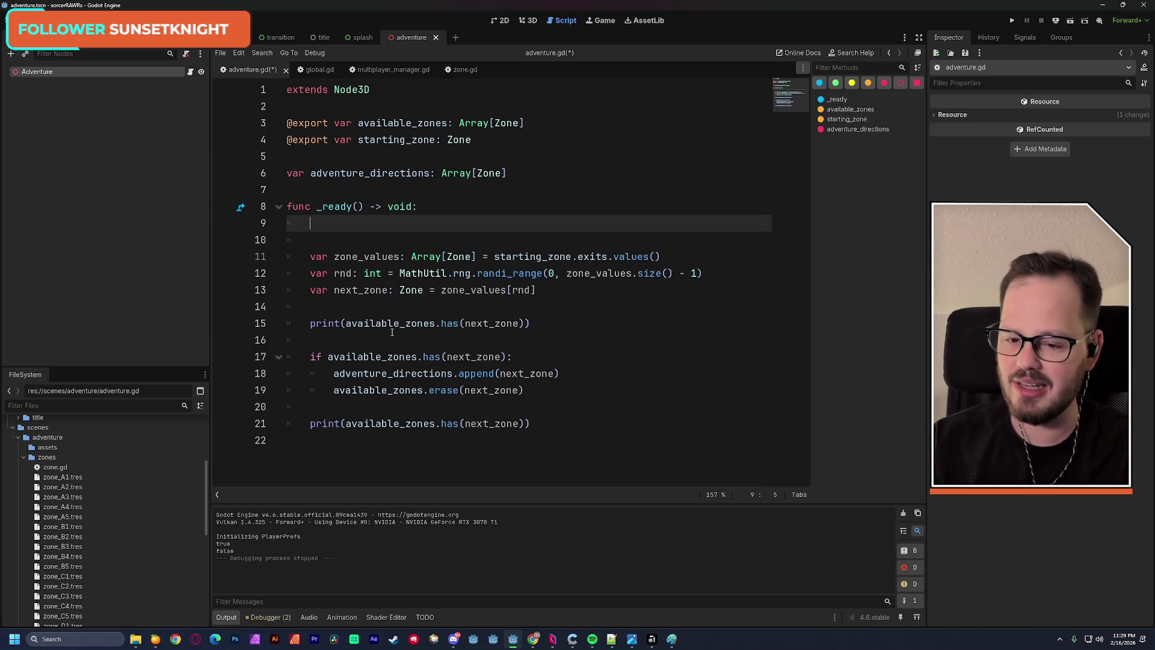
pyautogui.write('for')
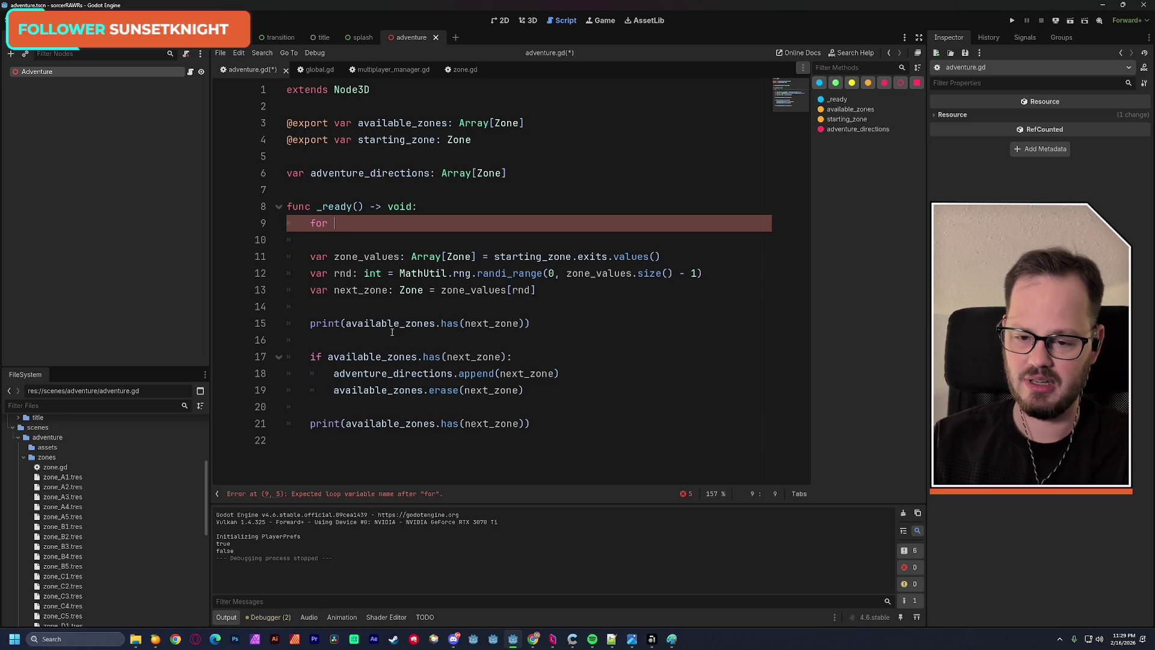
pyautogui.write('int ')
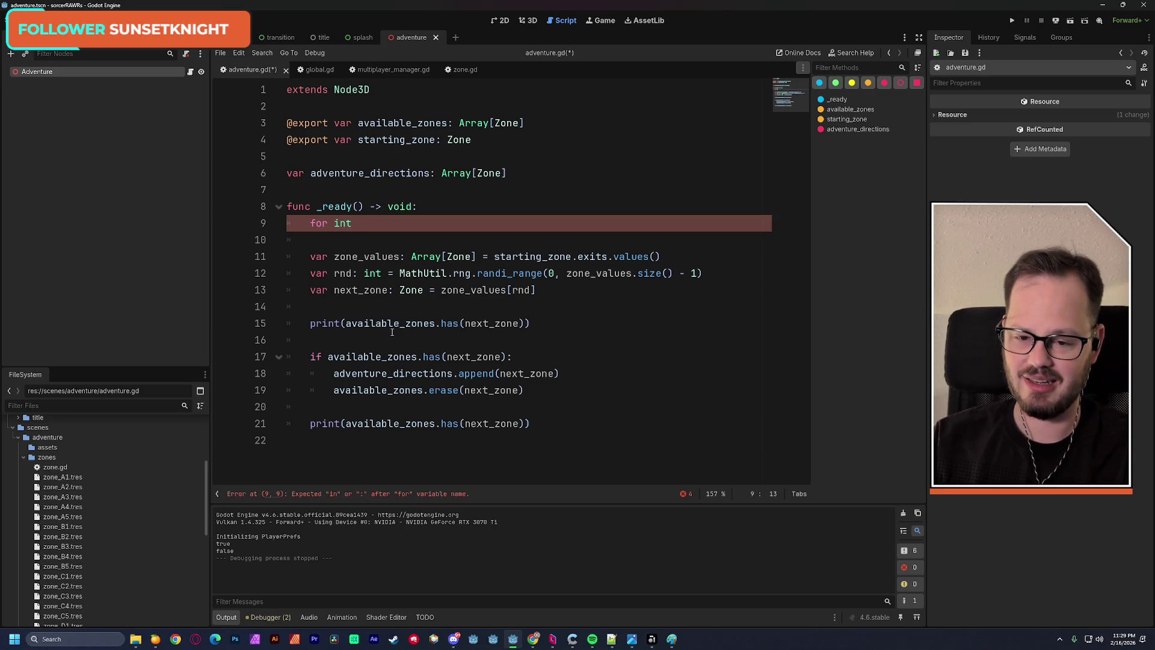
pyautogui.write('i = ')
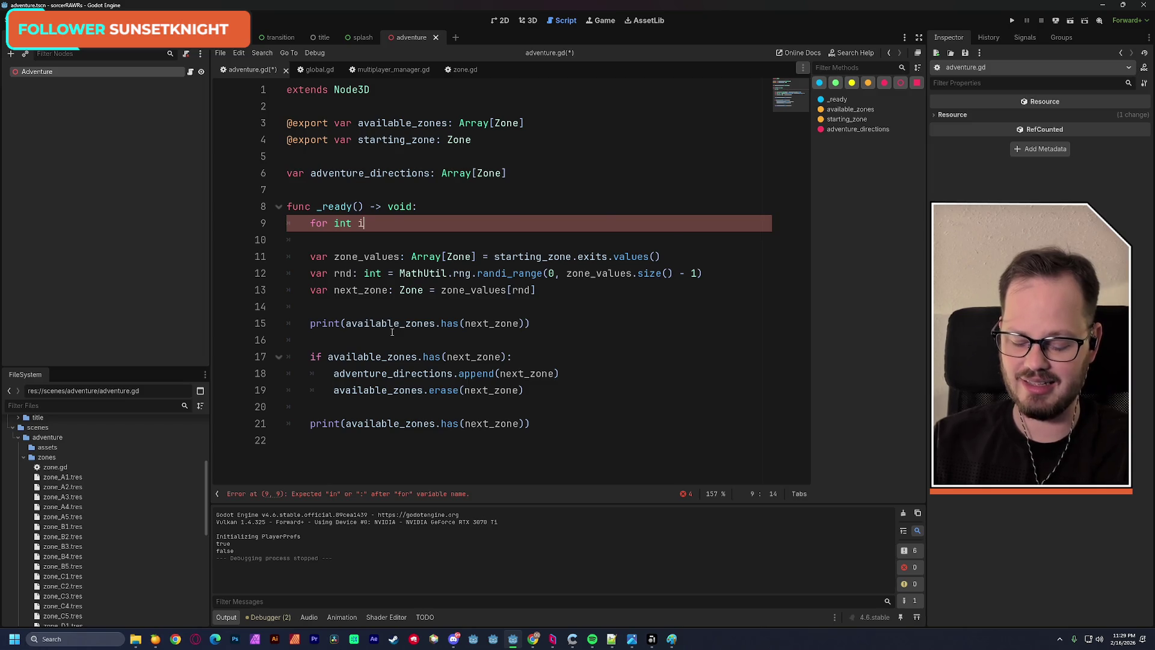
pyautogui.write('0; ')
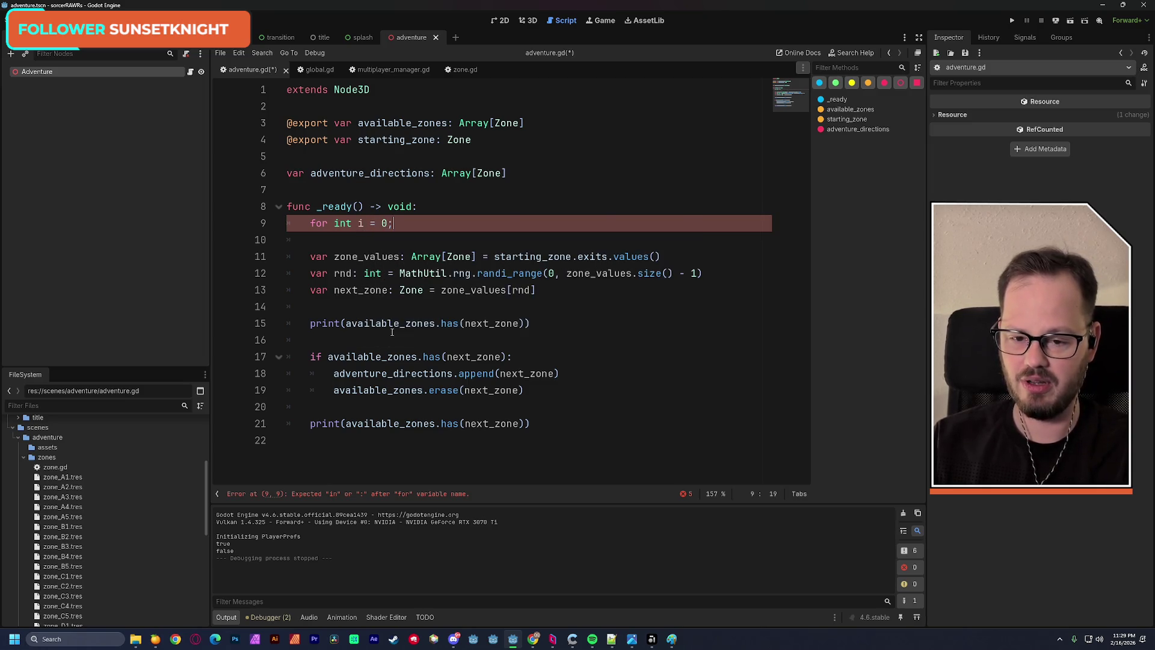
pyautogui.write('i < ')
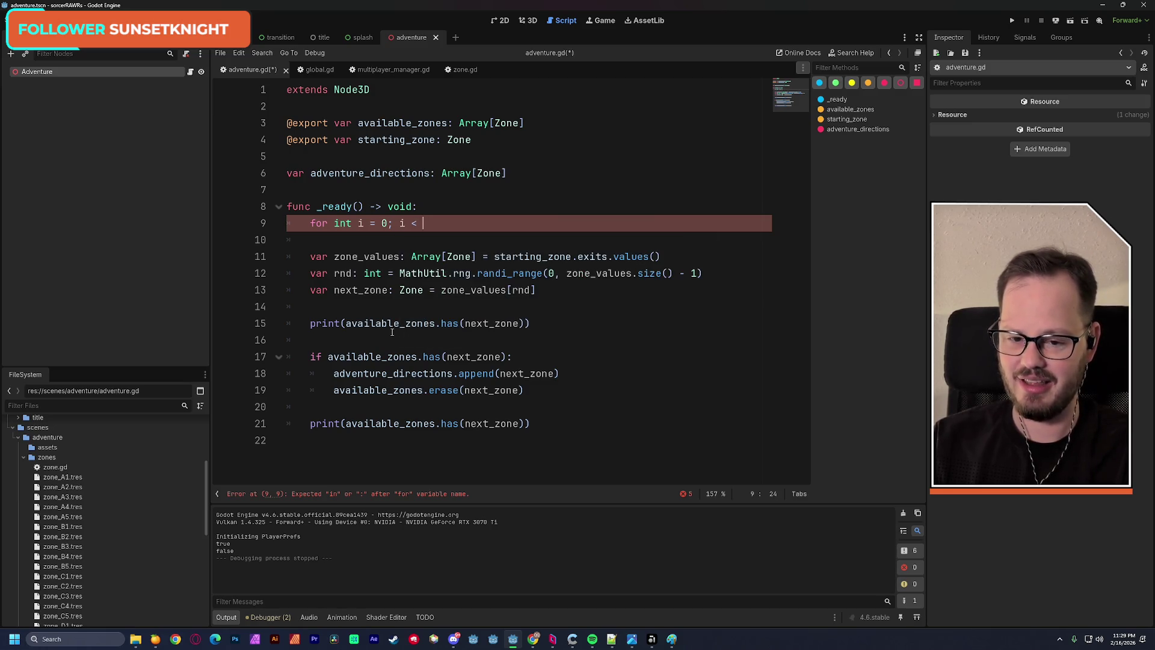
pyautogui.write('10;')
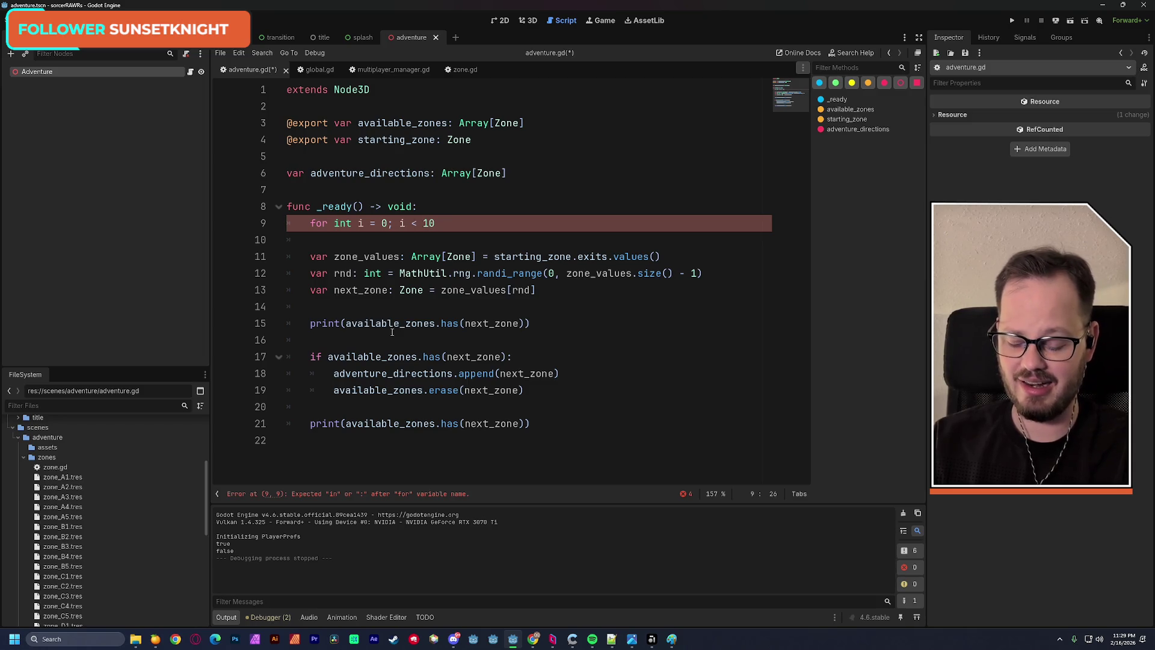
pyautogui.write(' i++')
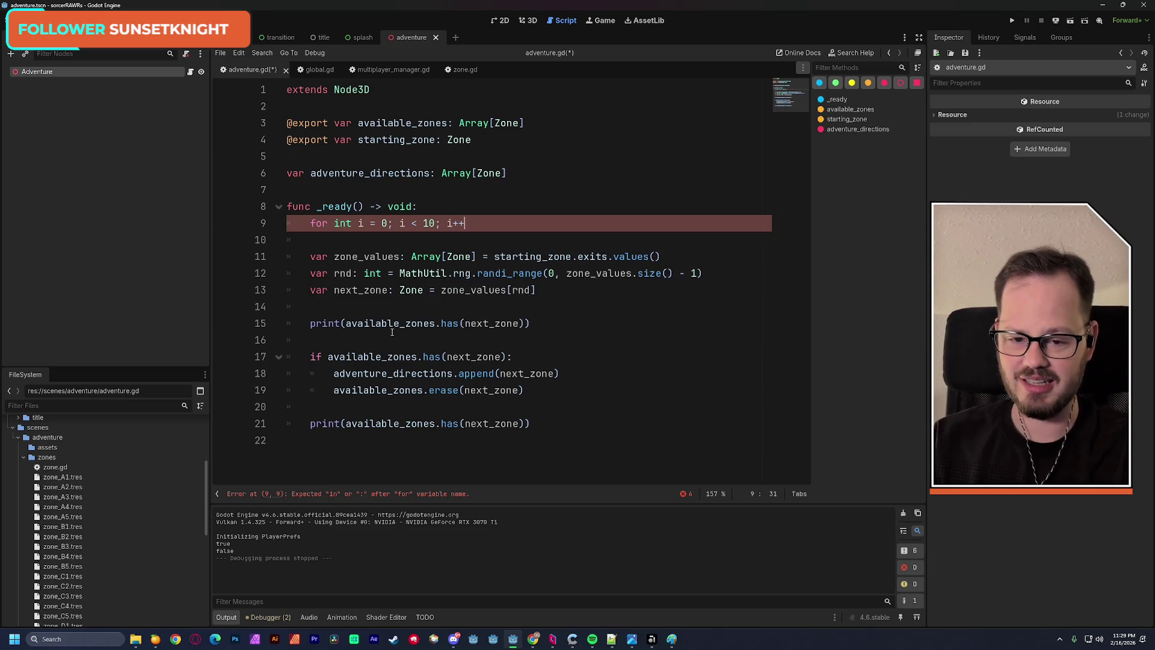
pyautogui.press('Return')
pyautogui.write('{')
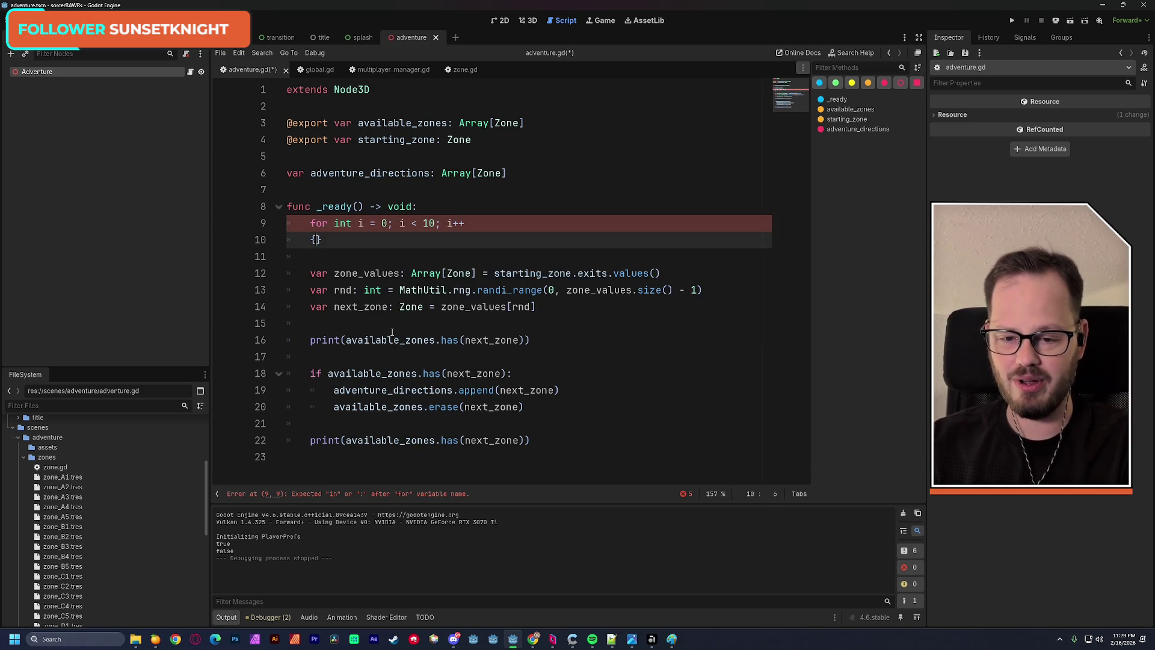
pyautogui.press('Return')
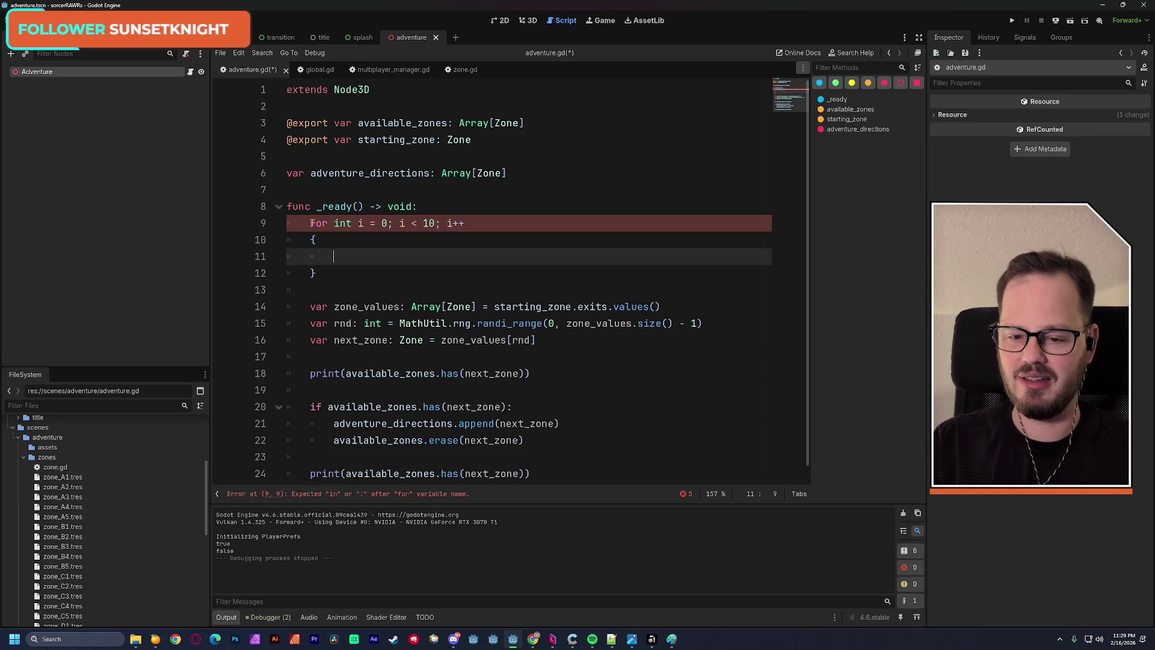
# Step: Select the drafted C-style loop block and delete it, keeping the blank lines at the start of _ready
pyautogui.keyDown('ctrl'); pyautogui.scroll(5, 323, 246); pyautogui.keyUp('ctrl')
pyautogui.scroll(-1, 375, 253)
pyautogui.scroll(1, 375, 254)
pyautogui.moveTo(343, 276)
pyautogui.mouseDown()
pyautogui.moveTo(388, 325)
pyautogui.moveTo(389, 358)
pyautogui.moveTo(294, 283)
pyautogui.mouseUp()
pyautogui.click(422, 350)
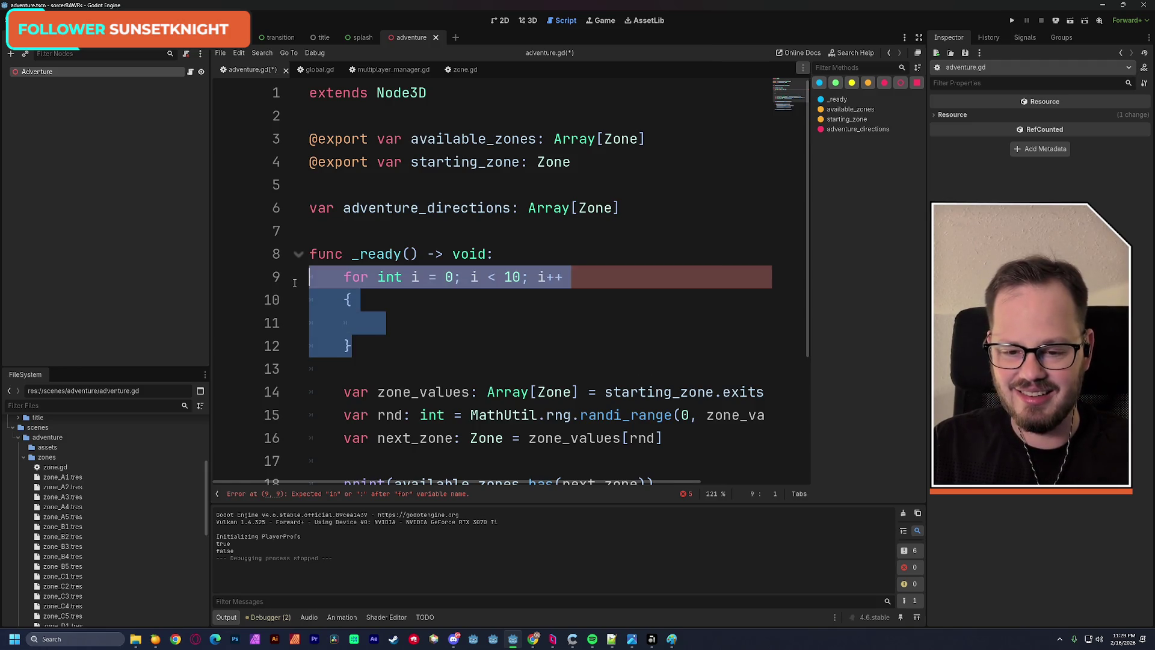
pyautogui.keyDown('ctrl'); pyautogui.scroll(-4, 387, 309); pyautogui.keyUp('ctrl')
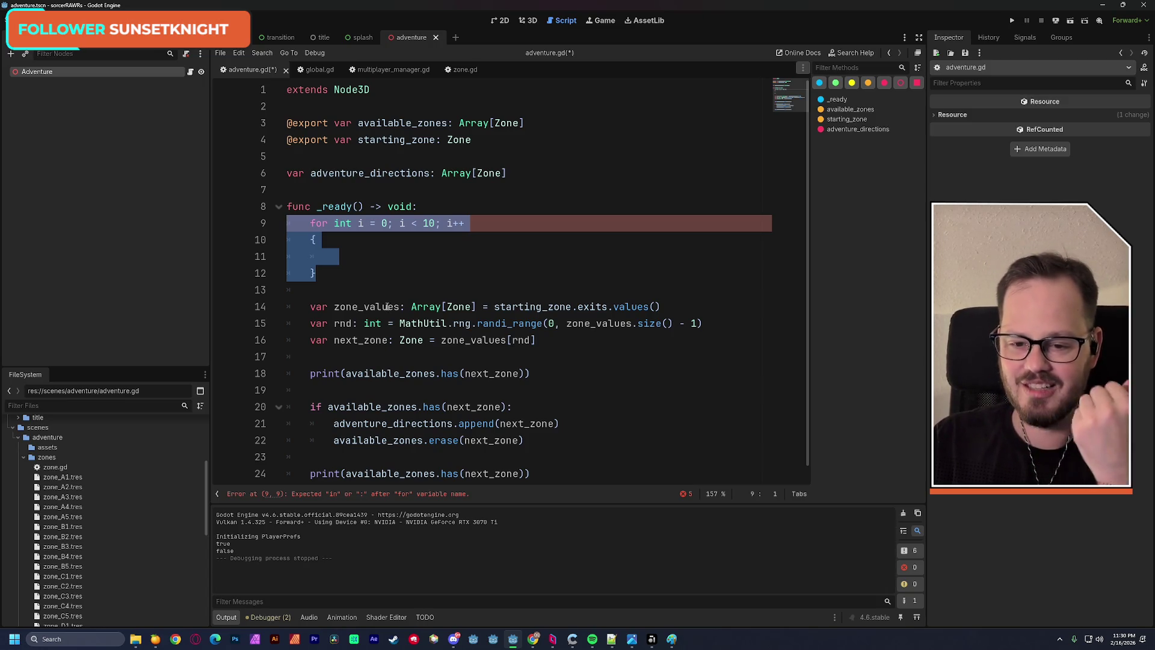
pyautogui.press('BackSpace')
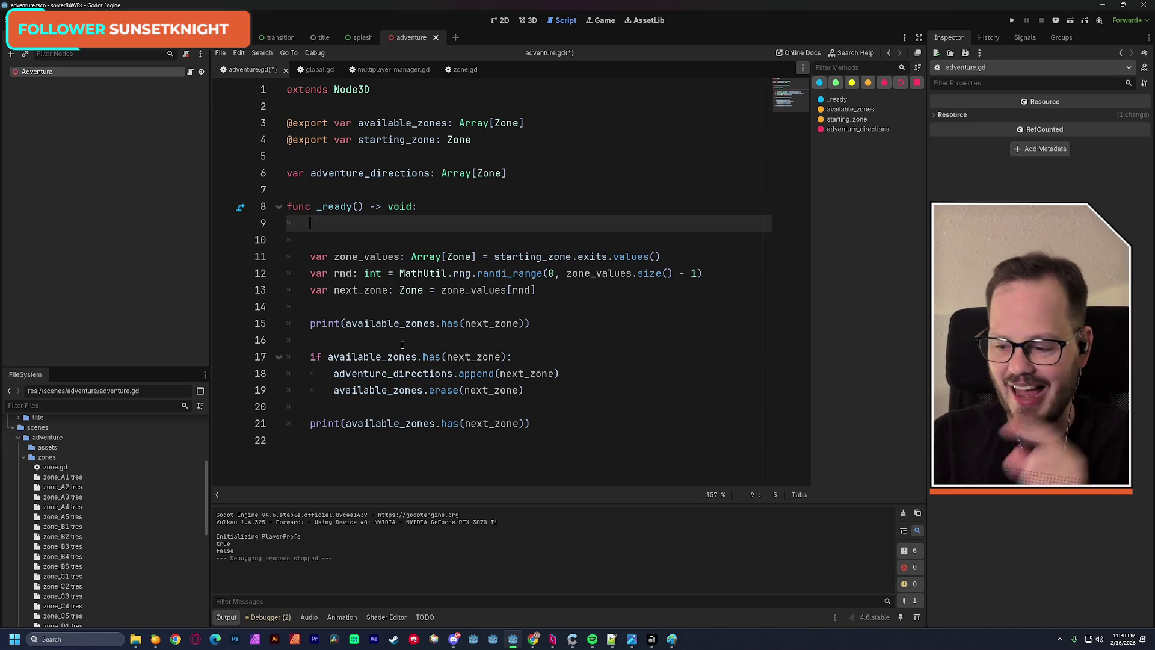
# Step: Write a for i in range(10): loop with a print(i) body on line 9, then run the current scene
pyautogui.write('d')
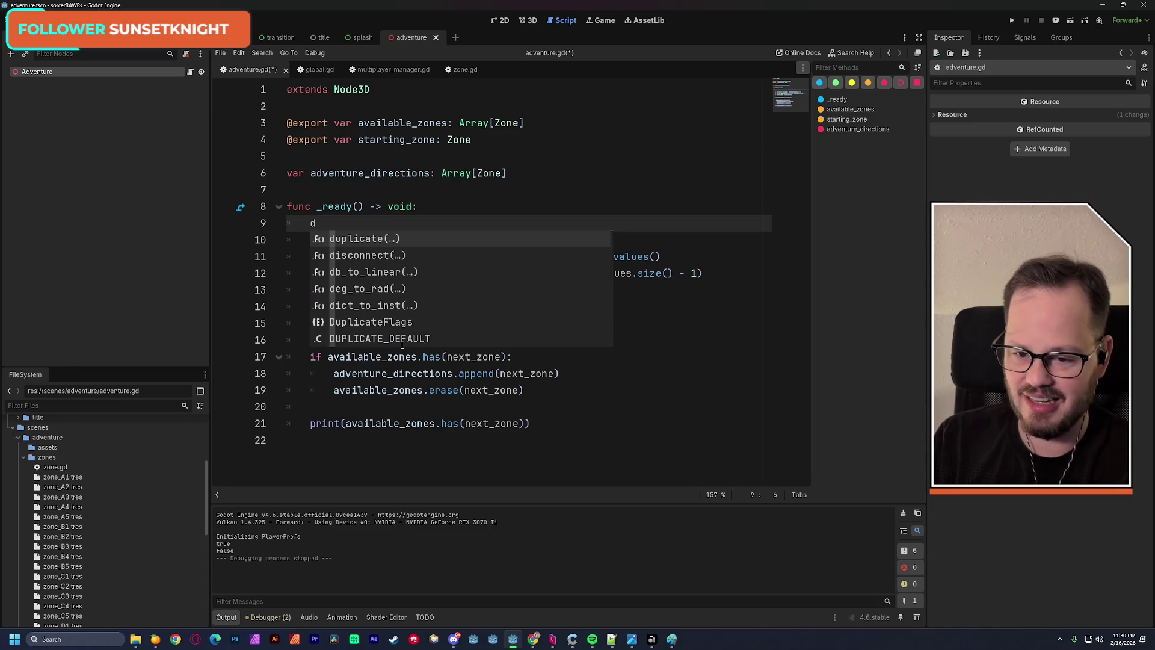
pyautogui.press('BackSpace')
pyautogui.write('for ')
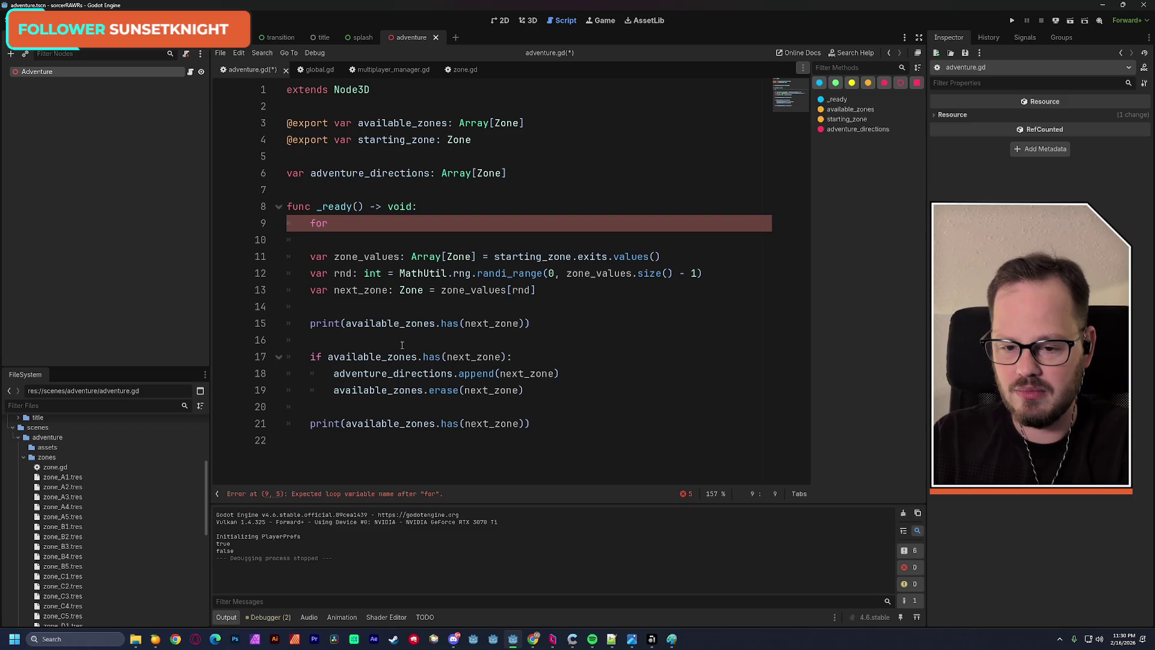
pyautogui.write('i in range')
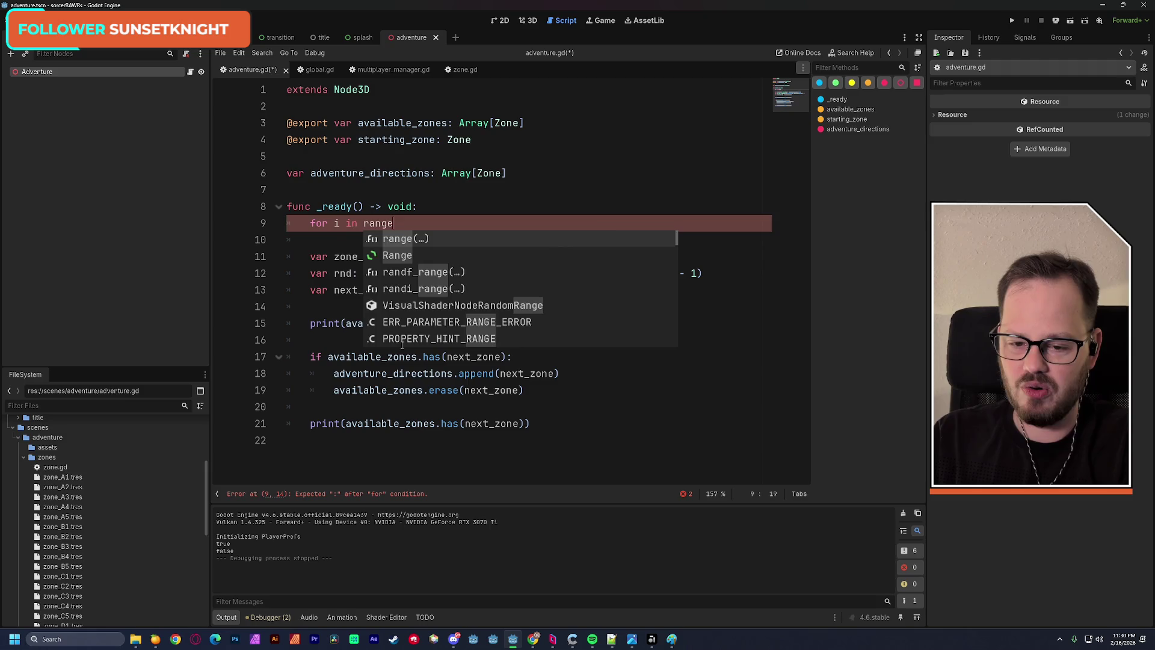
pyautogui.press('Return')
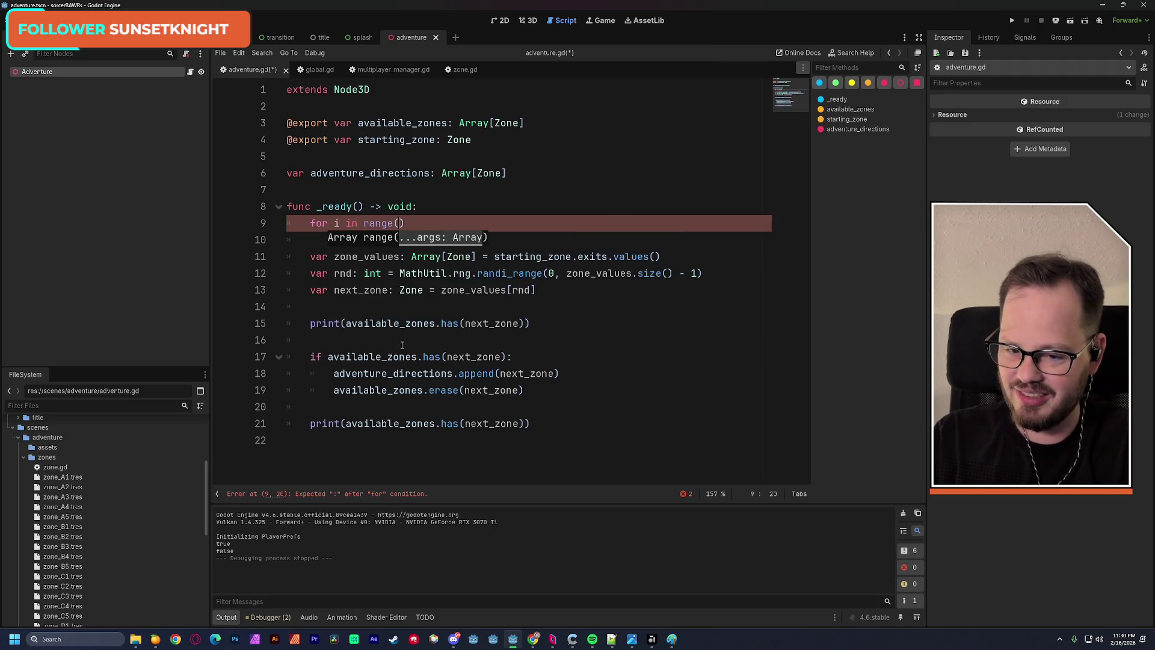
pyautogui.write('10')
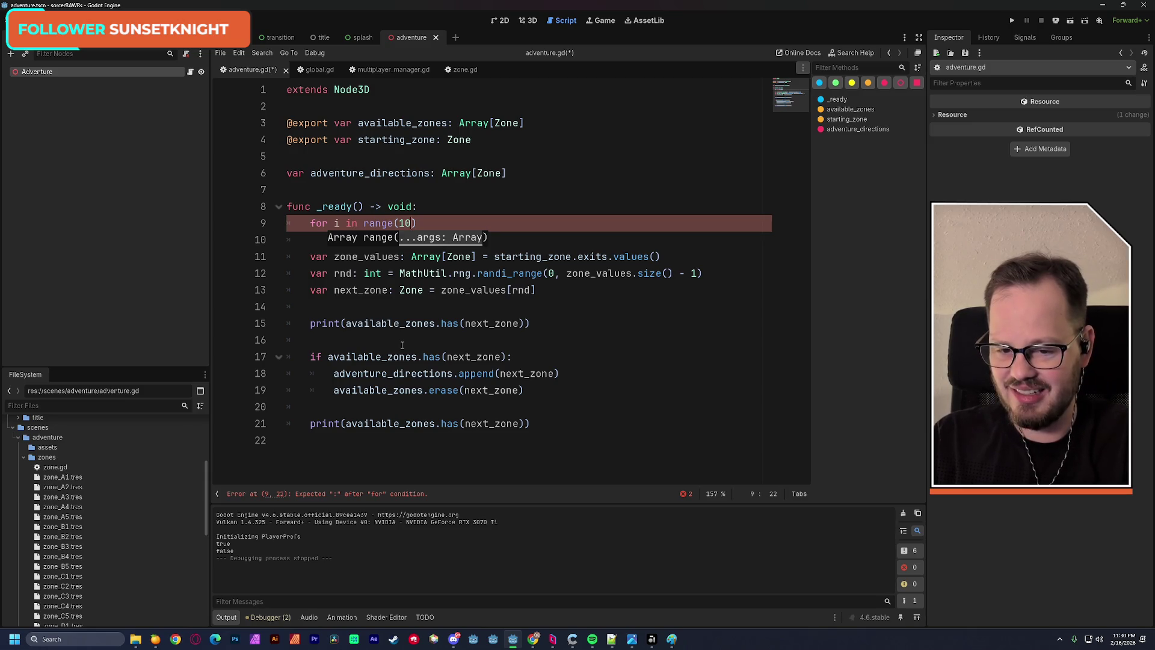
pyautogui.press('End')
pyautogui.write(':')
pyautogui.press('Return')
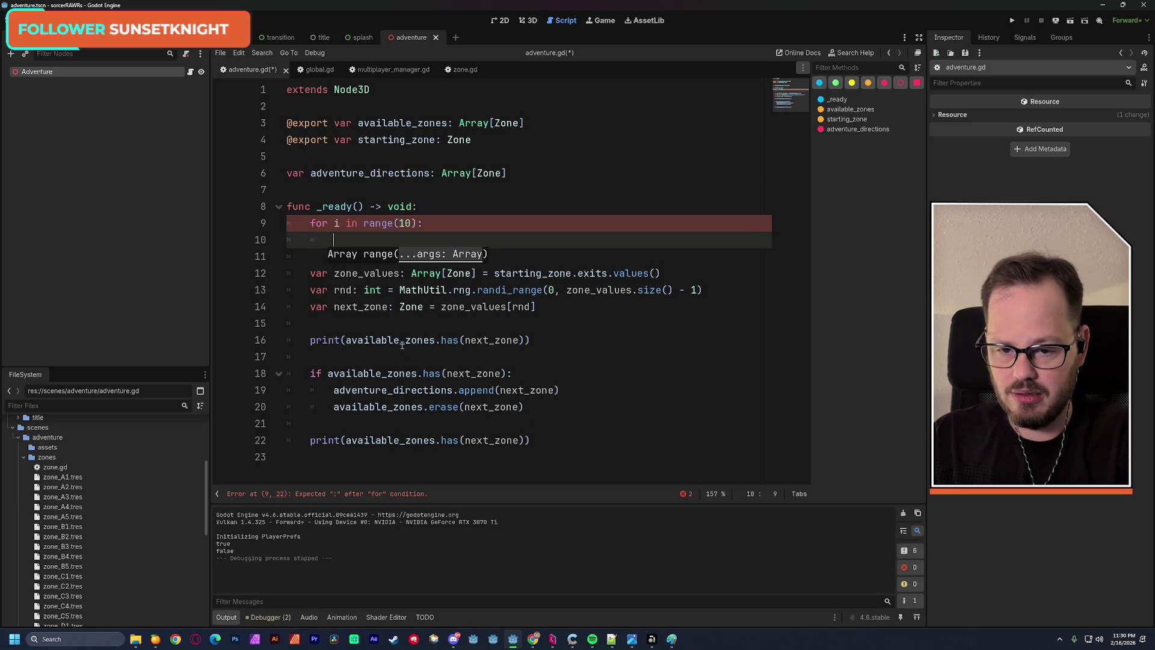
pyautogui.write('print')
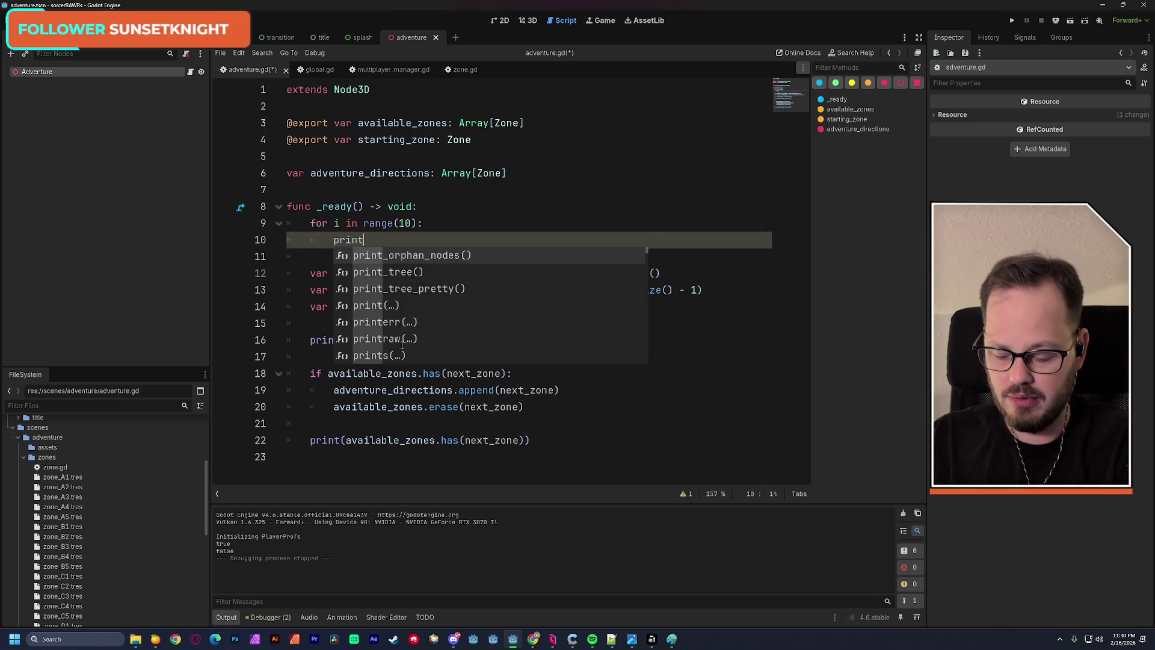
pyautogui.write('(i')
pyautogui.click(518, 206)
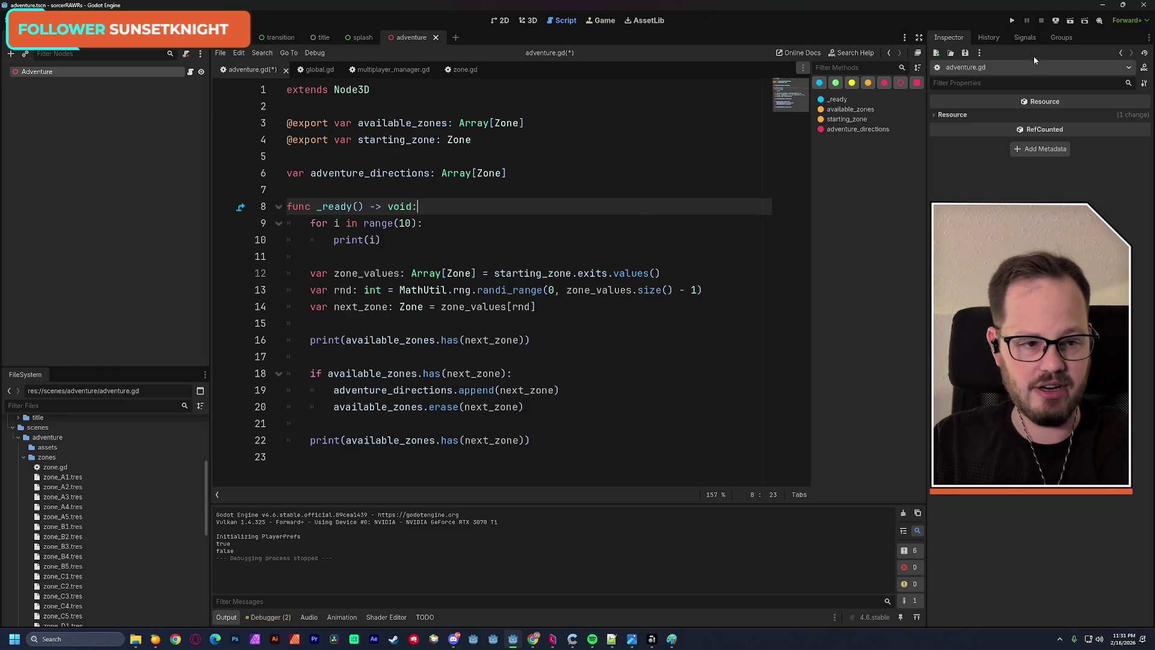
pyautogui.click(1070, 23)
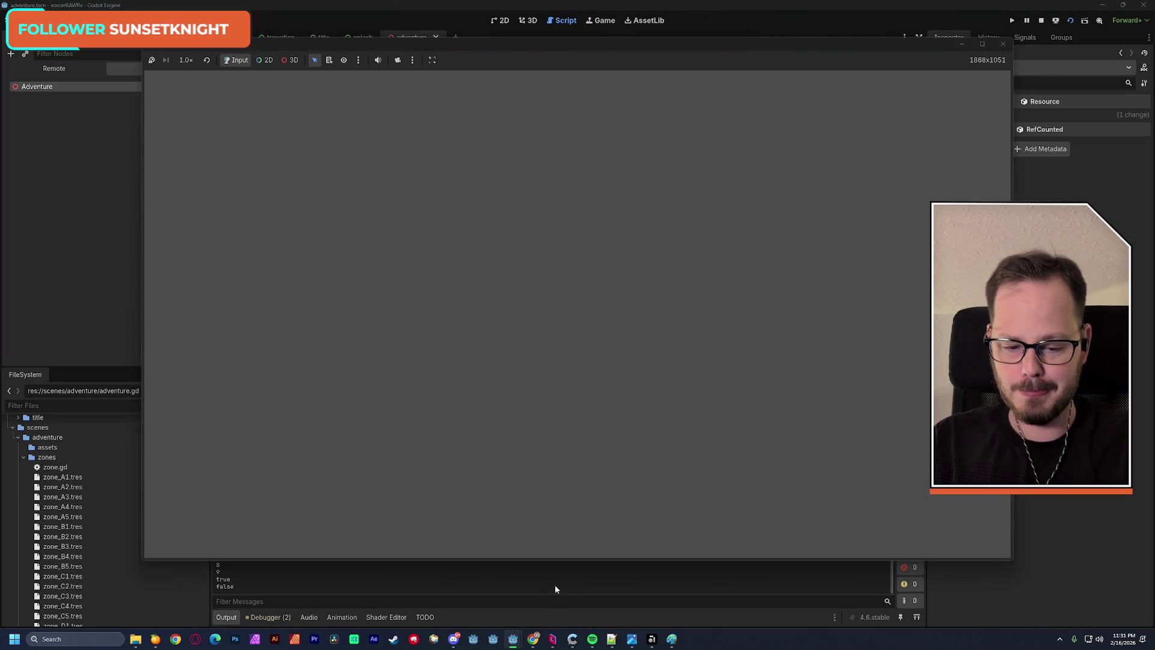
# Step: Back in the editor, confirm the loop printed 0 through 9 in the Output log
pyautogui.click(555, 587)
pyautogui.moveTo(219, 515); pyautogui.dragTo(226, 557)
pyautogui.scroll(1, 236, 559)
pyautogui.doubleClick(222, 524)
pyautogui.moveTo(218, 516); pyautogui.dragTo(233, 582)
pyautogui.click(243, 573)
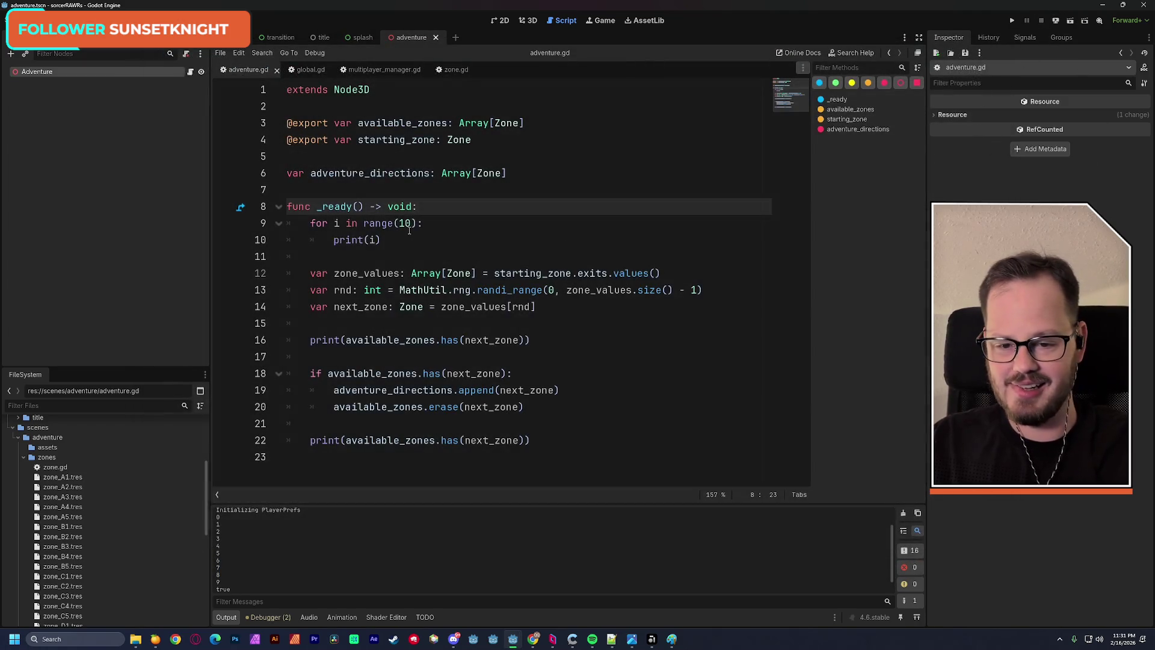
# Step: Place the caret just after 10 inside range() on line 9
pyautogui.click(413, 223)
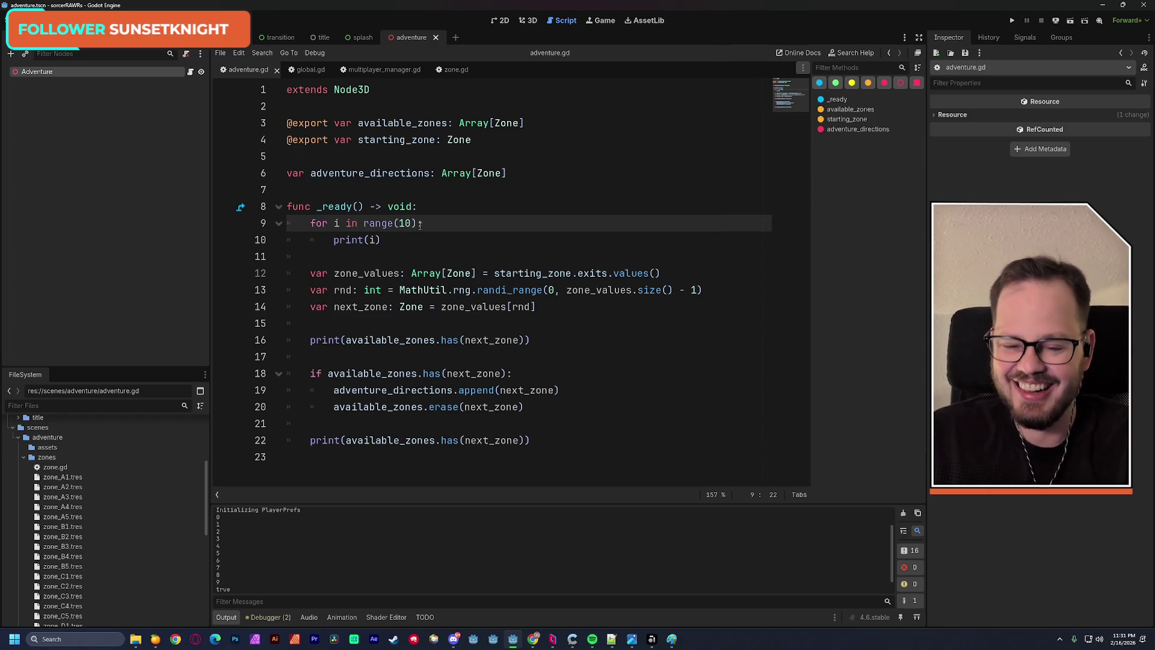
pyautogui.doubleClick(384, 223)
pyautogui.click(399, 223)
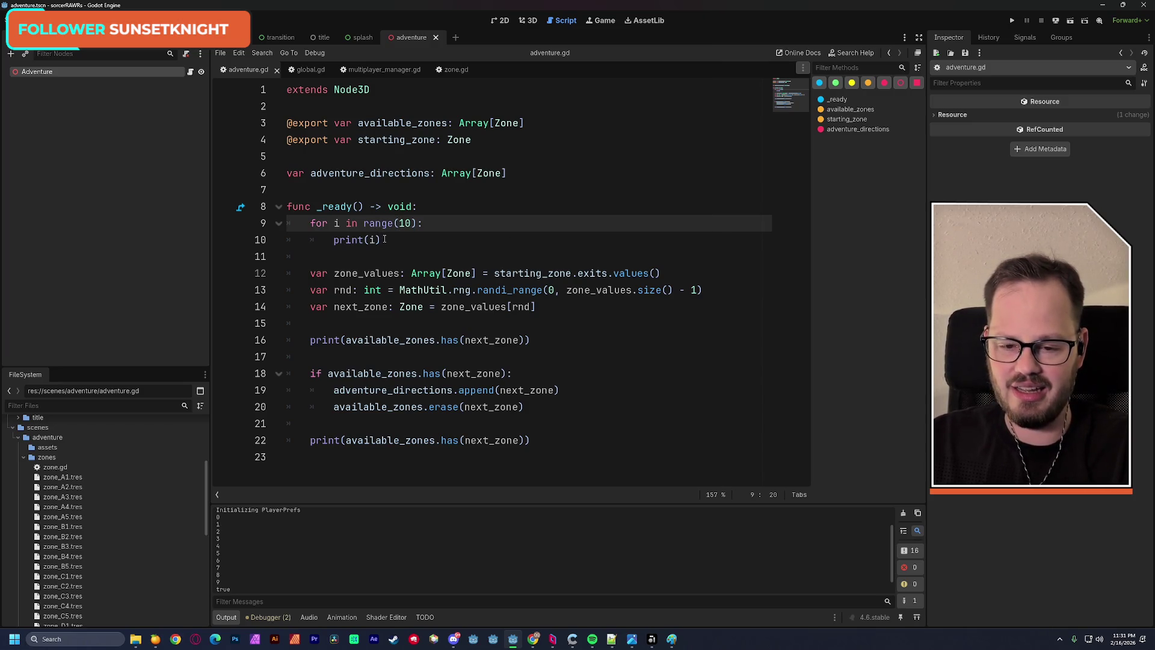
pyautogui.press('Right')
pyautogui.press('Right')
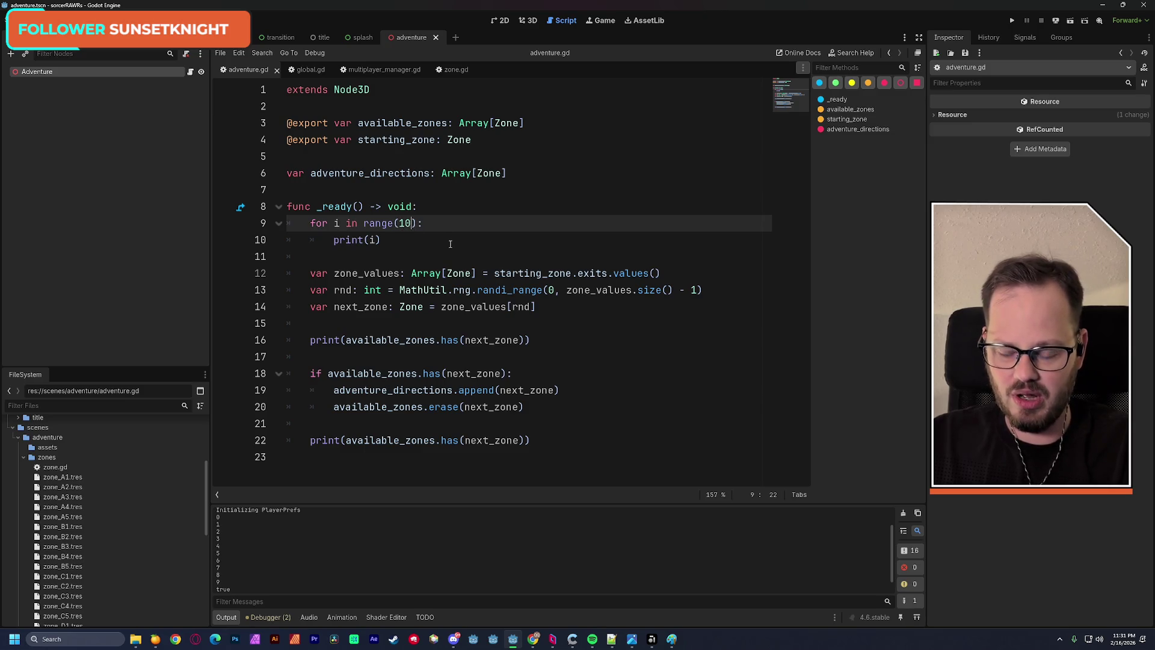
# Step: Add ', -1' to range(10) and read the range(n) and range(b, n) entries in the documentation
pyautogui.write(', -1')
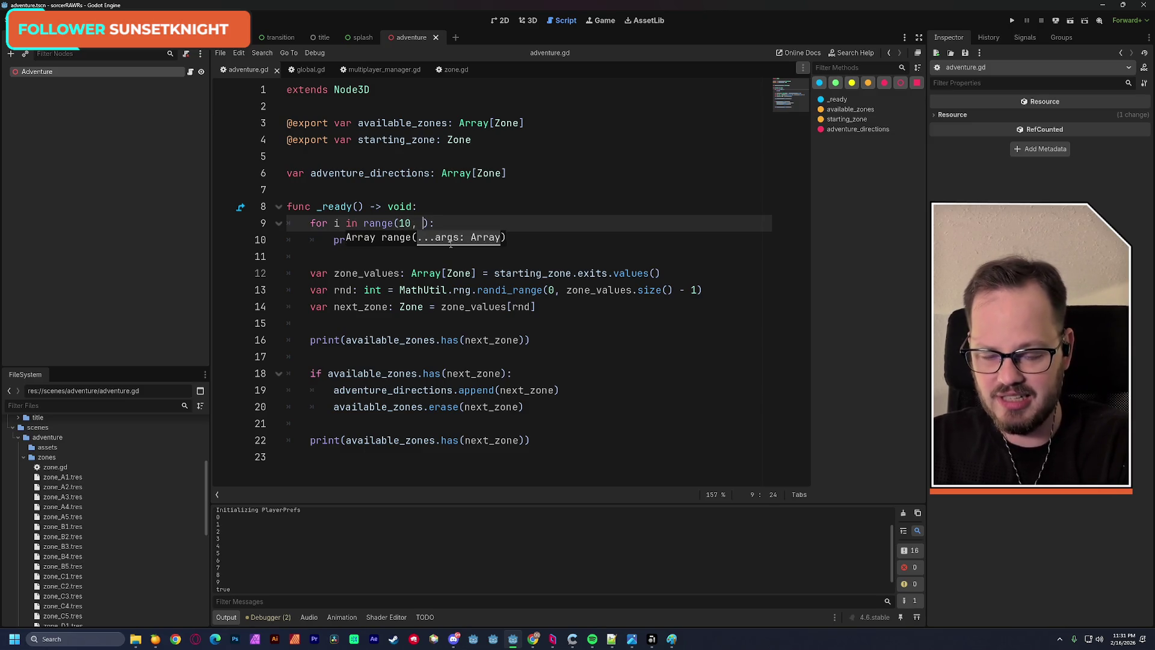
pyautogui.keyDown('ctrl'); pyautogui.click(378, 223); pyautogui.keyUp('ctrl')
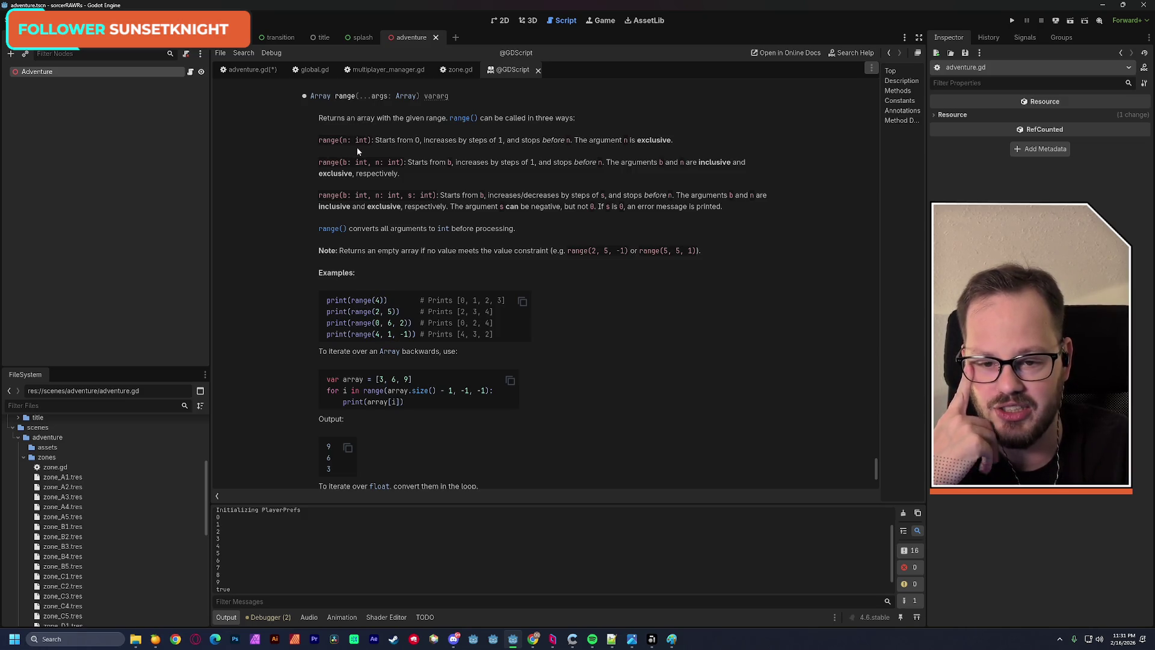
pyautogui.moveTo(381, 140); pyautogui.dragTo(581, 142)
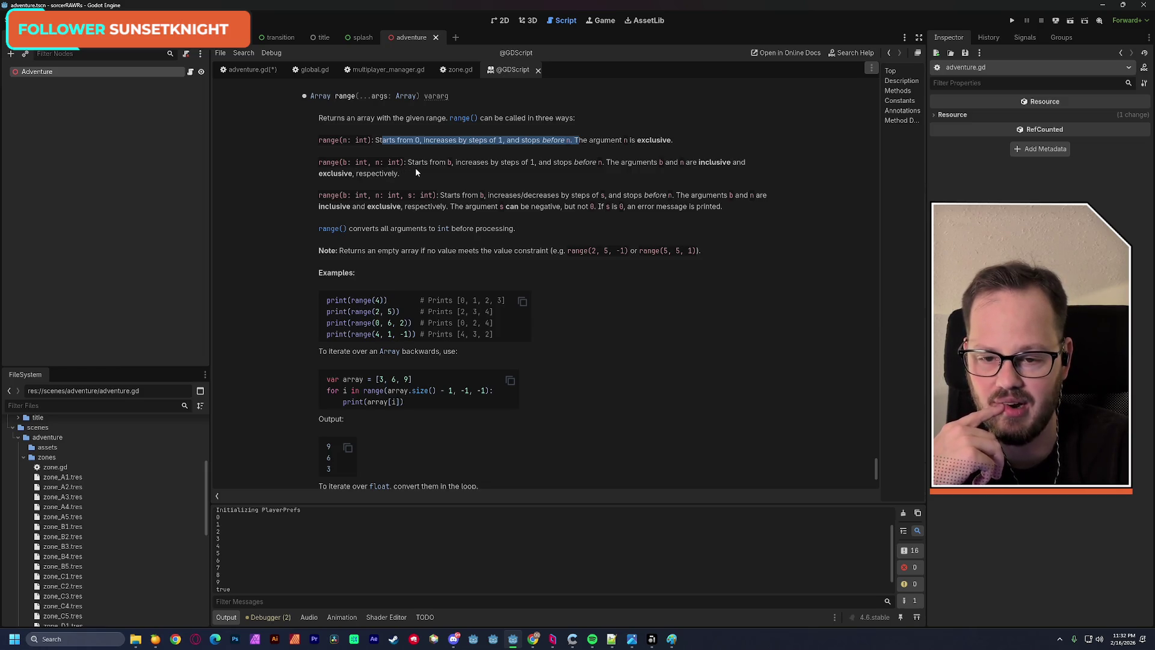
pyautogui.moveTo(414, 162); pyautogui.dragTo(642, 164)
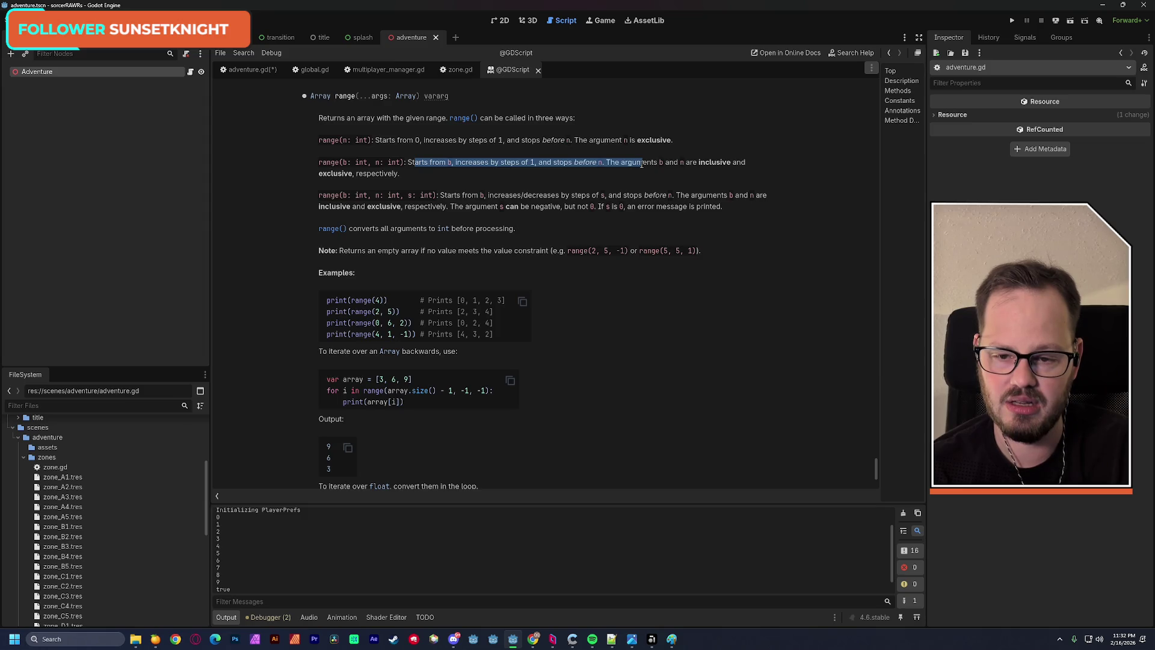
pyautogui.click(640, 163)
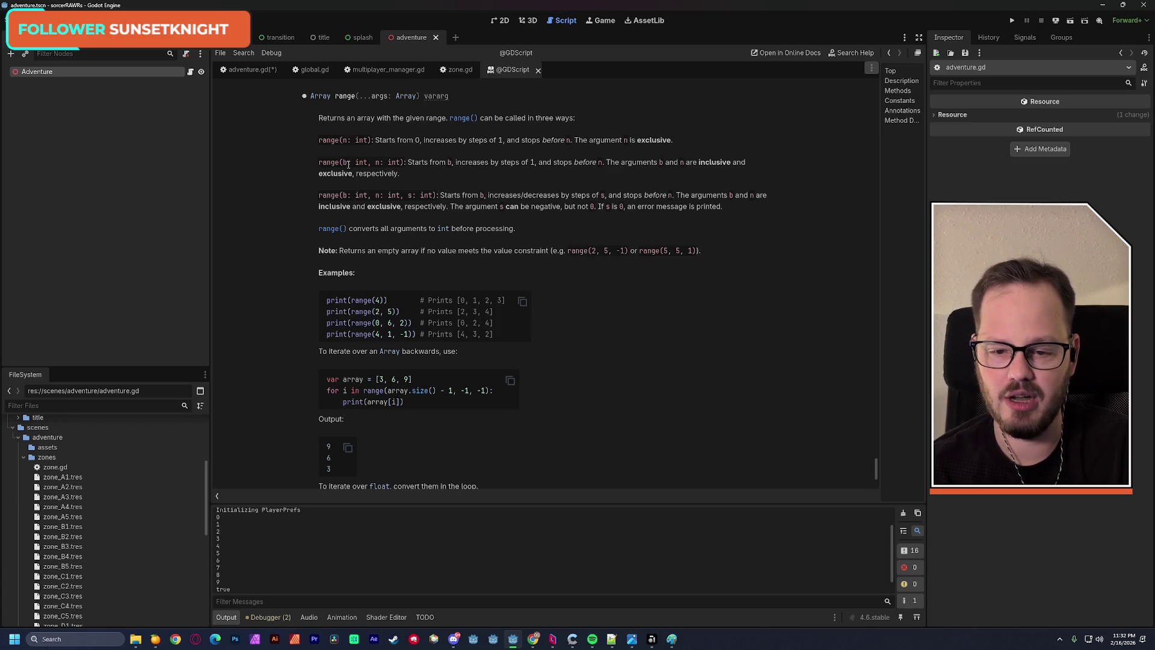
# Step: Edit the loop in adventure.gd to iterate over range(5, 10)
pyautogui.click(253, 70)
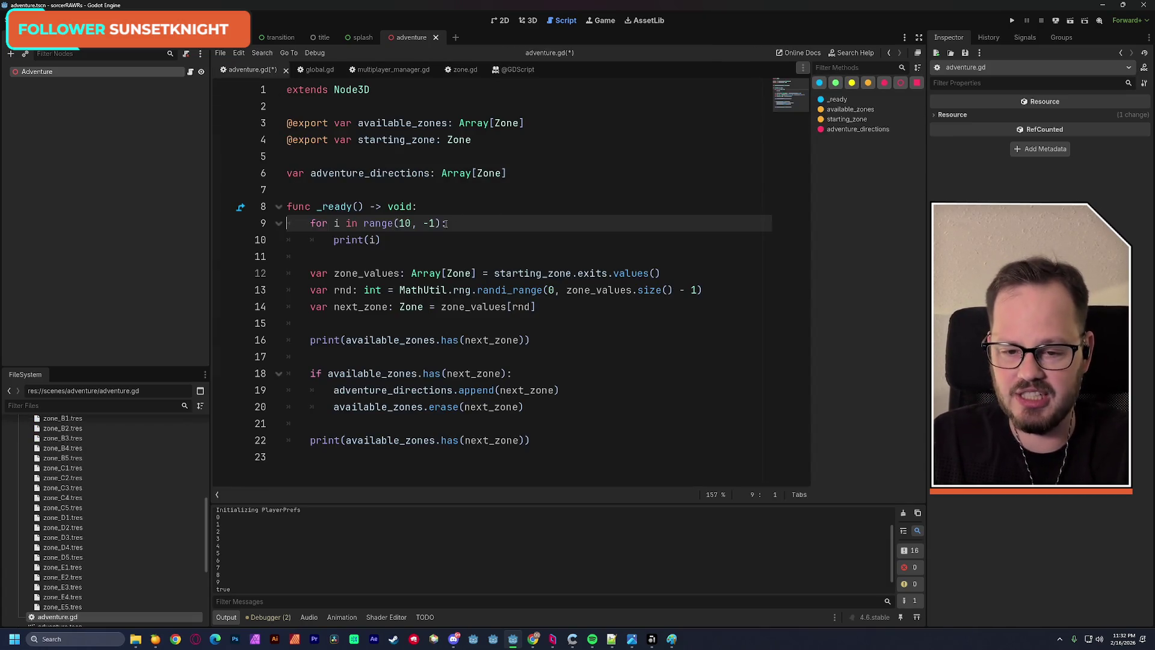
pyautogui.doubleClick(404, 223)
pyautogui.moveTo(424, 225); pyautogui.dragTo(437, 224)
pyautogui.press('BackSpace')
pyautogui.press('Left')
pyautogui.press('Left')
pyautogui.press('BackSpace')
pyautogui.press('BackSpace')
pyautogui.write('5')
pyautogui.press('Right')
pyautogui.press('Right')
pyautogui.write('10')
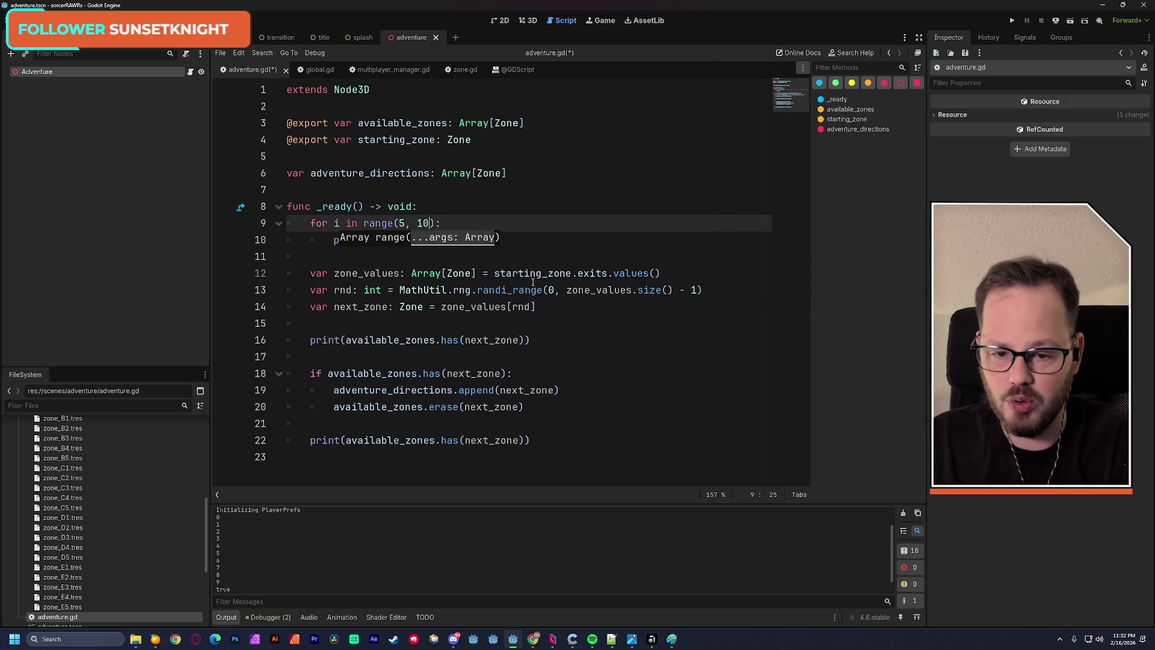
pyautogui.click(657, 189)
# Step: Save and run the scene to print 5 through 9, stop it, and reopen the range() docs
pyautogui.hotkey('ctrl', 's')
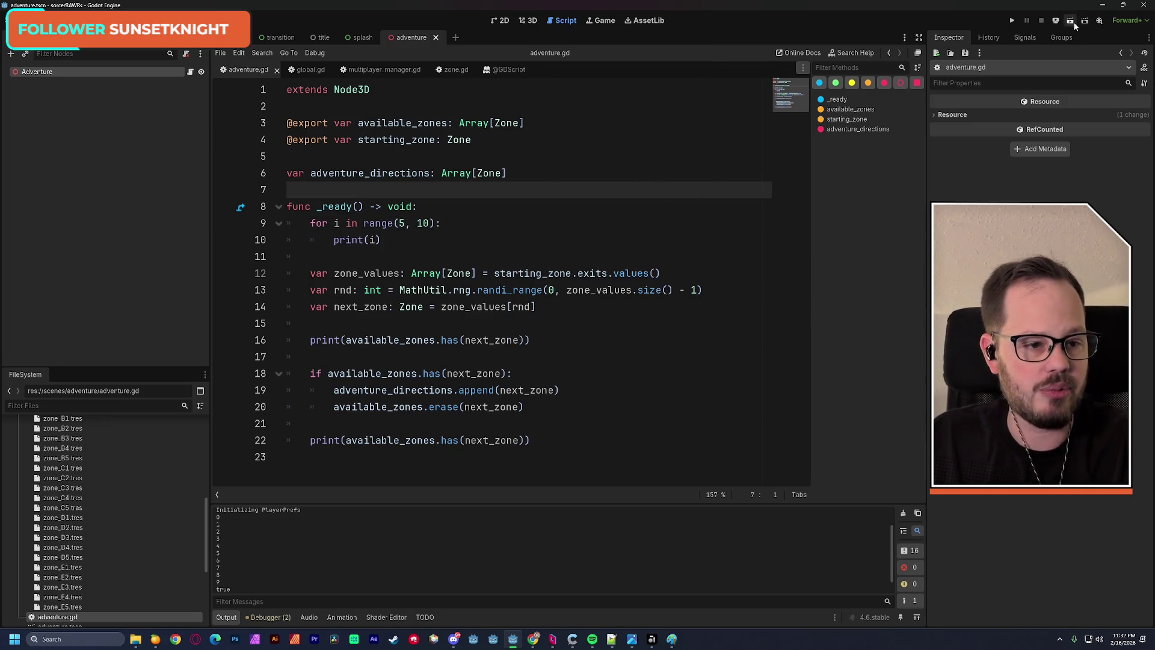
pyautogui.click(1074, 23)
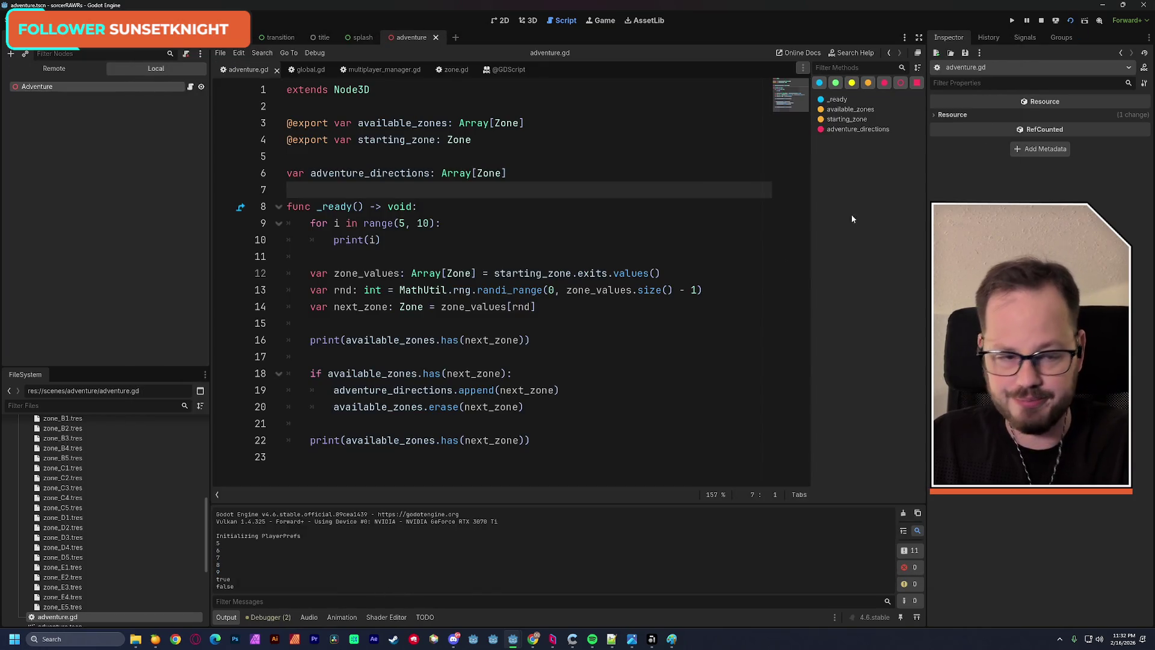
pyautogui.click(1041, 20)
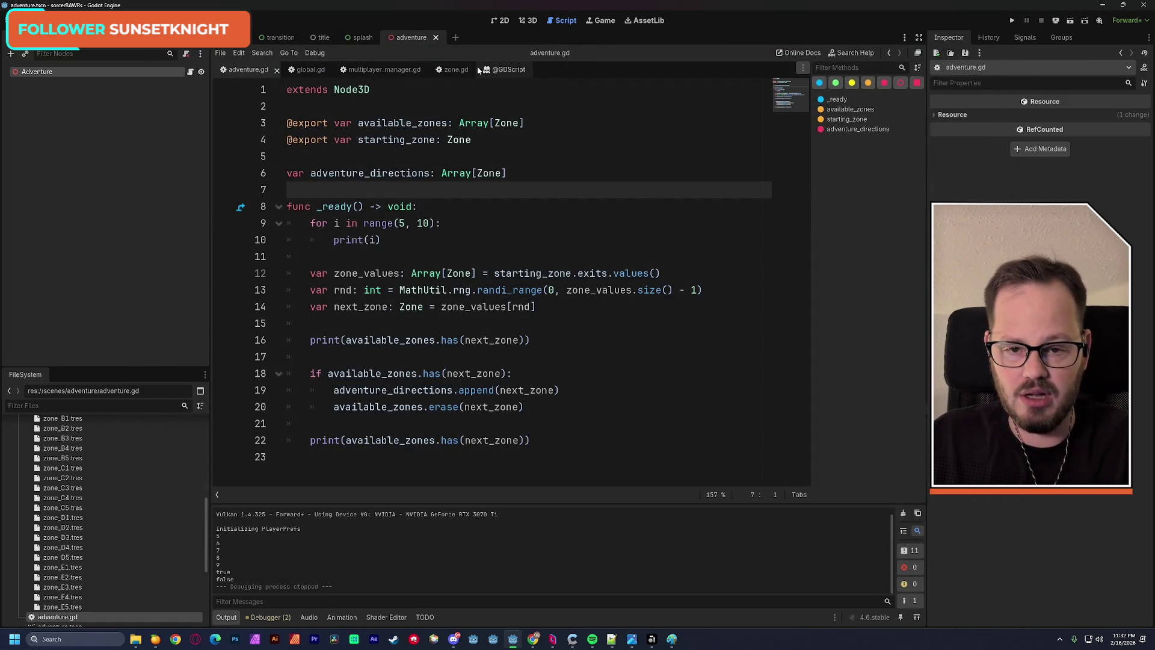
pyautogui.click(504, 69)
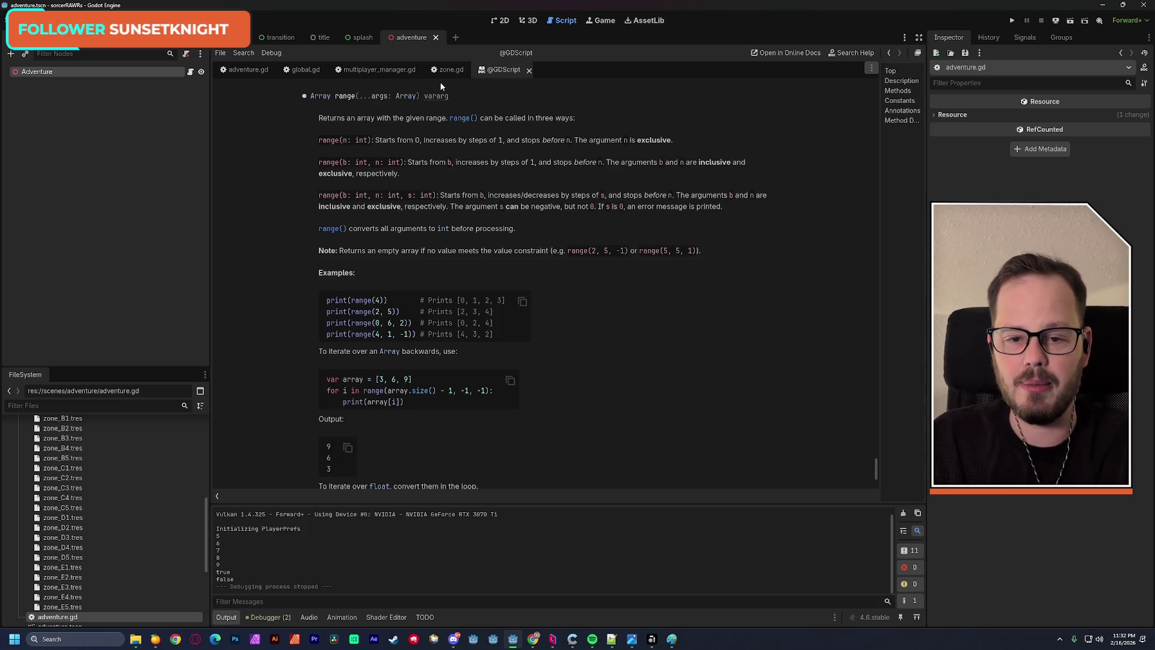
# Step: Change line 9's loop to range(10, 0, -1) and save to run the countdown
pyautogui.click(244, 75)
pyautogui.click(439, 223)
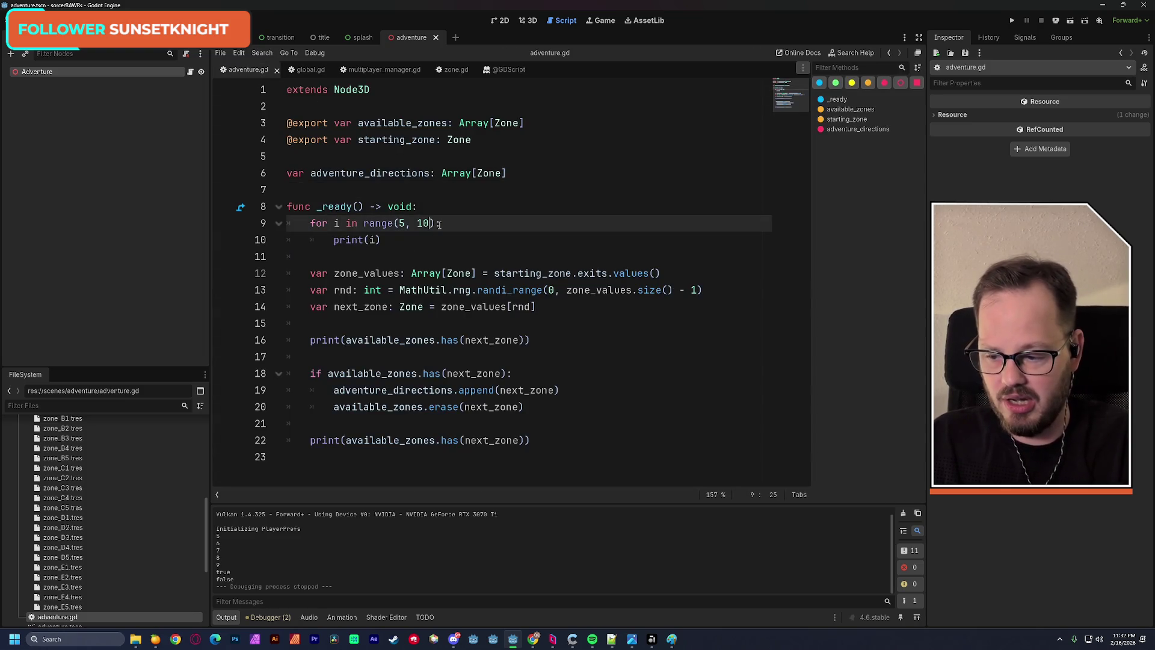
pyautogui.press('Left')
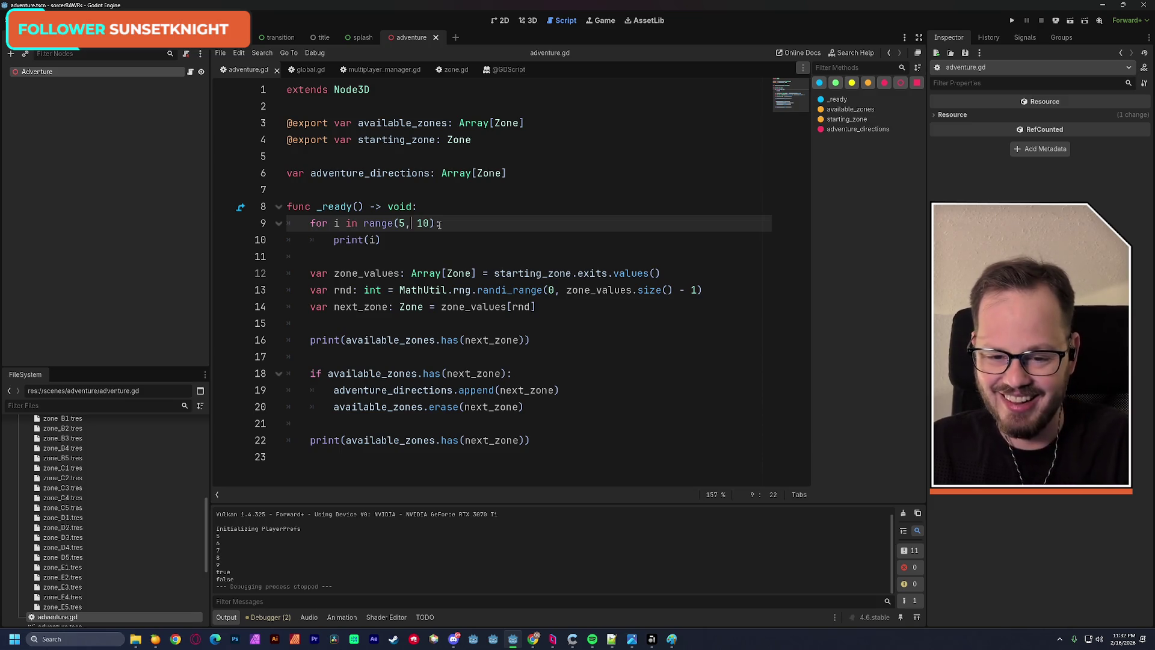
pyautogui.write(', -1')
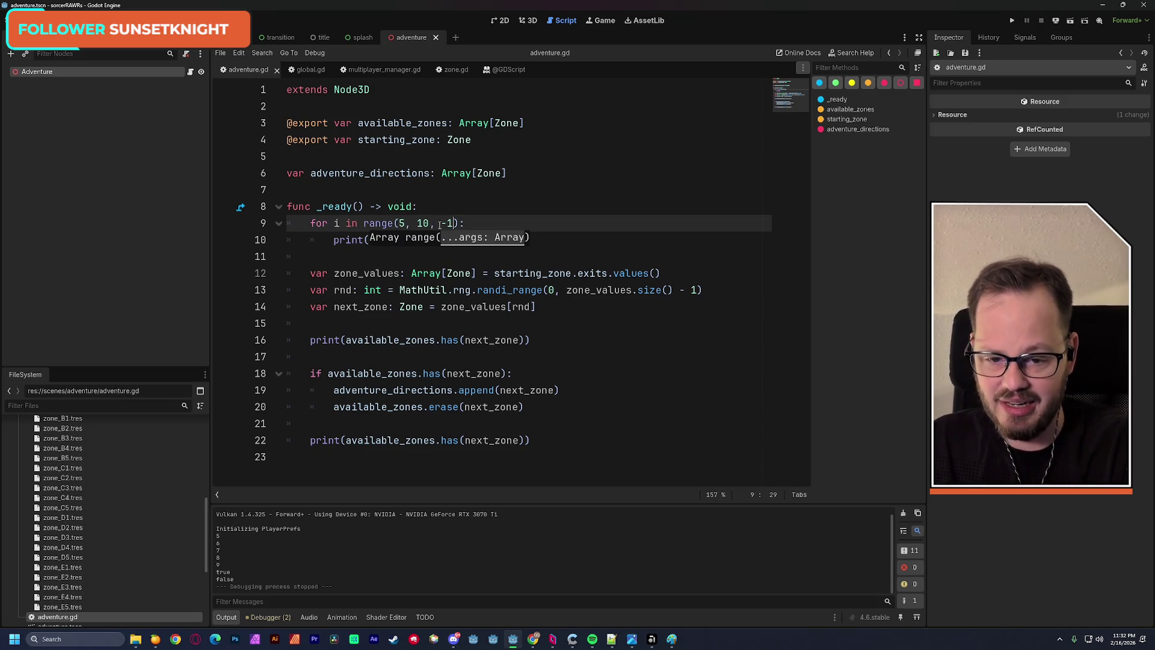
pyautogui.click(401, 222)
pyautogui.press('Delete')
pyautogui.write('10')
pyautogui.press('Right')
pyautogui.press('Right')
pyautogui.press('BackSpace')
pyautogui.press('BackSpace')
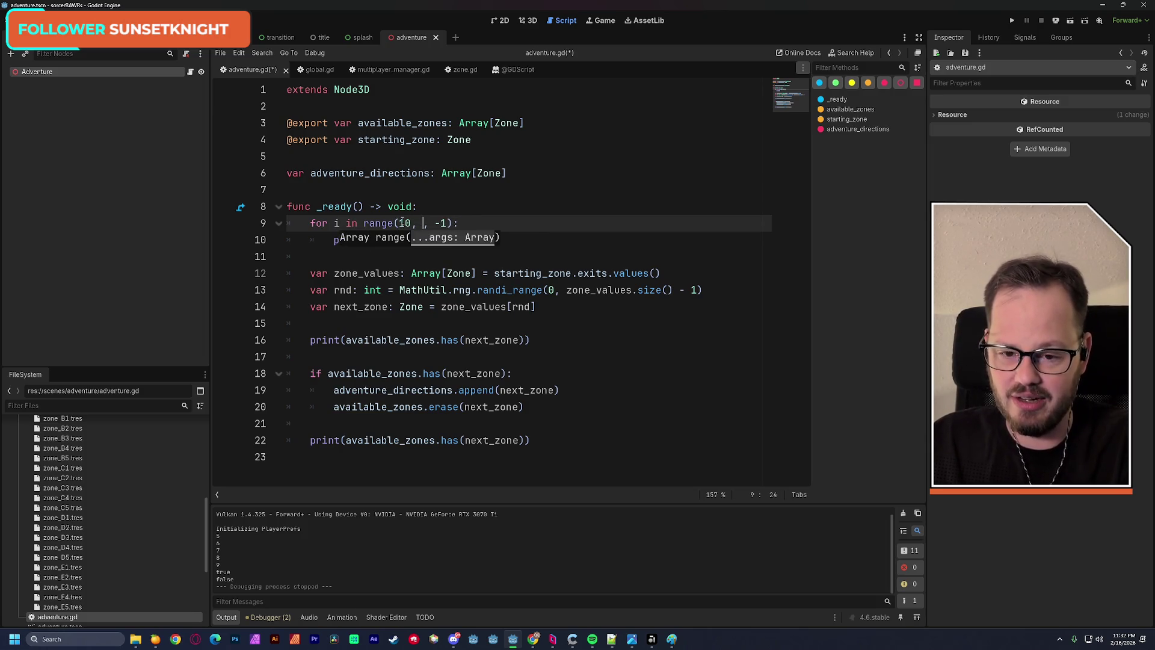
pyautogui.write('0')
pyautogui.click(568, 185)
pyautogui.hotkey('ctrl', 's')
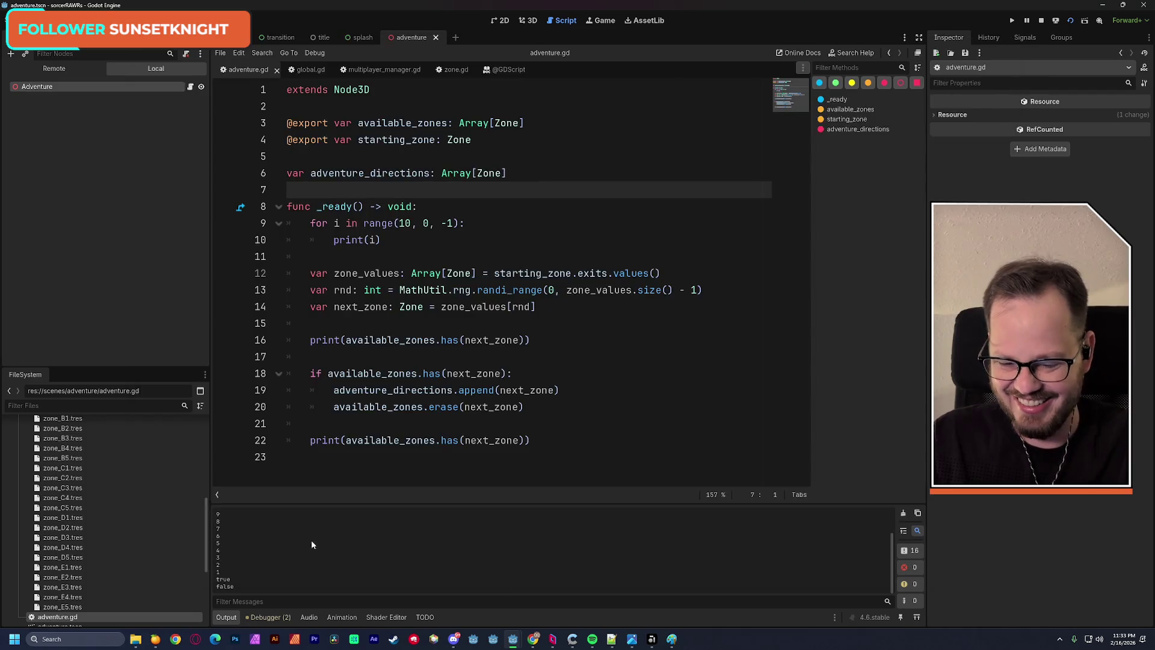
pyautogui.moveTo(221, 523)
pyautogui.mouseDown()
pyautogui.moveTo(223, 553)
pyautogui.moveTo(246, 580)
pyautogui.moveTo(221, 521)
pyautogui.moveTo(229, 580)
pyautogui.mouseUp()
pyautogui.click(255, 574)
pyautogui.scroll(1, 240, 551)
pyautogui.click(240, 554)
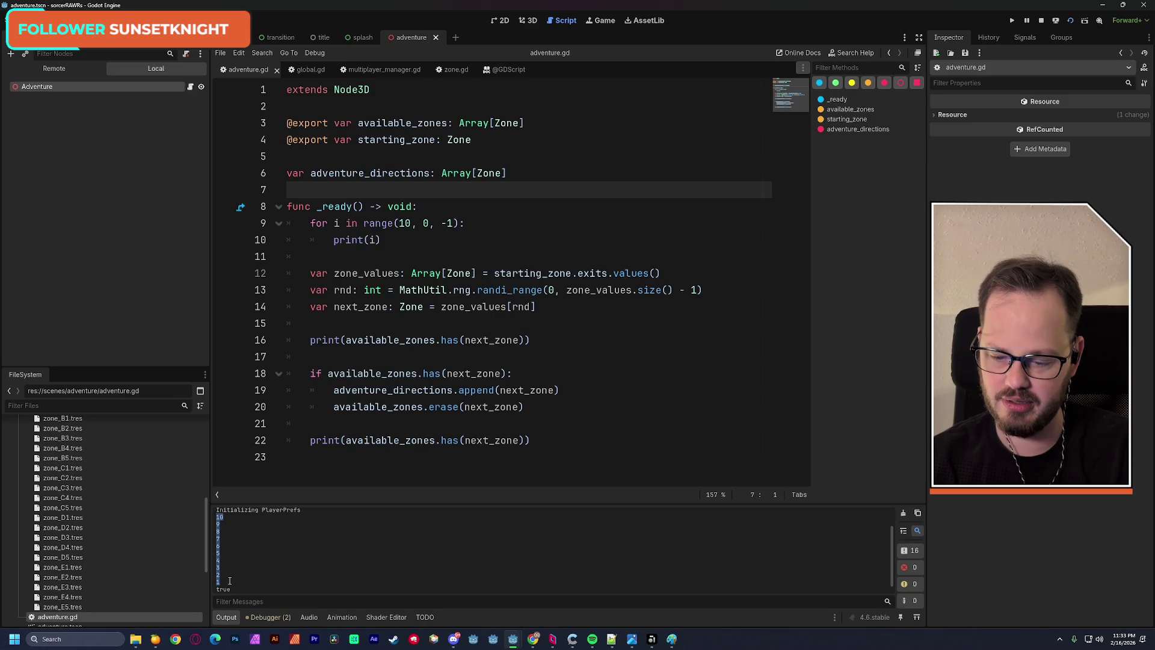
pyautogui.click(246, 576)
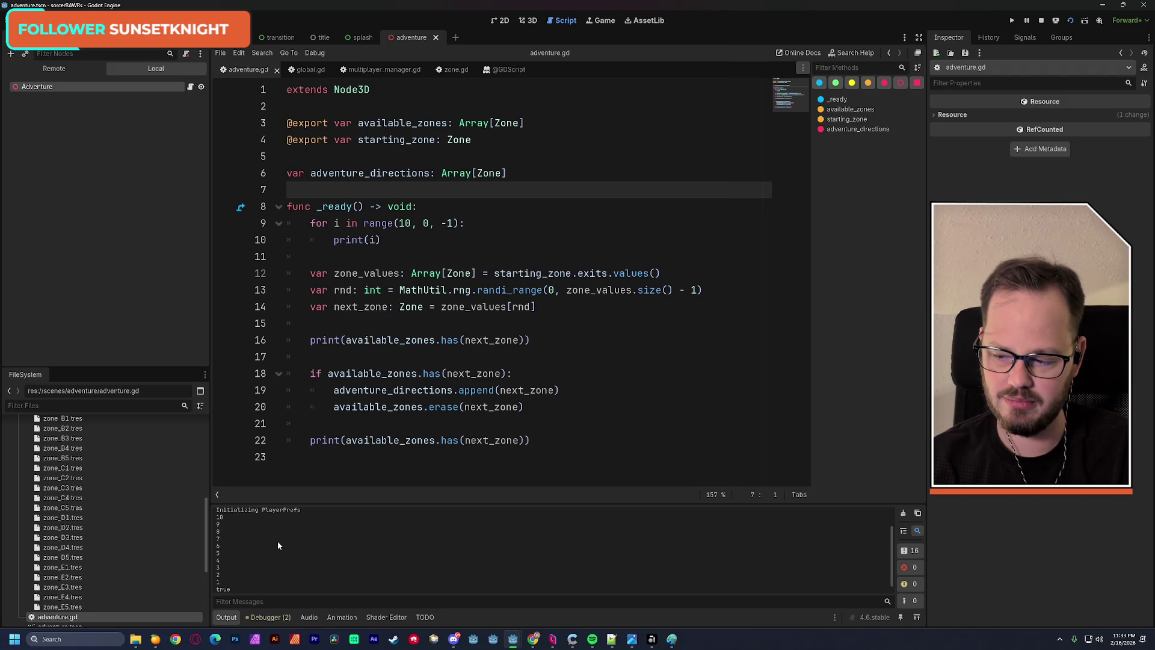
pyautogui.press('F8')
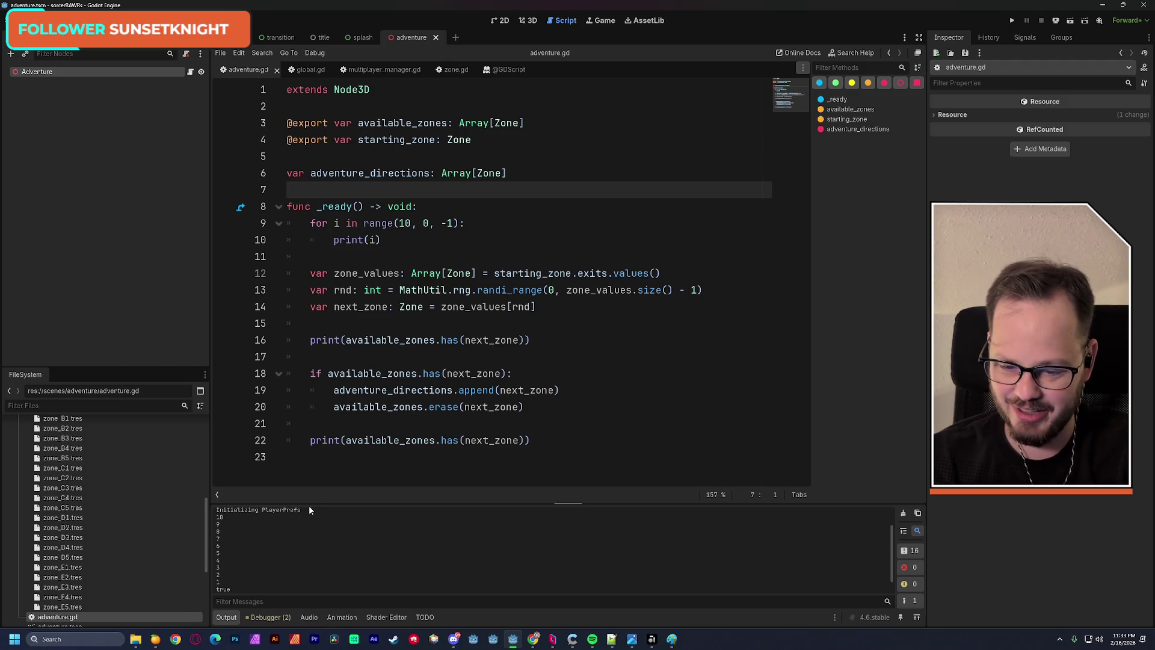
pyautogui.moveTo(309, 504); pyautogui.dragTo(313, 435)
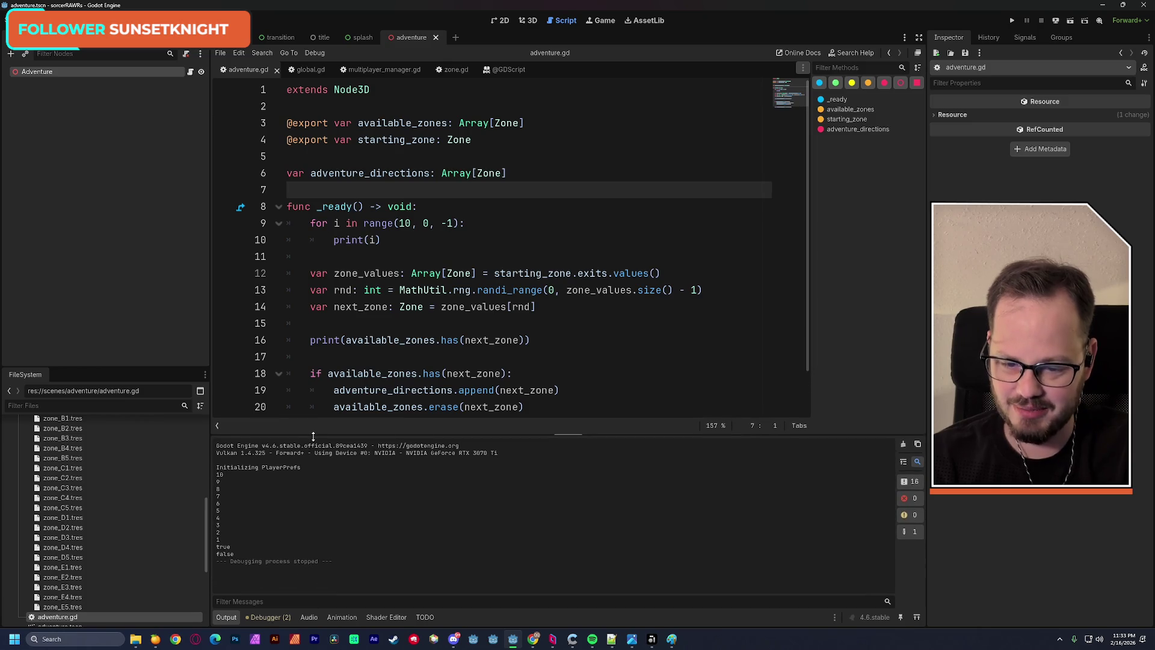
pyautogui.scroll(-1, 386, 370)
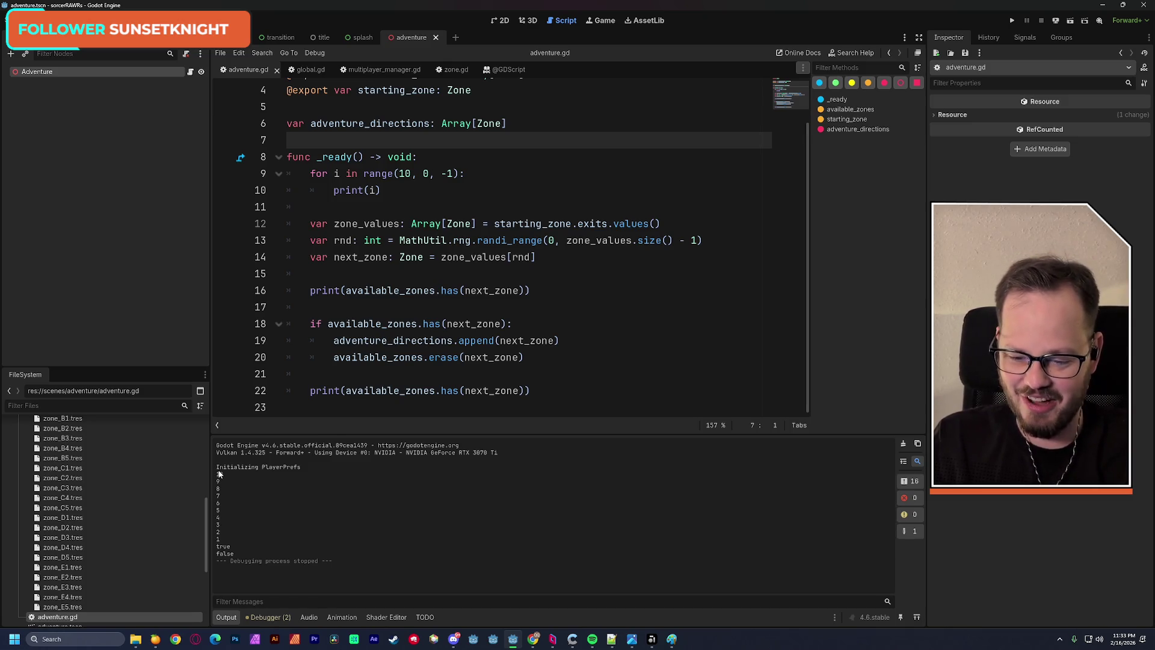
pyautogui.moveTo(217, 468); pyautogui.dragTo(251, 553)
pyautogui.click(255, 551)
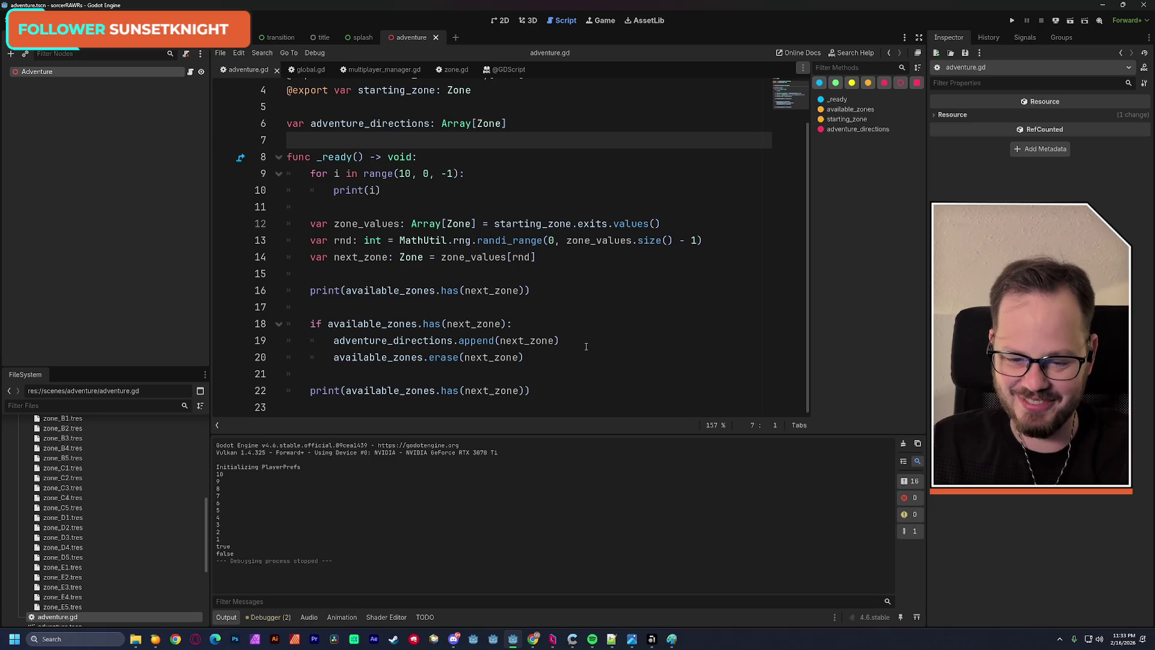
pyautogui.scroll(1, 590, 341)
pyautogui.scroll(-1, 590, 341)
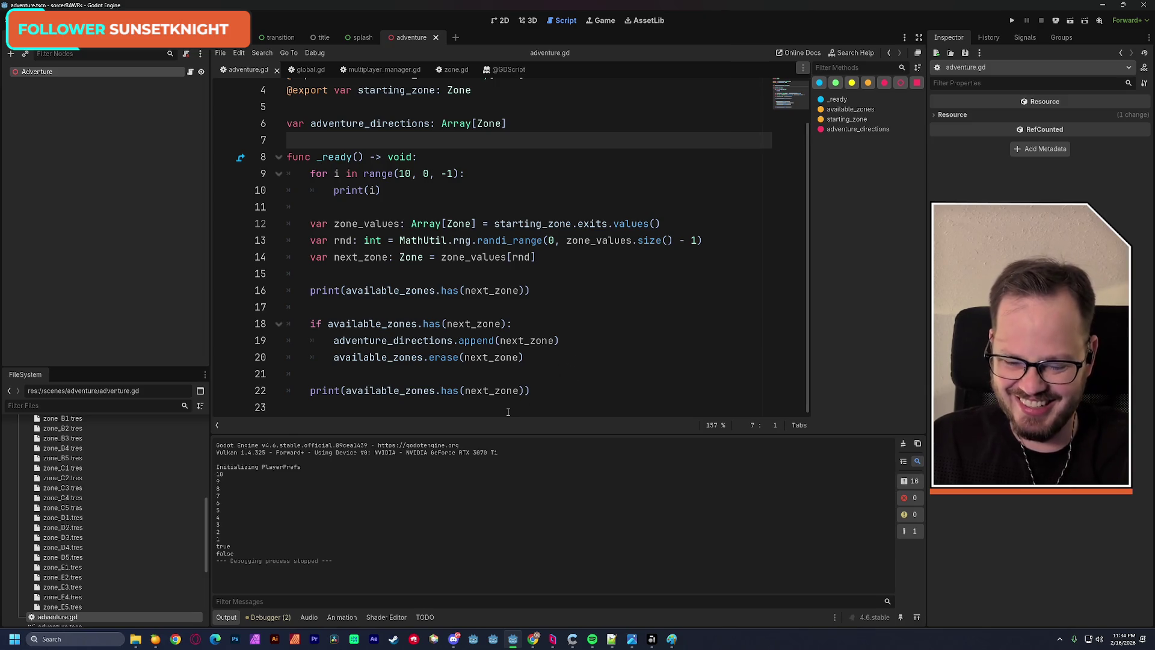
pyautogui.click(1070, 21)
pyautogui.press('F8')
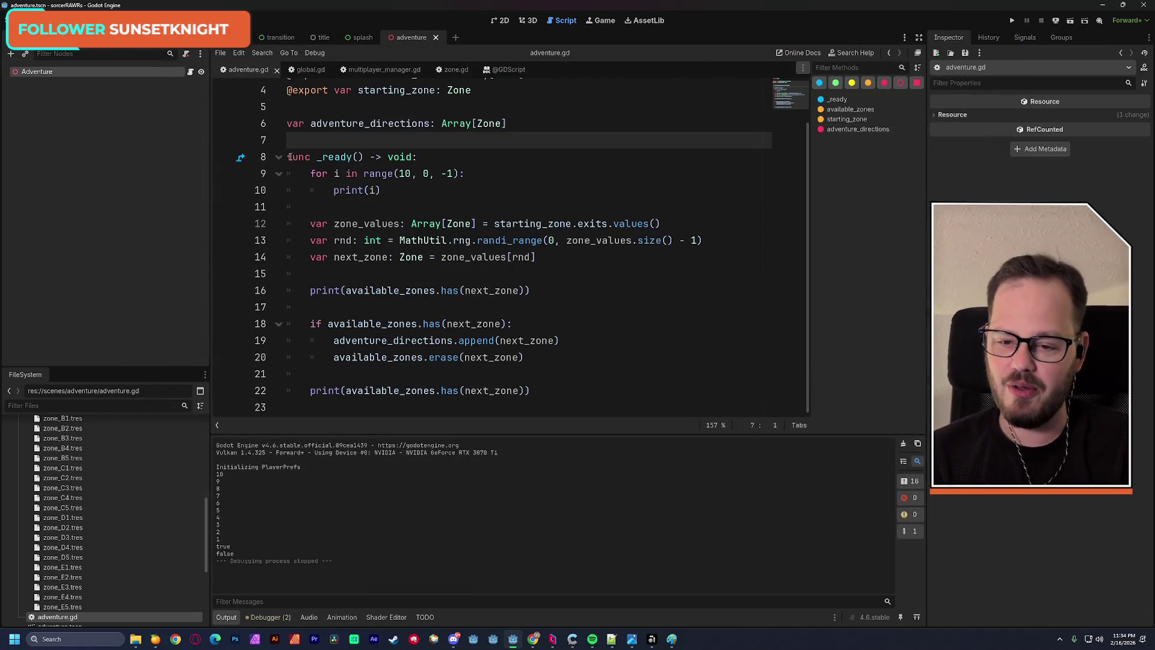
pyautogui.moveTo(287, 157); pyautogui.dragTo(395, 187)
pyautogui.click(414, 190)
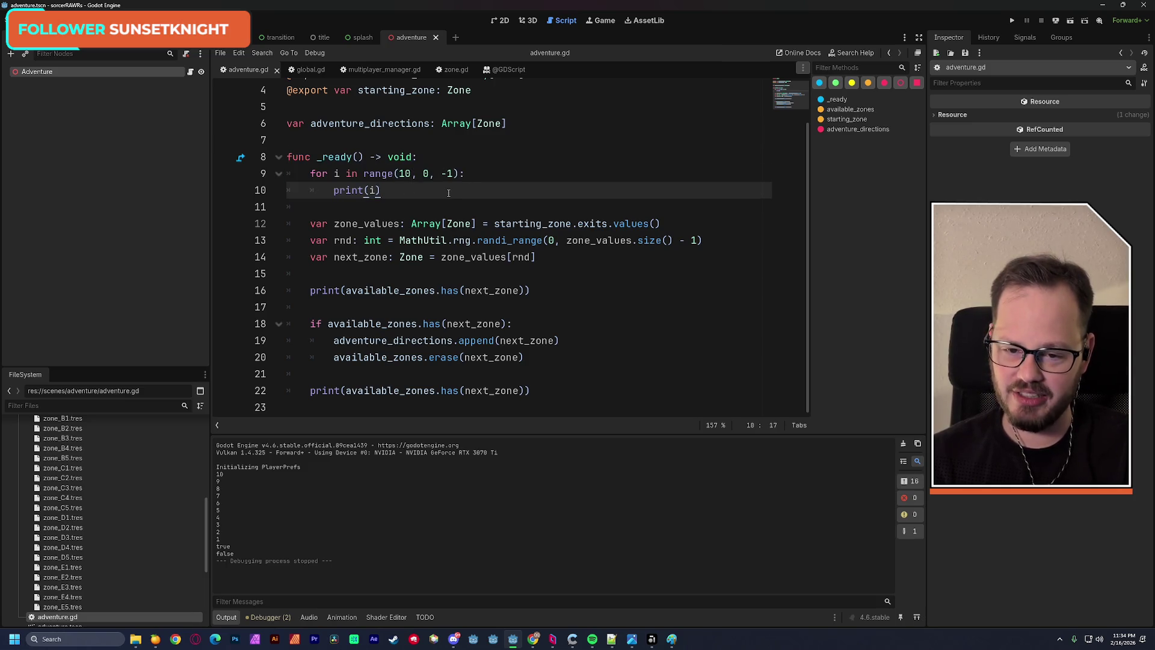
pyautogui.scroll(1, 452, 194)
pyautogui.moveTo(454, 223); pyautogui.dragTo(399, 223)
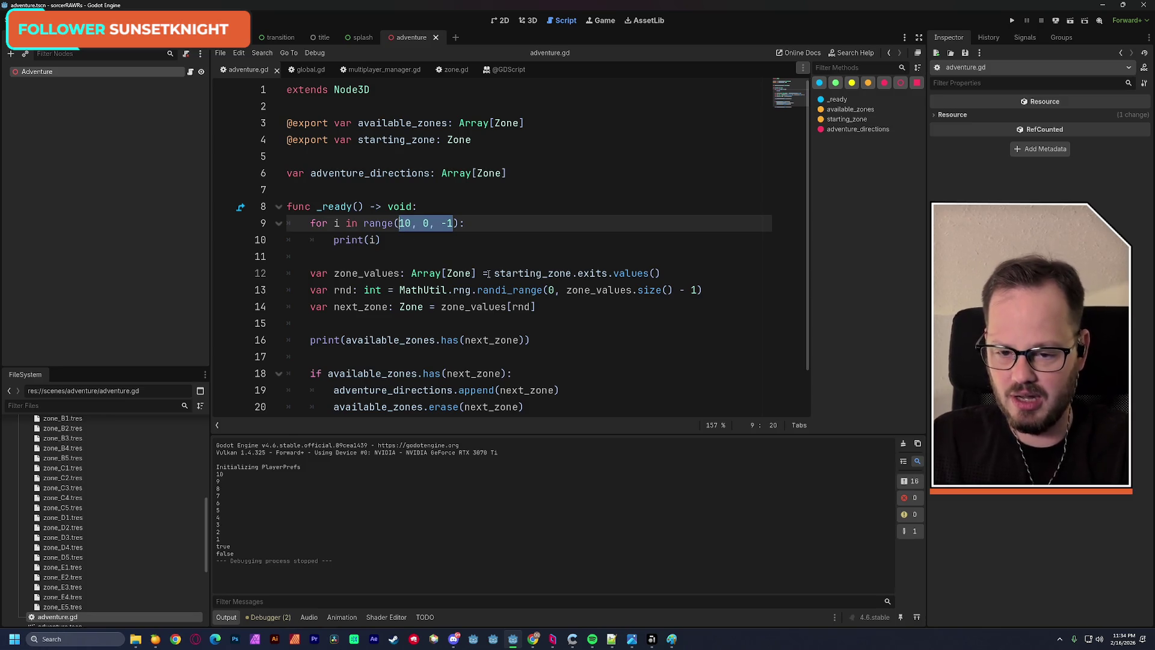
pyautogui.click(488, 211)
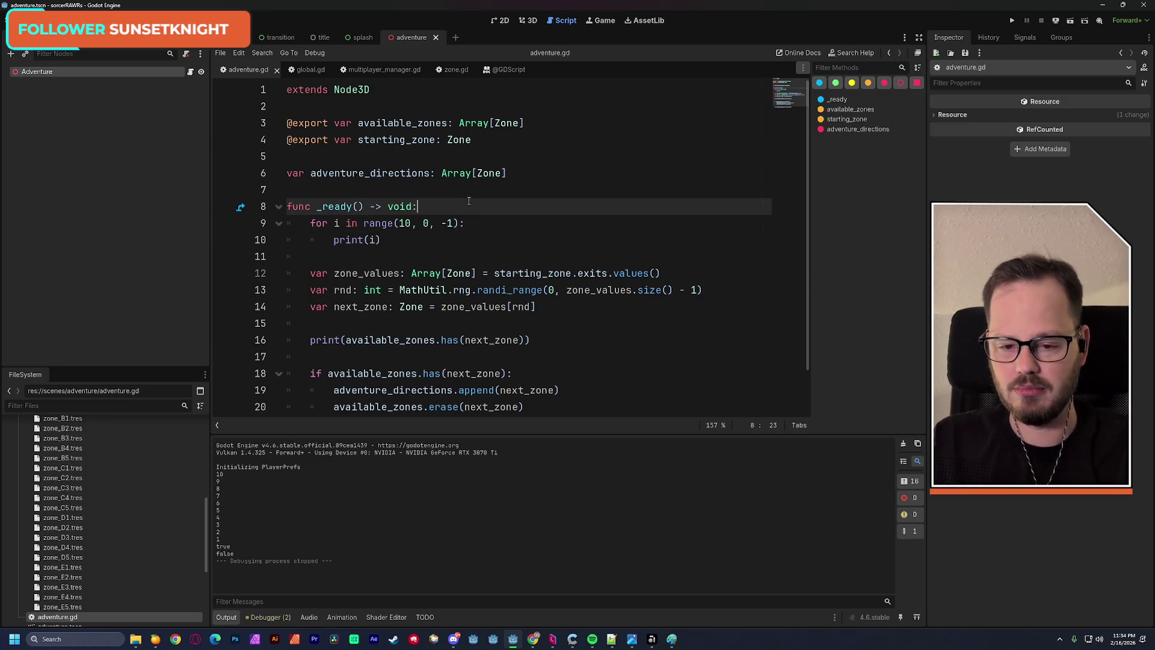
pyautogui.scroll(-1, 489, 212)
pyautogui.click(403, 406)
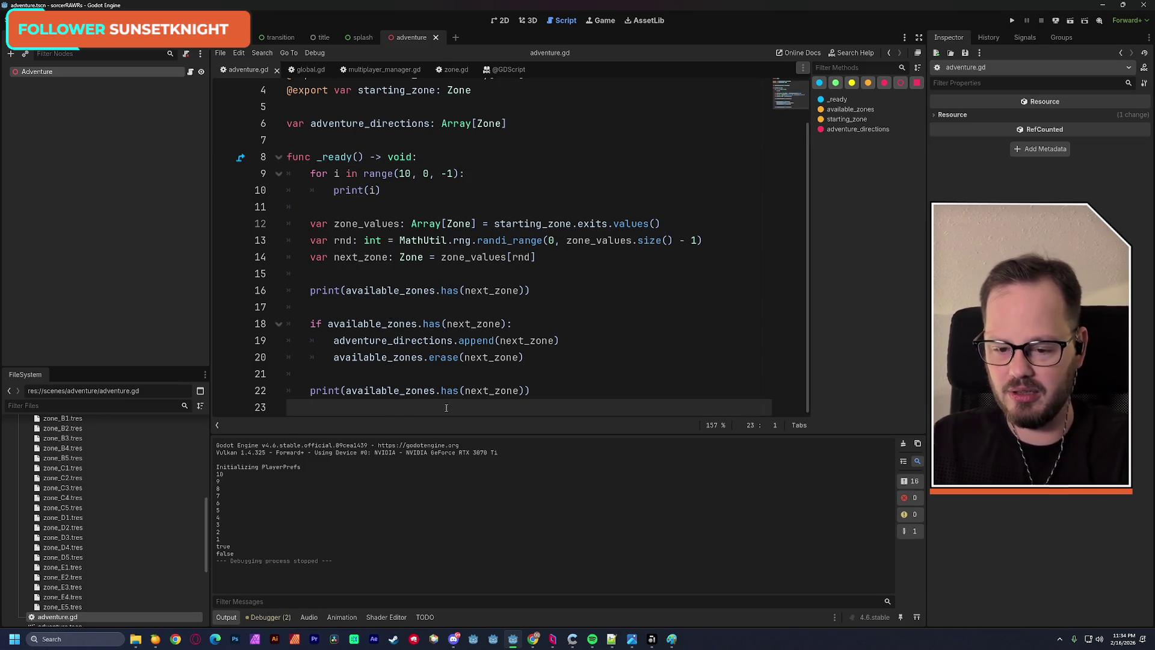
pyautogui.scroll(-1, 421, 407)
# Step: Add func new_adventure() -> void: with a pass body at the end of adventure.gd
pyautogui.press('Return')
pyautogui.press('Return')
pyautogui.write('func n')
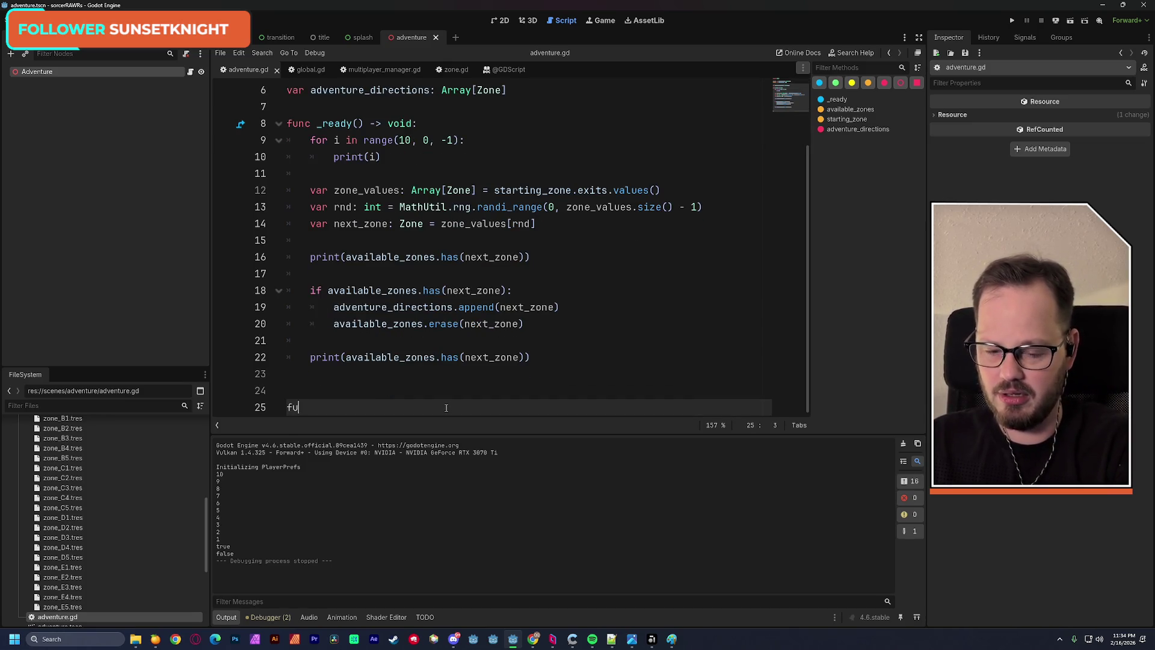
pyautogui.write('ew_adventure')
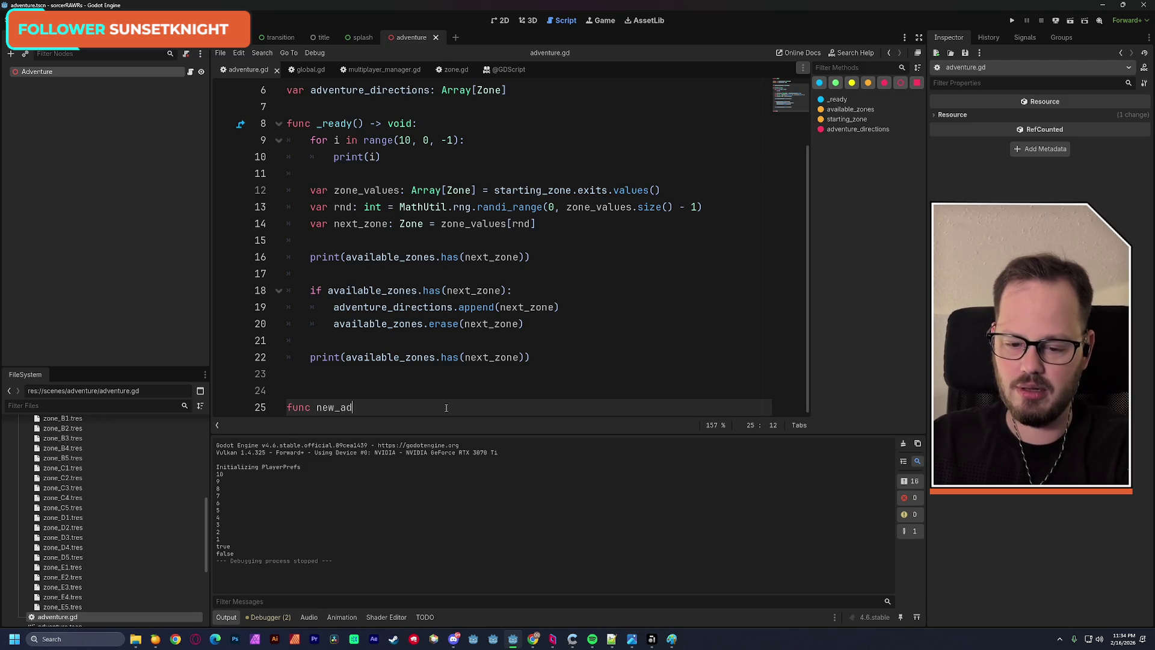
pyautogui.write('() ')
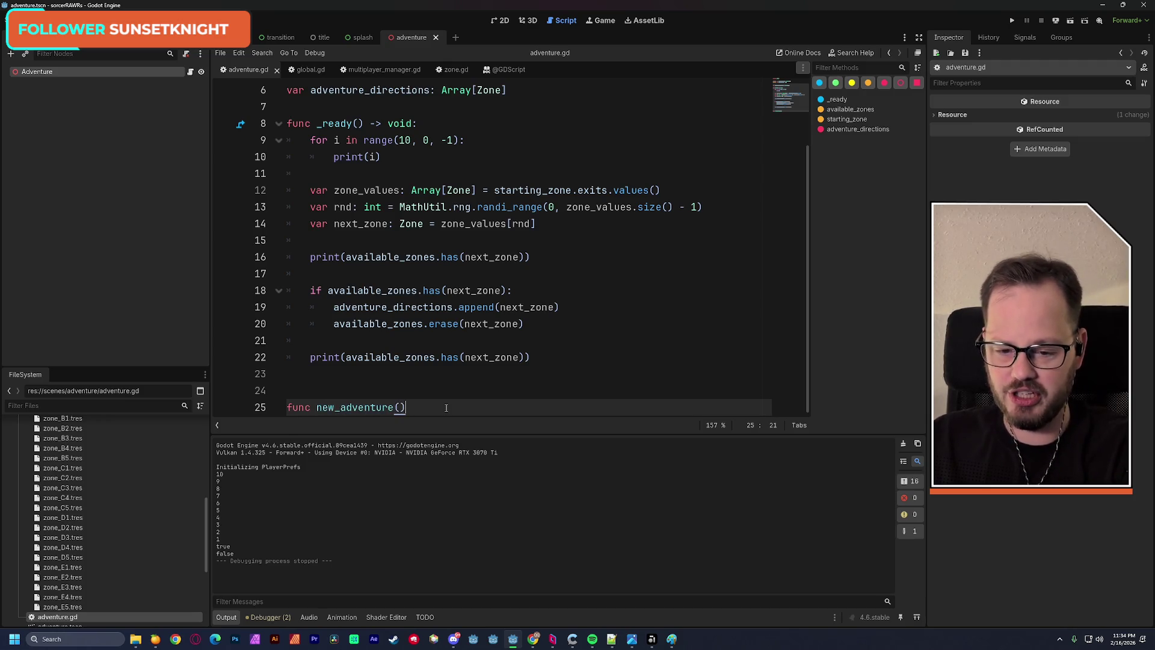
pyautogui.write('-> void:')
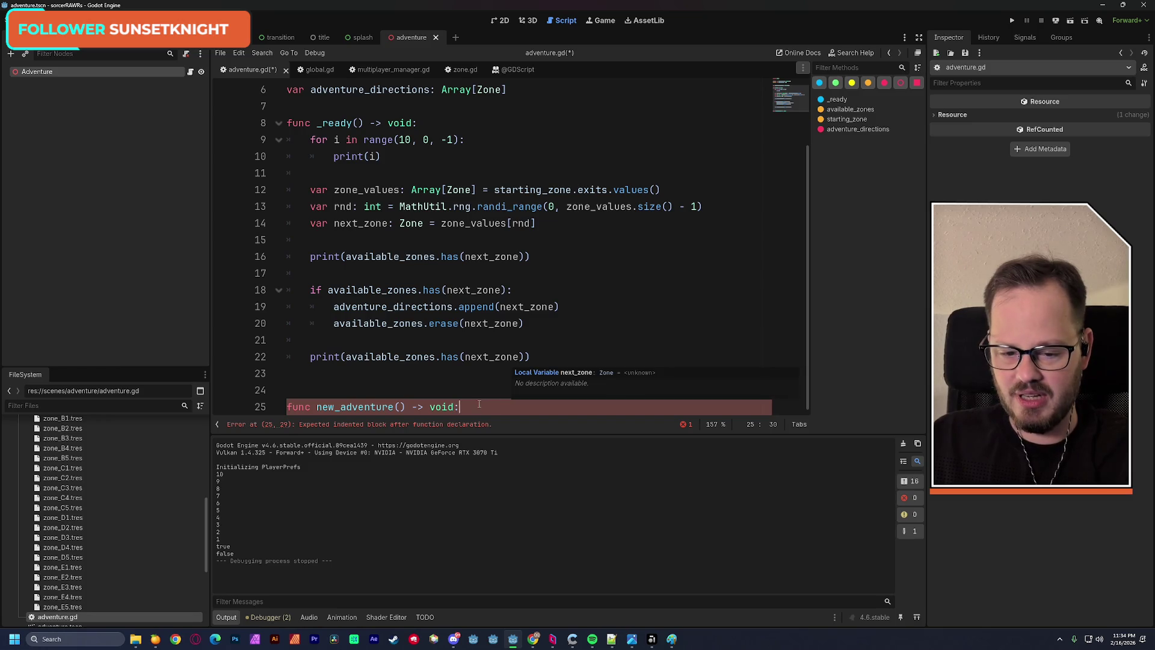
pyautogui.press('Return')
pyautogui.write('pass')
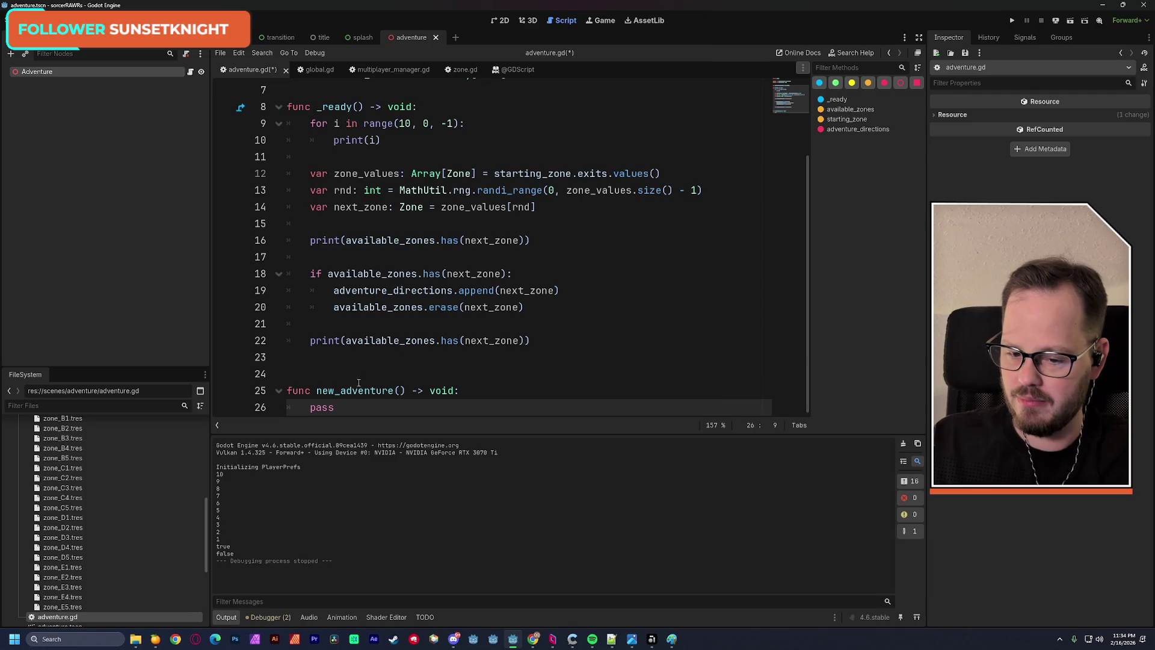
# Step: Review the new_adventure header, then select the for loop inside _ready
pyautogui.moveTo(317, 390); pyautogui.dragTo(456, 392)
pyautogui.click(460, 391)
pyautogui.click(457, 392)
pyautogui.click(457, 391)
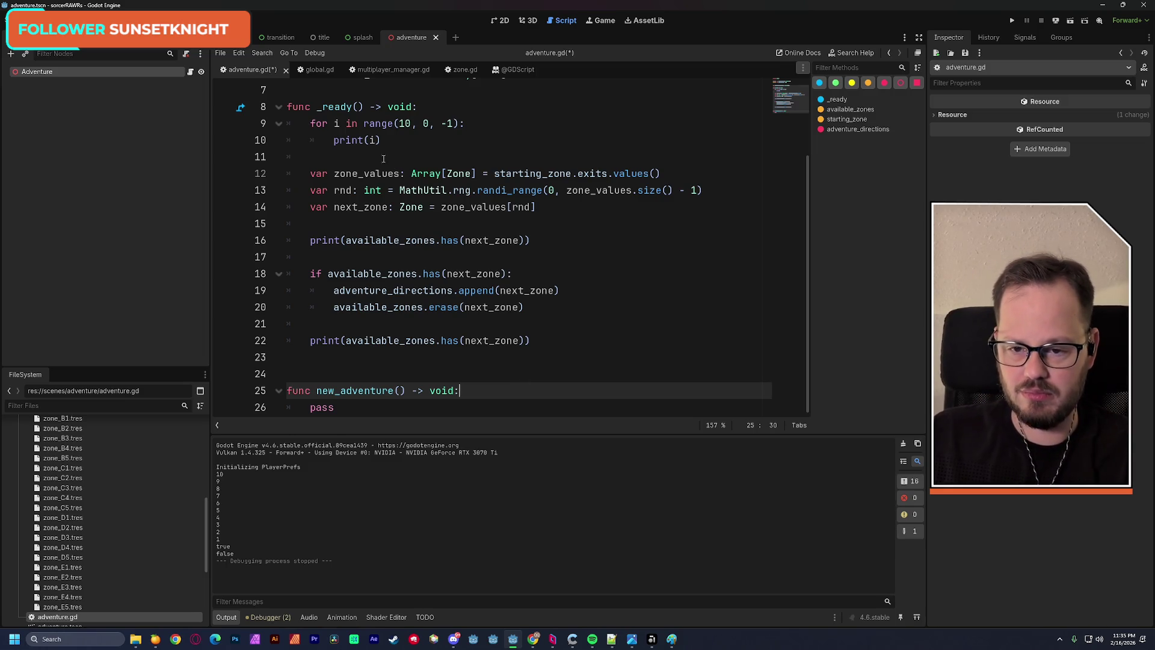
pyautogui.moveTo(311, 124)
pyautogui.mouseDown()
pyautogui.moveTo(463, 124)
pyautogui.moveTo(381, 140)
pyautogui.mouseUp()
pyautogui.hotkey('ctrl', 'c')
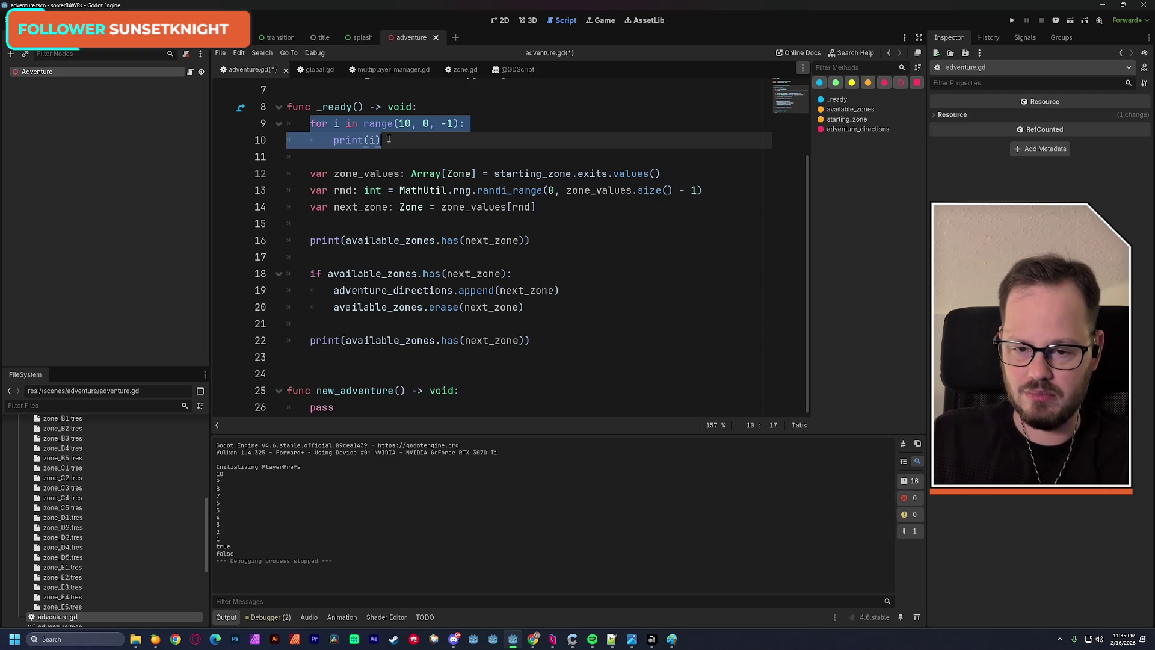
# Step: Move the for loop from _ready into new_adventure in place of pass, adding an adventure_distance: int parameter
pyautogui.press('BackSpace')
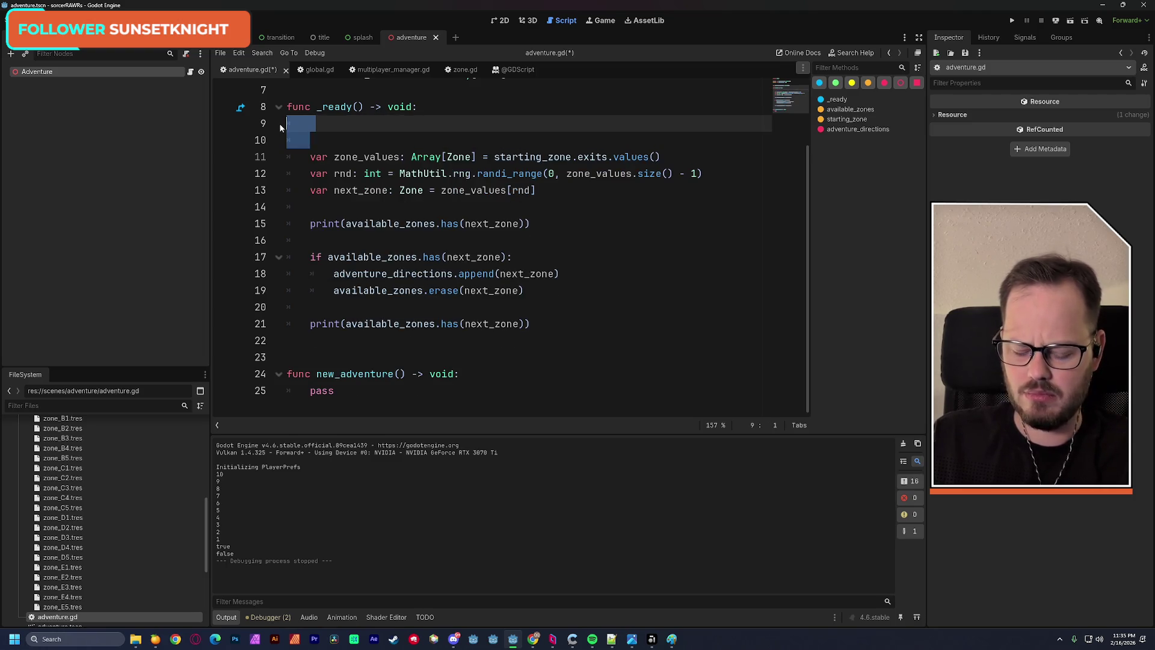
pyautogui.press('BackSpace')
pyautogui.press('BackSpace')
pyautogui.doubleClick(322, 358)
pyautogui.hotkey('ctrl', 'v')
pyautogui.scroll(1, 542, 349)
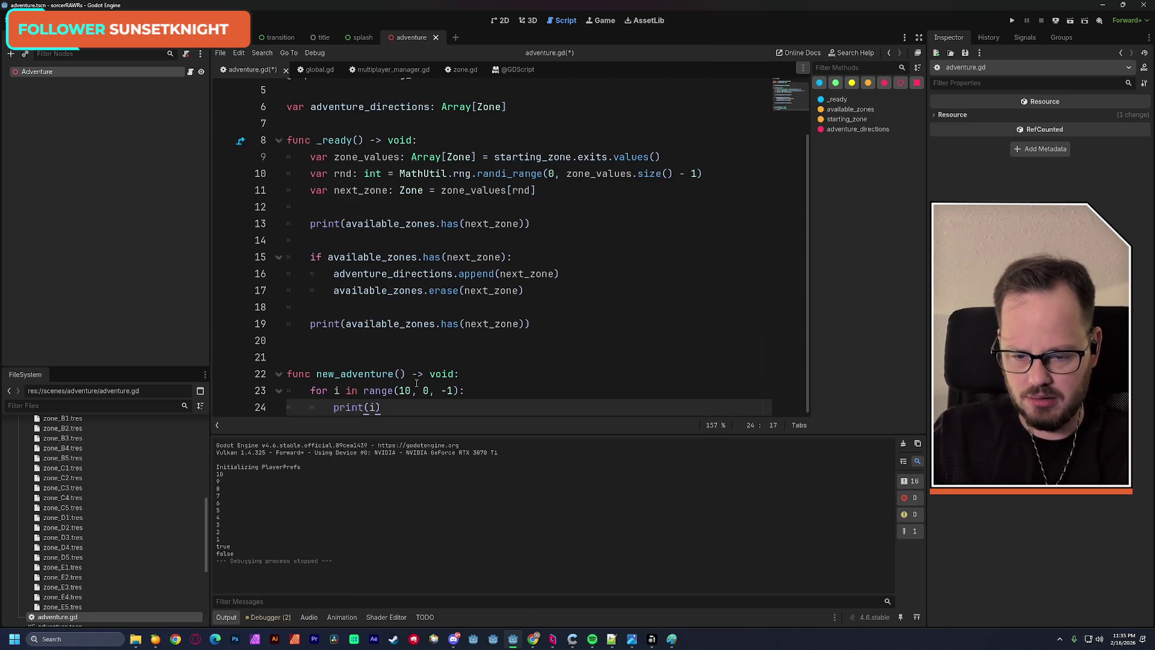
pyautogui.click(400, 374)
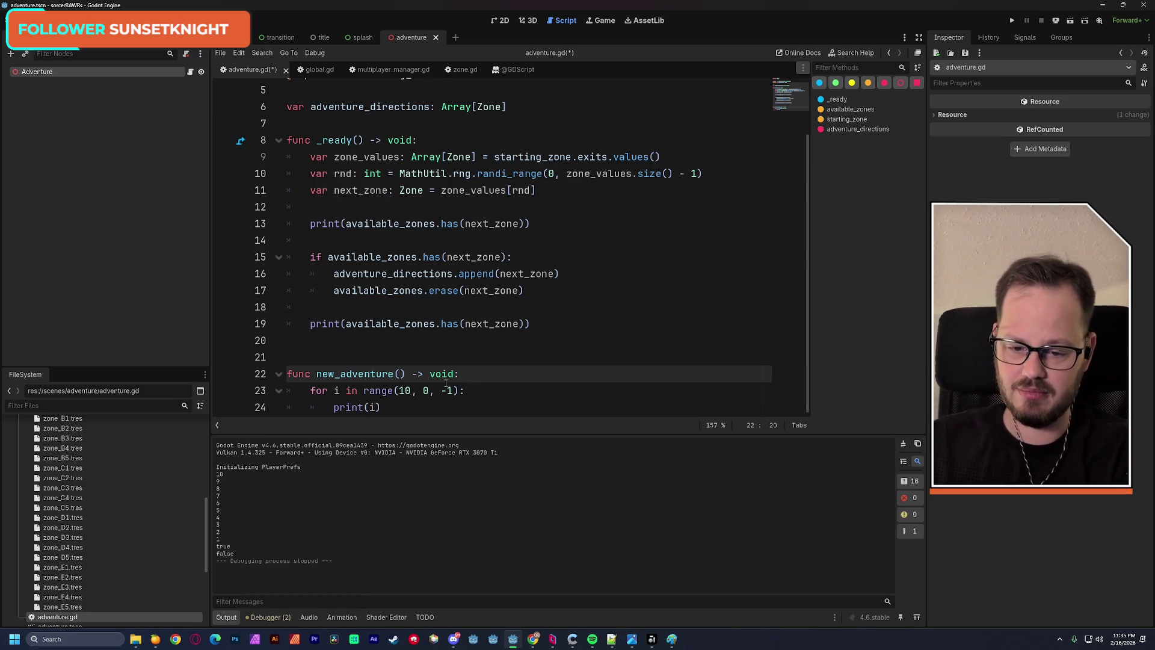
pyautogui.write('ad')
pyautogui.write('venture_s')
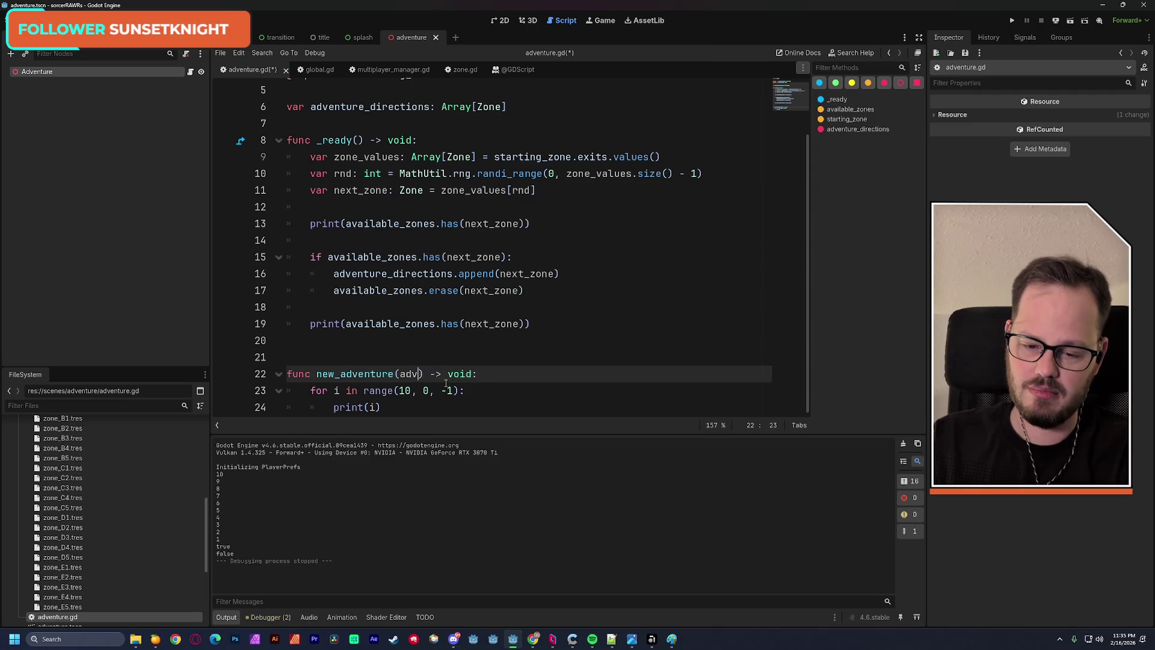
pyautogui.press('BackSpace')
pyautogui.write('distanc')
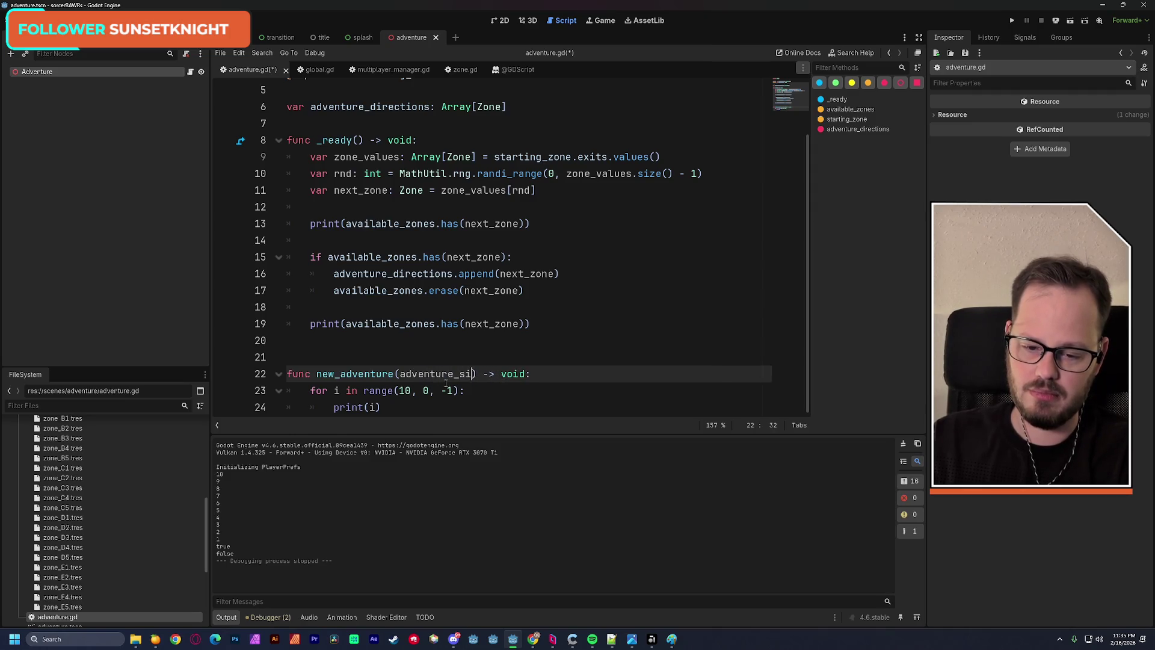
pyautogui.write('e: int')
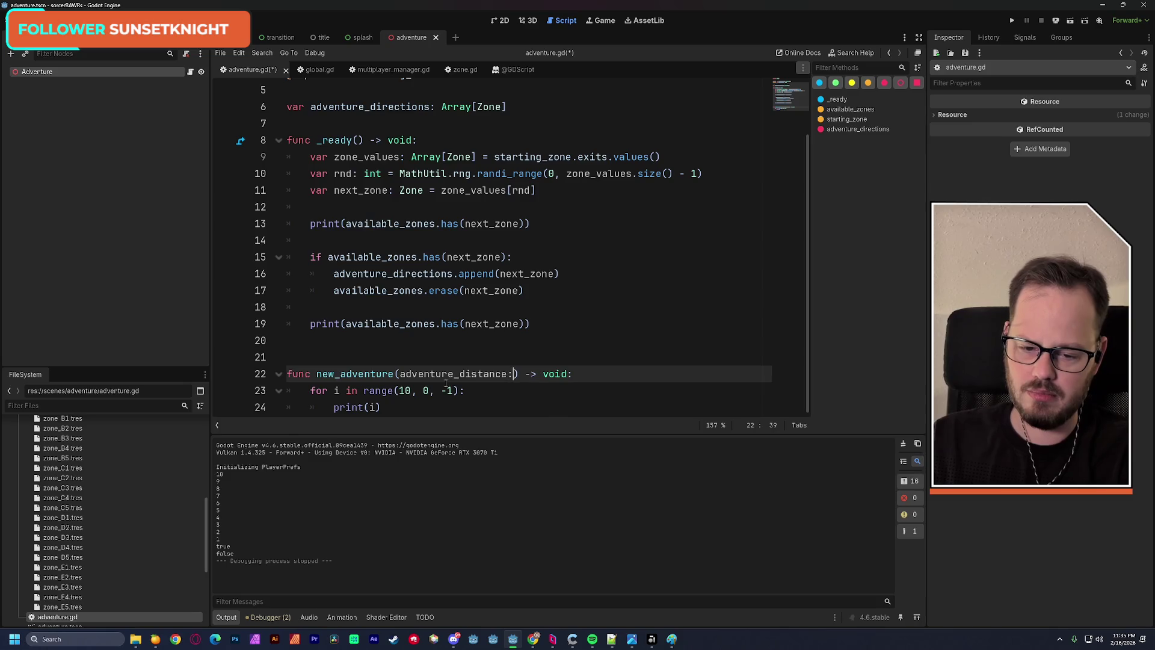
pyautogui.click(416, 359)
# Step: Replace the range arguments 10, 0, -1 with adventure_distance and save the script
pyautogui.doubleClick(452, 373)
pyautogui.hotkey('ctrl', 'c')
pyautogui.moveTo(399, 390); pyautogui.dragTo(455, 390)
pyautogui.hotkey('ctrl', 'v')
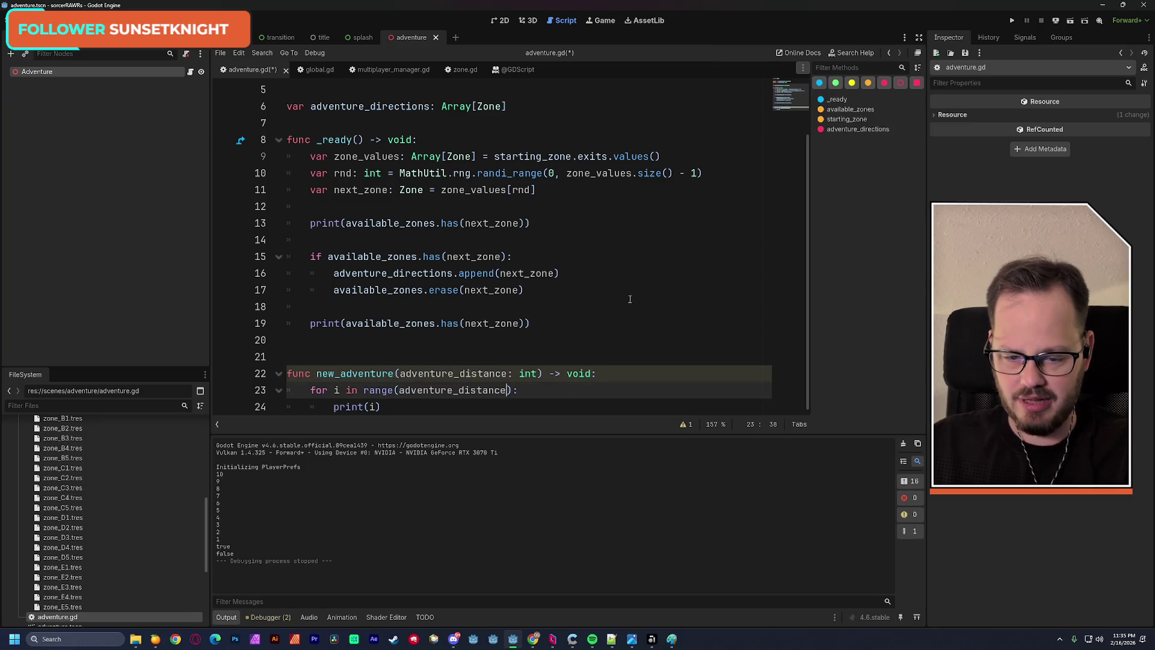
pyautogui.click(649, 254)
pyautogui.hotkey('ctrl', 's')
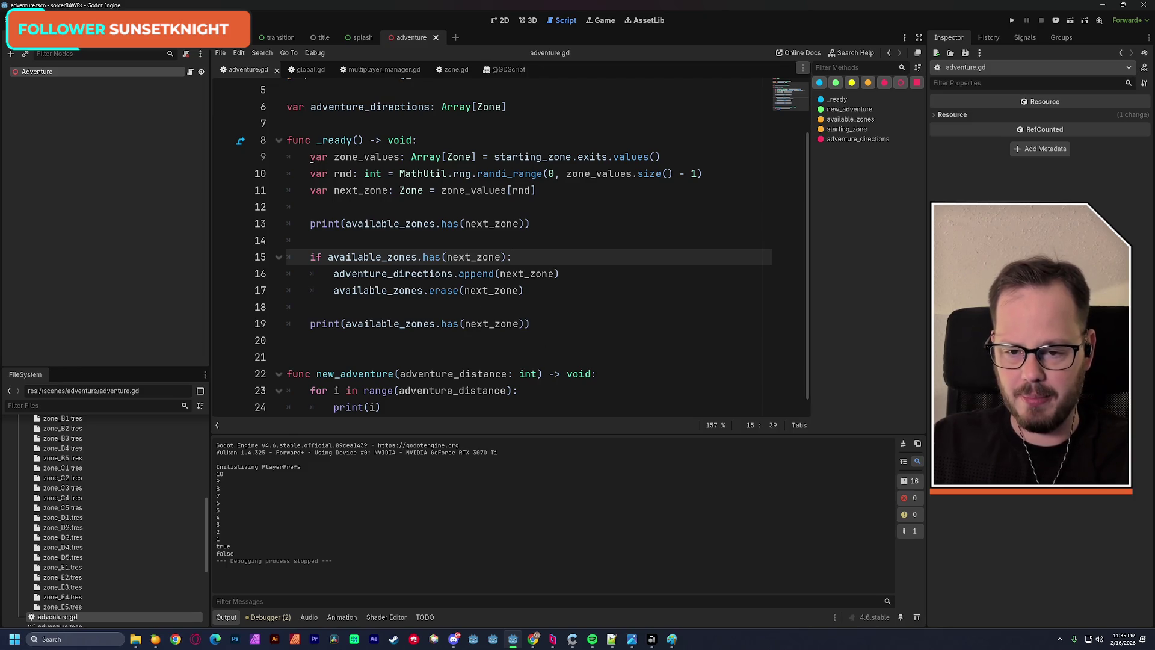
pyautogui.click(311, 157)
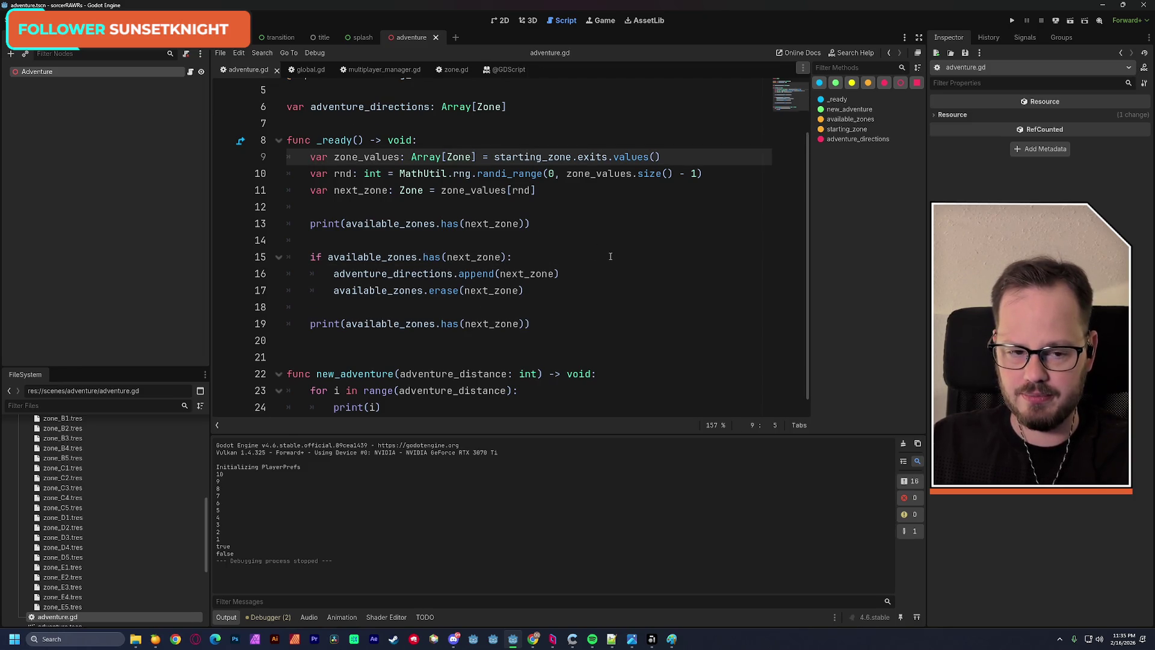
pyautogui.scroll(-1, 613, 256)
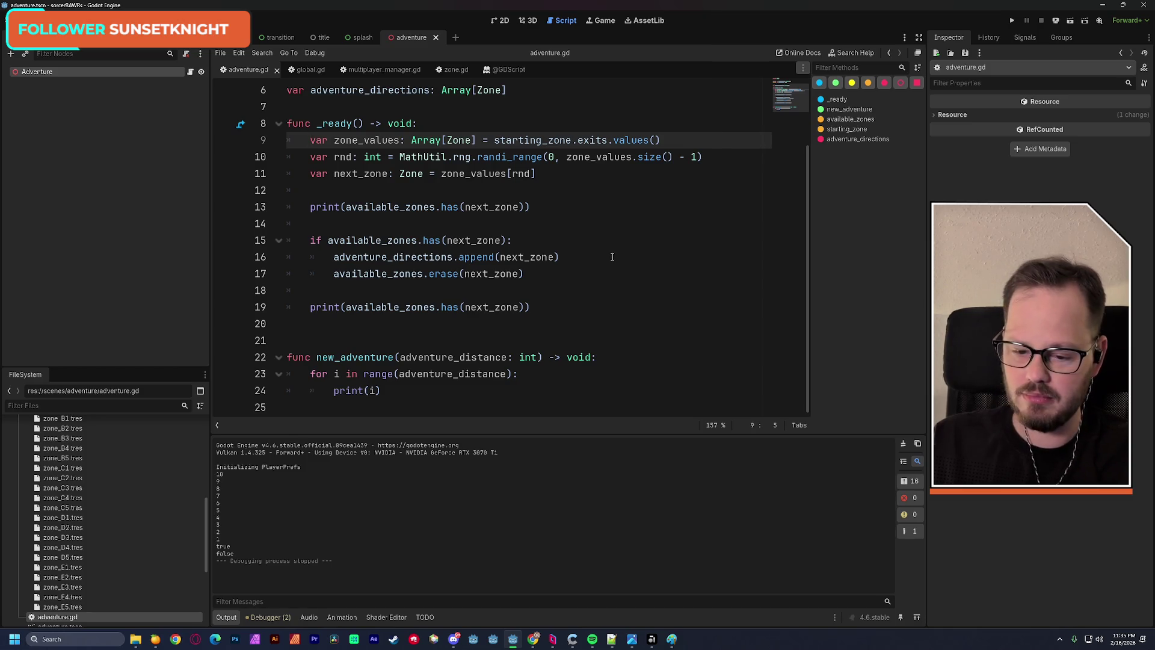
# Step: Enlarge the script editor over the Output panel and clear the earlier countdown prints from the output log
pyautogui.moveTo(333, 433); pyautogui.dragTo(328, 461)
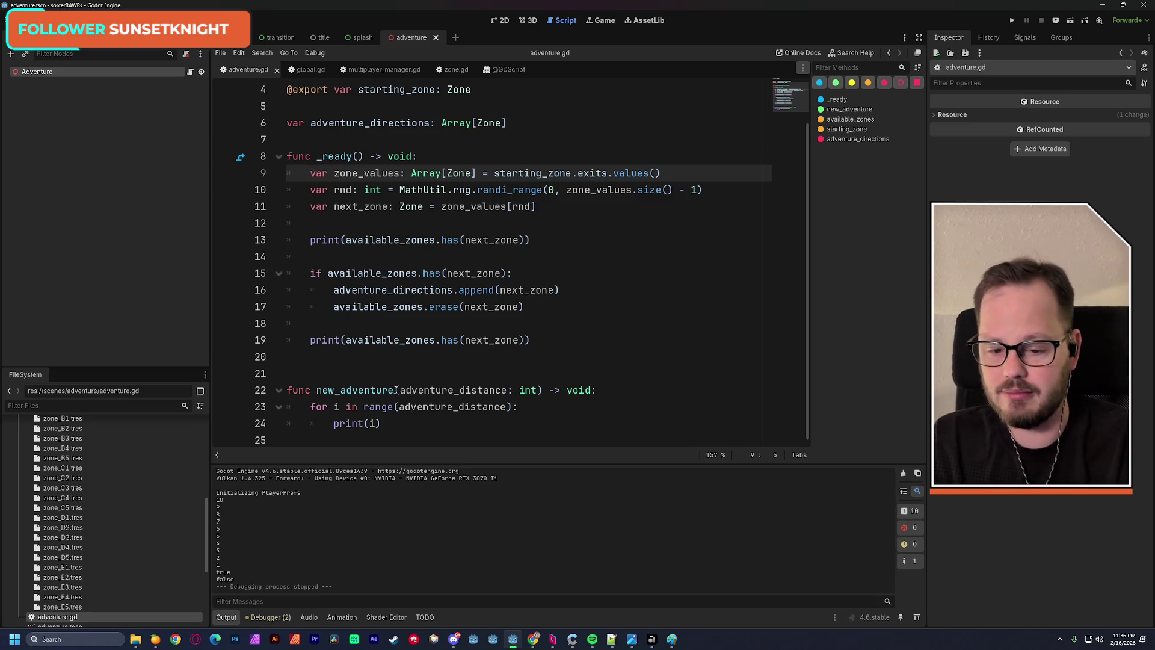
pyautogui.click(903, 473)
pyautogui.moveTo(599, 462); pyautogui.dragTo(598, 504)
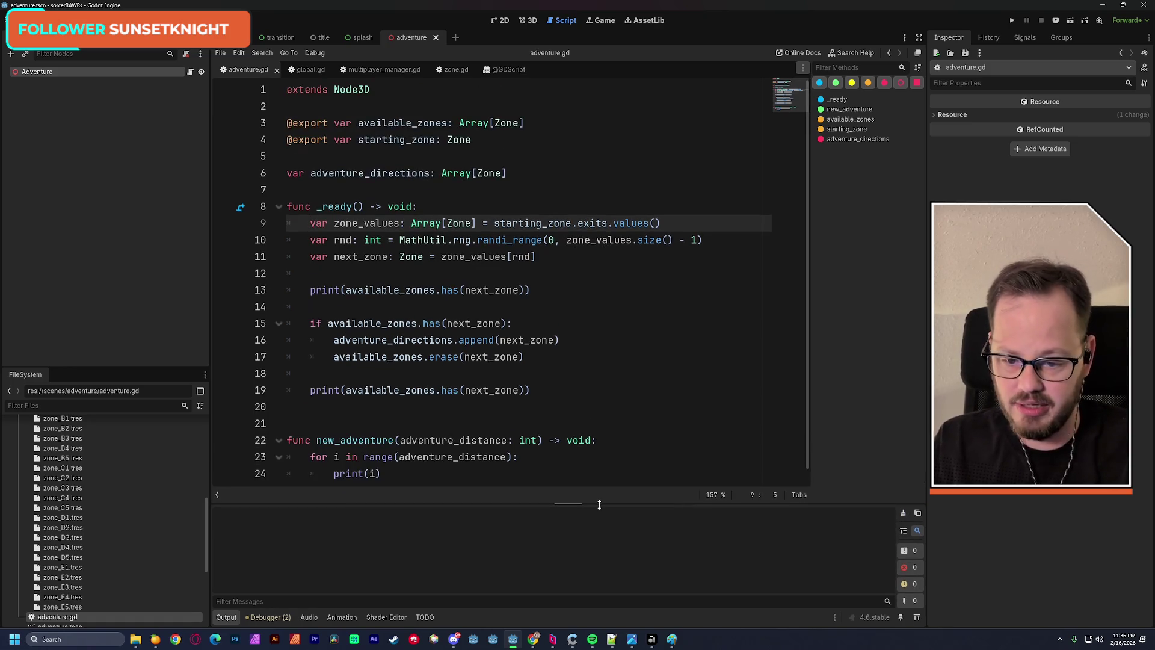
pyautogui.scroll(-1, 583, 409)
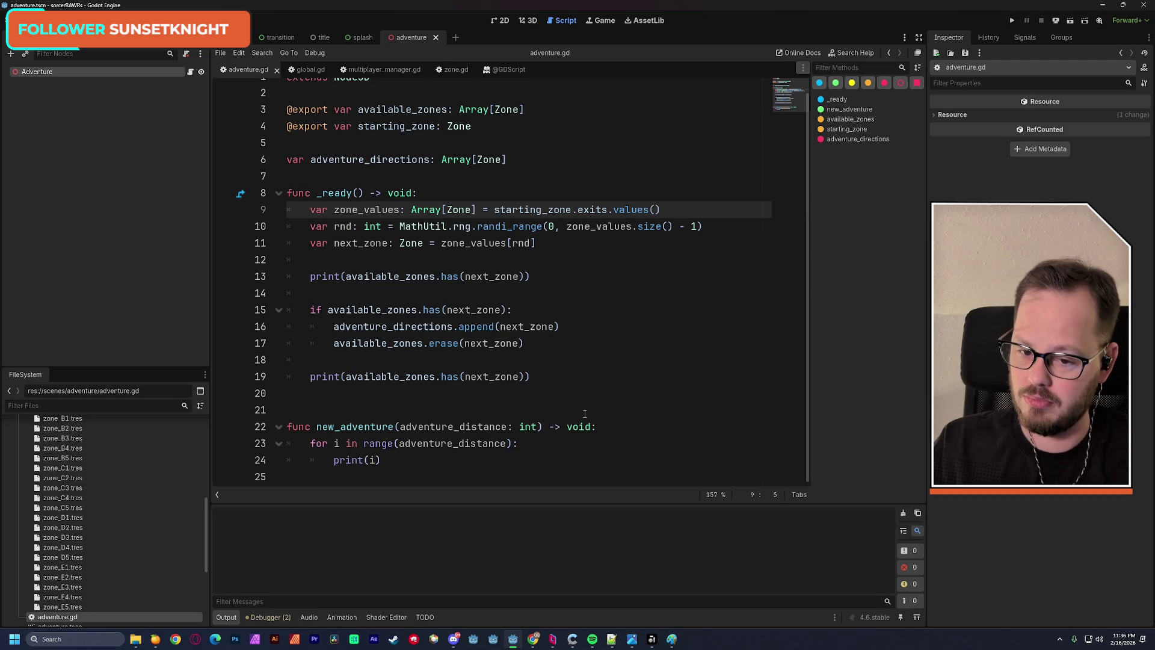
pyautogui.click(537, 378)
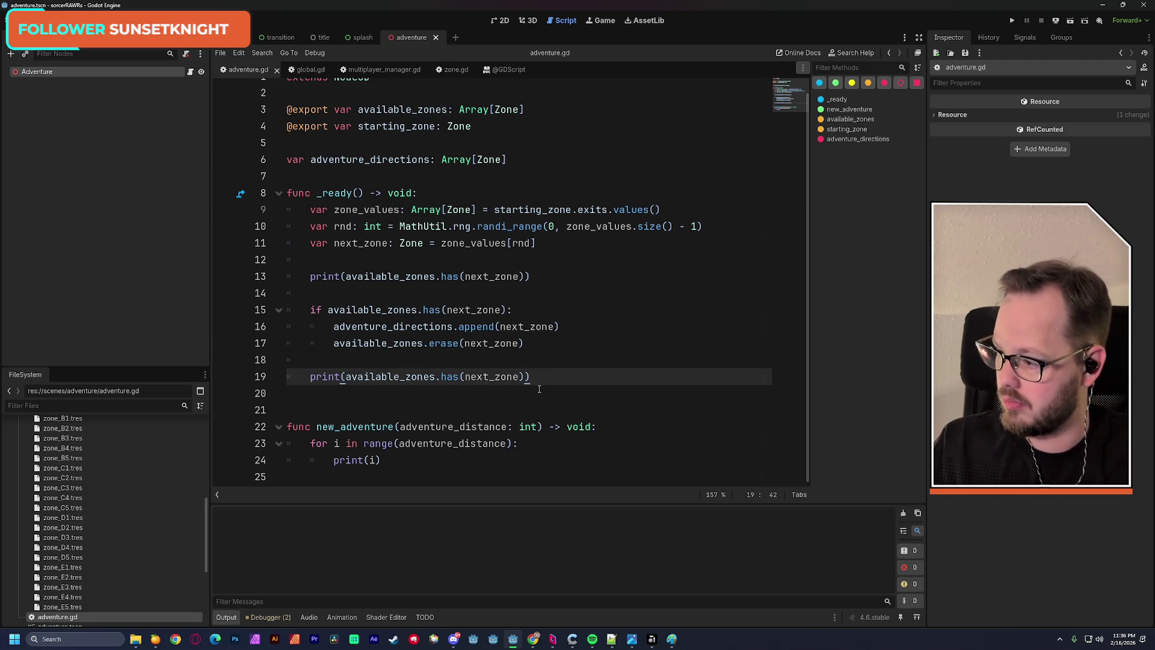